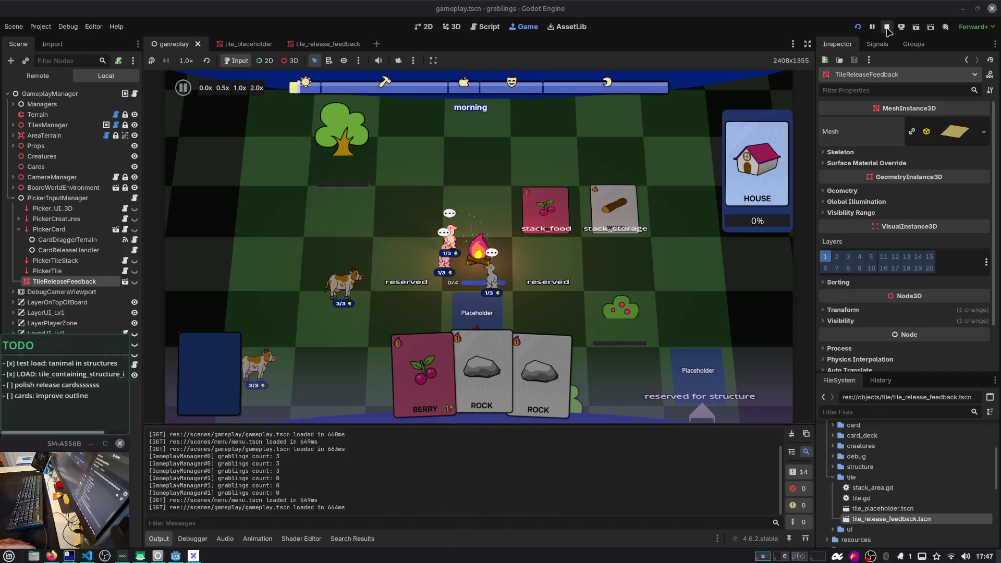
Browse the live Remote tree branches, then send the running game back to its main menu
click(87, 93)
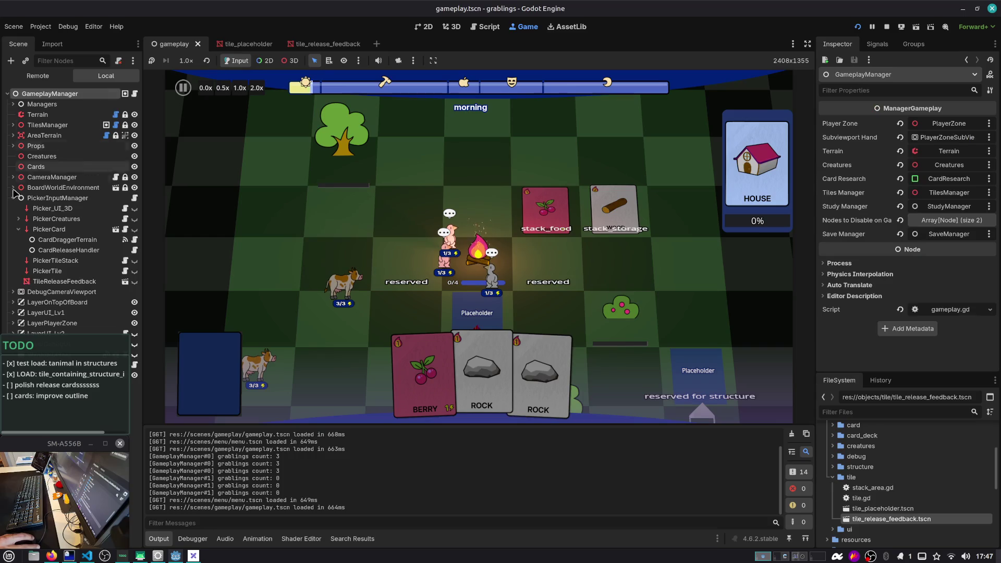
click(13, 199)
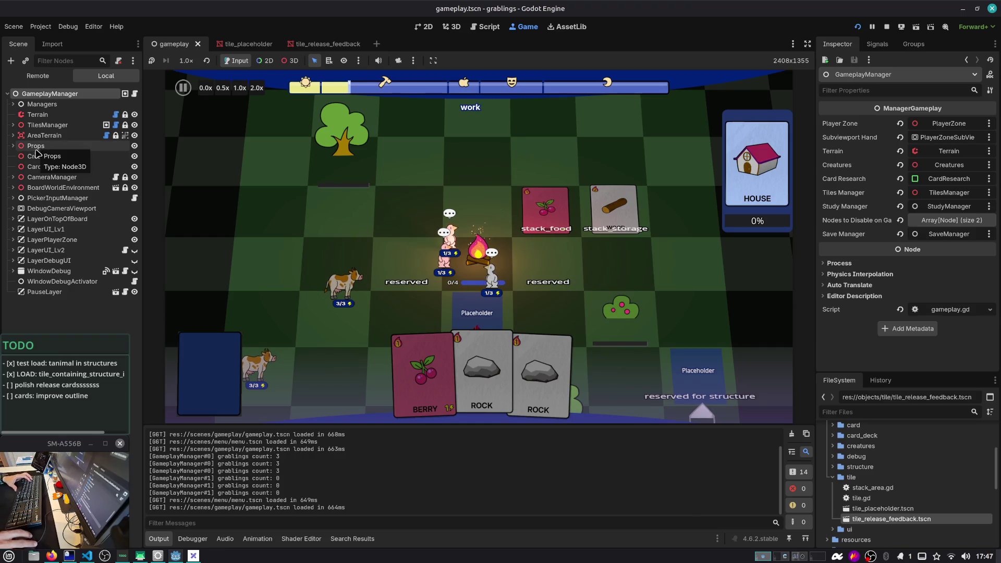
click(13, 125)
click(12, 126)
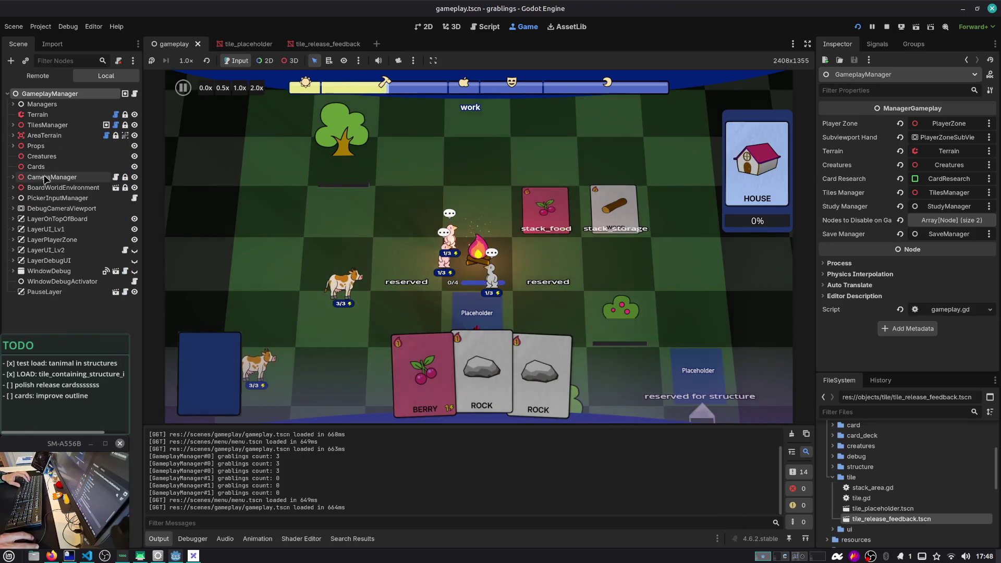
click(12, 198)
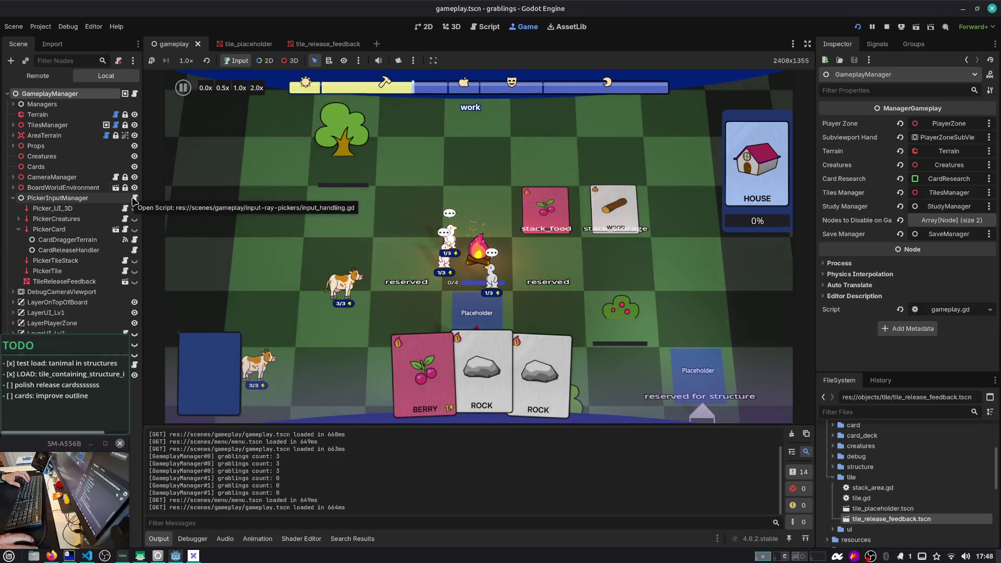
click(18, 229)
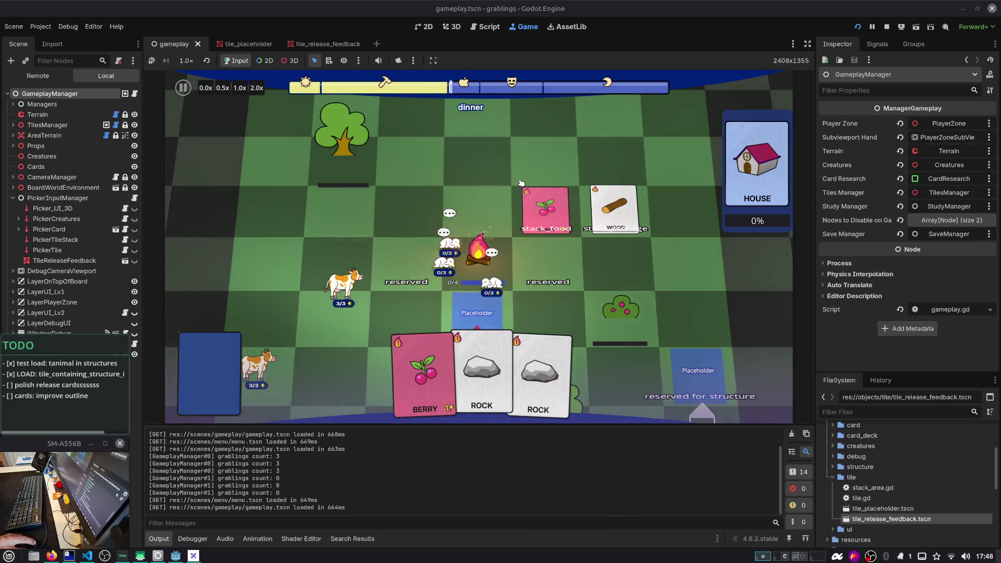
key(Escape)
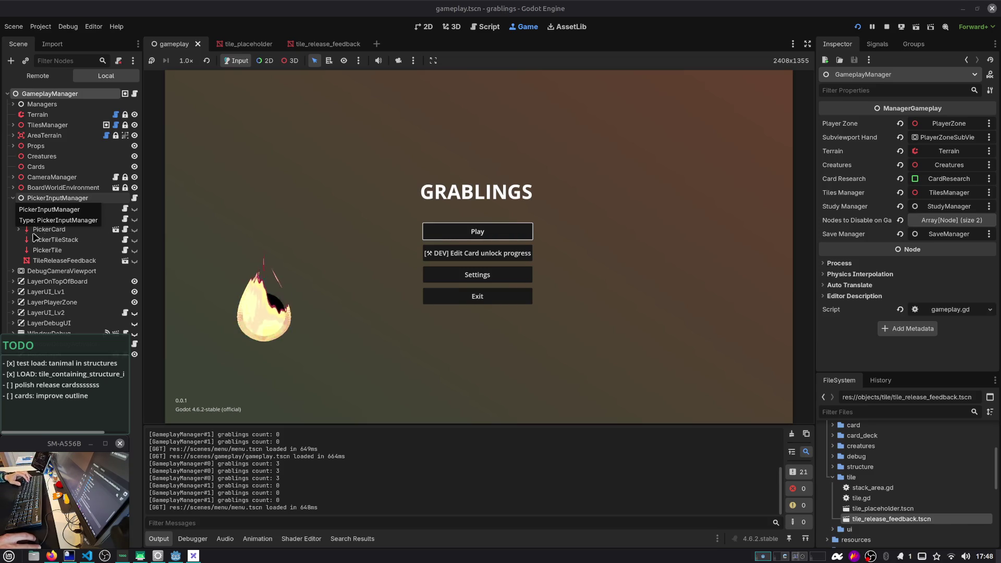
Expand CameraManager to reveal CameraMain and open its camera_manager.gd script
click(13, 198)
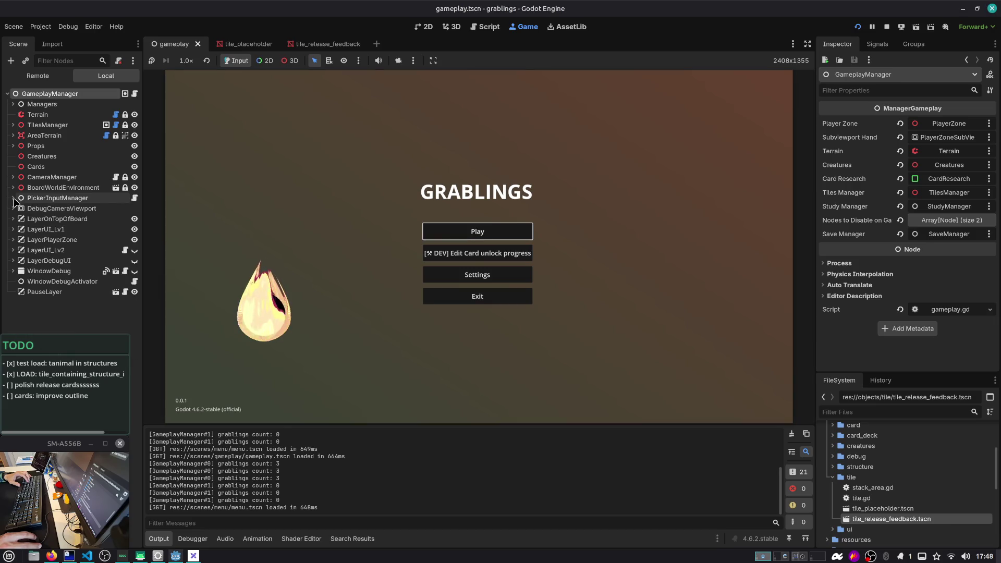
click(13, 146)
click(13, 146)
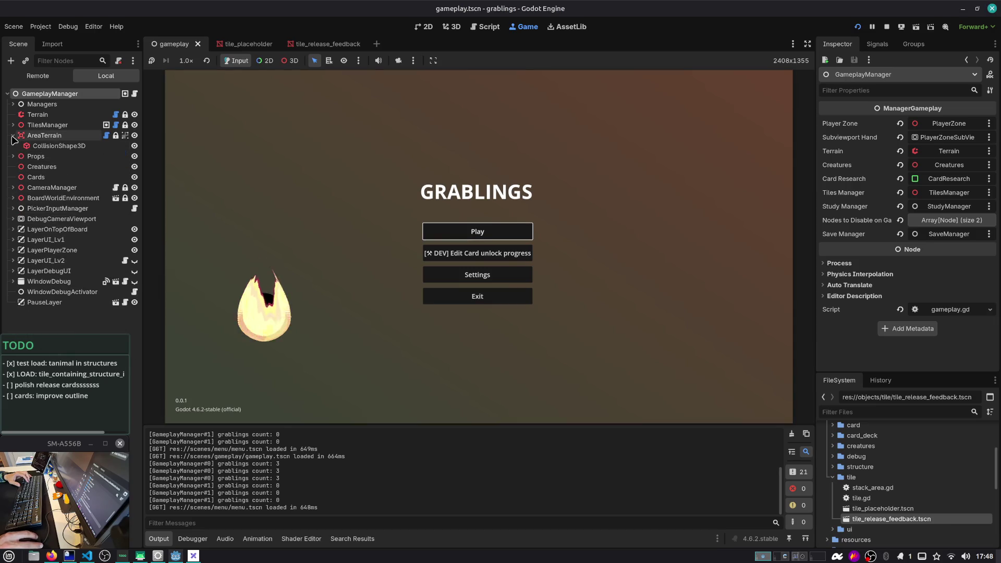
click(13, 188)
click(13, 188)
click(14, 177)
click(116, 177)
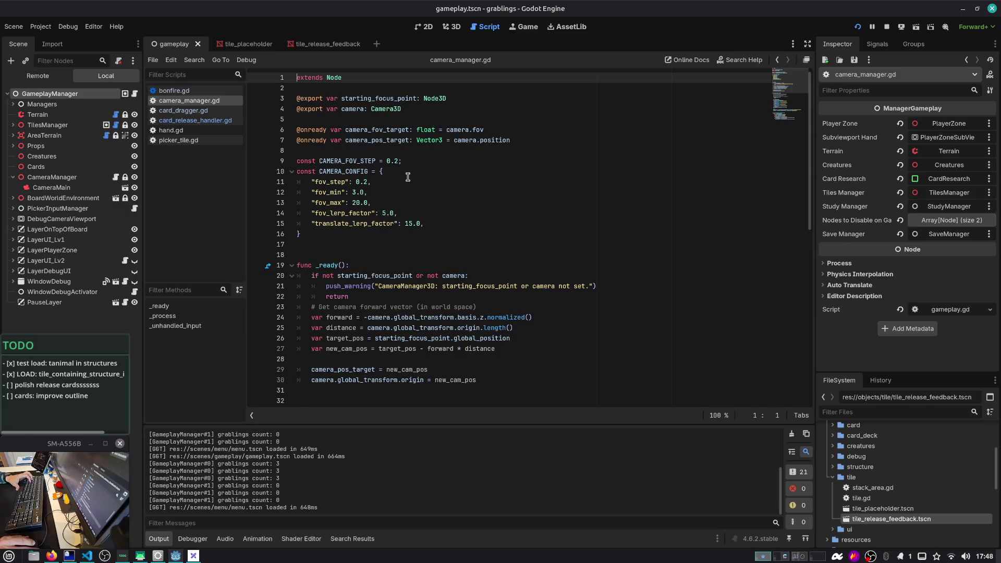
Change translate_lerp_factor in CAMERA_CONFIG from 15.0 to 30.0
scroll(408, 177, down, 1)
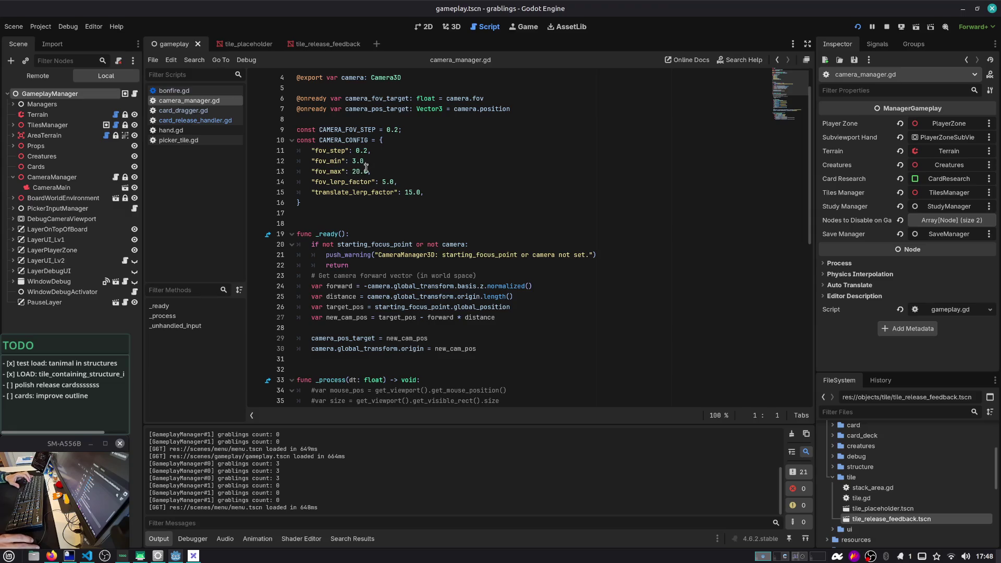
double_click(357, 129)
scroll(438, 166, up, 1)
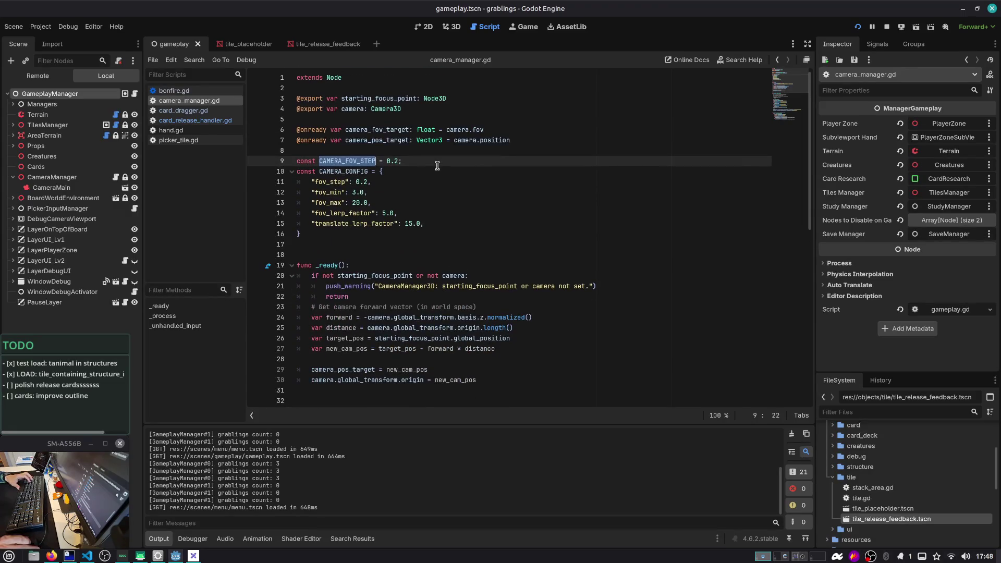
scroll(397, 166, down, 2)
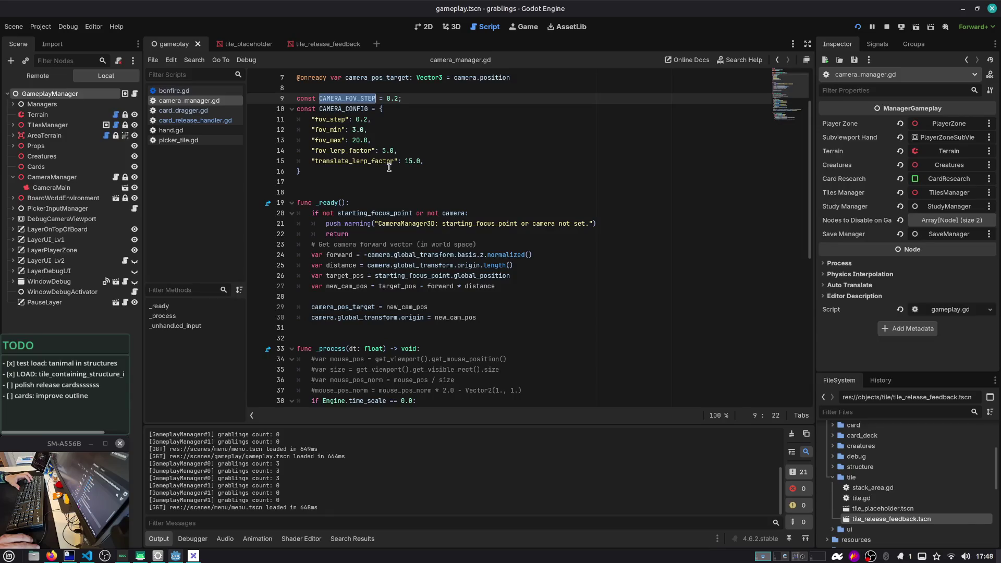
double_click(365, 165)
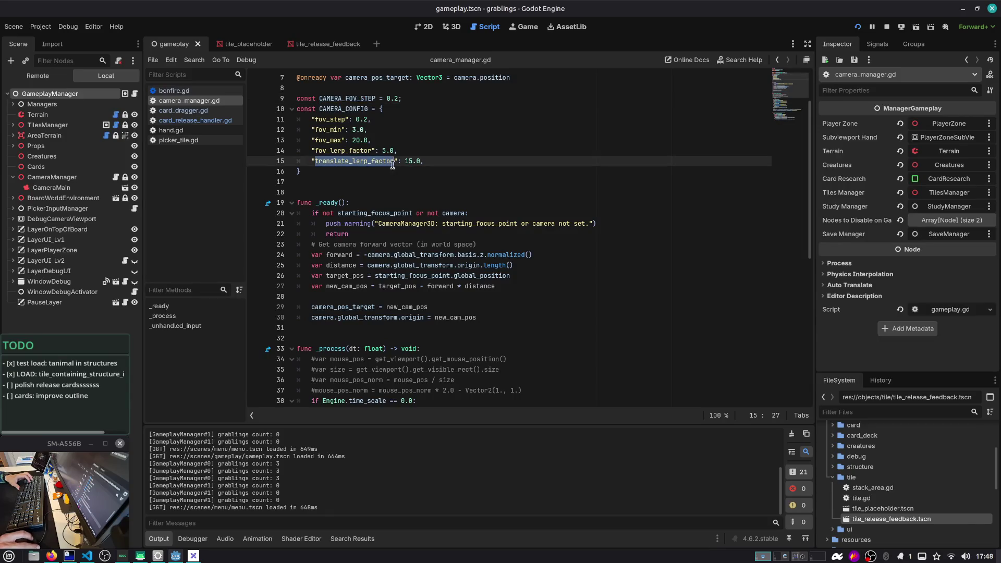
double_click(408, 161)
text(20)
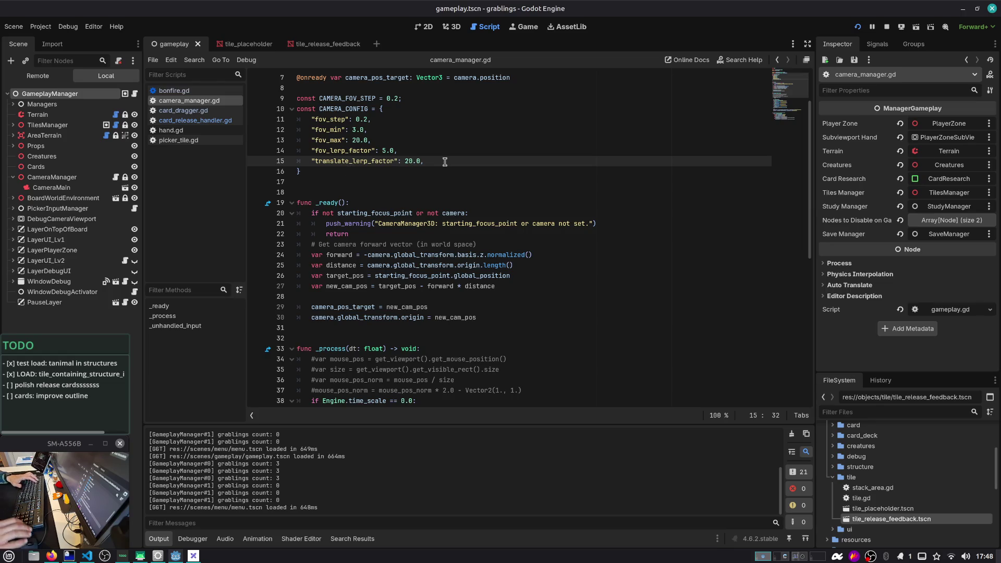
Run the game twice, loading save Slot 1, to test the new camera value
key(F5)
click(480, 230)
click(485, 245)
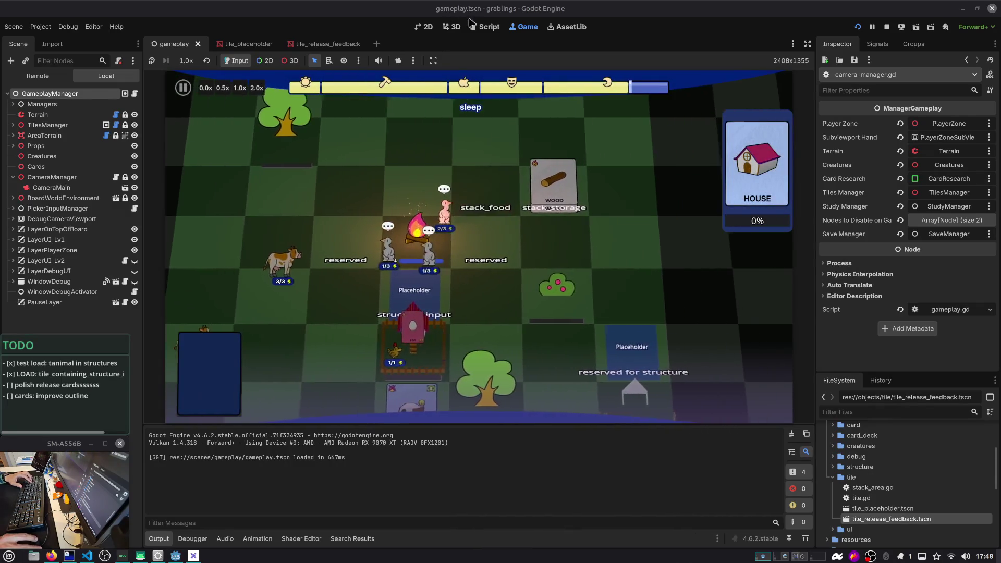
key(ctrl+F3)
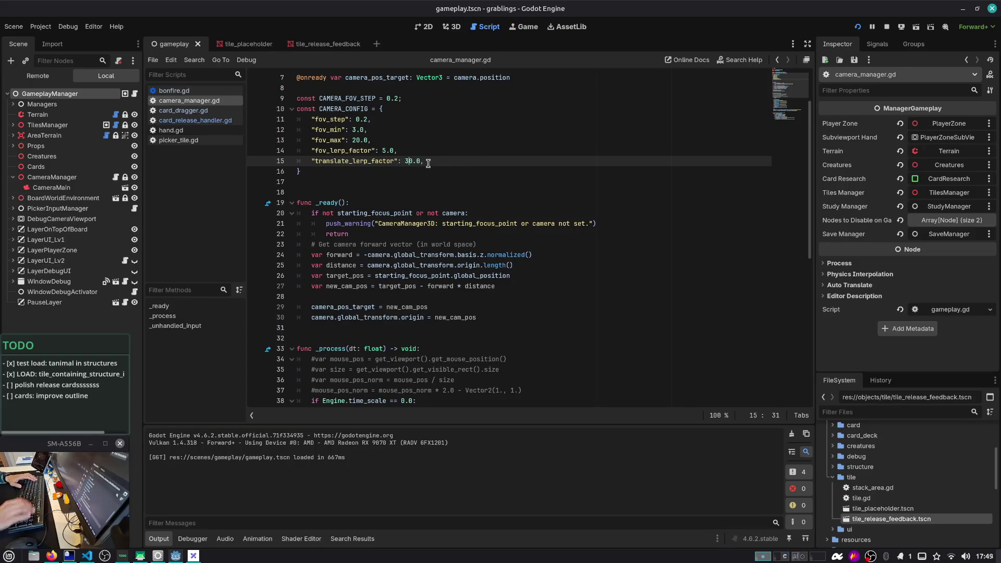
key(F5)
click(463, 235)
click(464, 238)
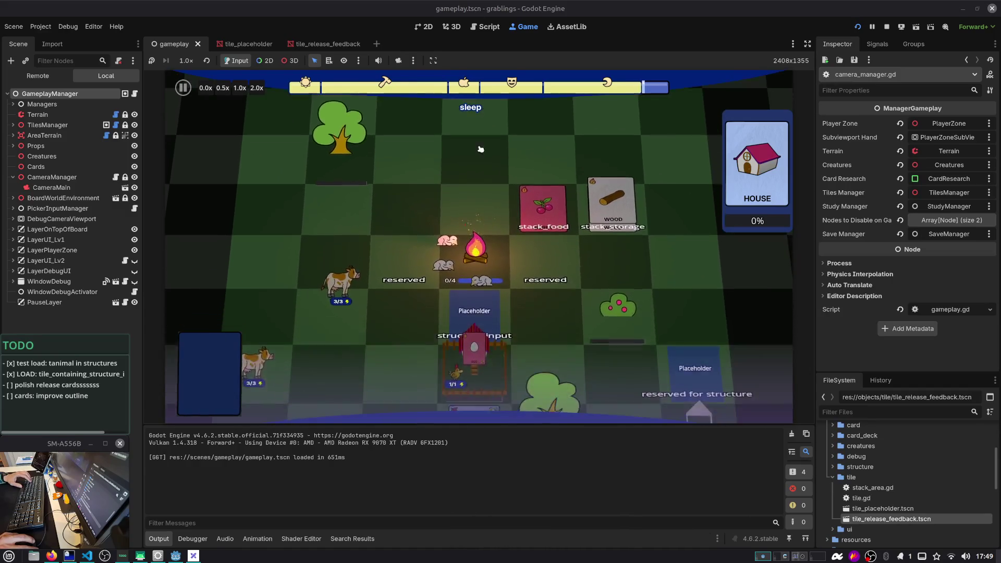
key(ctrl+F3)
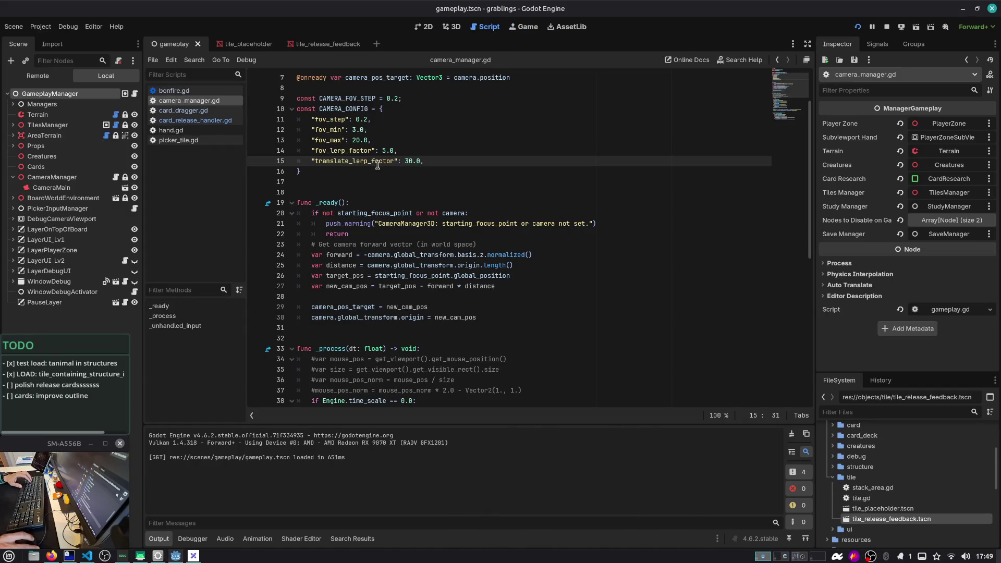
Search the script for translate_lerp_factor to find its use on line 54
double_click(378, 161)
key(ctrl+f)
key(Return)
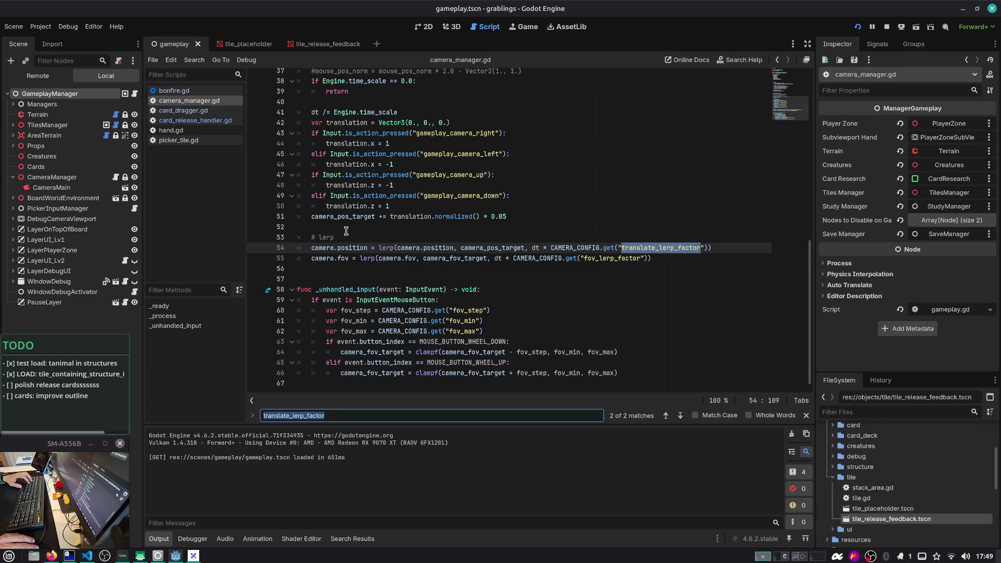
scroll(346, 231, up, 10)
click(346, 224)
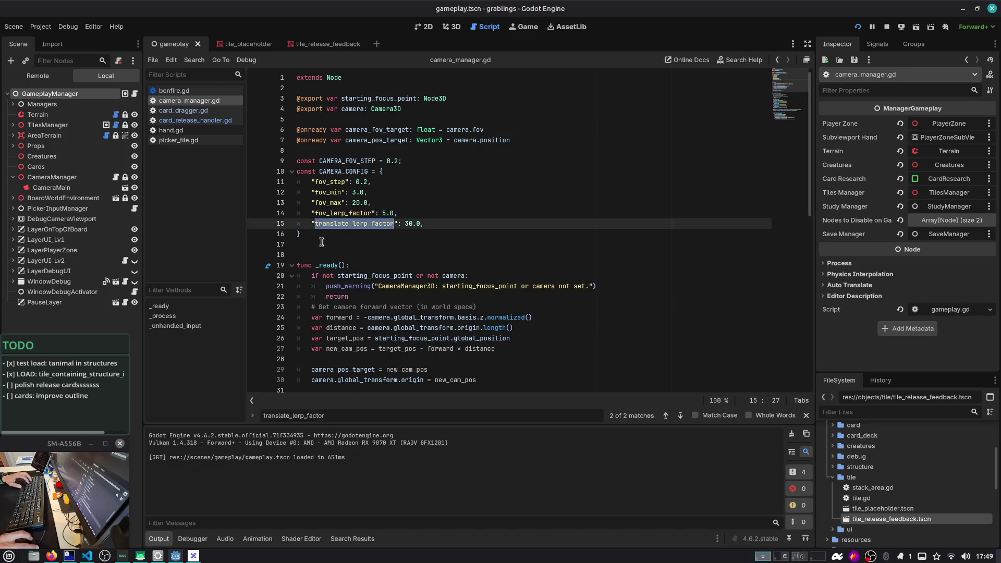
click(314, 246)
text(@export var)
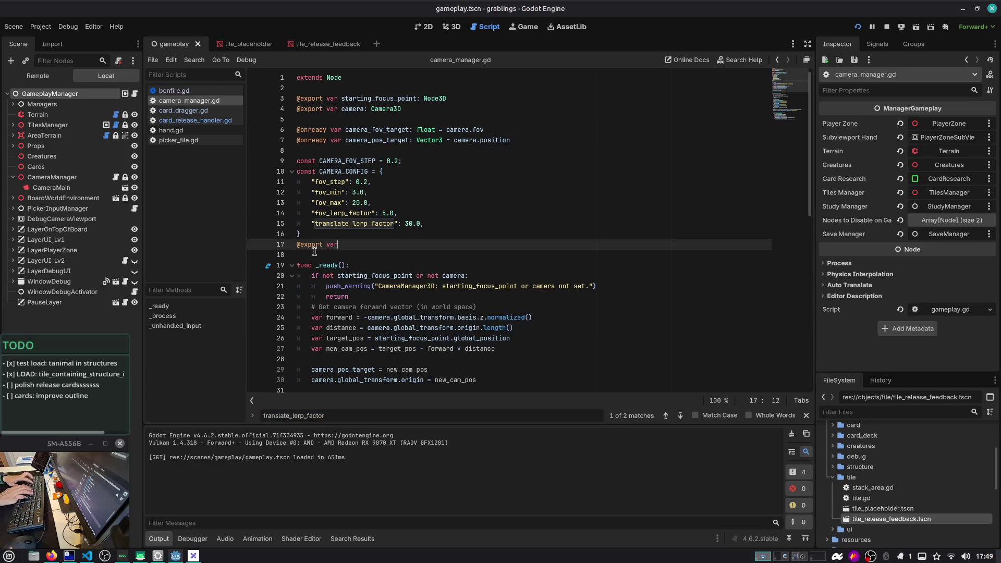
text( translate_lerp_factor = 40.0)
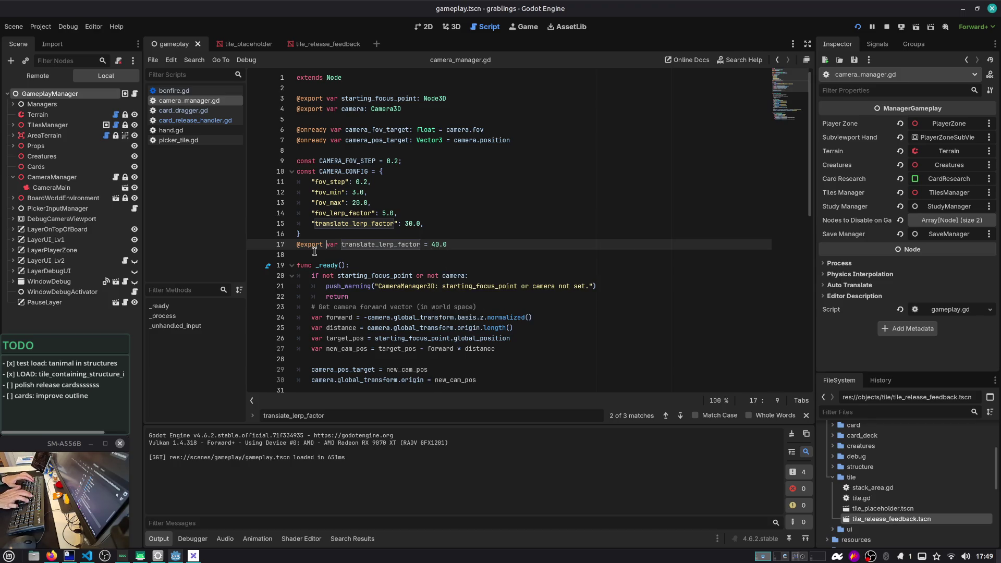
text(_range)
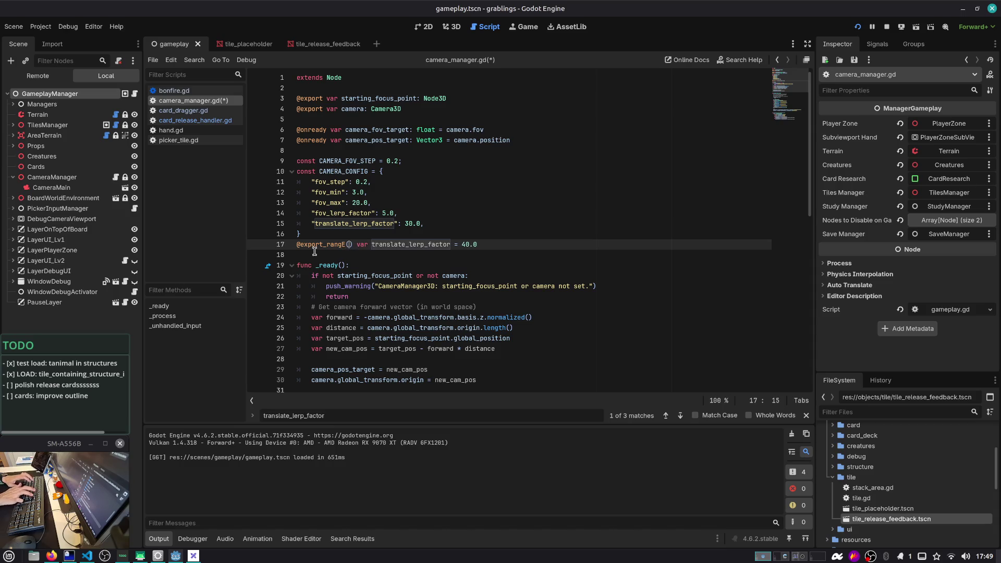
text((10)
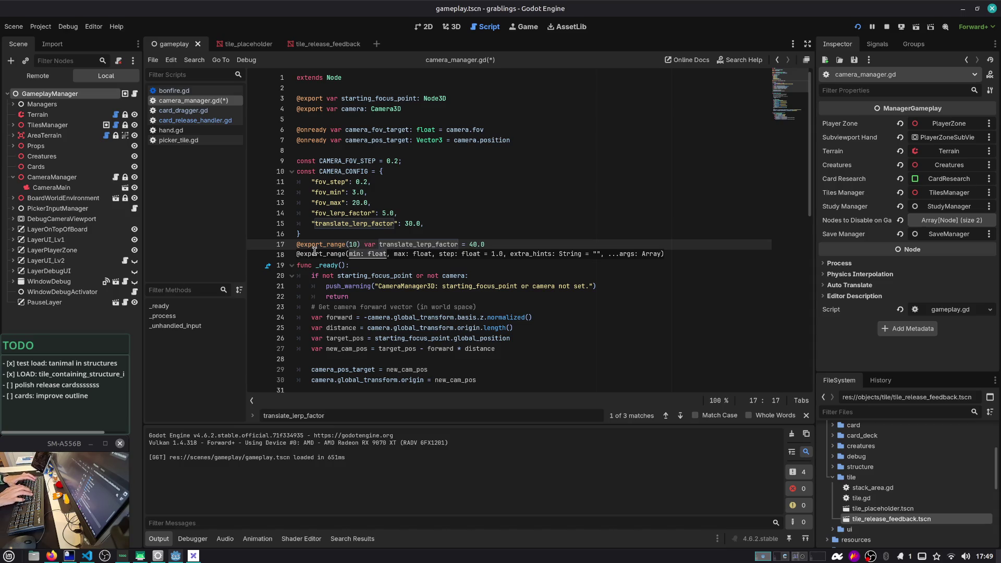
text(100.)
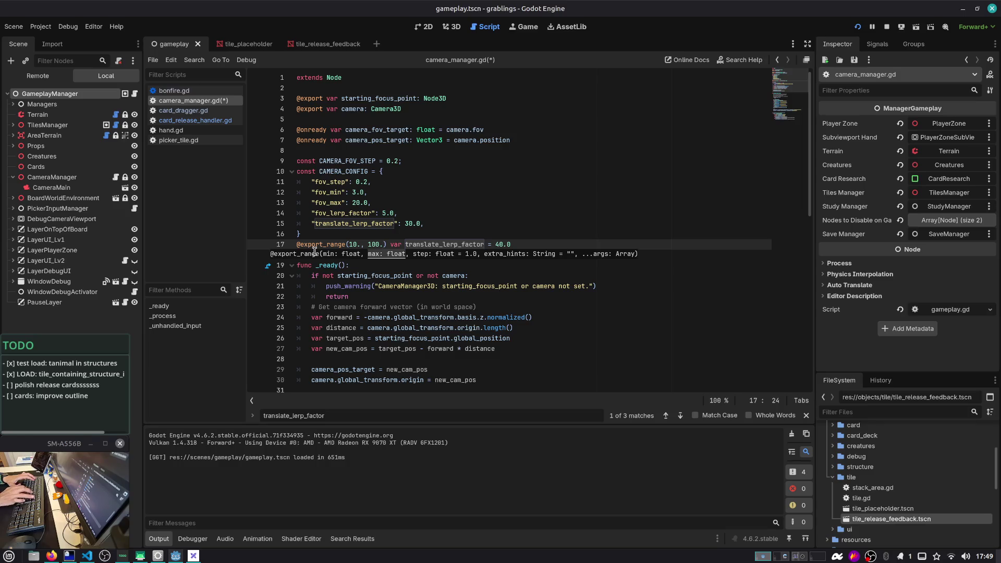
key(Escape)
key(ctrl+s)
Delete the old translate_lerp_factor config entry and locate its use on line 53
click(342, 227)
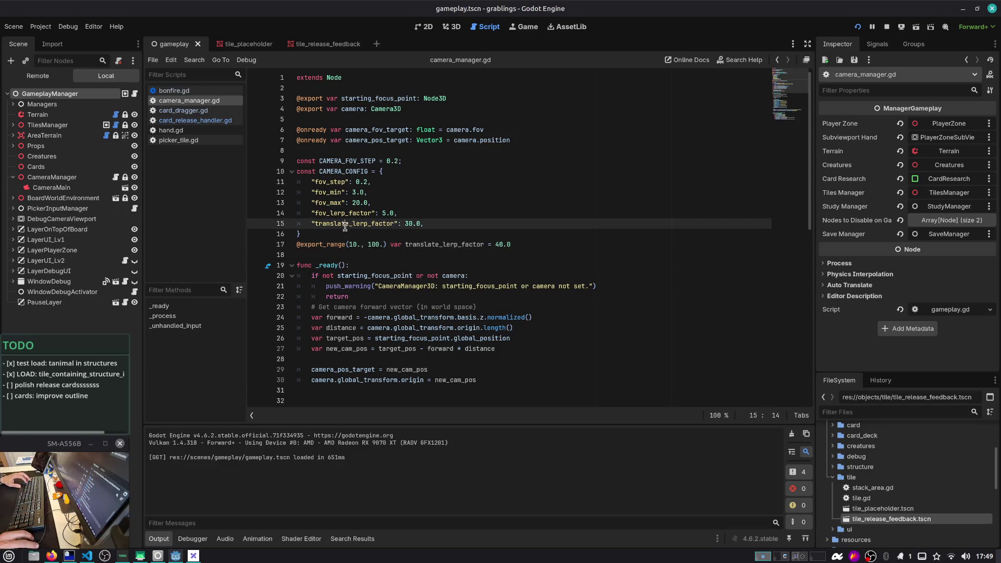
key(ctrl+shift+k)
double_click(430, 234)
key(ctrl+c)
key(ctrl+f)
key(Return)
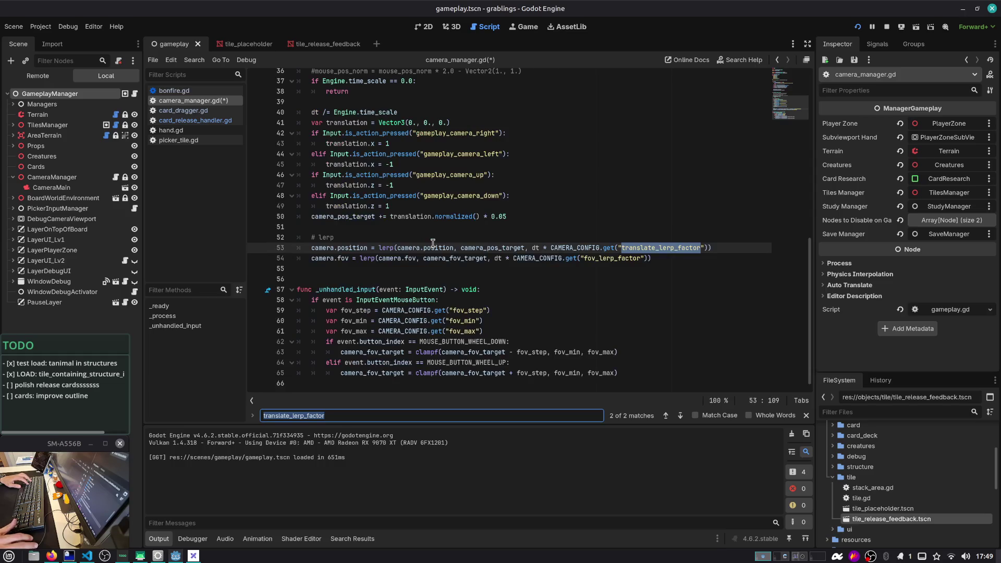
Replace the CAMERA_CONFIG lookup on line 53 with translate_lerp_factor, save, and relaunch the game
click(550, 247)
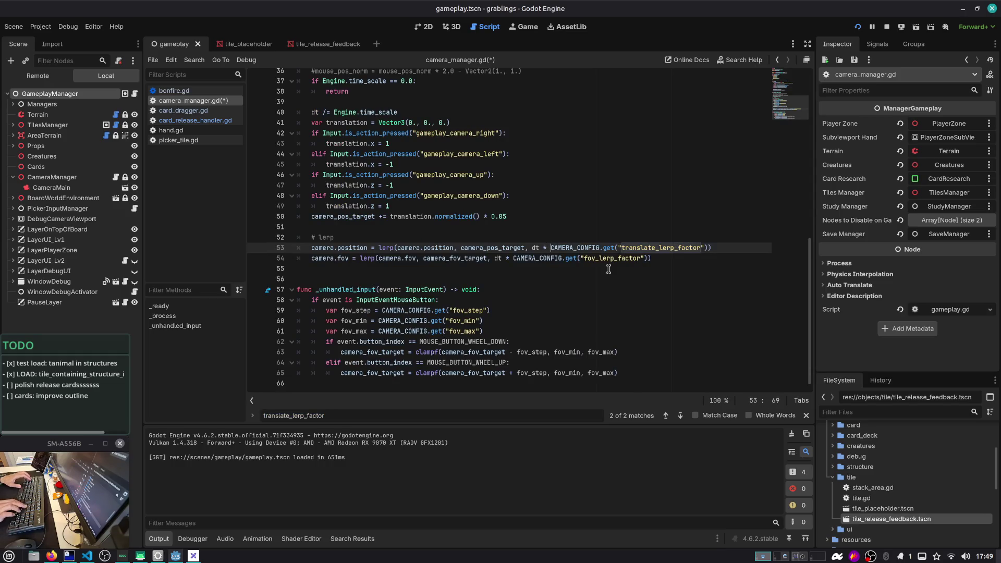
key(shift+End)
key(shift+ctrl+Left)
key(shift+ctrl+Right)
key(Right)
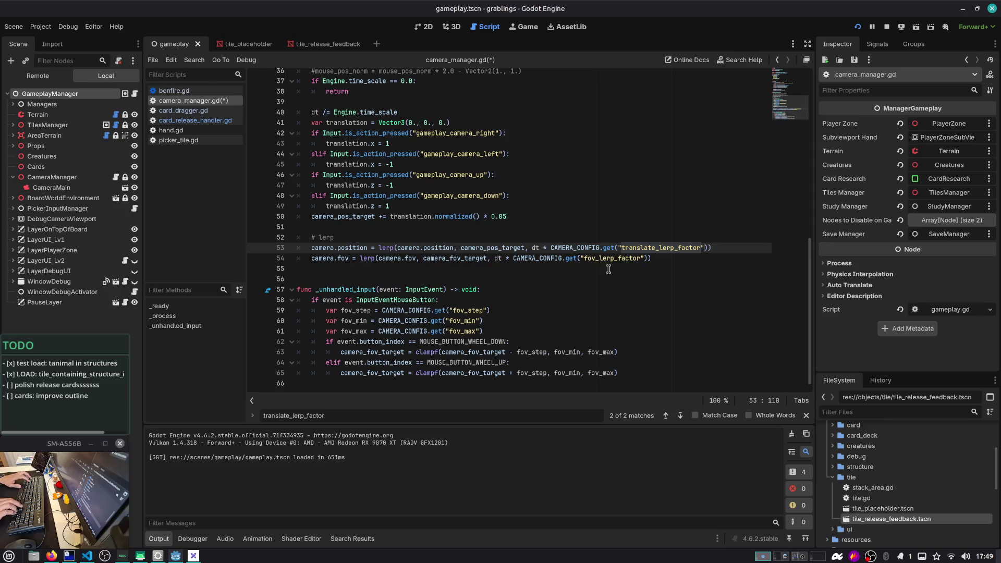
key(shift+ctrl+Left)
key(shift+ctrl+Left)
key(shift+ctrl+Left)
key(ctrl+v)
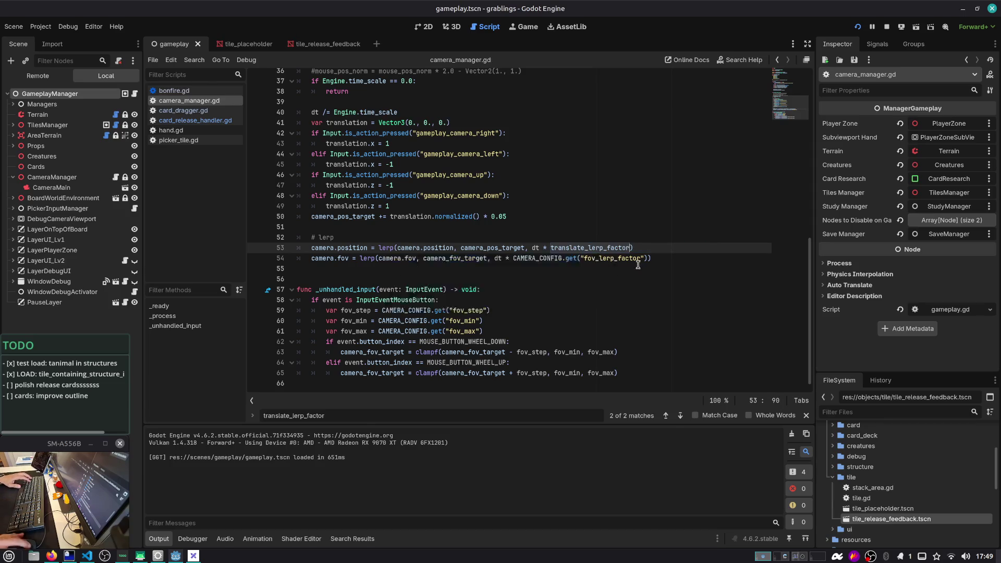
key(ctrl+s)
click(857, 28)
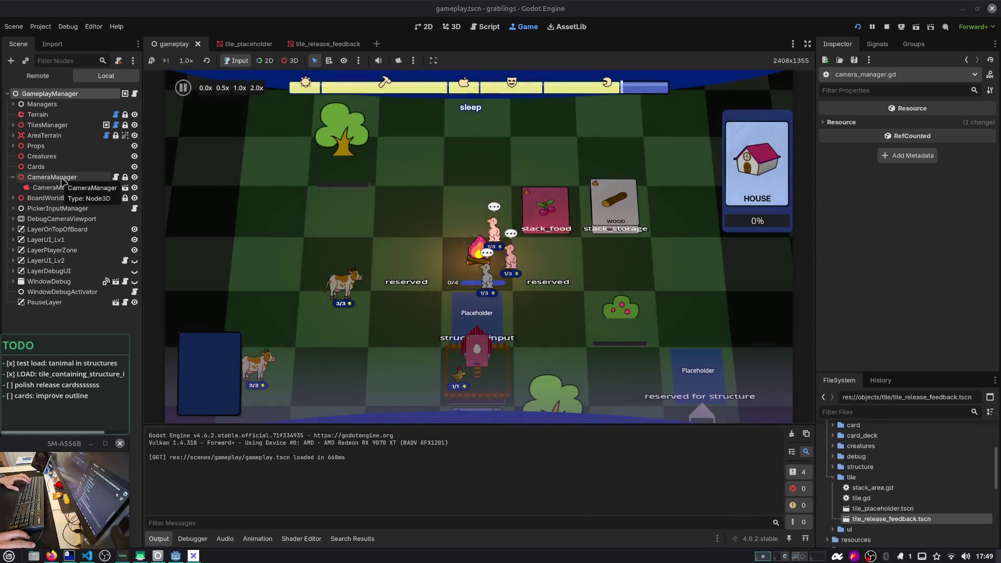
Set the live CameraManager's Translate Lerp Factor to 86.77 and return to camera_manager.gd
click(62, 179)
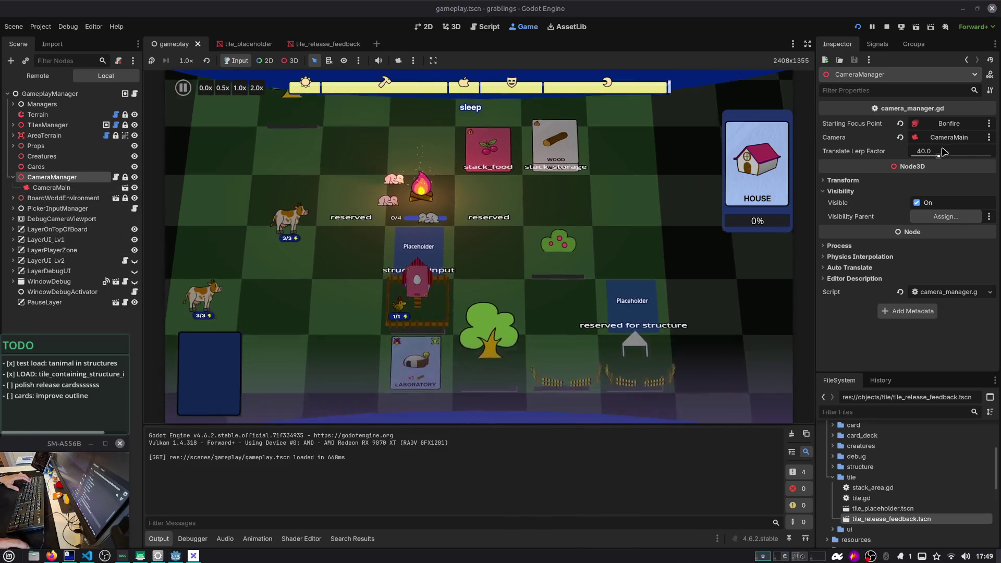
drag(939, 156, 980, 155)
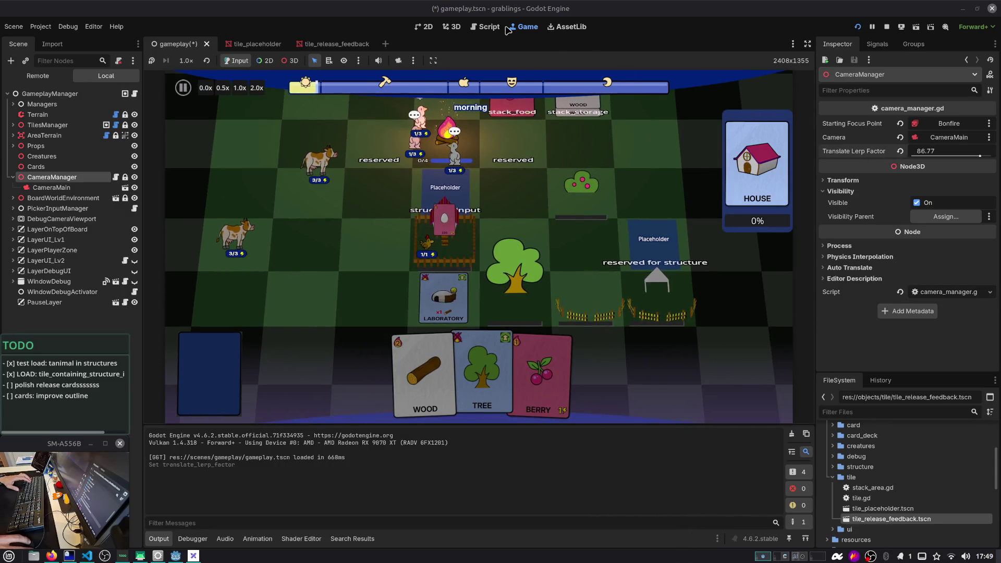
click(490, 27)
scroll(371, 168, up, 5)
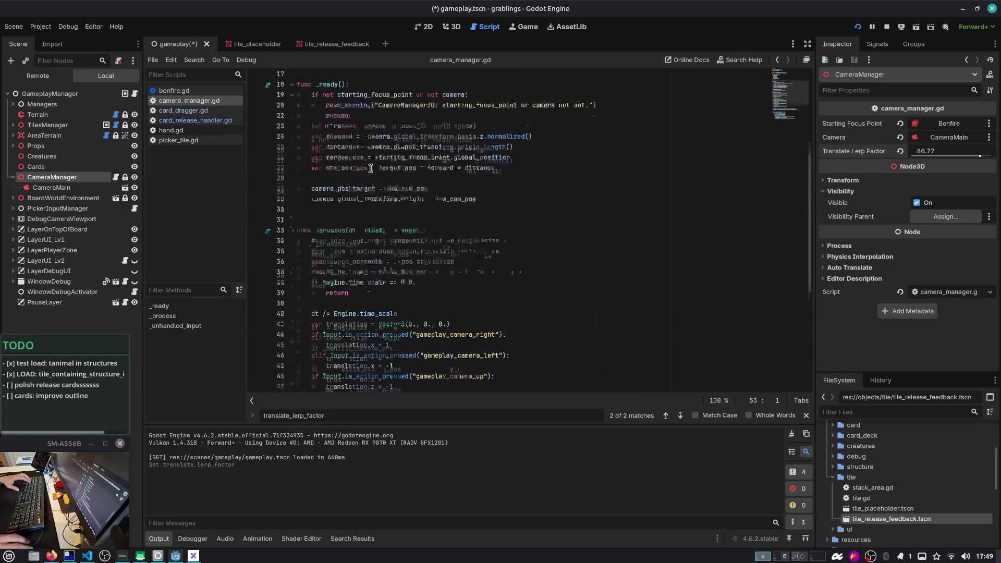
Add a blank line after the exports and locate translate_lerp_factor's use in the lerp
scroll(371, 168, up, 5)
click(341, 163)
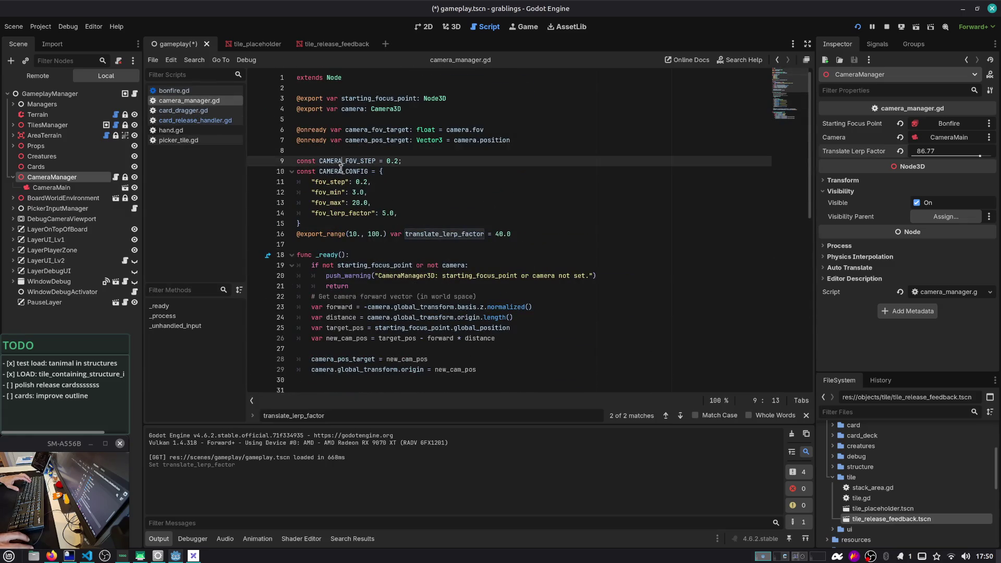
click(343, 245)
key(Return)
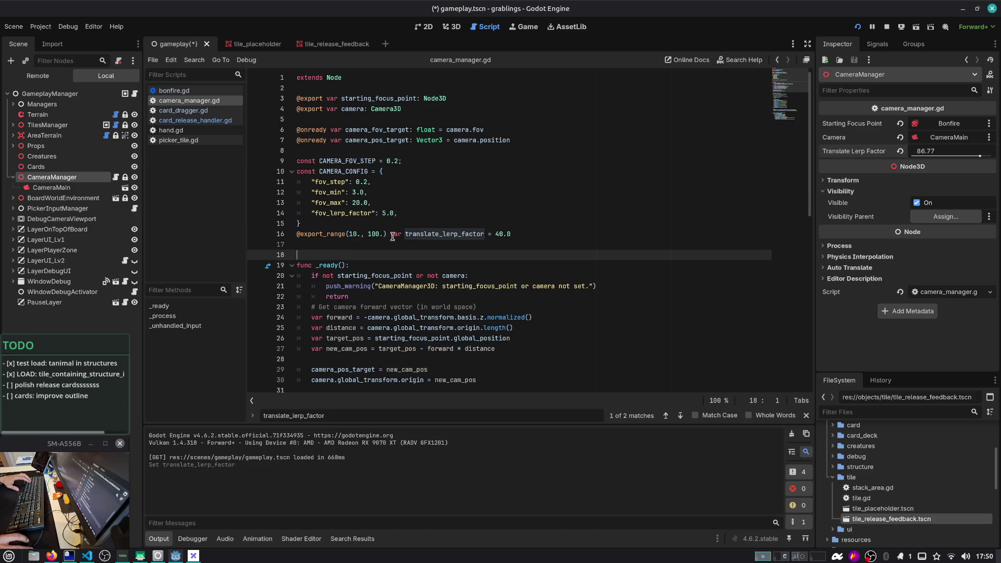
double_click(442, 234)
key(ctrl+f)
key(Return)
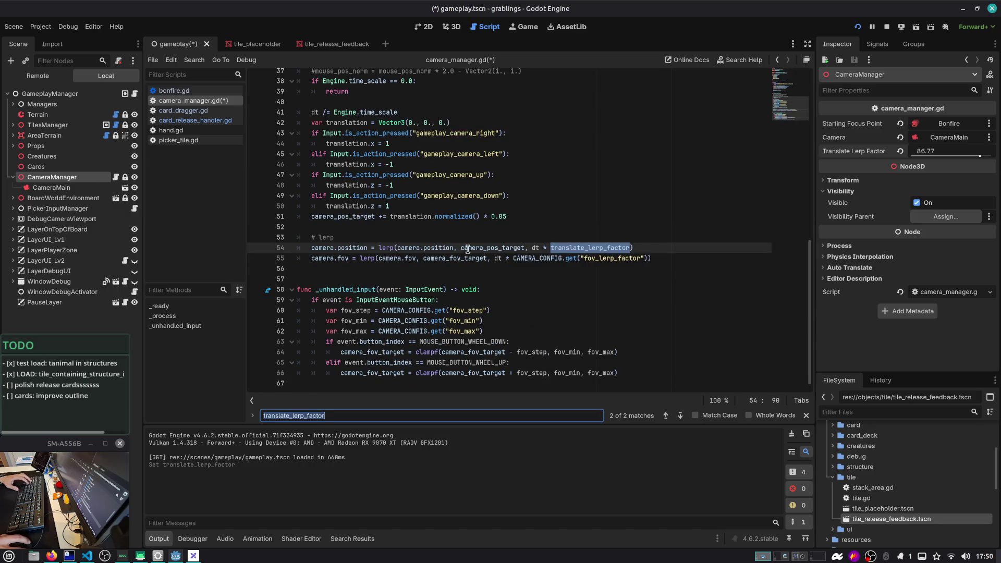
double_click(468, 248)
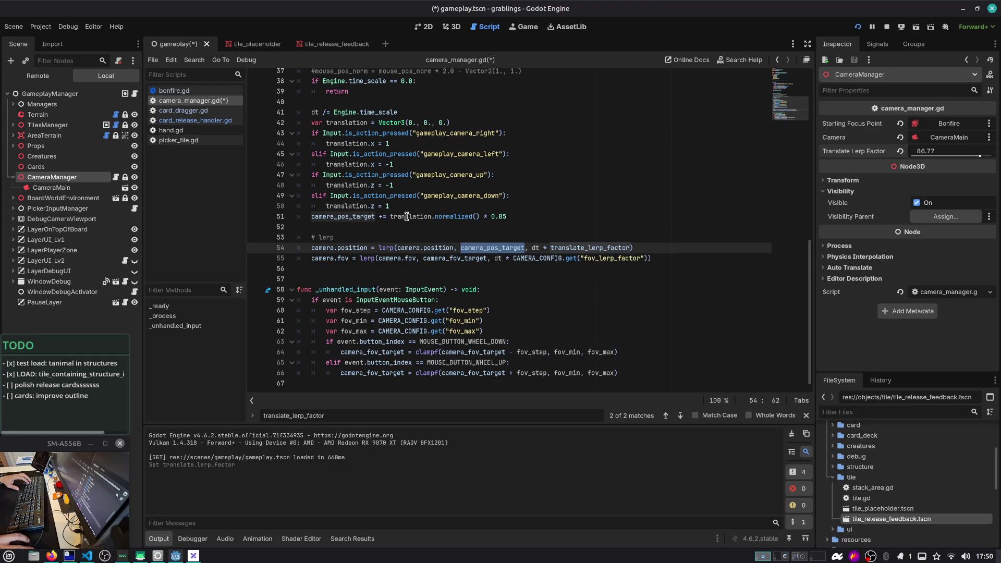
scroll(398, 225, up, 12)
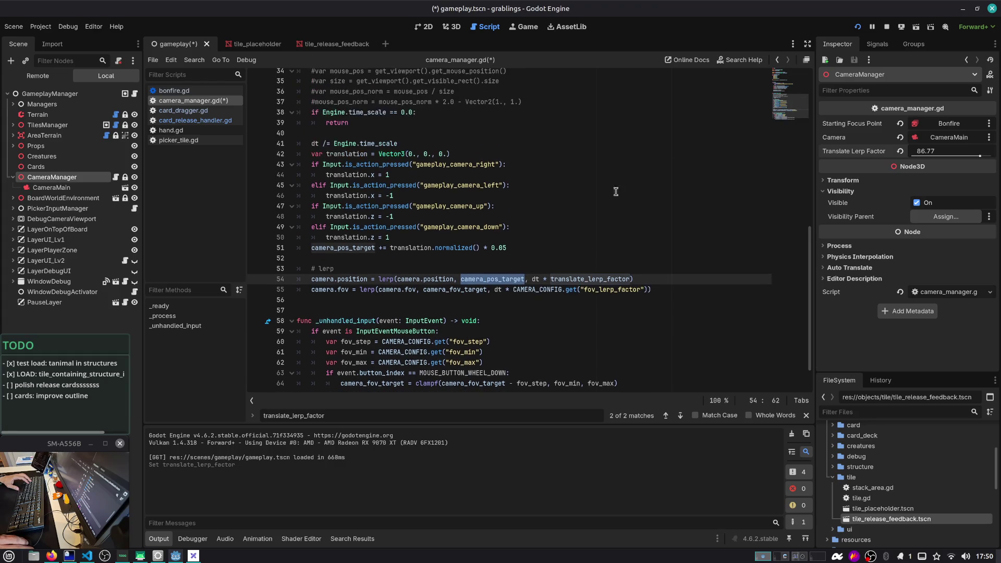
click(363, 245)
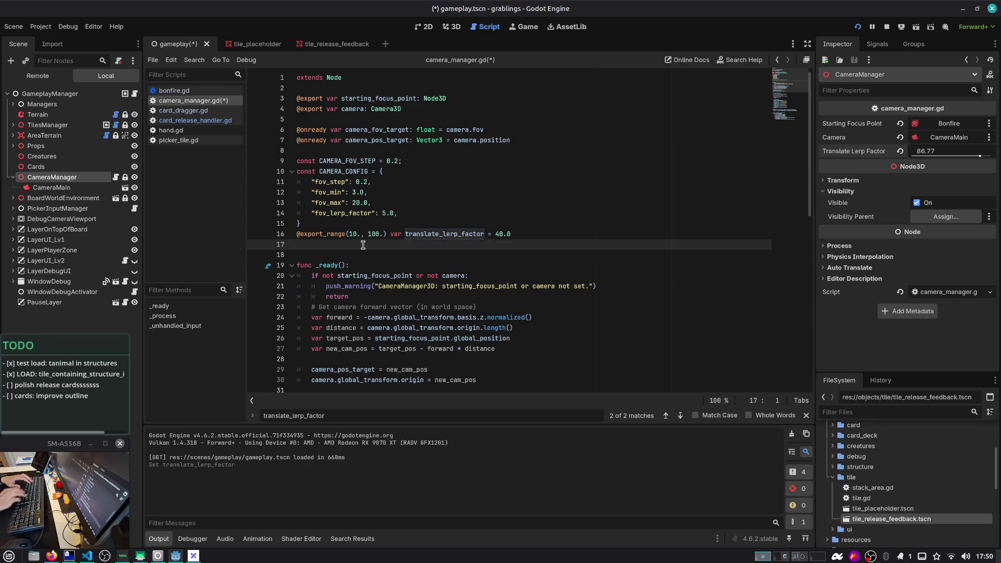
text(@export_range)
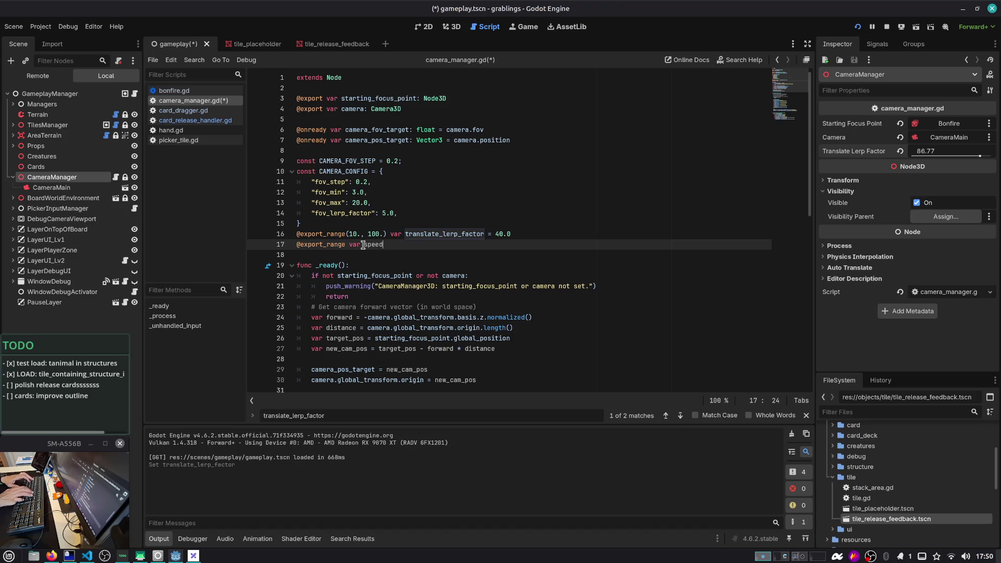
text((0.)
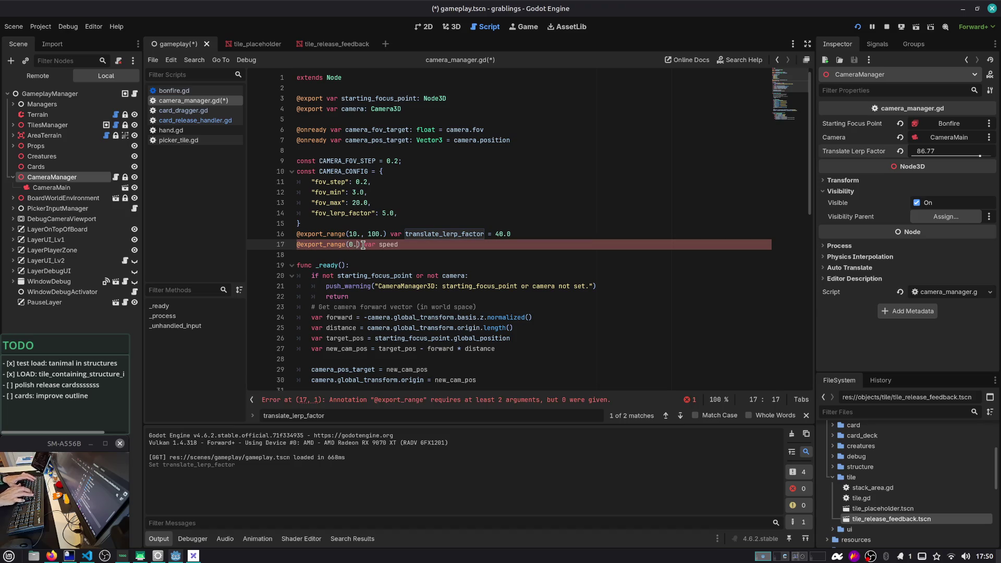
text(1, 1.,)
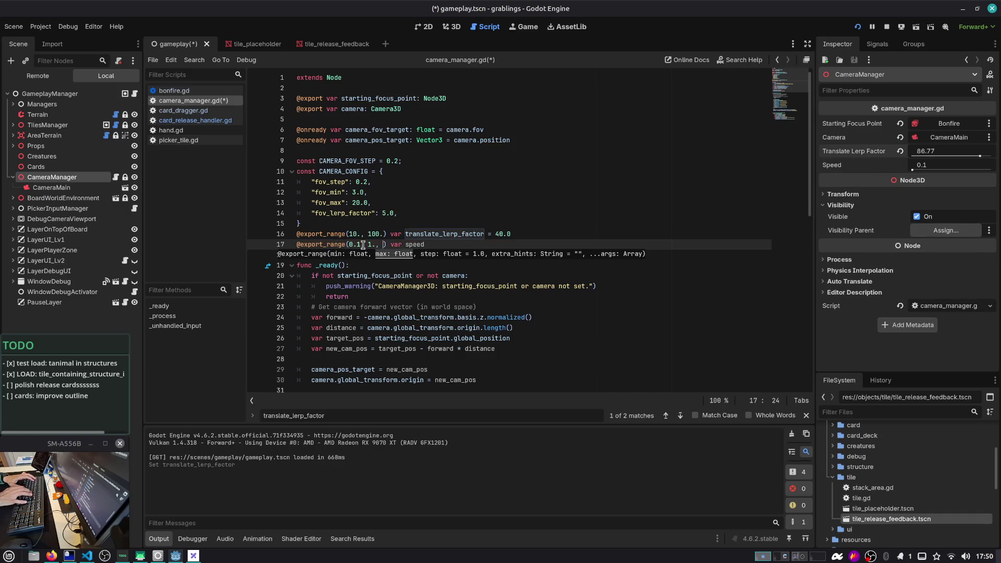
key(Left)
text(0)
key(End)
text(=)
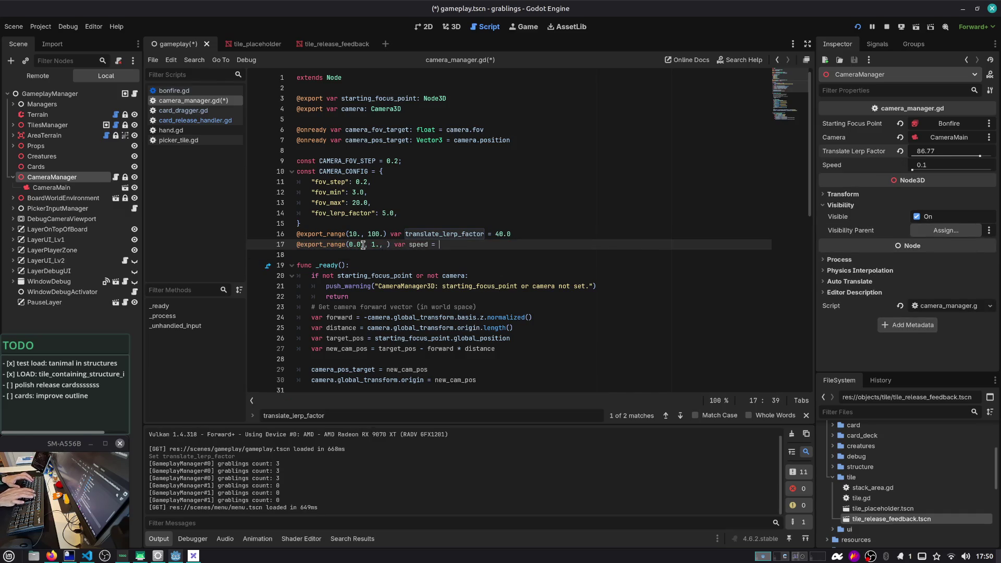
key(Escape)
scroll(364, 245, down, 2)
key(Down)
key(Return)
Replace the hard-coded 0.05 on line 52 with keyboard_speed, save, and run the game
click(428, 182)
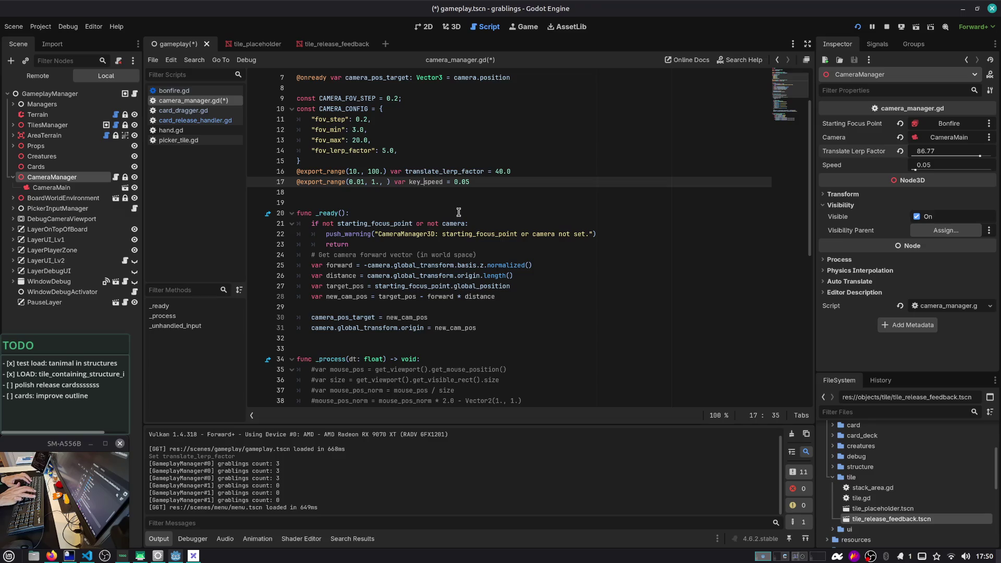
key(ctrl+shift+Right)
key(ctrl+s)
scroll(428, 193, down, 10)
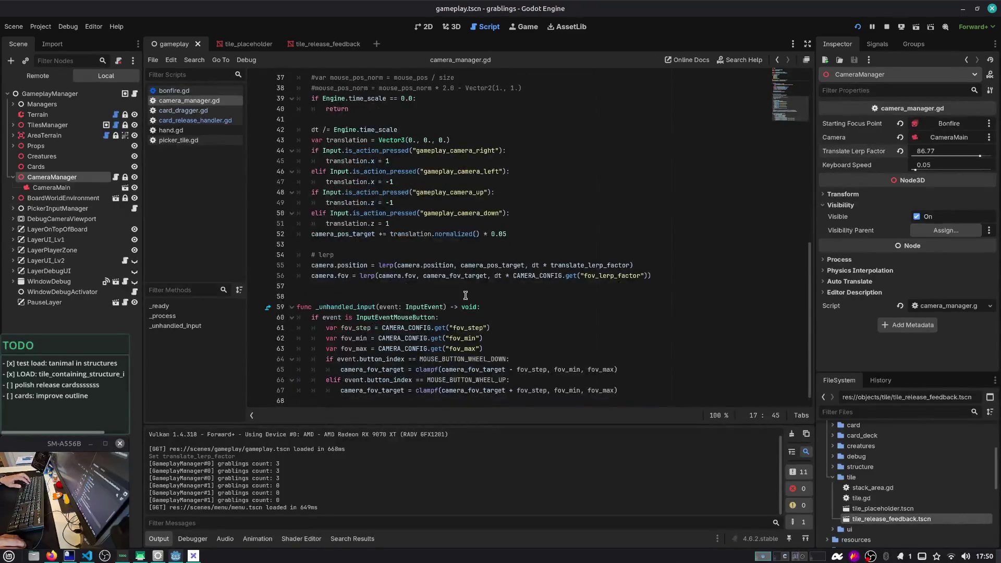
click(503, 231)
key(BackSpace)
key(BackSpace)
key(BackSpace)
text(keyboard_speed)
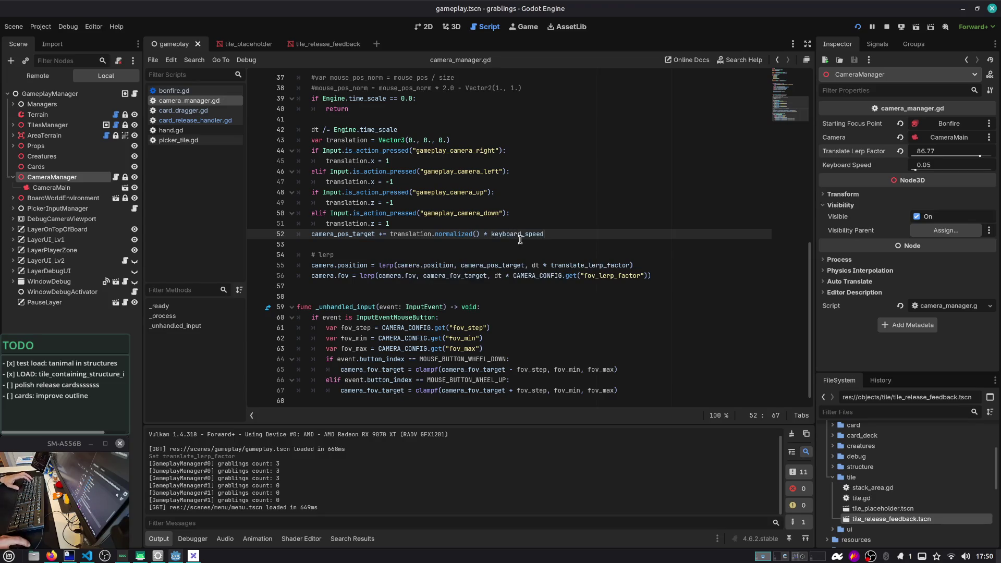
click(520, 241)
click(868, 27)
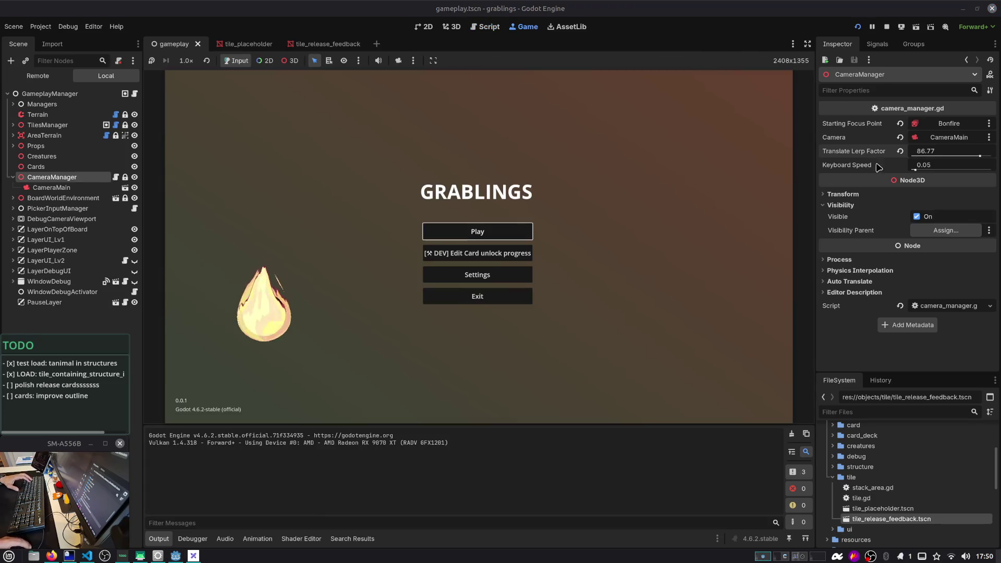
Load save Slot 1 and set the live Keyboard Speed to 0.1, testing with panning
click(511, 238)
click(510, 232)
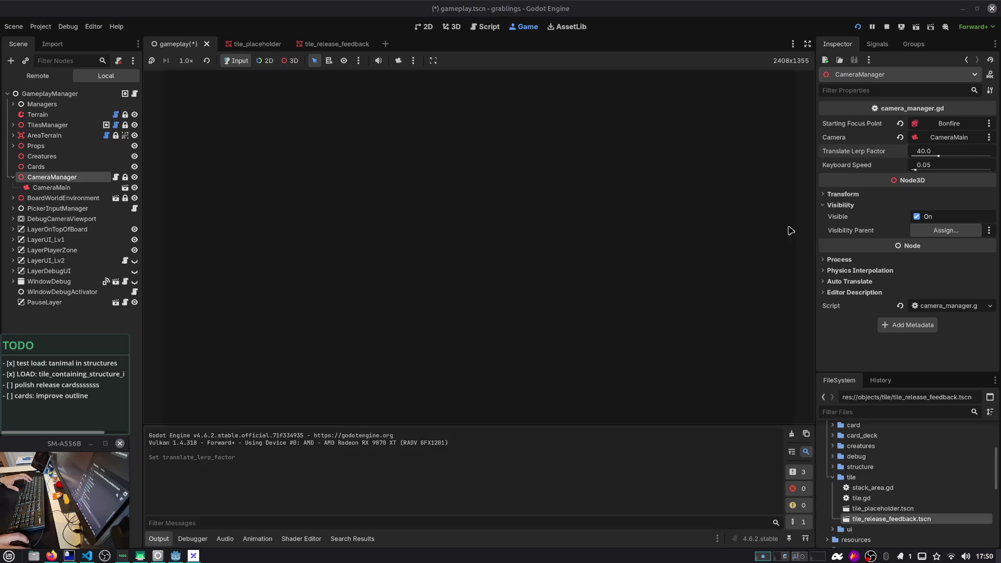
click(947, 155)
click(717, 164)
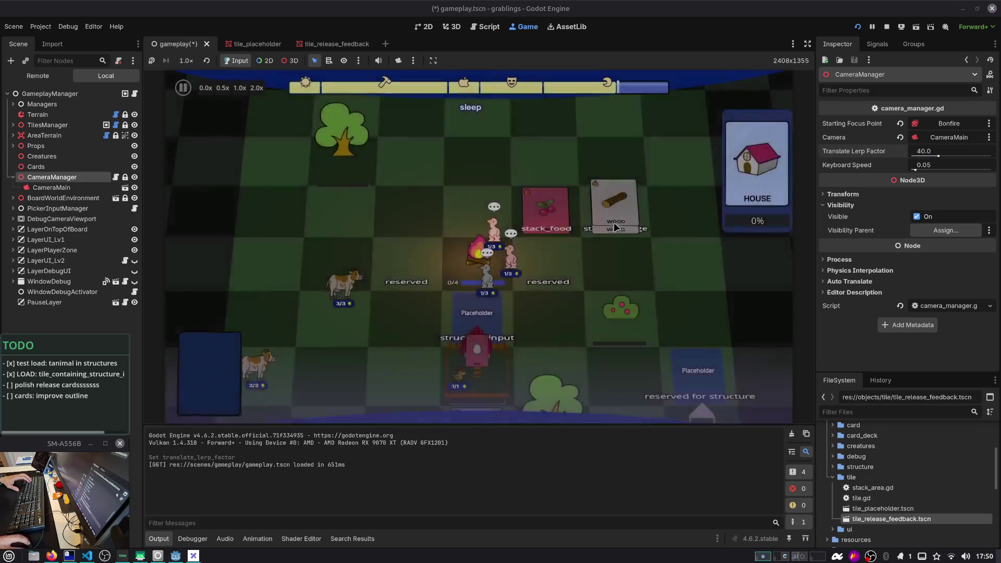
click(928, 169)
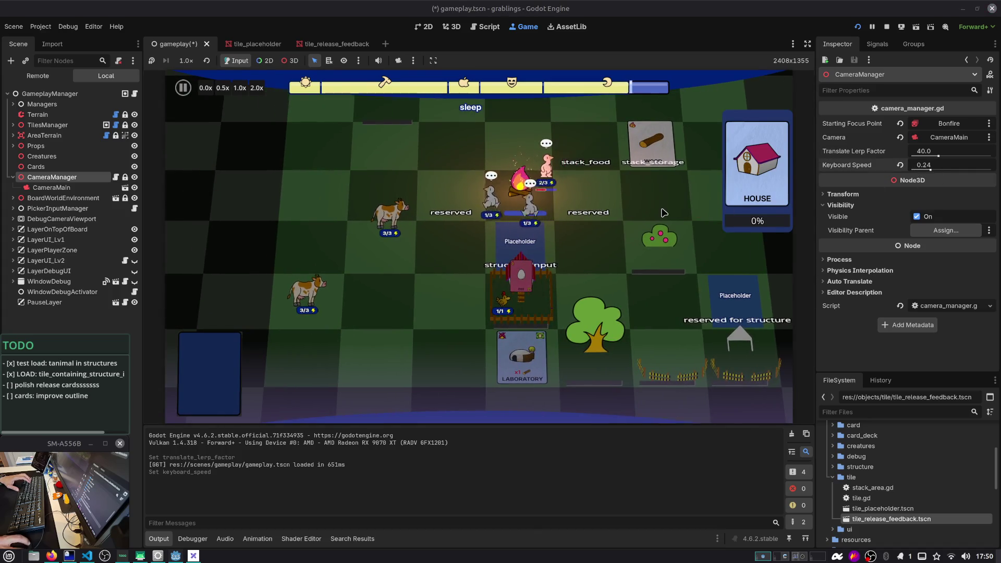
key(d)
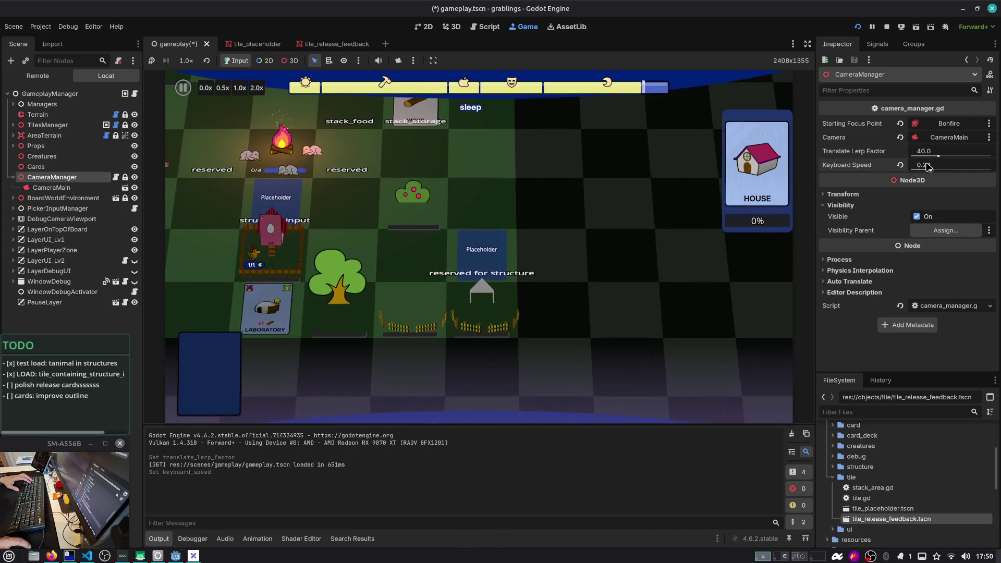
click(934, 165)
text(1)
click(570, 180)
key(a)
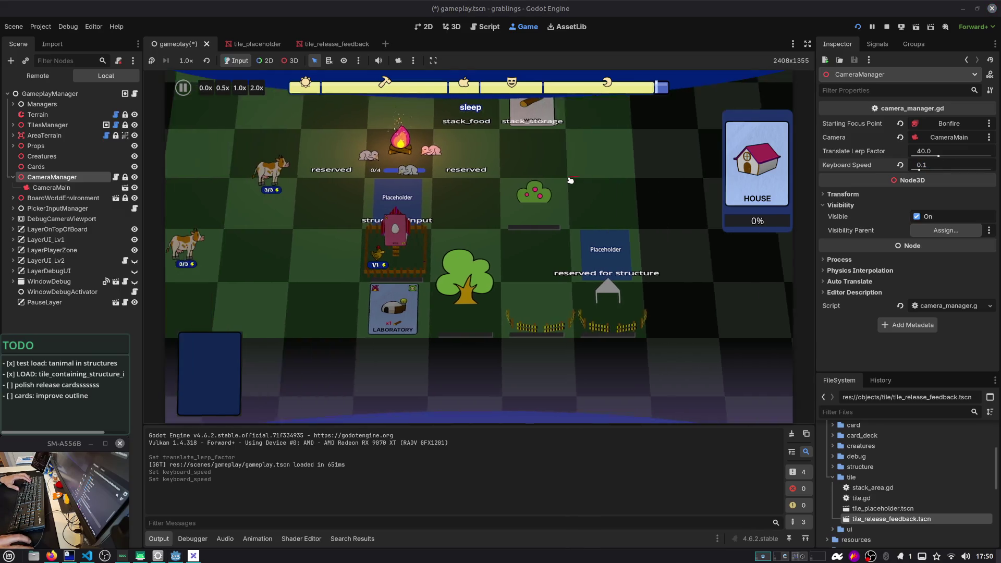
Try Translate Lerp Factor values 20 and 16, panning with WASD to compare smoothing
click(947, 151)
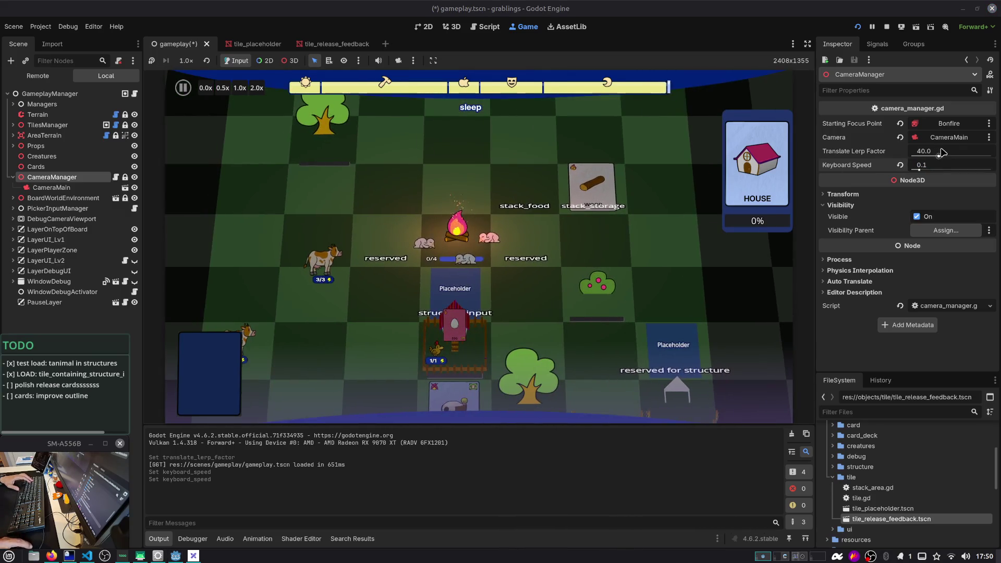
text(20)
key(Return)
click(639, 219)
key(a)
key(s)
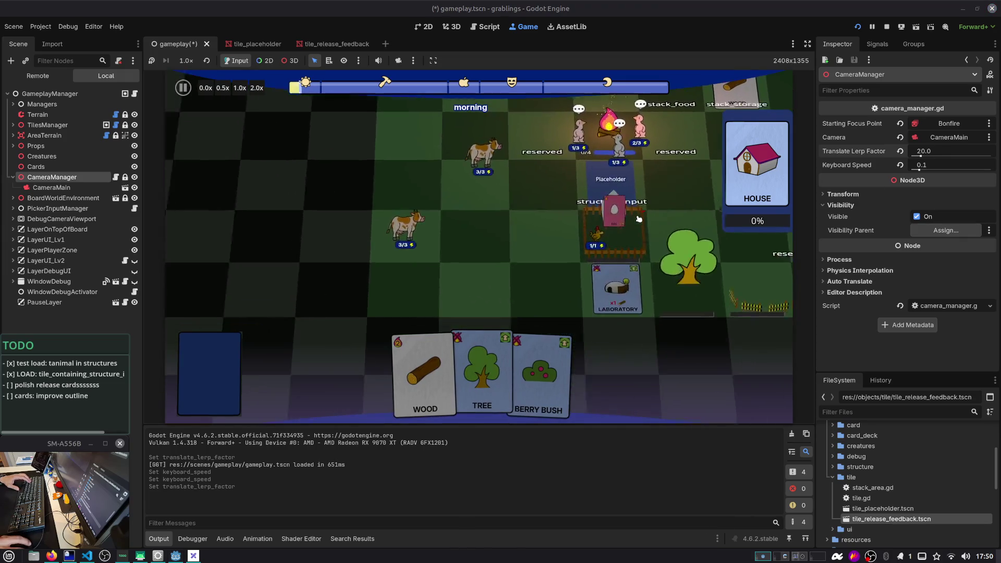
key(d)
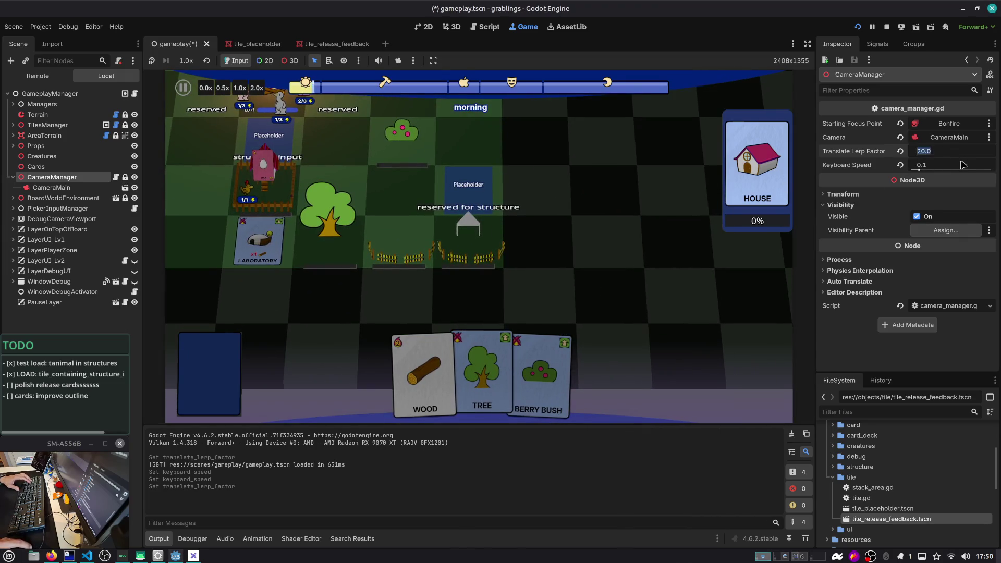
text(16)
key(Return)
click(592, 160)
key(a)
key(w)
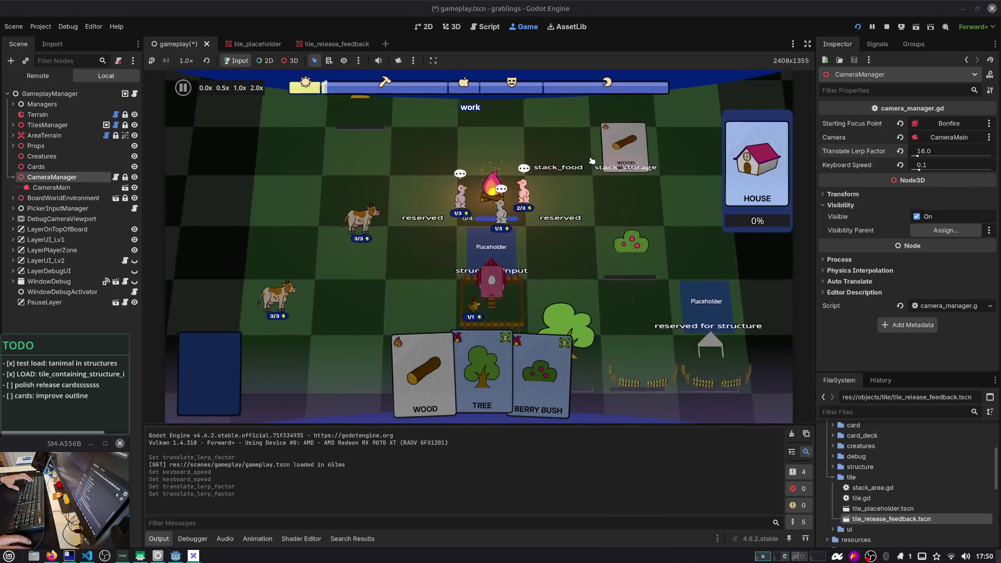
key(s)
key(d)
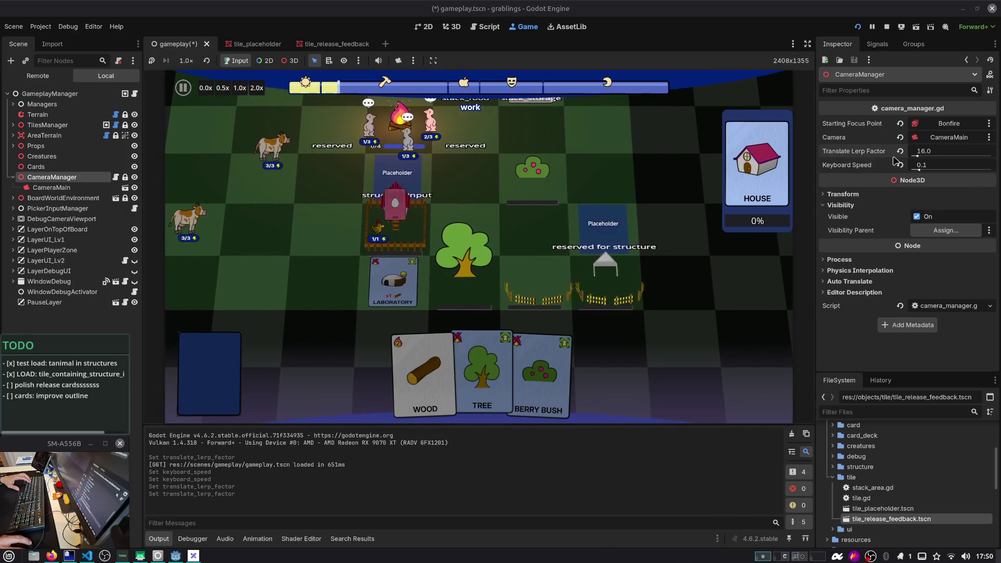
Settle the Translate Lerp Factor at 10.0 and pan the camera to check it
click(961, 151)
text(0)
key(Return)
click(631, 192)
key(d)
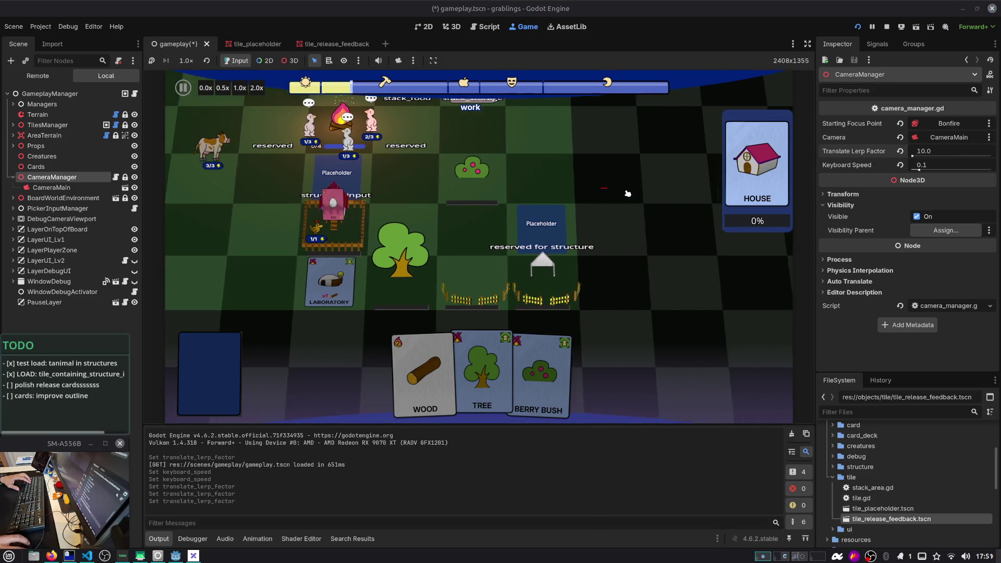
key(a)
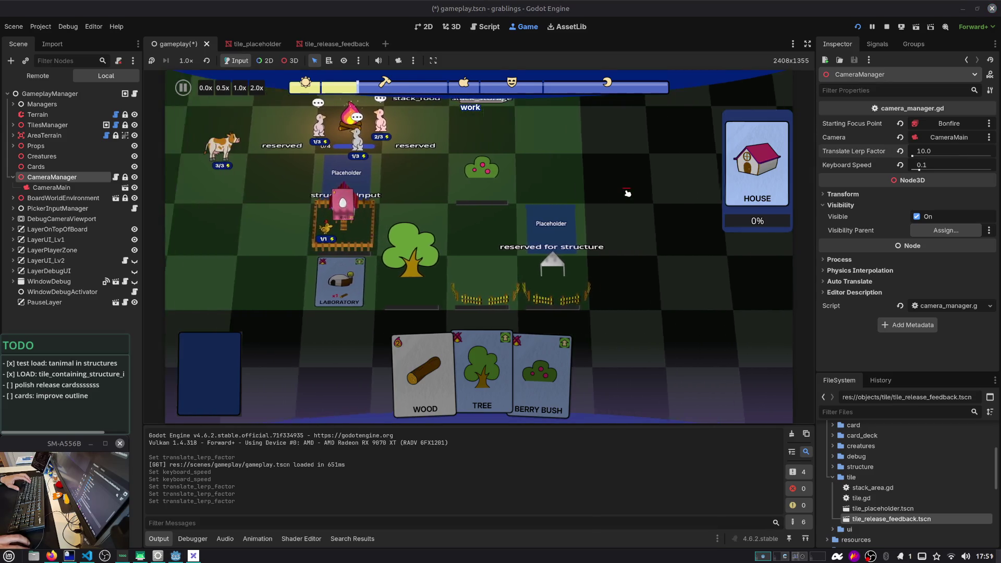
key(a)
key(w)
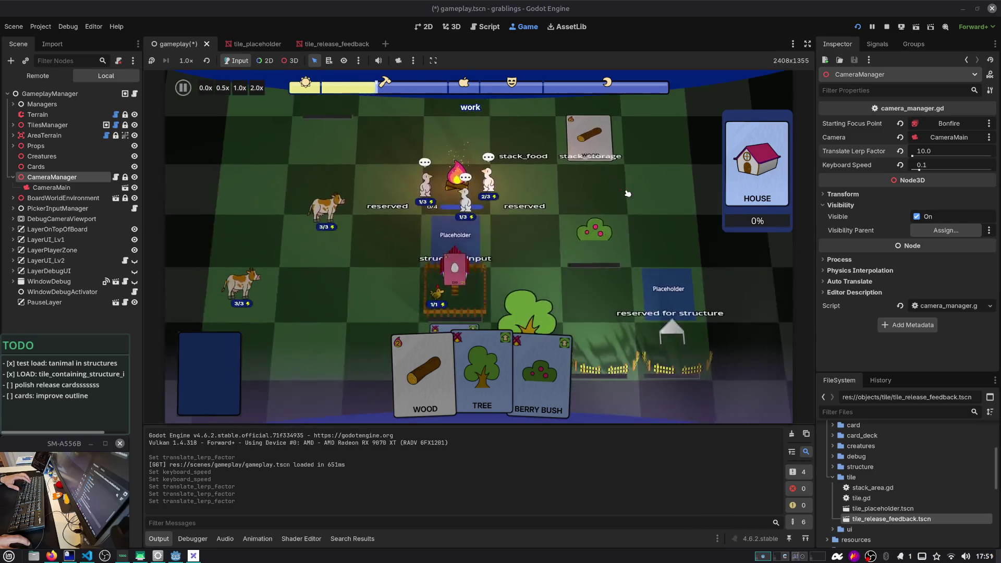
Place the Berry Bush and Tree cards on the board and pan around
drag(470, 274, 401, 207)
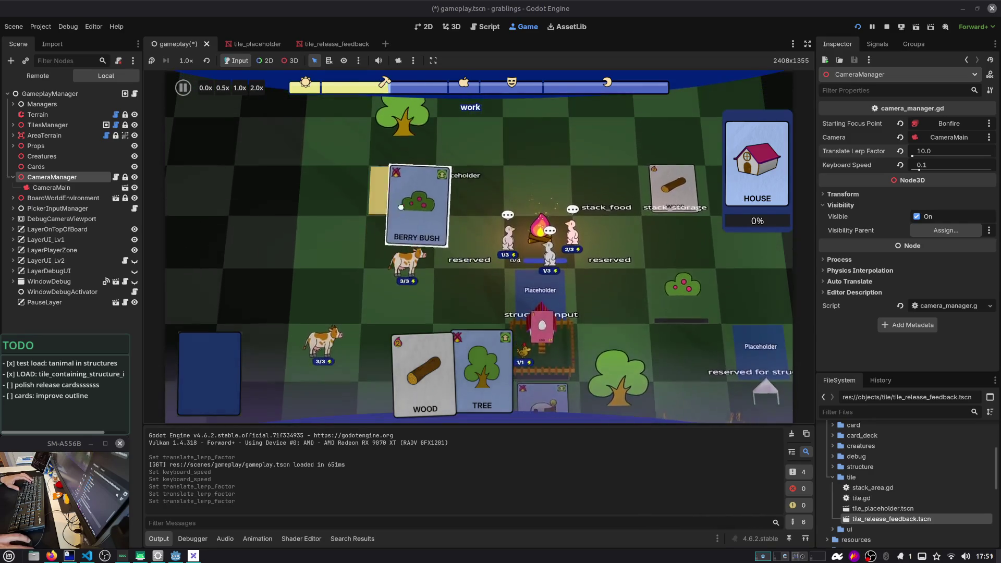
drag(402, 242, 473, 230)
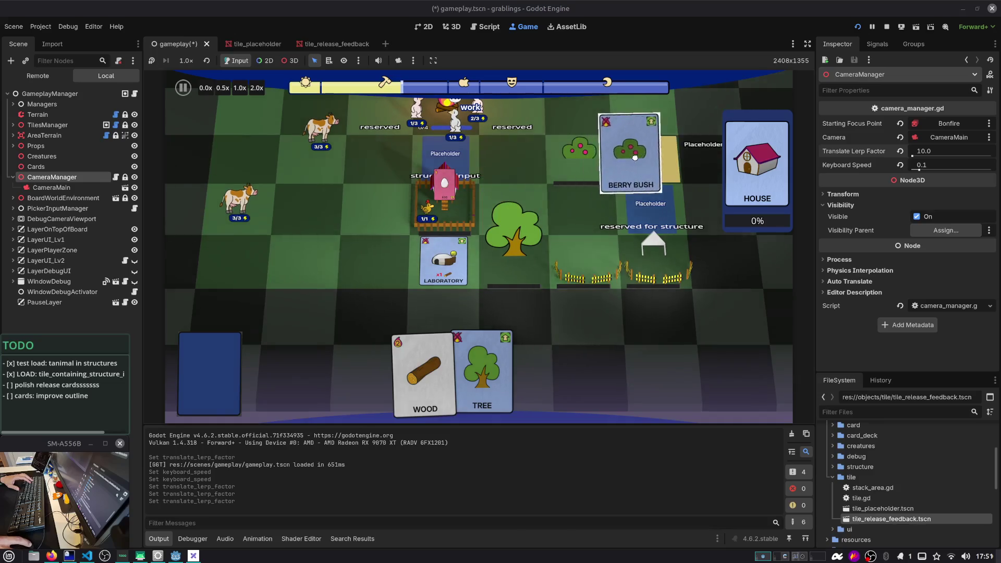
drag(634, 158, 639, 156)
drag(514, 373, 537, 182)
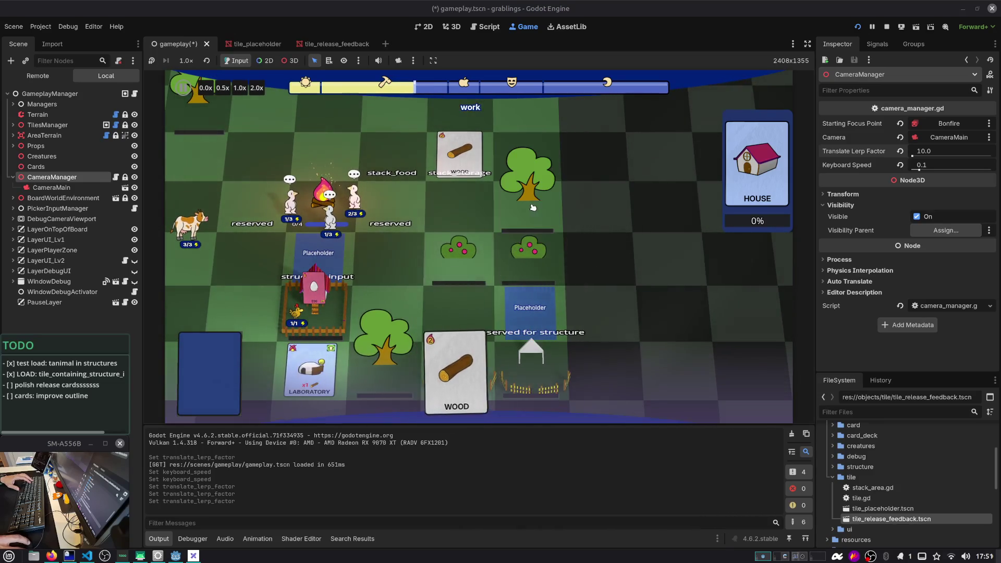
key(a)
key(s)
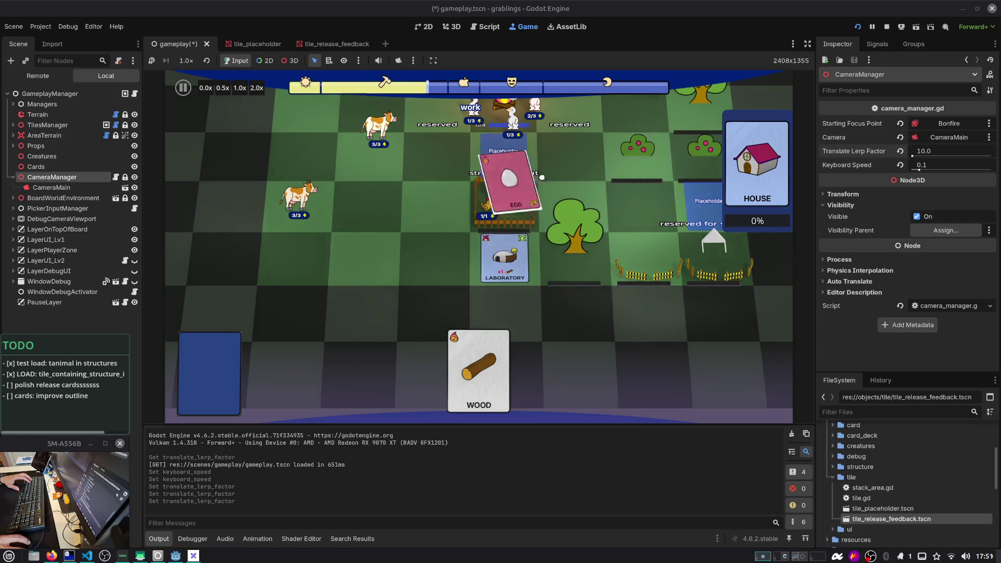
key(w)
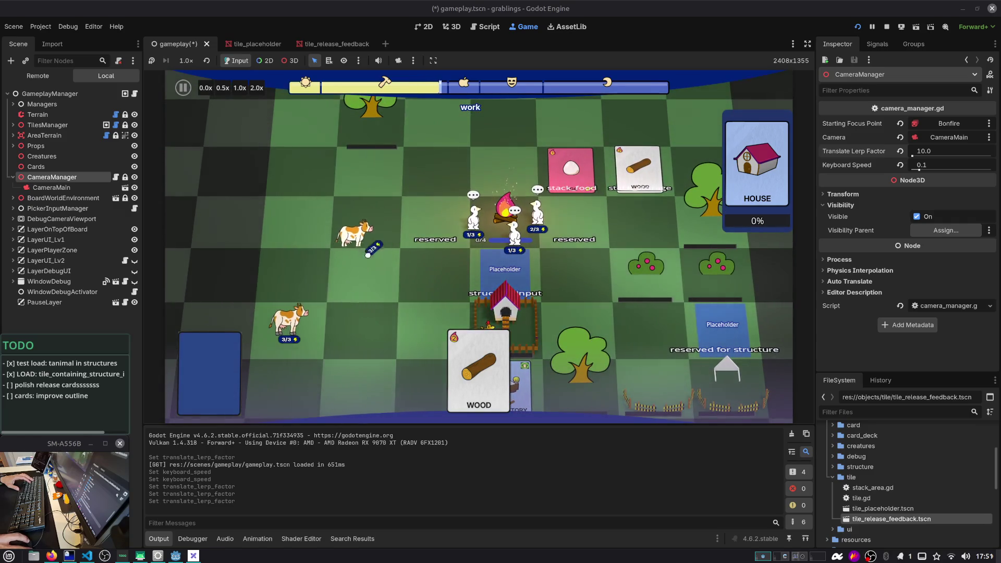
key(s)
key(d)
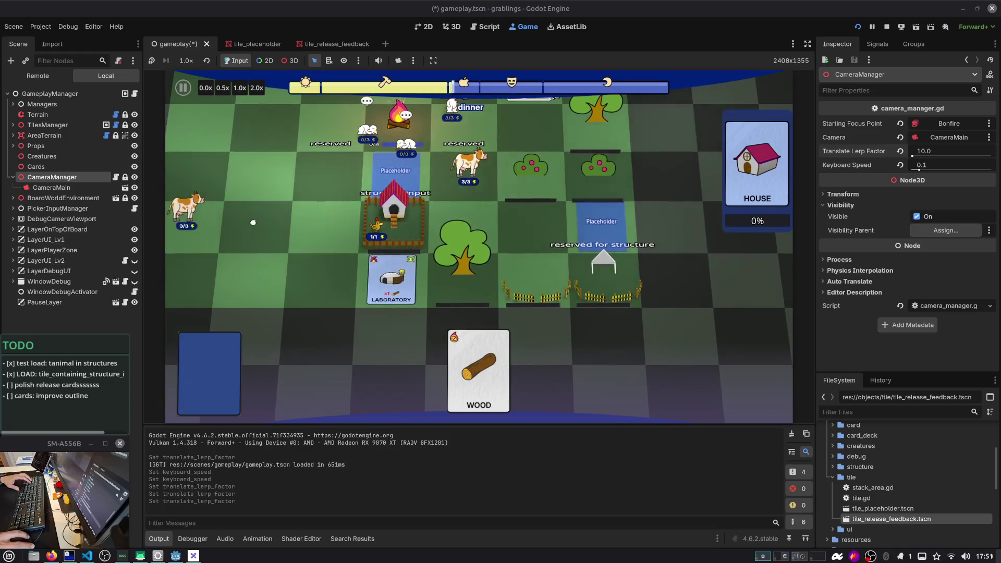
key(w)
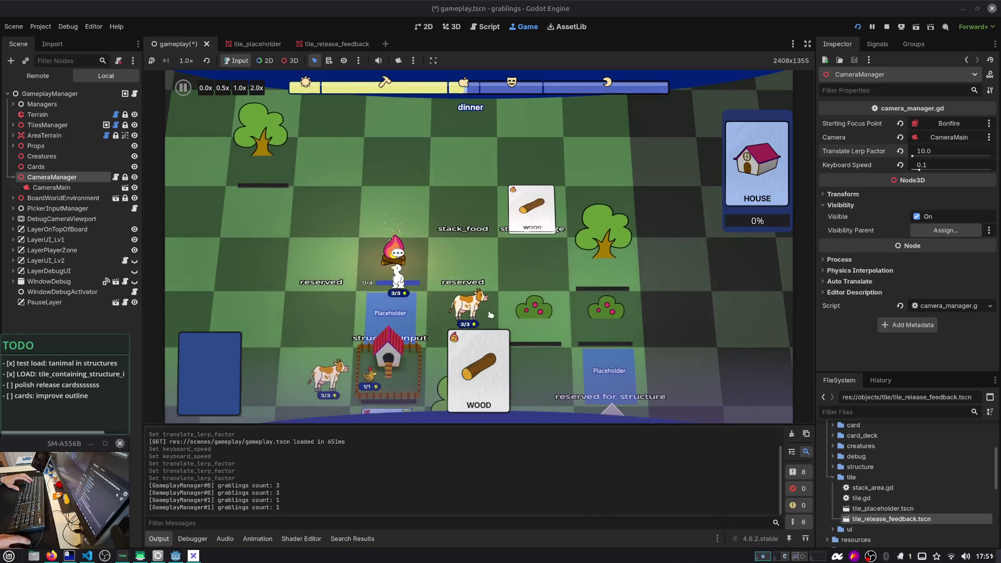
Move the WOOD card, open the Debug Gameplay Window, and skip to the next time slot
drag(490, 315, 523, 226)
key(s)
key(a)
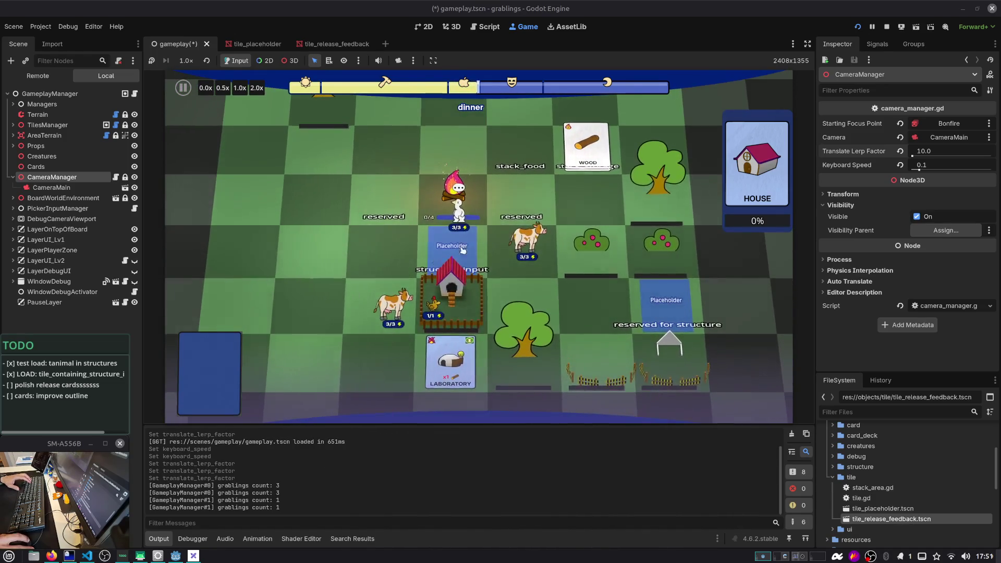
key(quoteleft)
click(916, 247)
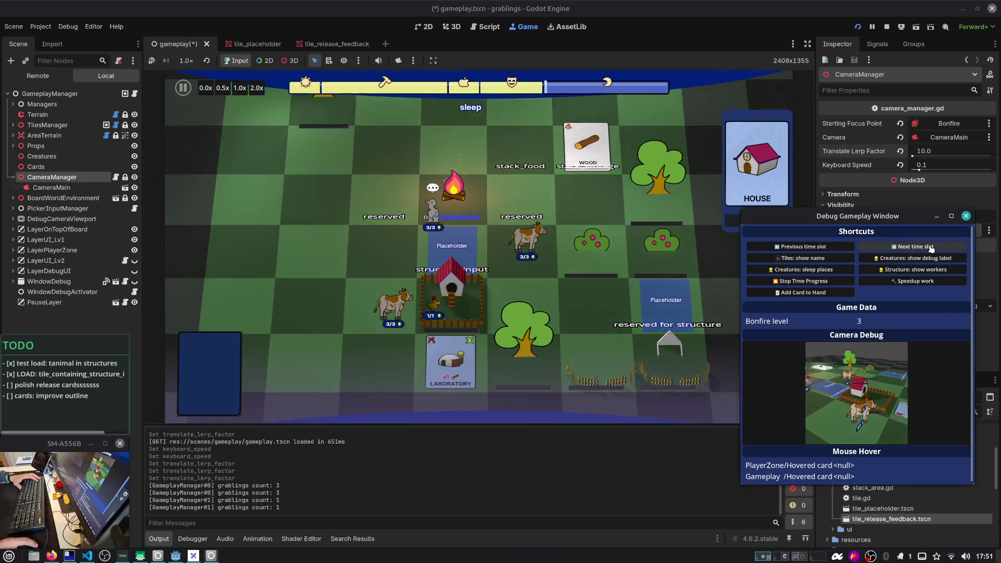
Skip ahead to morning and drag the Laboratory and Berry cards onto board tiles
click(917, 247)
key(s)
key(d)
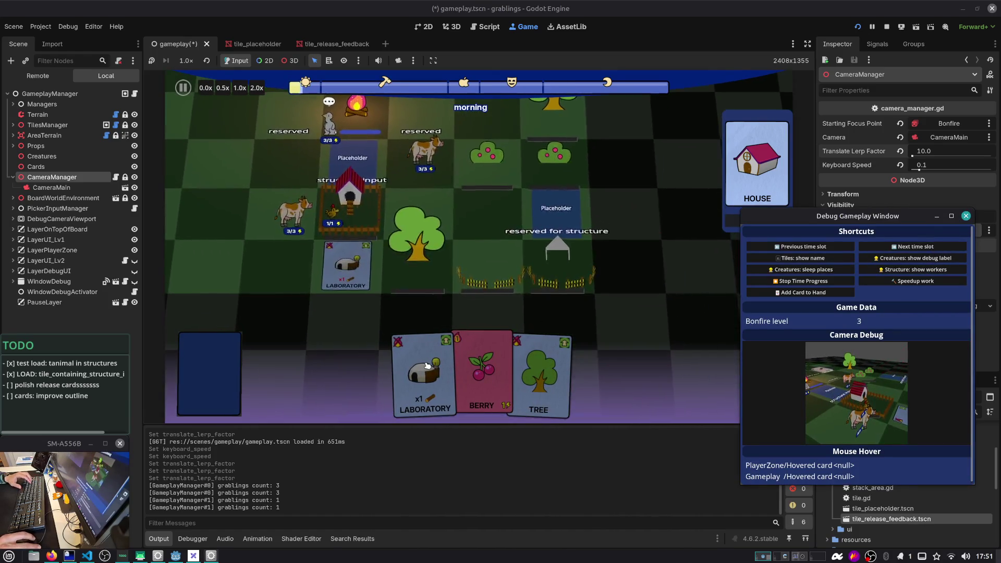
drag(423, 375, 224, 271)
key(w)
key(a)
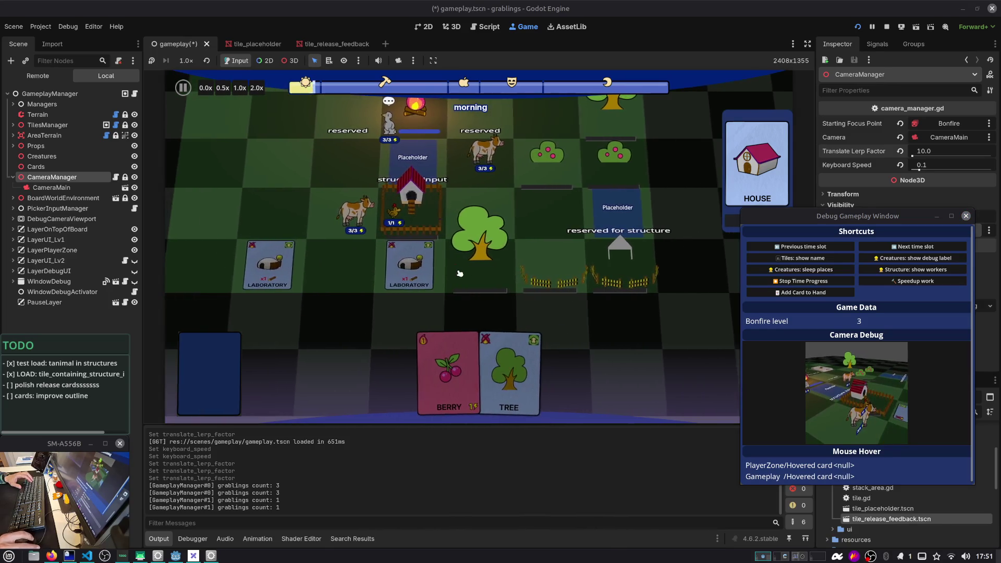
mouse_move(482, 376)
mouse_down()
mouse_move(521, 112)
mouse_move(485, 128)
mouse_up()
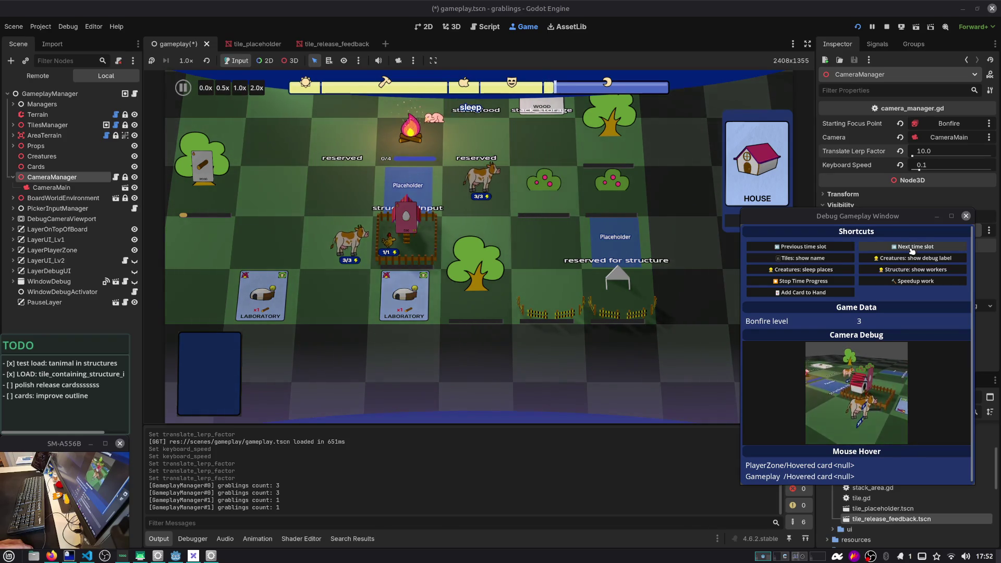
Advance to the next morning and place the Laboratory and Berry Bush cards on the board
click(912, 250)
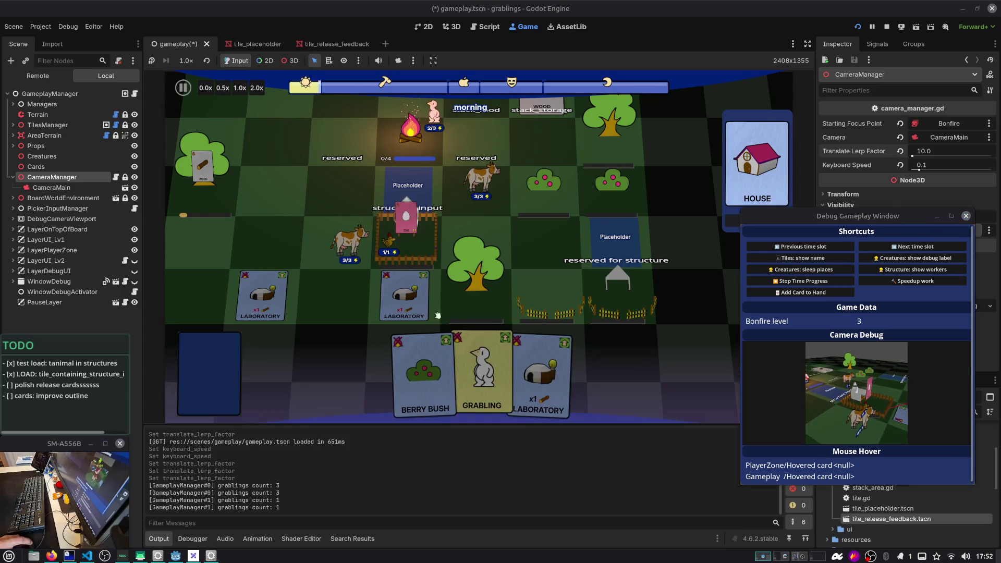
drag(554, 347, 338, 296)
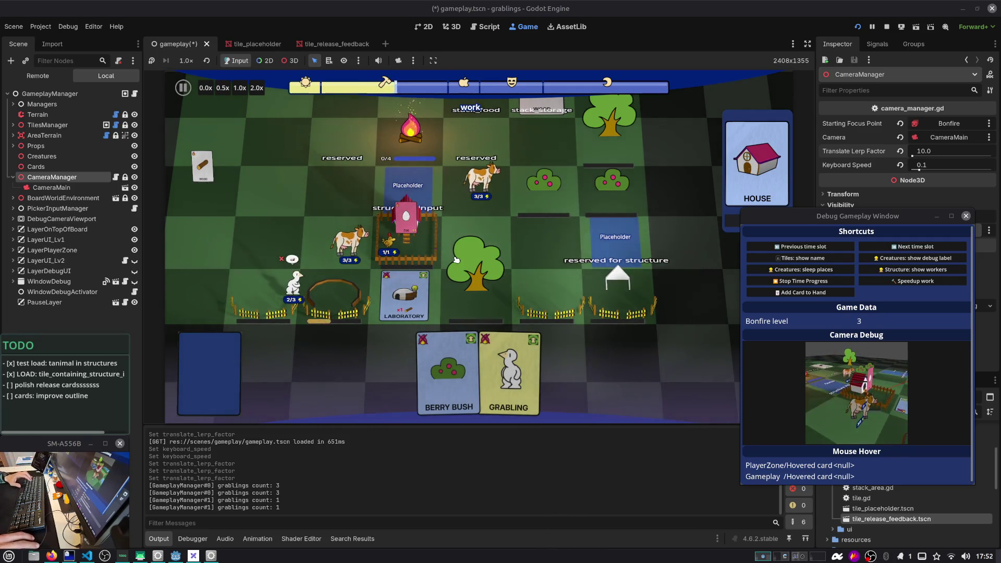
key(s)
drag(444, 348, 284, 196)
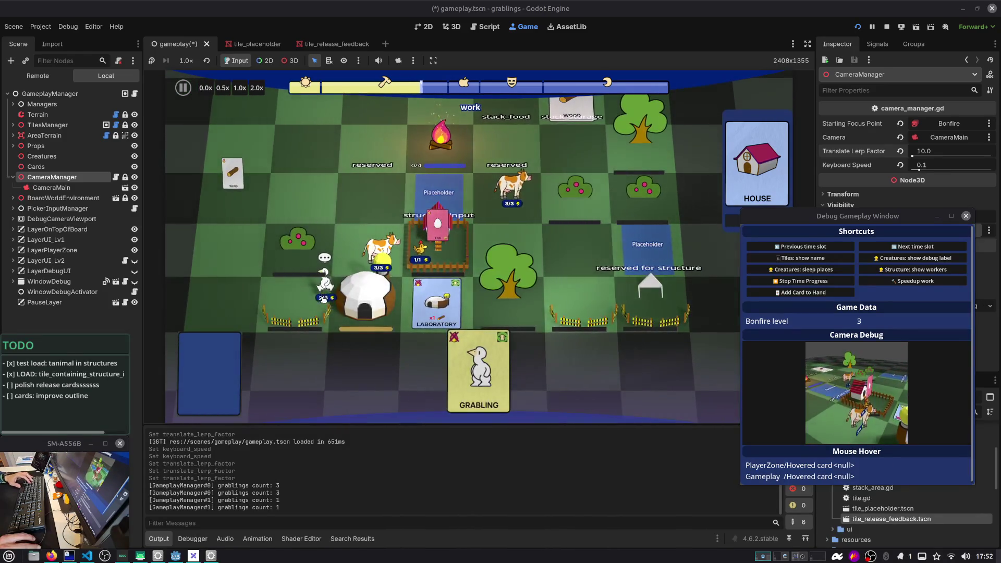
key(w)
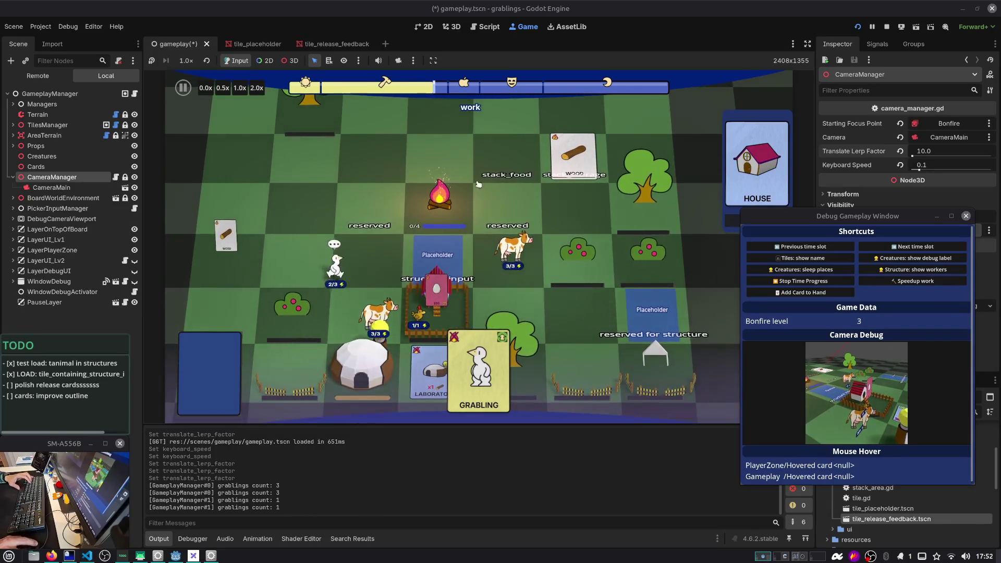
key(s)
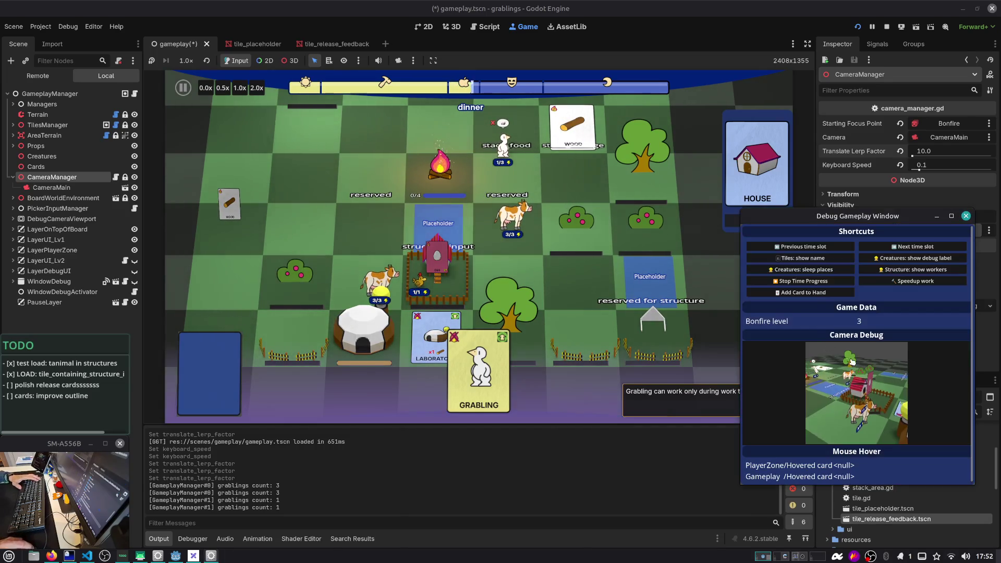
click(804, 293)
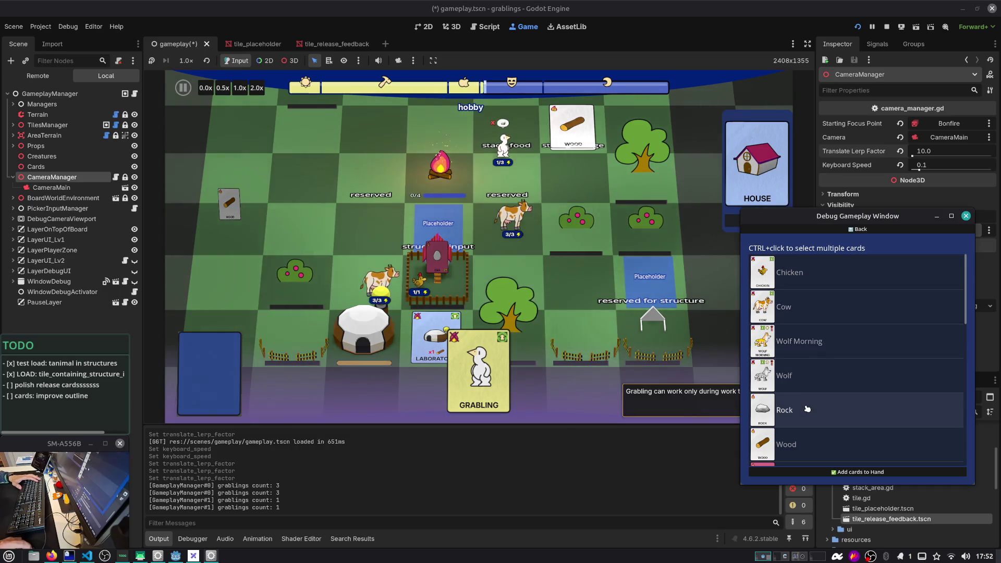
Add a Berry card and a Grabling card to the hand from the debug card list
scroll(808, 409, down, 2)
scroll(807, 409, down, 1)
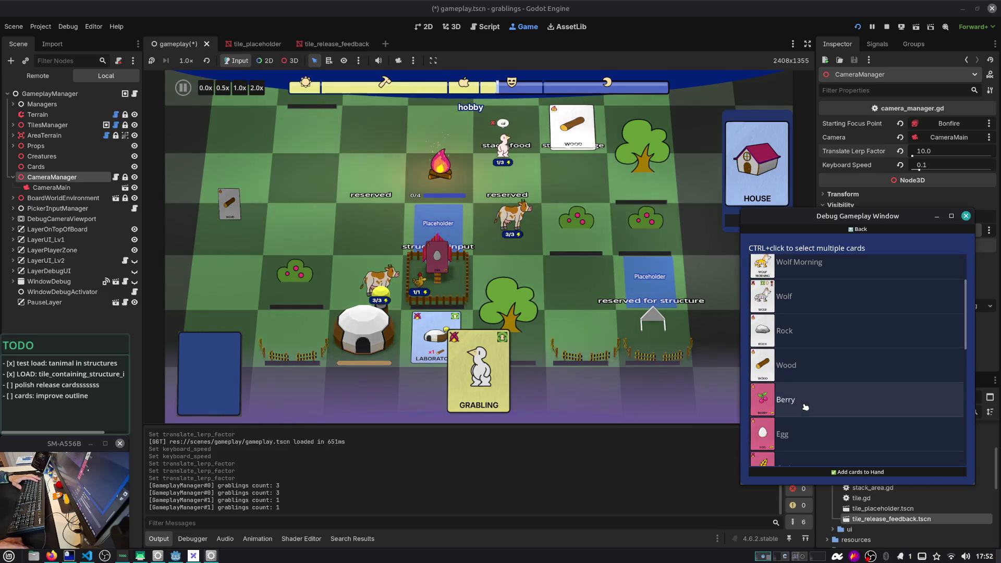
click(807, 407)
scroll(805, 406, down, 5)
click(806, 406)
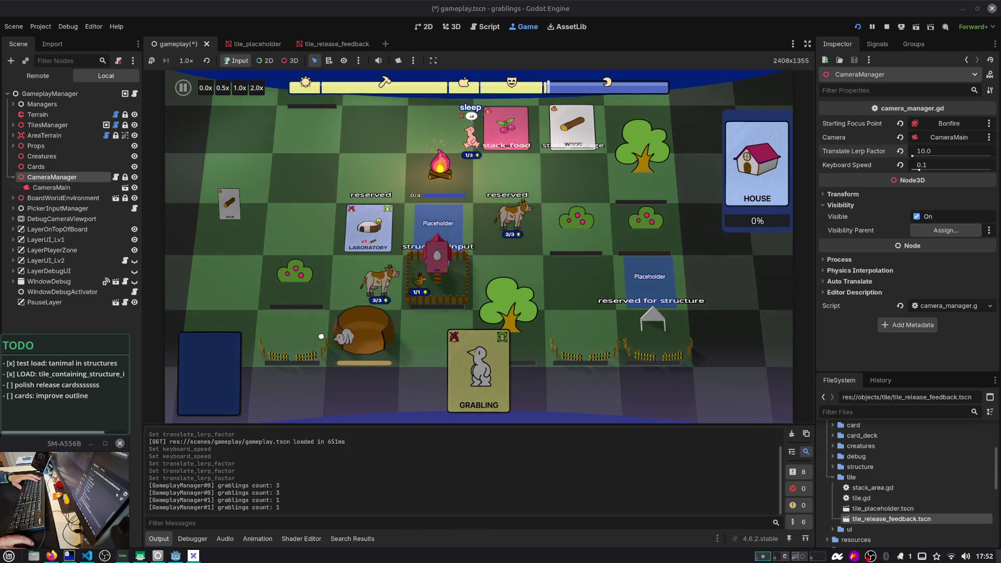
Try sending a grabling to work by dragging it over the wood tile
click(321, 336)
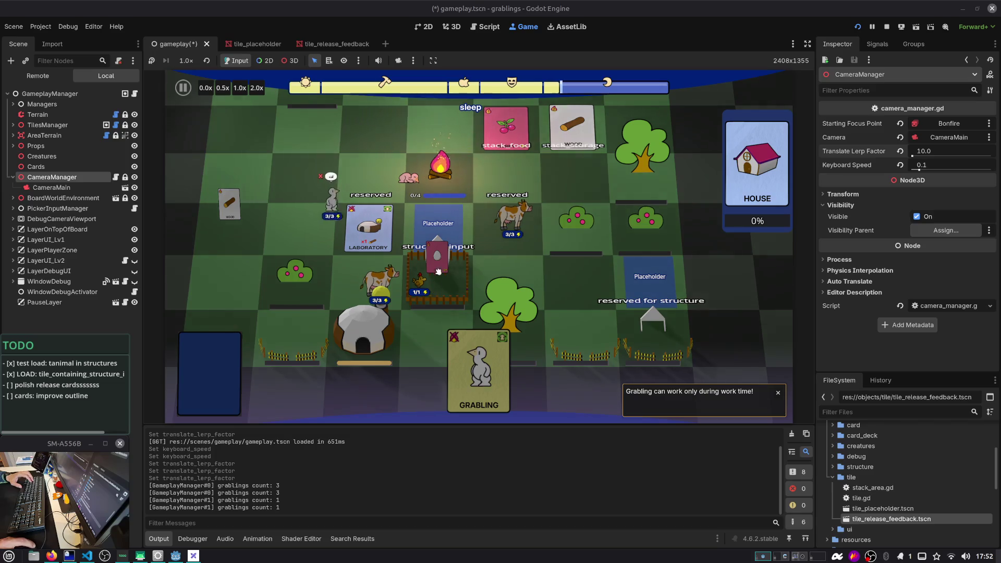
mouse_move(479, 372)
mouse_down()
mouse_move(509, 402)
mouse_move(542, 183)
mouse_move(554, 229)
mouse_up()
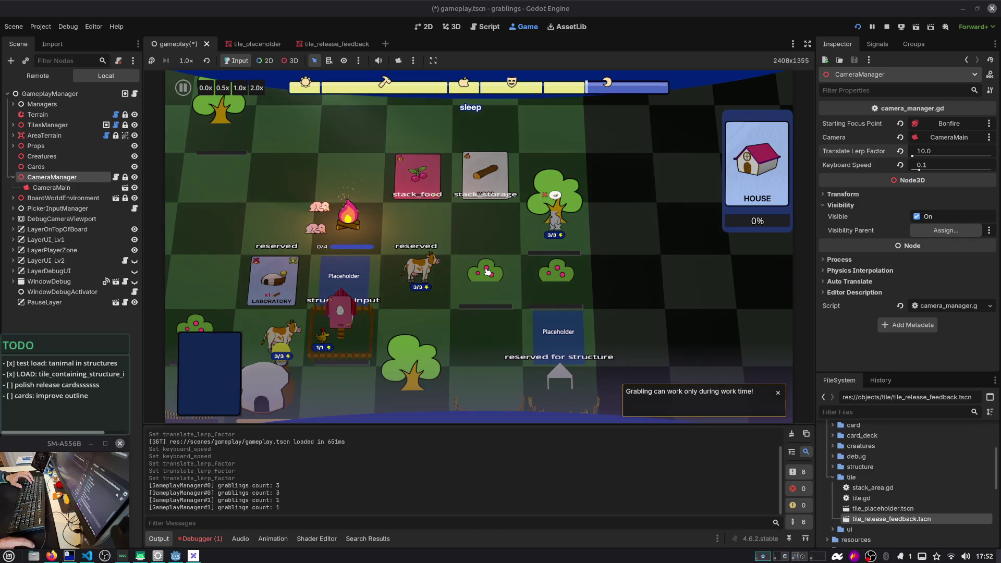
key(Left)
Filter the FileSystem dock for 'berry' to find the berry files
scroll(542, 225, up, 3)
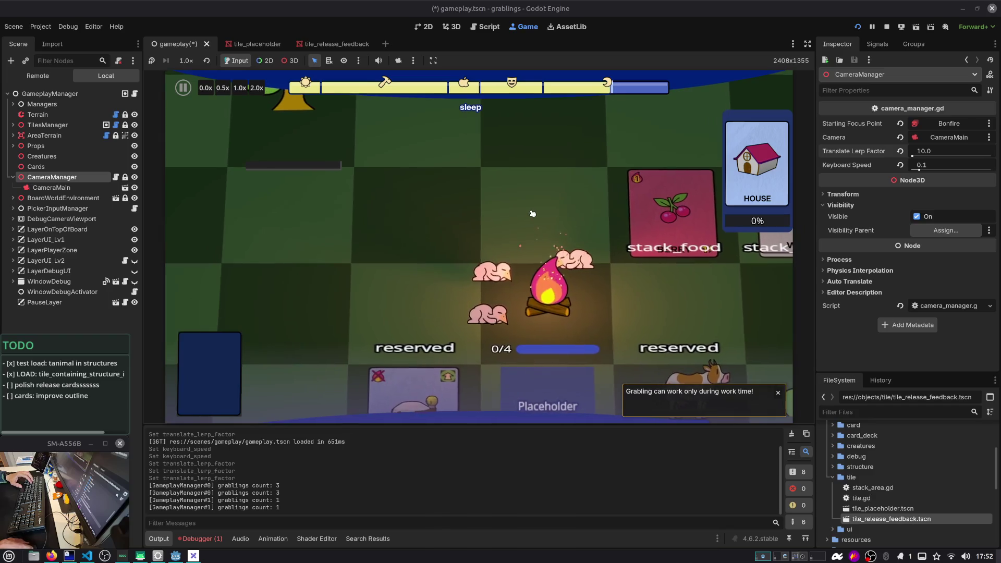
scroll(572, 279, down, 2)
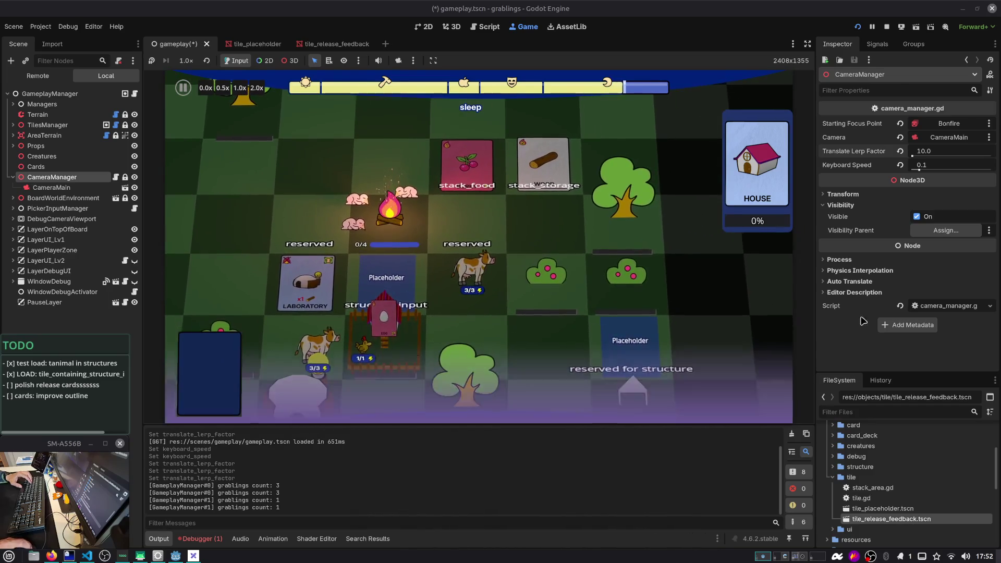
text(berry)
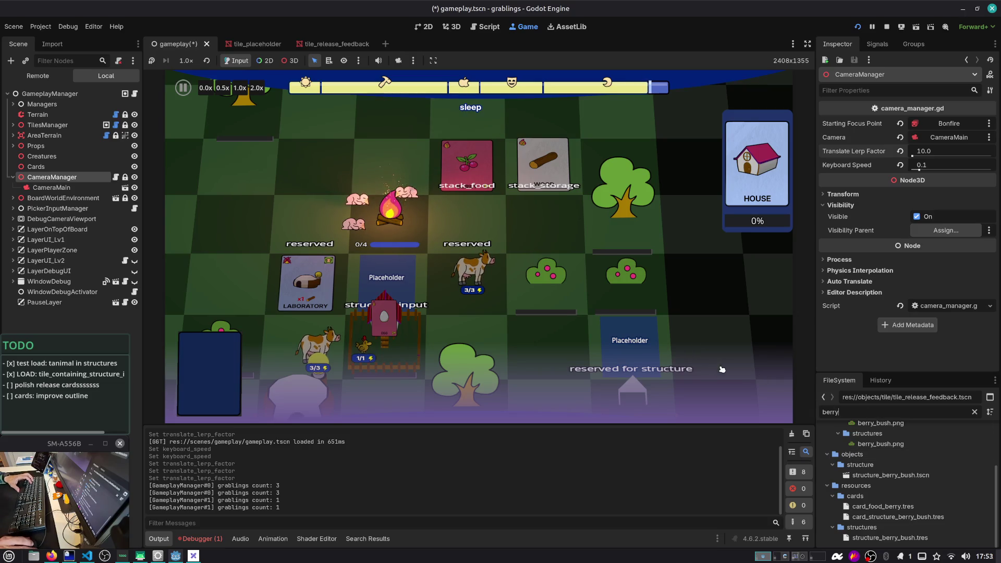
Open structure_berry_bush.tscn and expand its Resource Structure > Structure properties
double_click(882, 476)
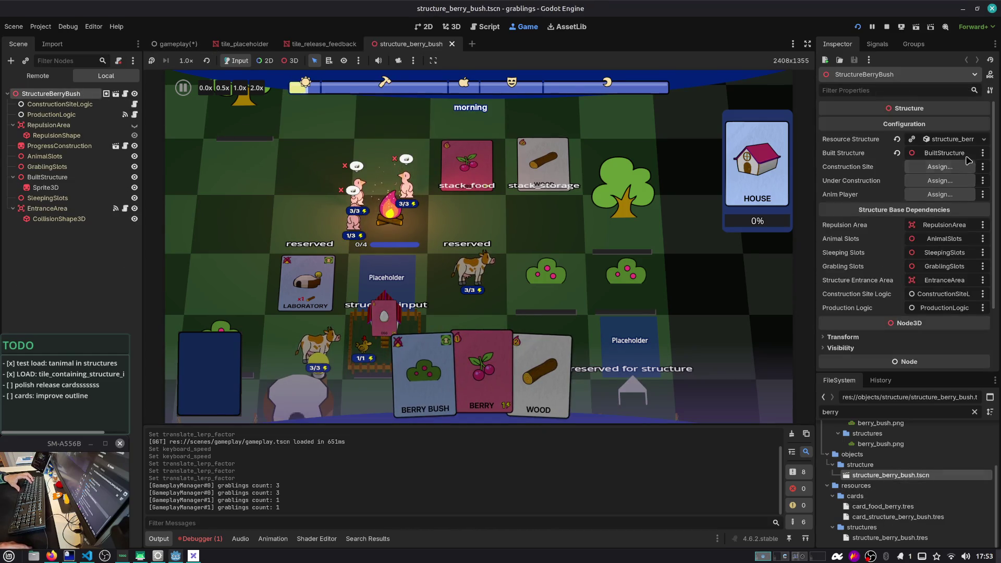
click(958, 140)
click(848, 302)
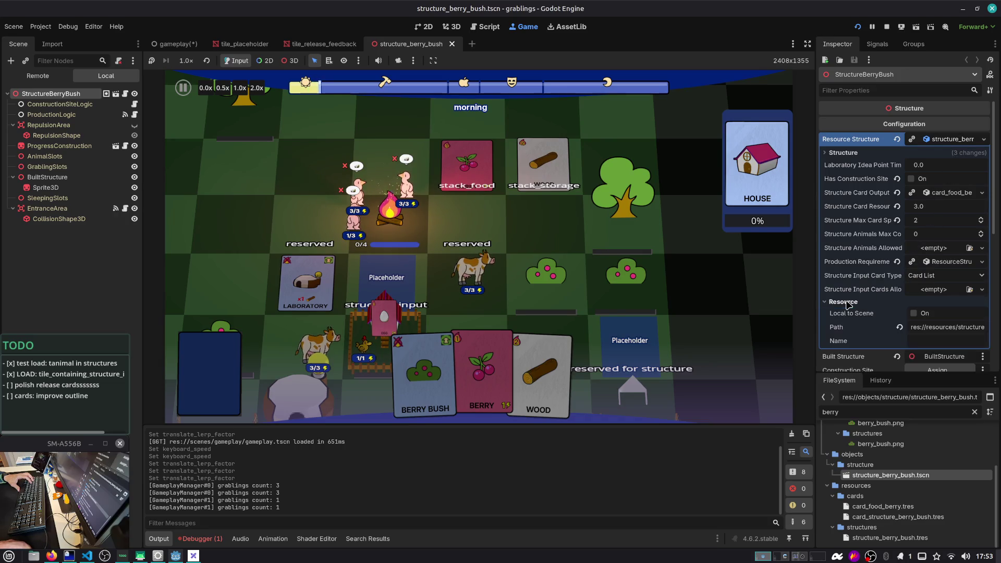
click(848, 302)
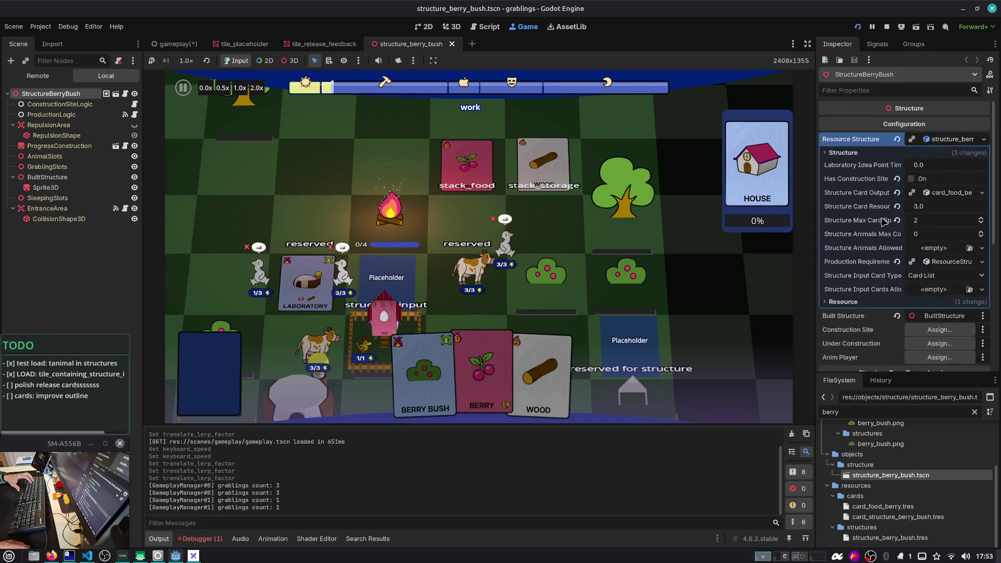
click(859, 156)
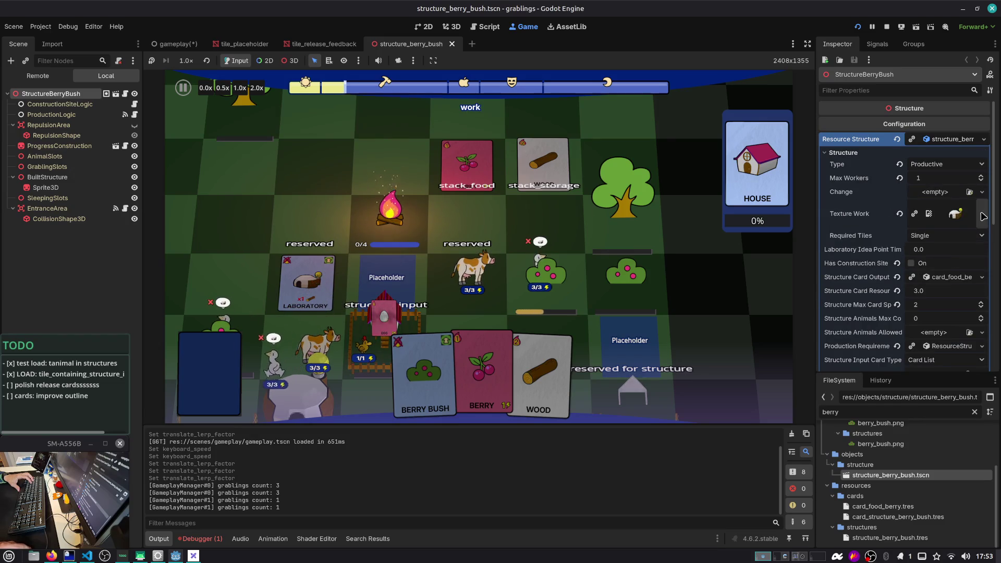
Quick Load berry_bush.png into the Texture Work slot
click(983, 215)
key(Escape)
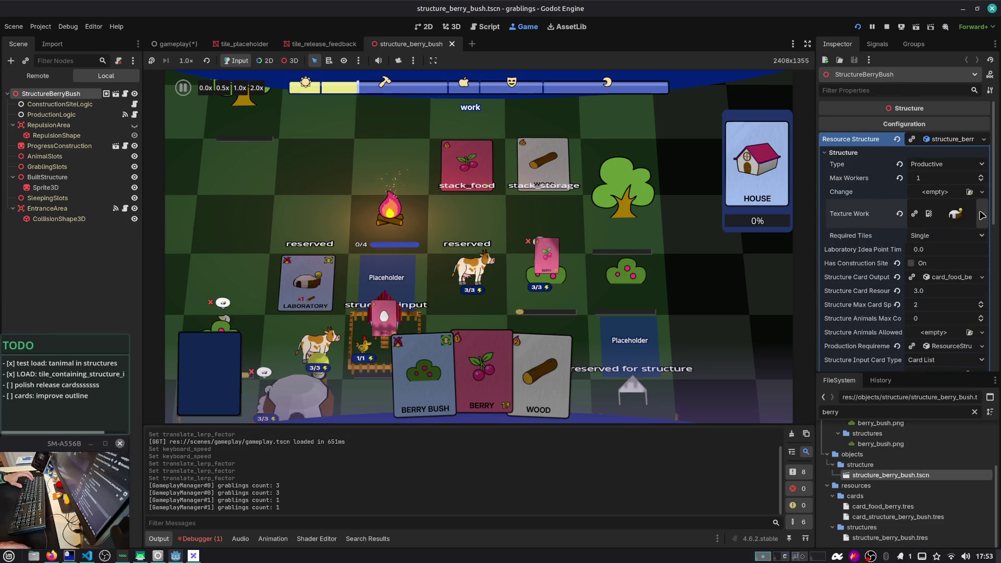
click(983, 216)
click(887, 445)
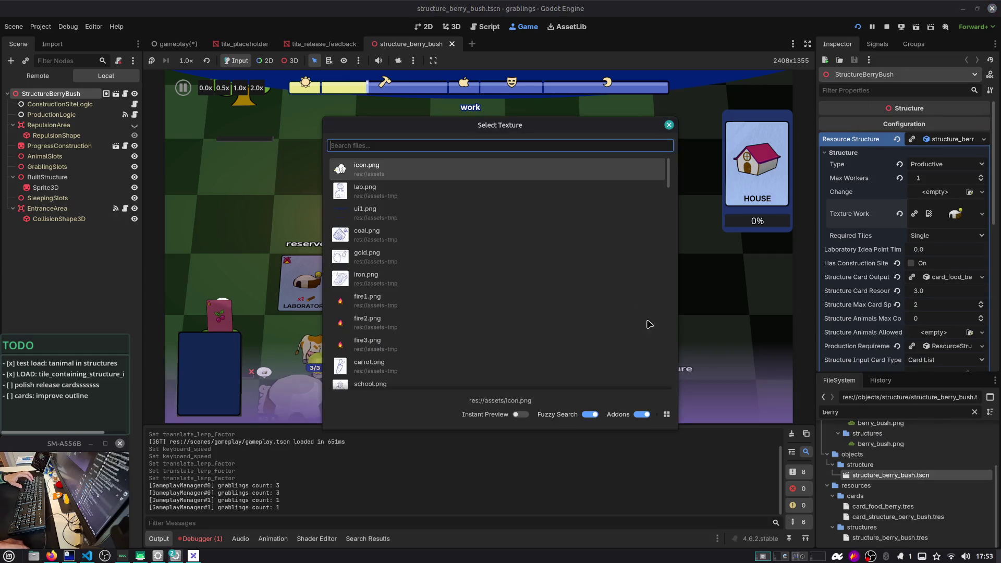
text(berry)
double_click(433, 208)
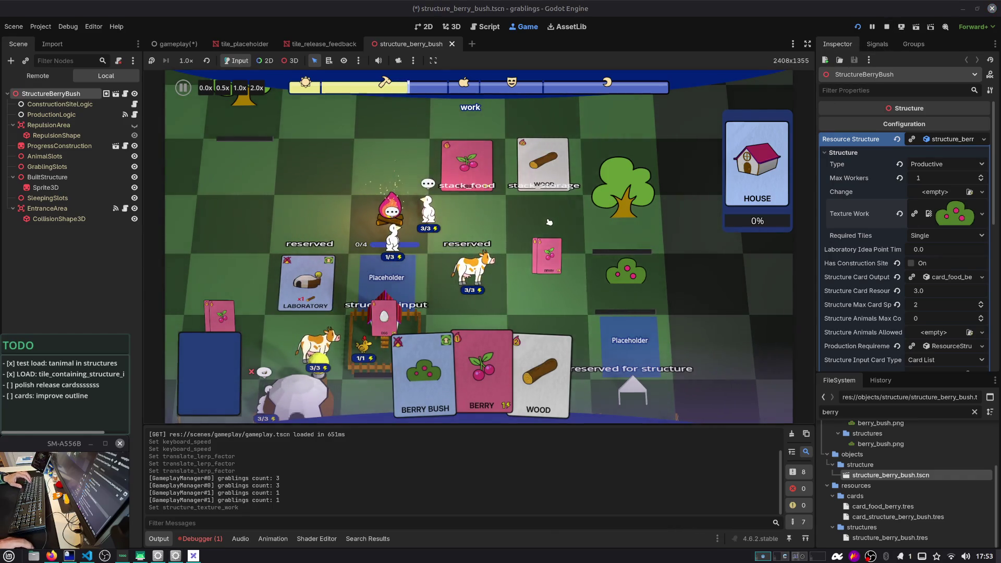
Pan around the board and move the small berry card to an empty tile until sleep time
drag(549, 222, 619, 210)
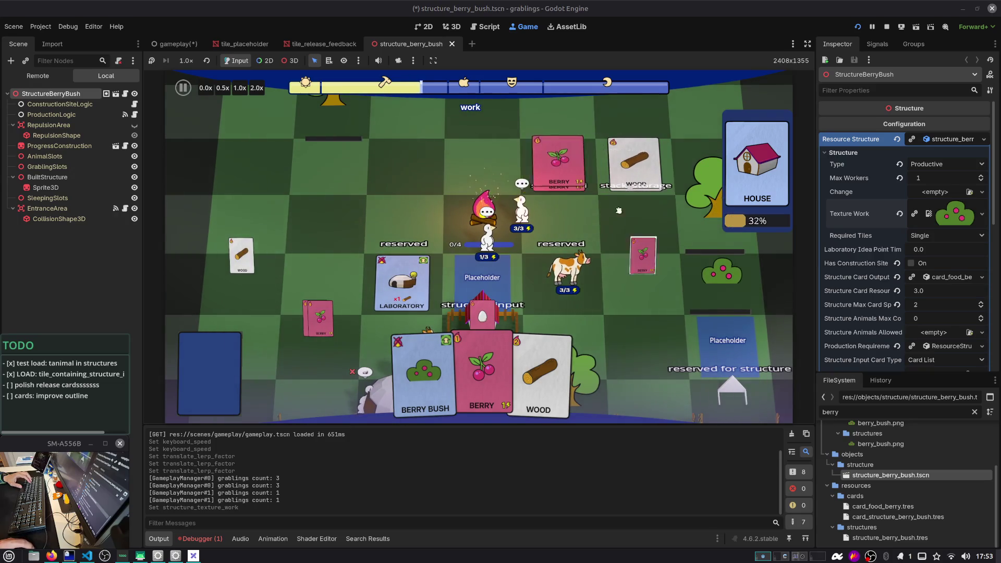
key(s)
key(d)
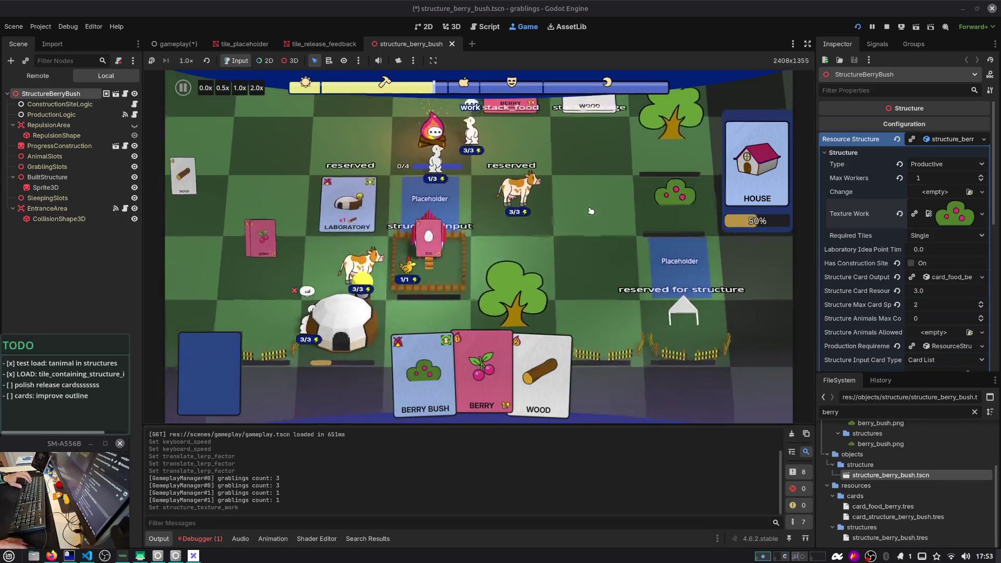
scroll(590, 210, down, 3)
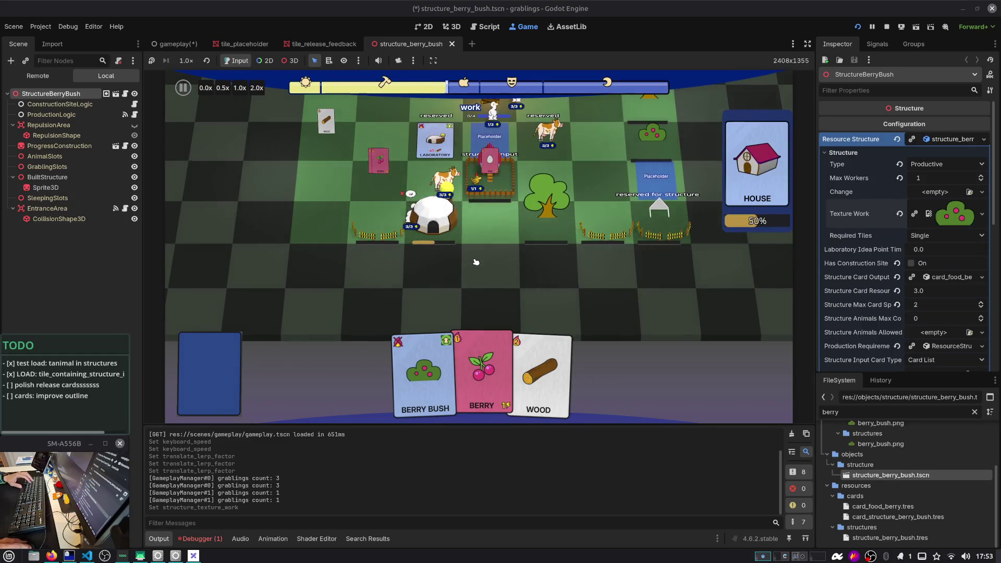
key(w)
key(d)
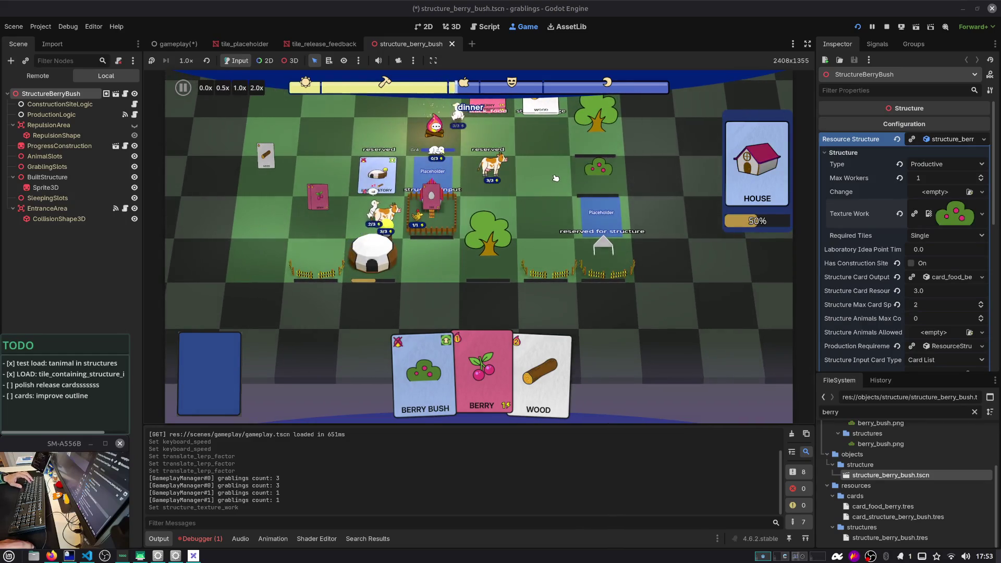
key(w)
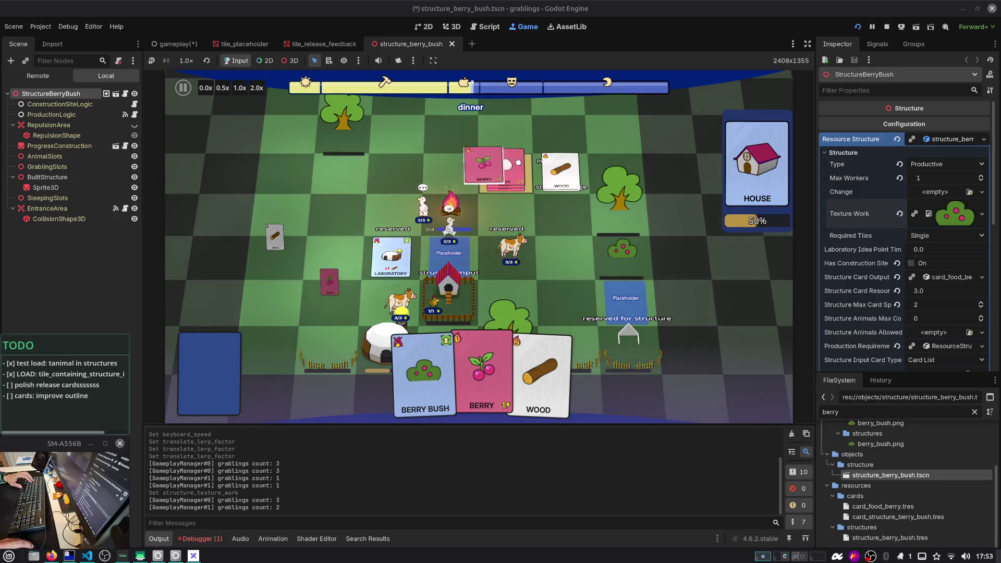
drag(324, 287, 532, 225)
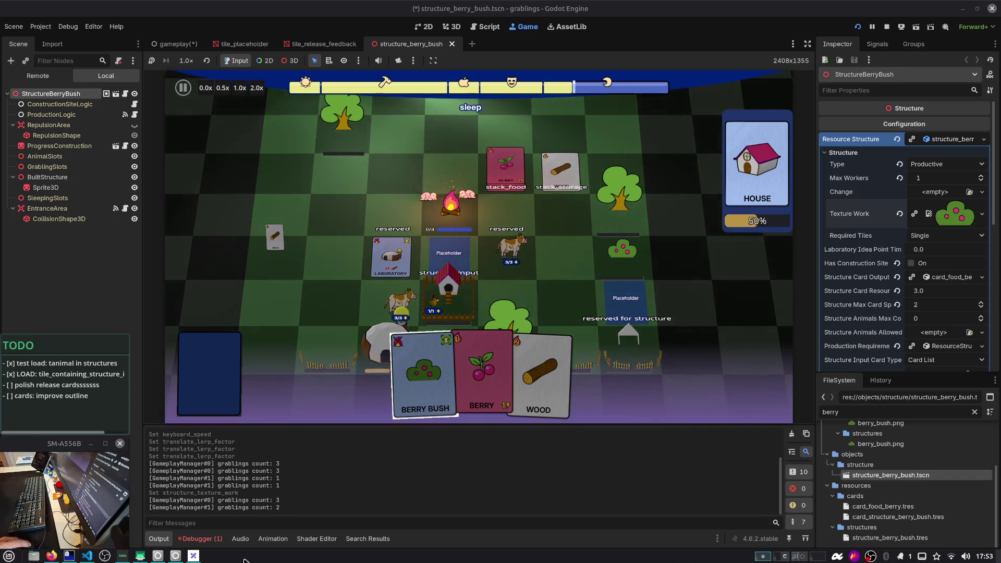
click(219, 540)
Inspect the get_sleeper_slot error in structure.gd, then return to the Game view
click(218, 369)
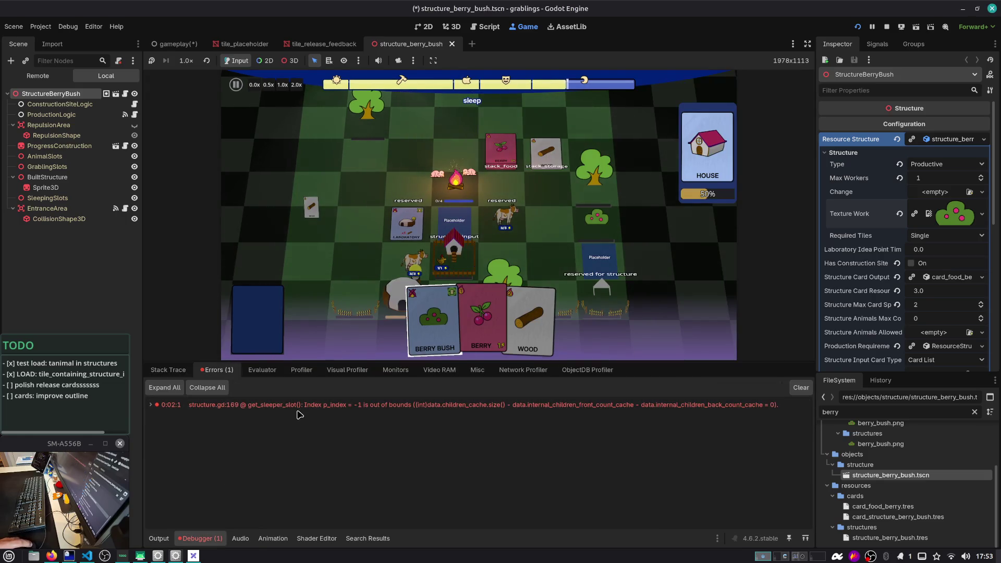
click(305, 405)
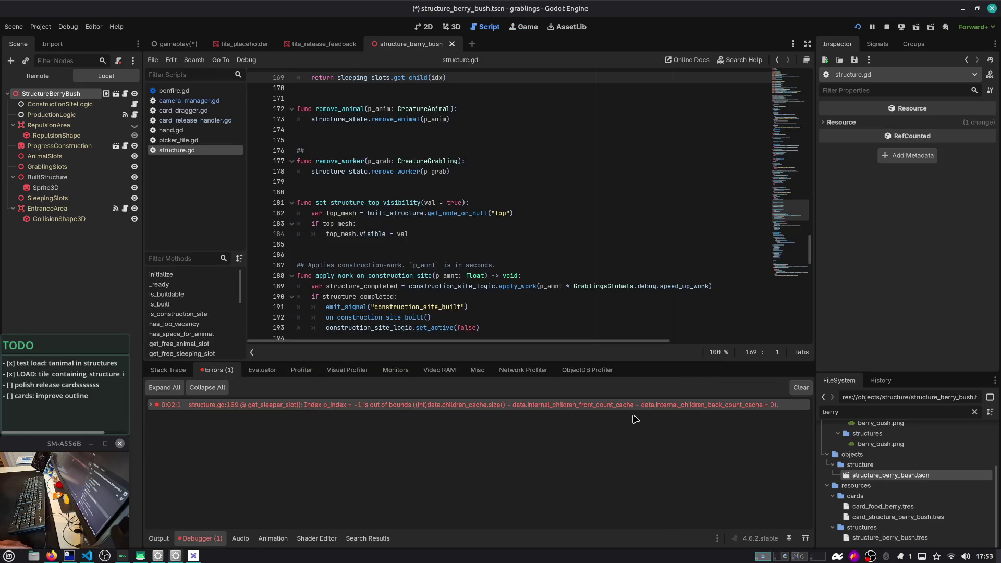
scroll(518, 302, up, 3)
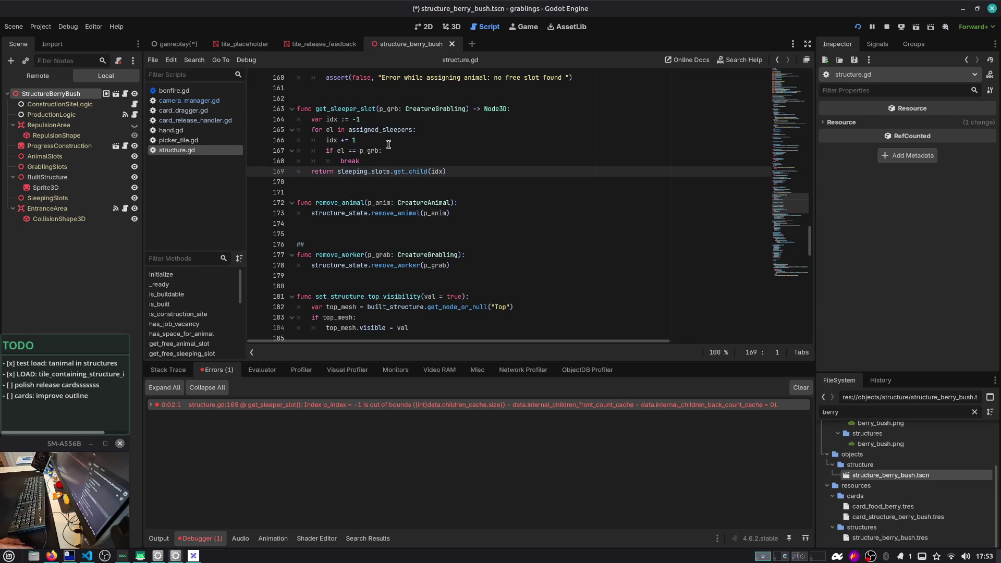
click(524, 27)
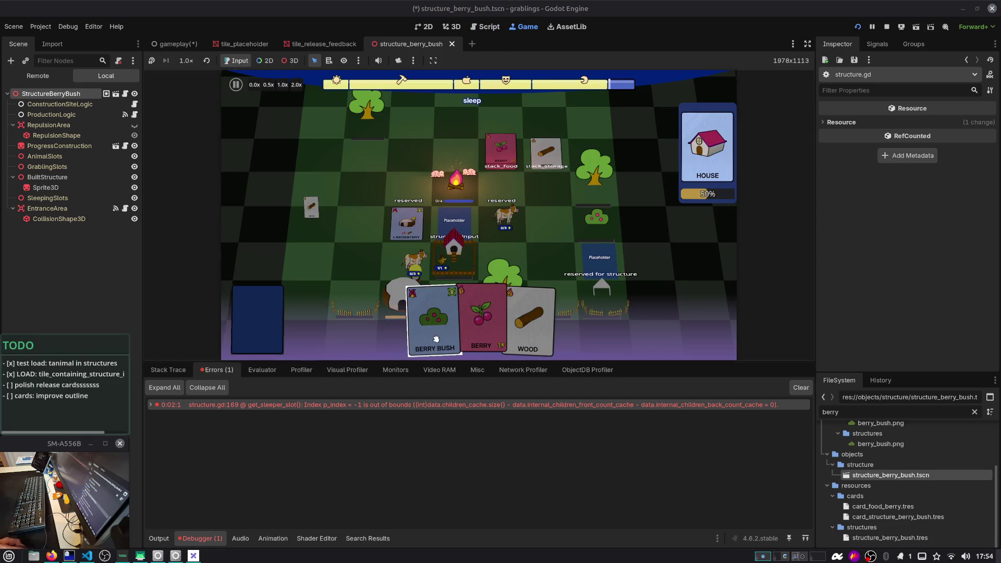
Enlarge the running game's area and save the game from the pause menu
drag(439, 360, 439, 416)
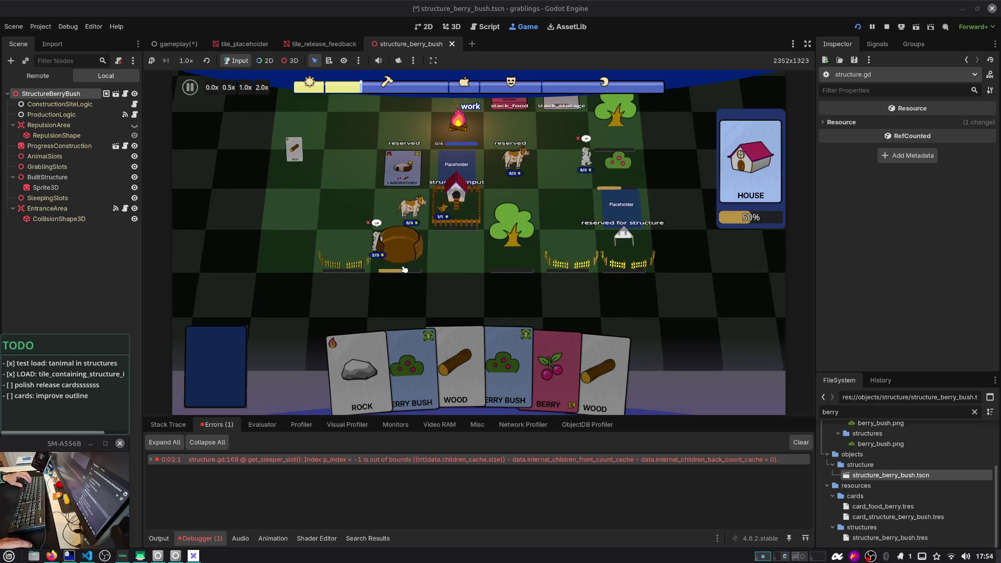
key(Escape)
click(464, 233)
key(Escape)
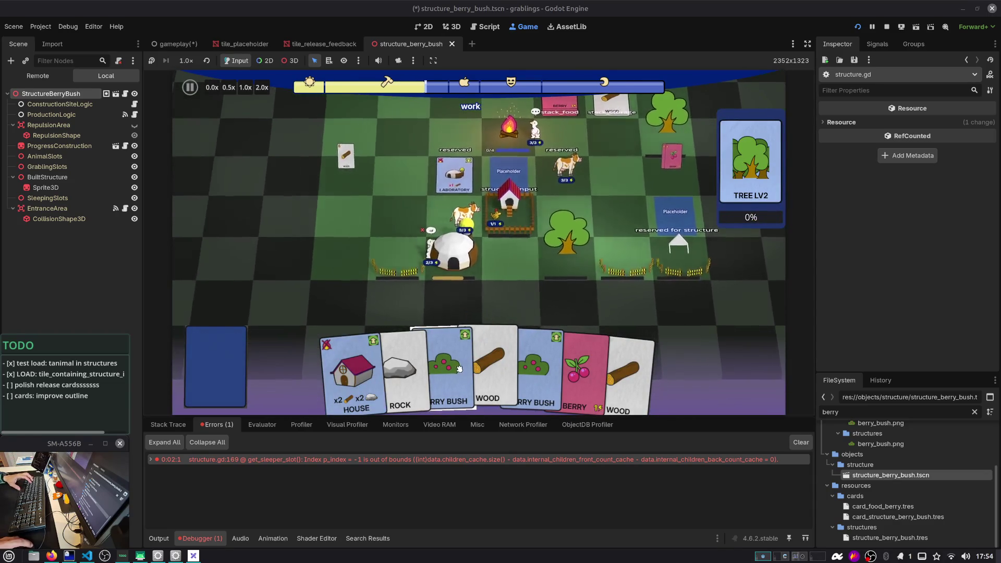
Place the House card on the board and add Rock and Wood cards to it
drag(348, 372, 328, 254)
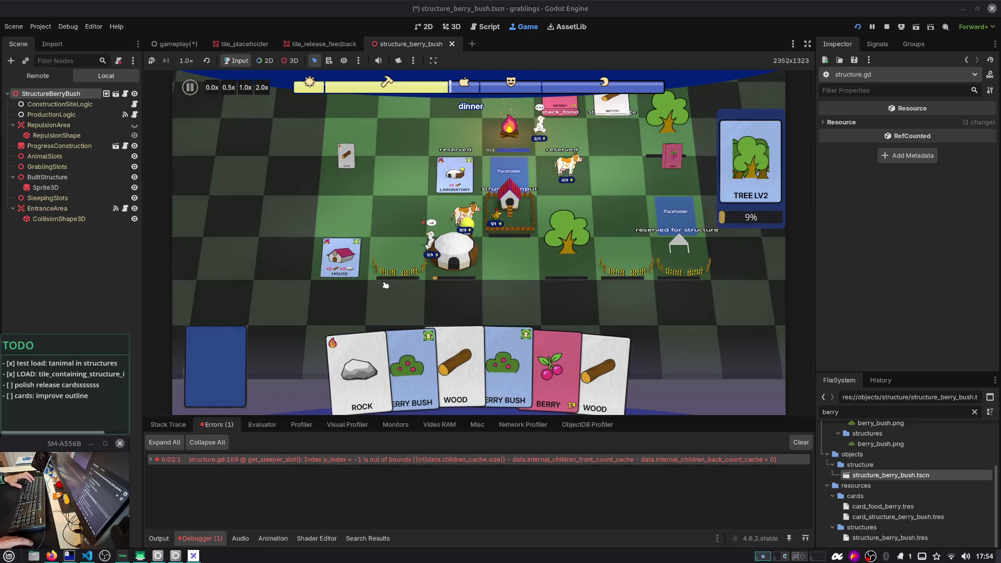
drag(357, 373, 342, 271)
mouse_move(456, 373)
mouse_down()
mouse_move(346, 279)
mouse_move(287, 306)
mouse_move(524, 168)
mouse_move(338, 282)
mouse_up()
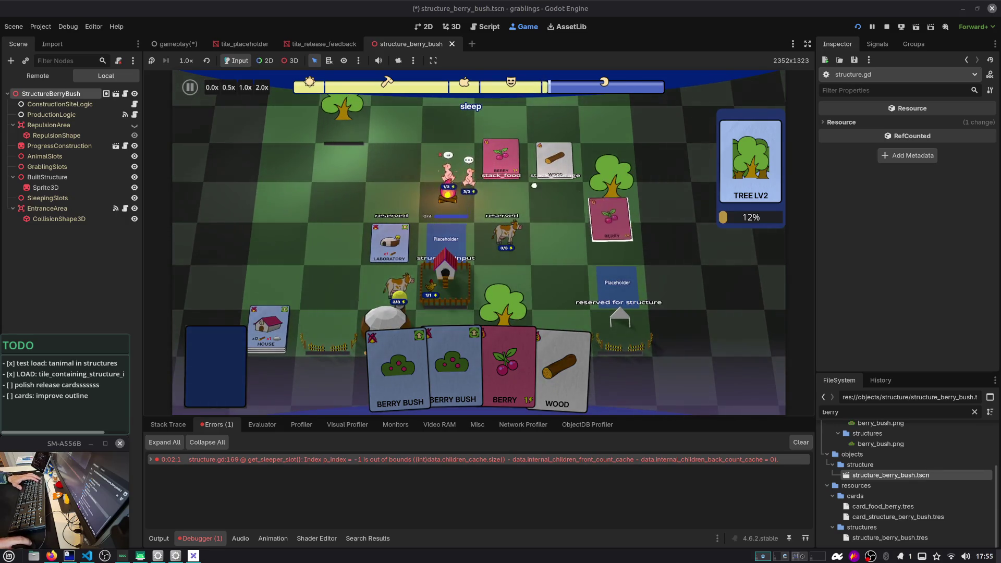
scroll(394, 186, up, 2)
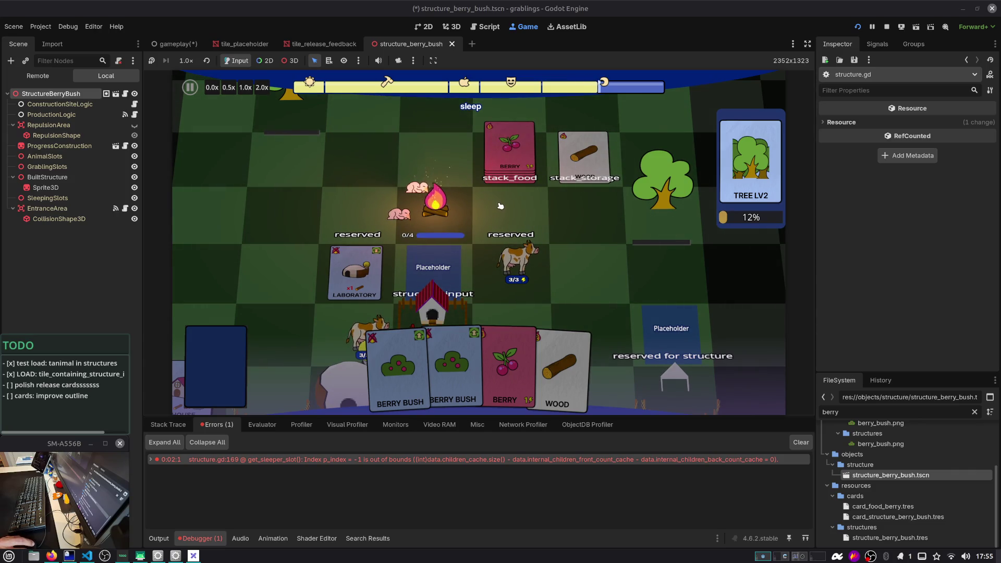
Open the Debug Gameplay window with F1 and step time slots into a new day's work slot
key(F1)
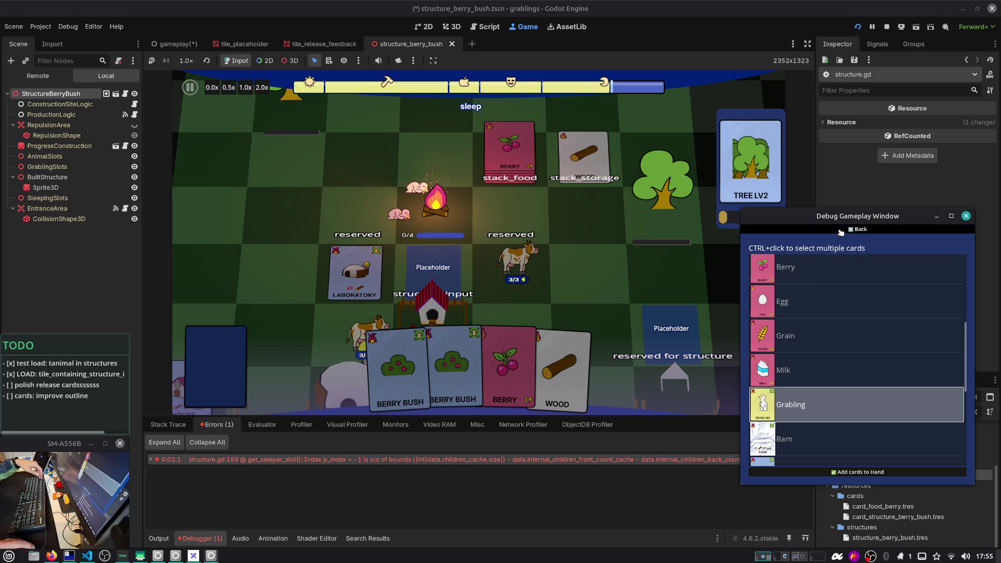
click(843, 248)
click(843, 248)
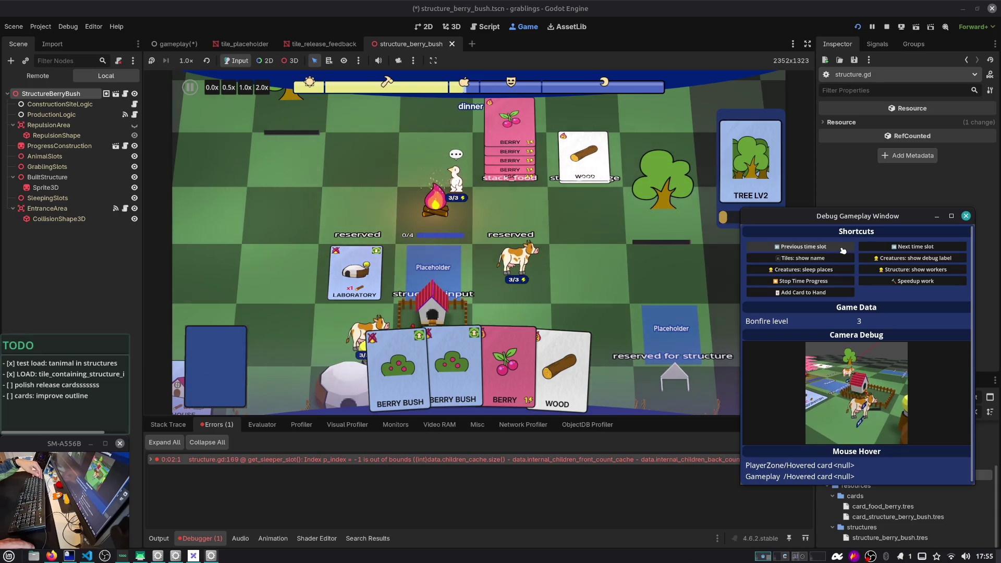
click(877, 250)
click(877, 249)
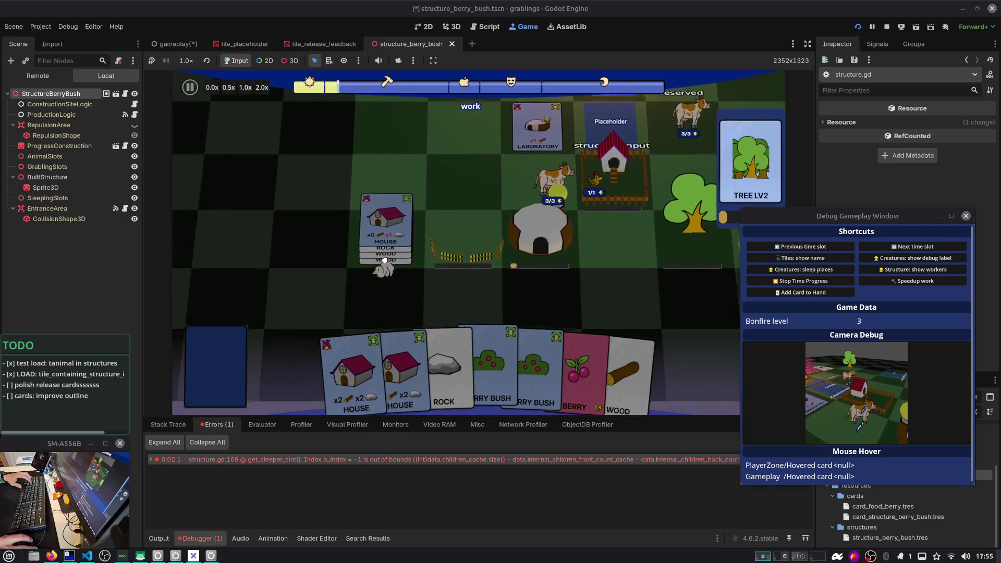
Attach a Rock card to the House, try assigning a grabling, and put Wood on the laboratory
drag(444, 373, 399, 230)
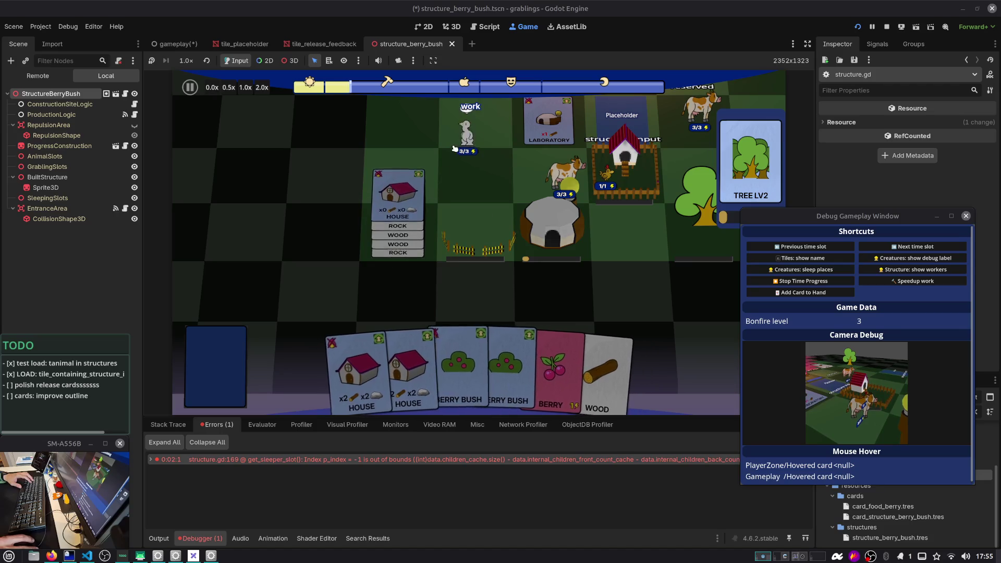
drag(436, 197, 266, 337)
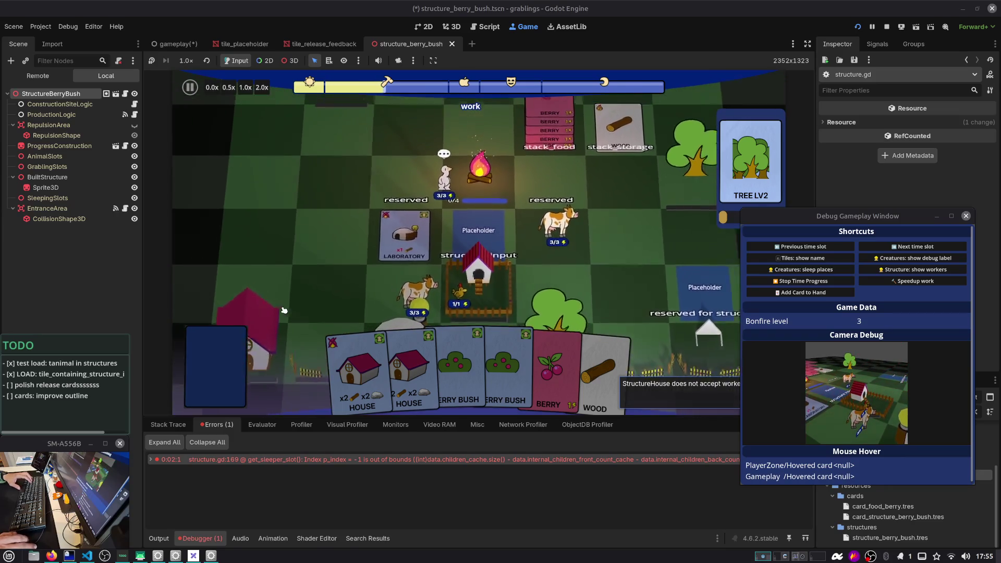
scroll(467, 374, down, 3)
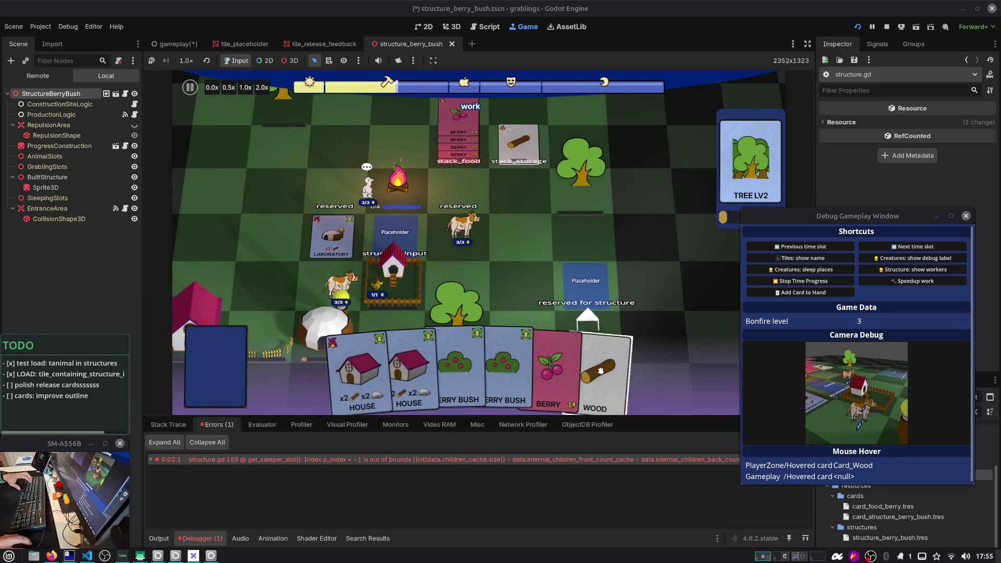
click(595, 372)
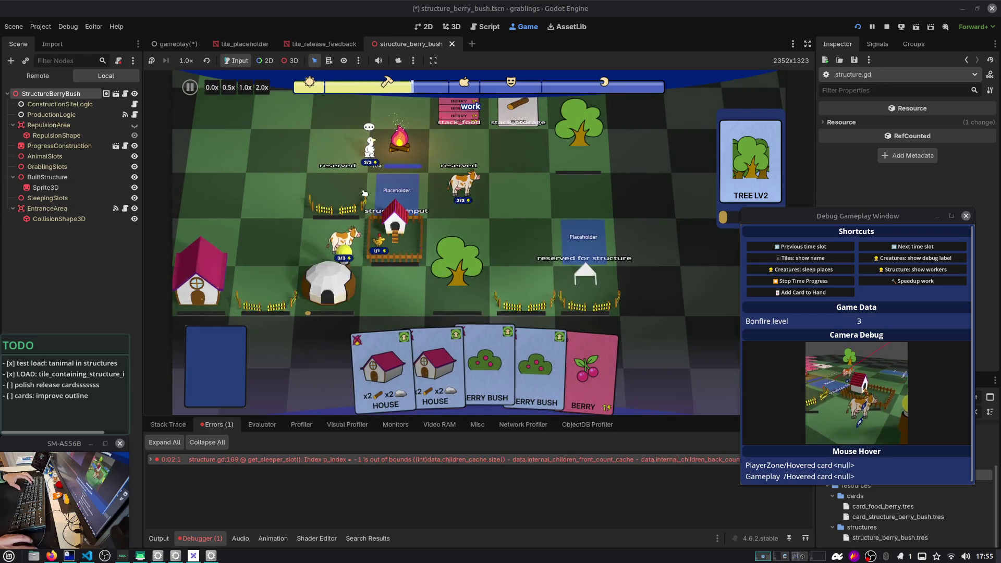
key(w)
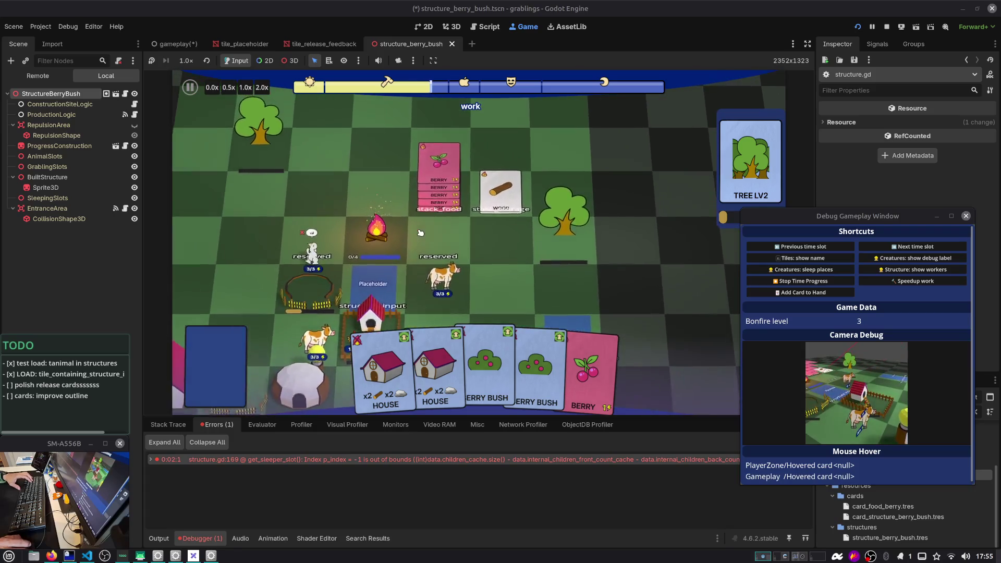
scroll(421, 233, up, 2)
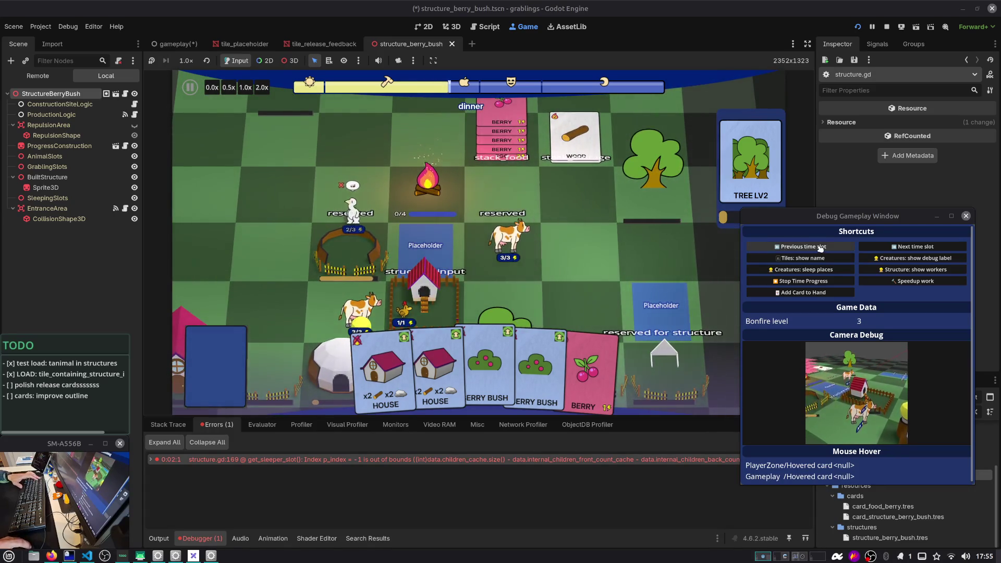
key(w)
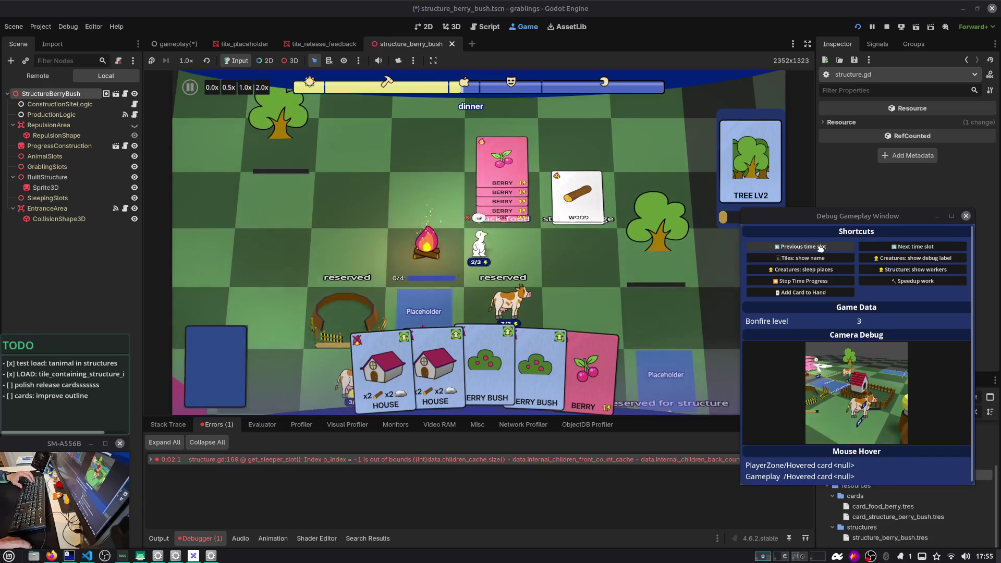
Step time slots back and forth to the dinner slot, then open the Grablings board in Firefox
click(820, 249)
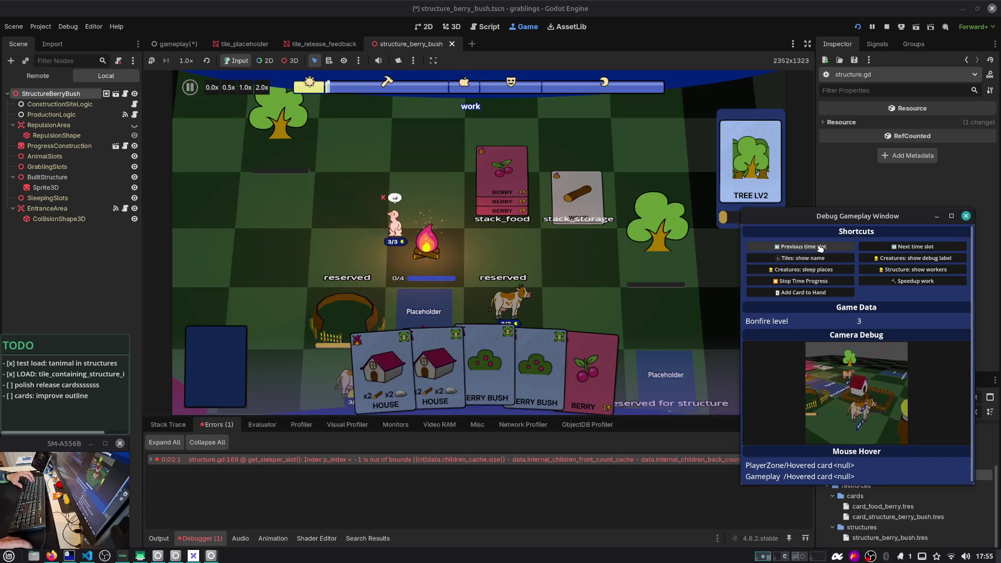
click(820, 249)
click(877, 250)
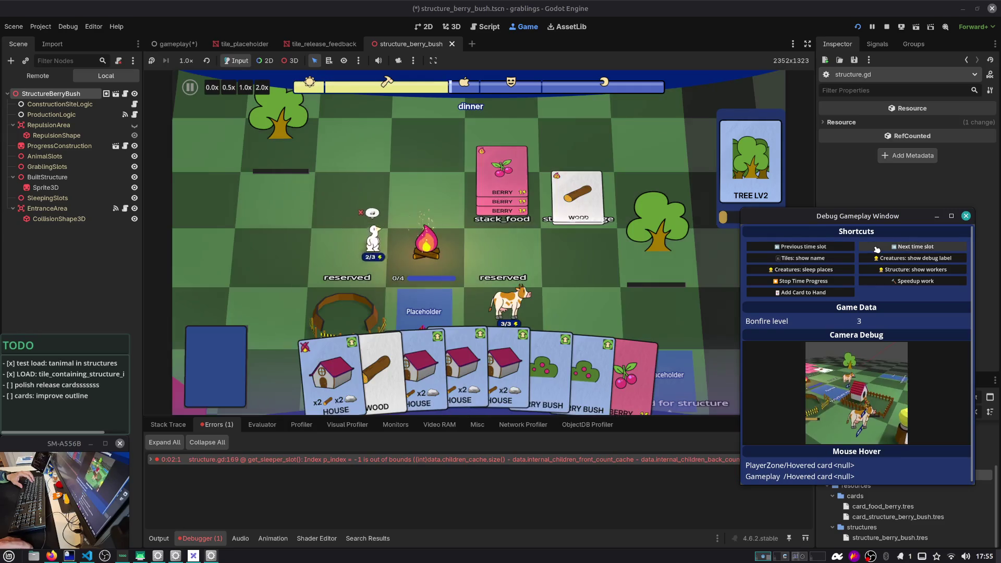
click(877, 250)
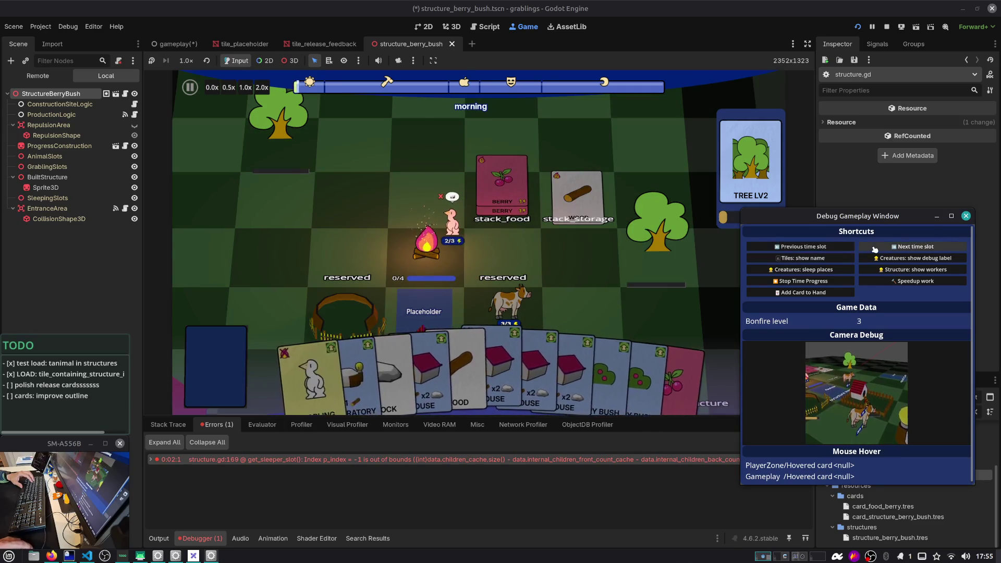
click(830, 249)
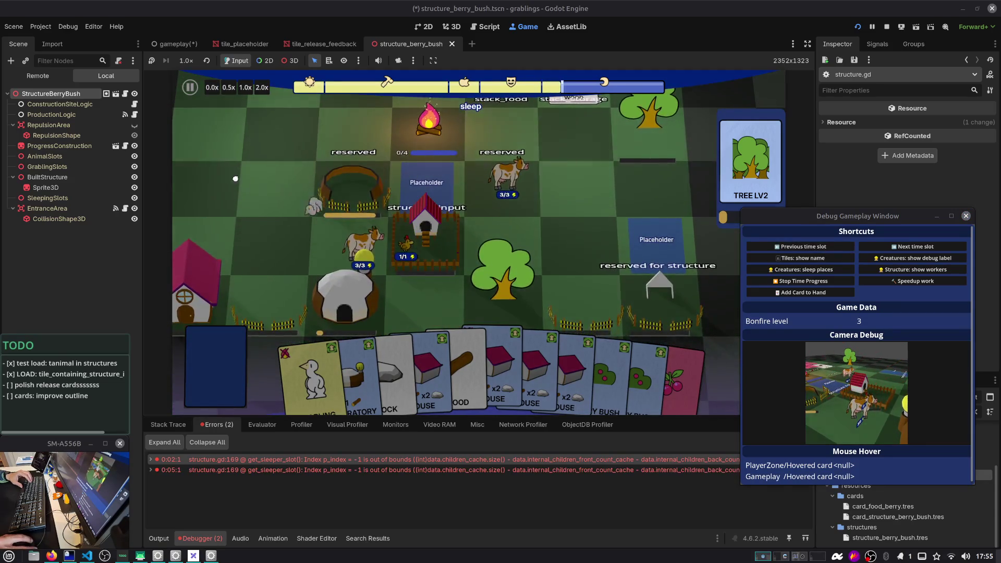
click(825, 249)
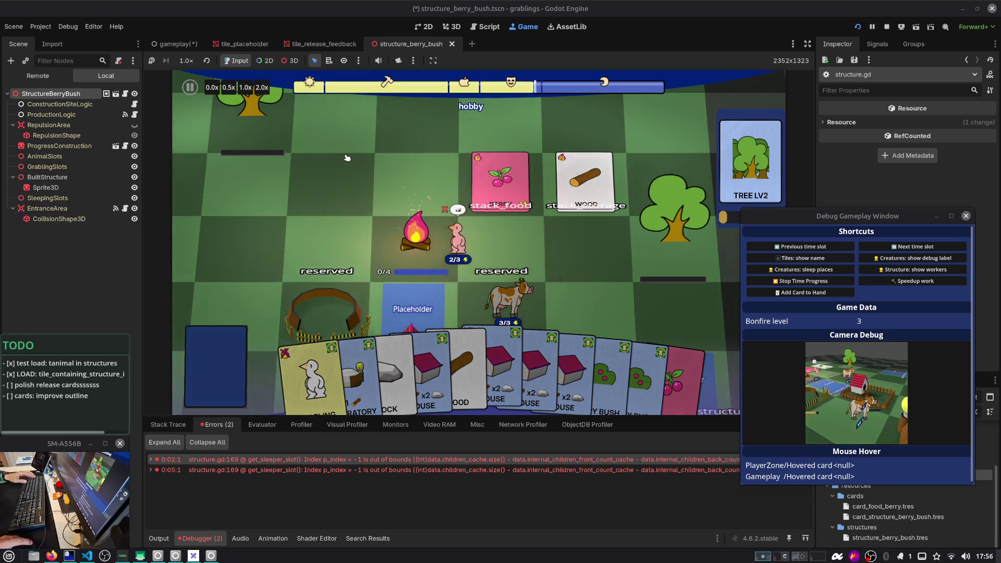
key(alt+Tab)
click(187, 31)
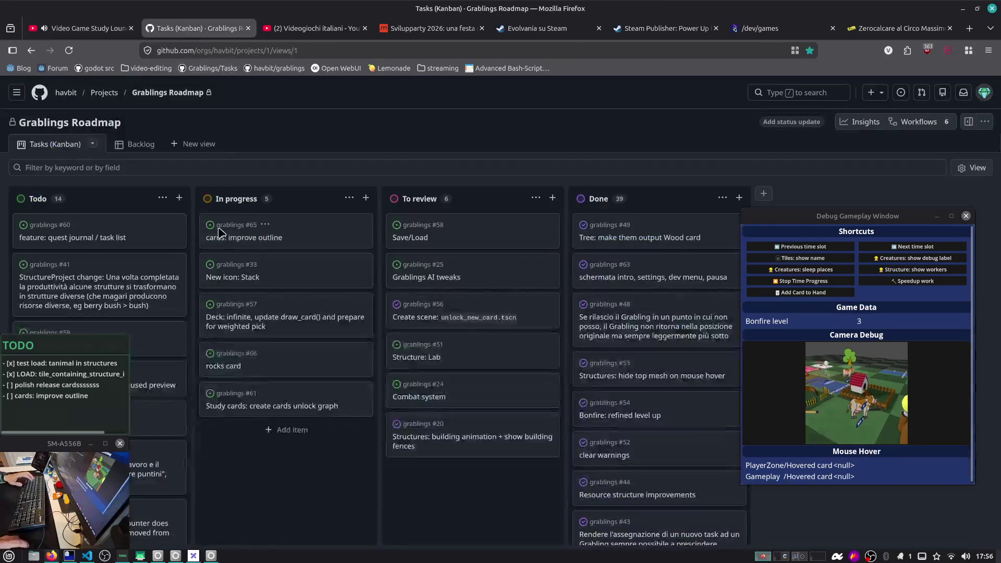
Create blank issue 'grablings: they should eat until intorzati when in dinner slot time' under In progress
click(248, 433)
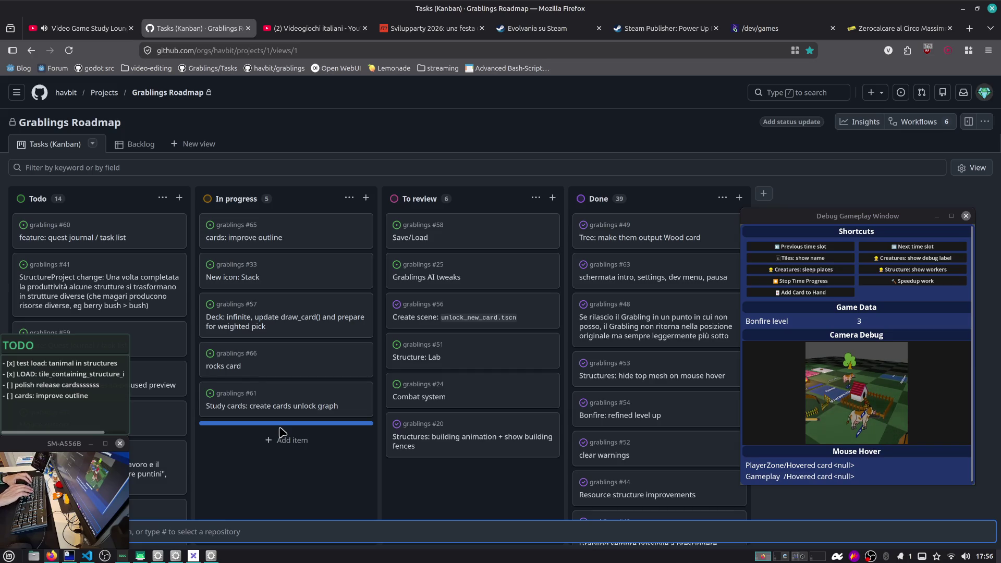
text(p)
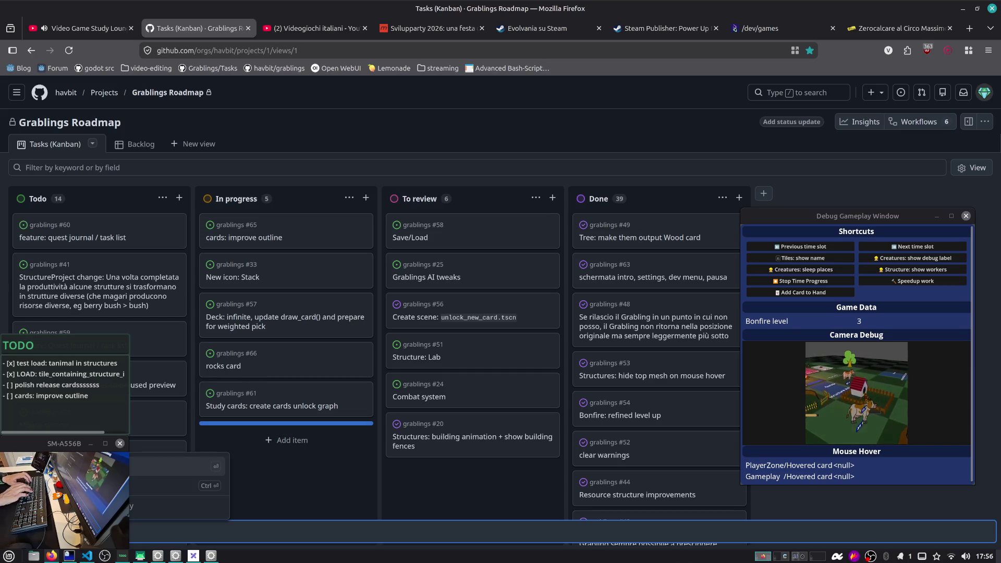
key(super+Down)
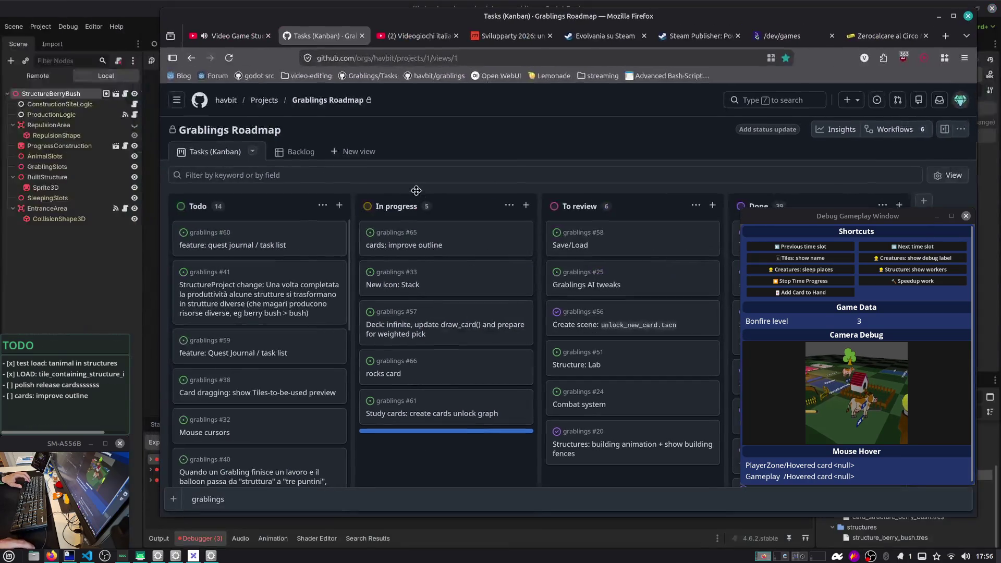
key(BackSpace)
text(: they should eat until intorzati when in dinner slot time)
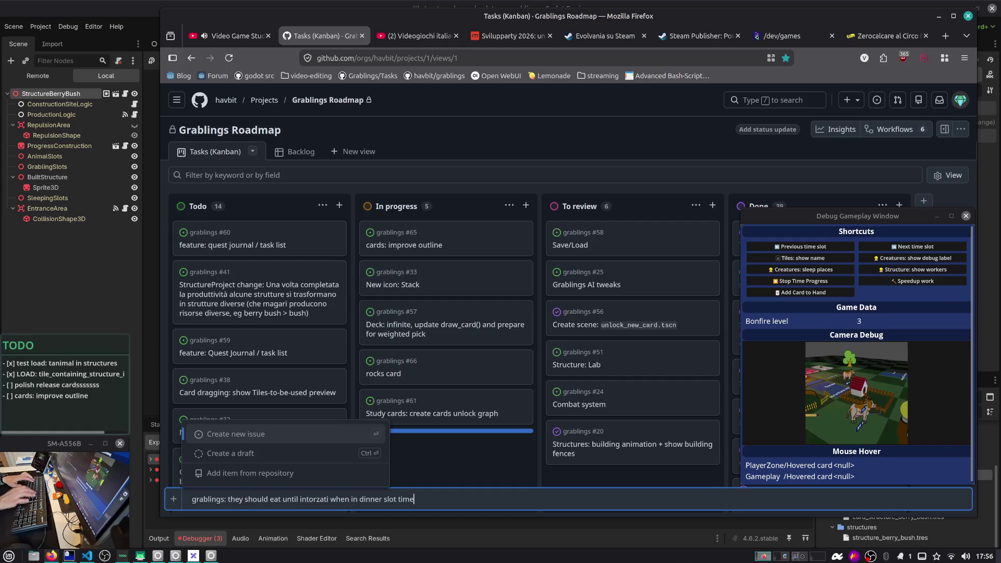
click(236, 434)
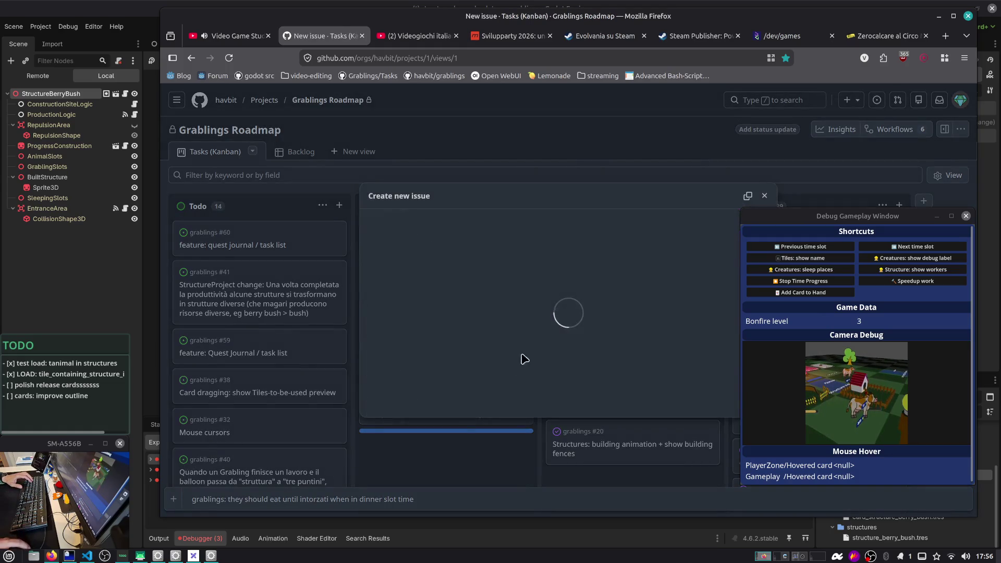
click(419, 337)
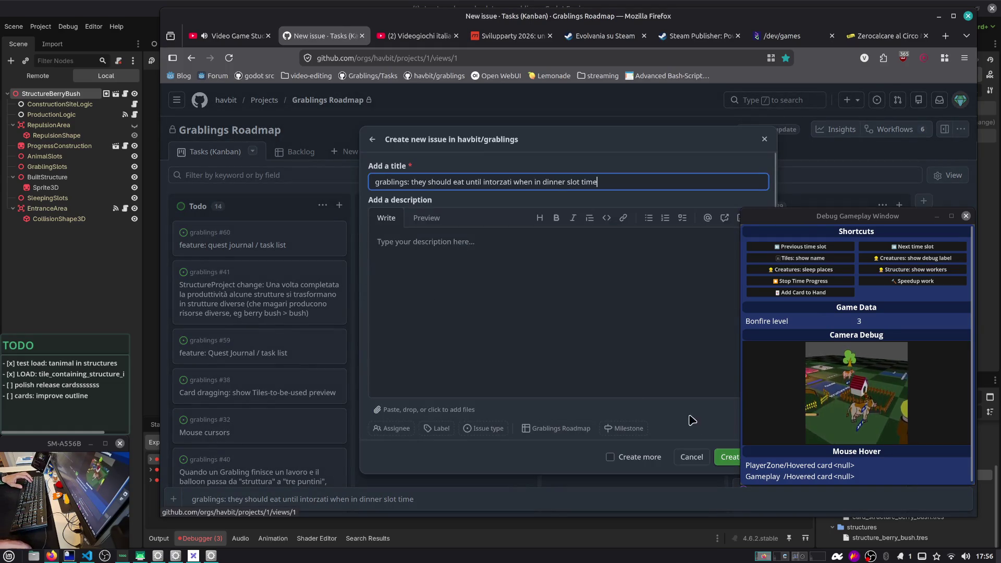
click(722, 458)
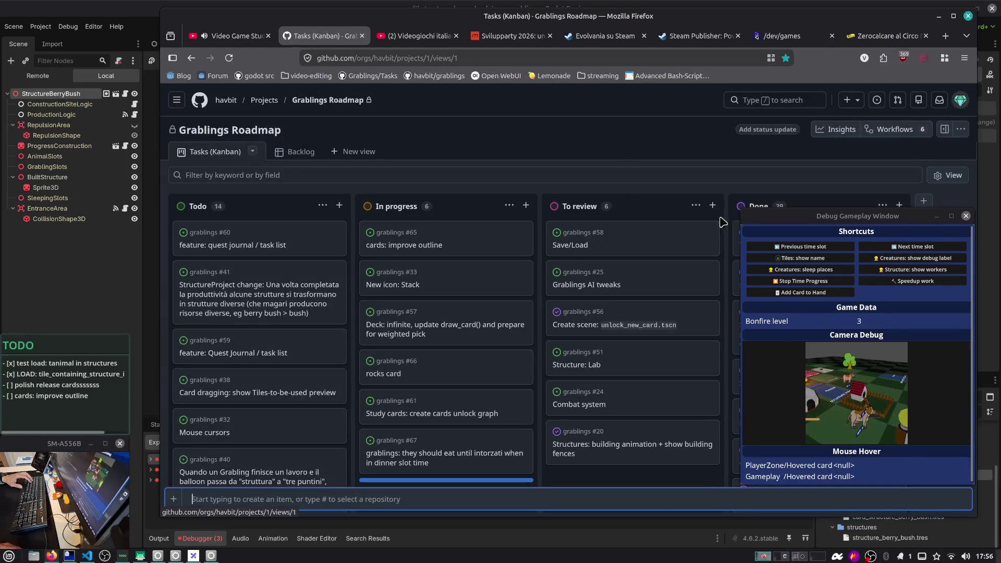
key(super+Page_Up)
key(alt+Tab)
key(alt+Tab)
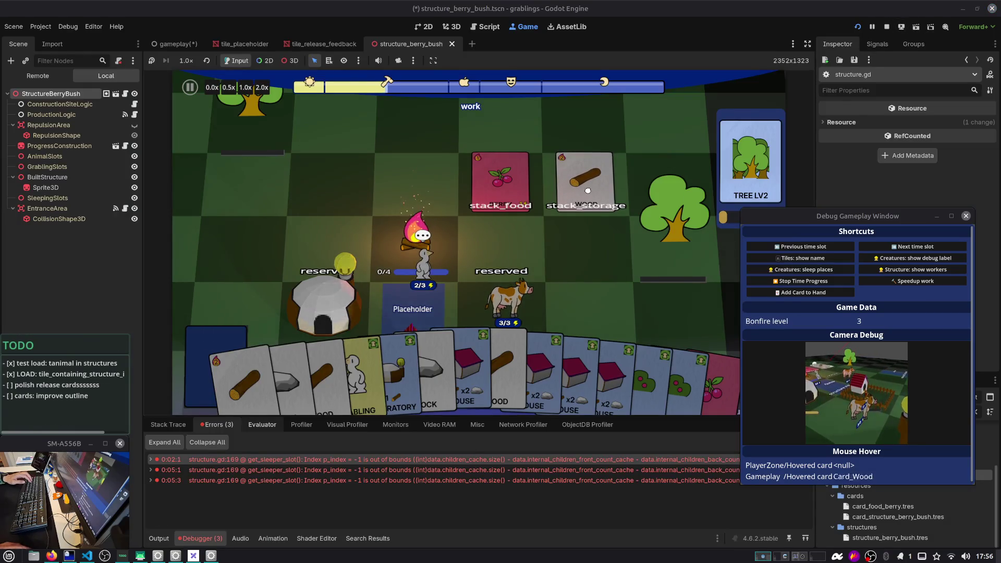
Return to the Godot workspace and stop the game, landing on structure.gd line 169
scroll(588, 190, down, 5)
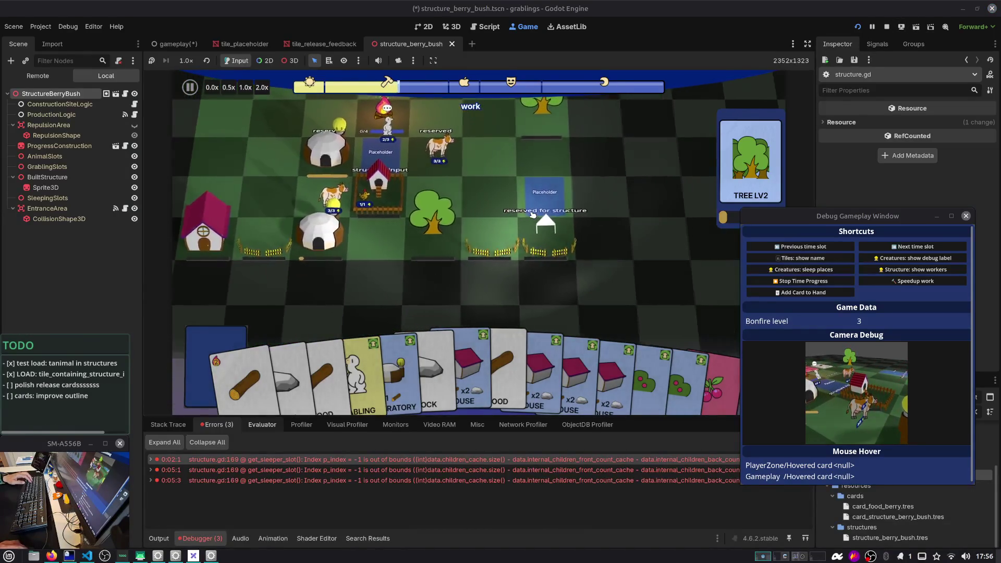
key(ctrl+alt+Right)
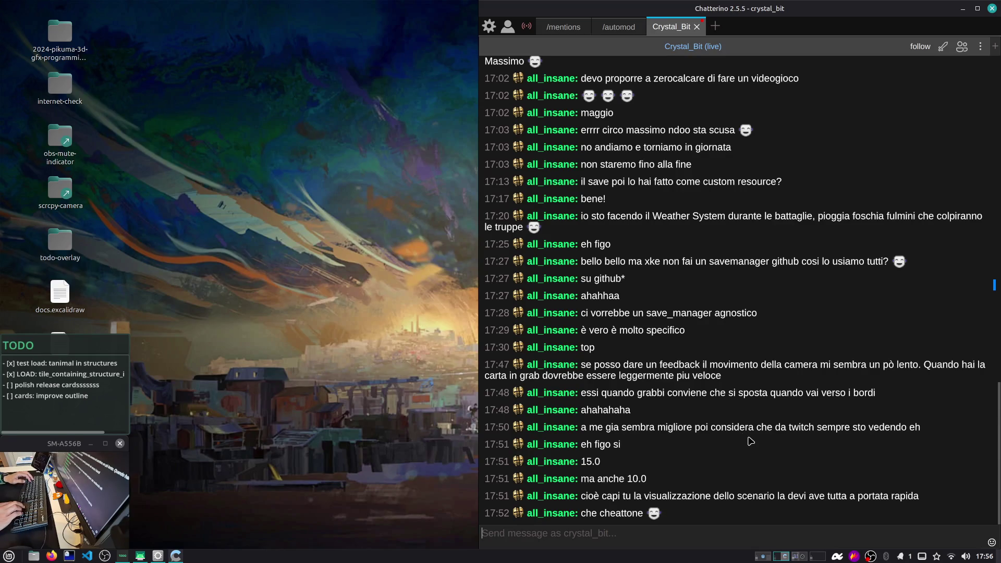
key(ctrl+alt)
key(ctrl+alt+Left)
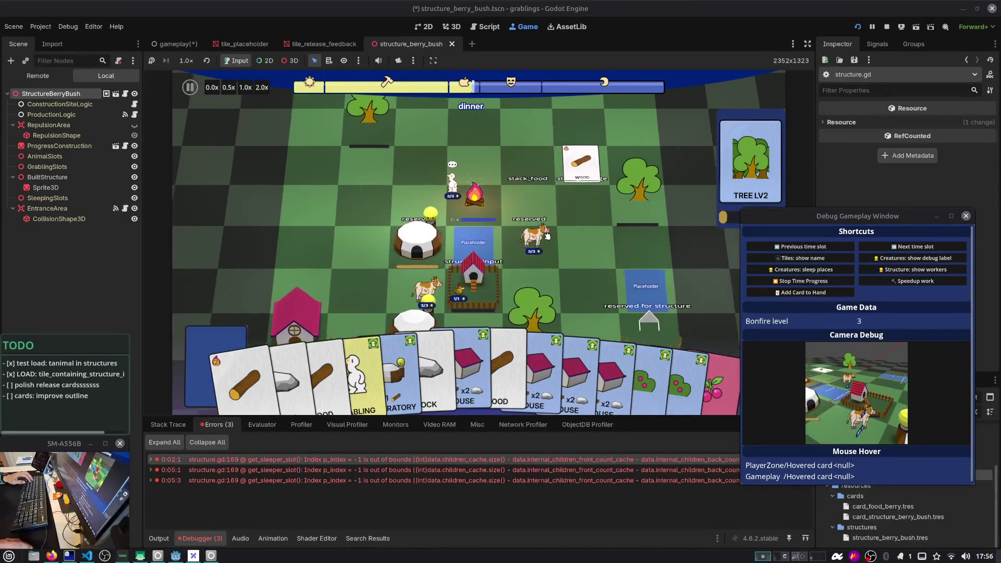
click(887, 27)
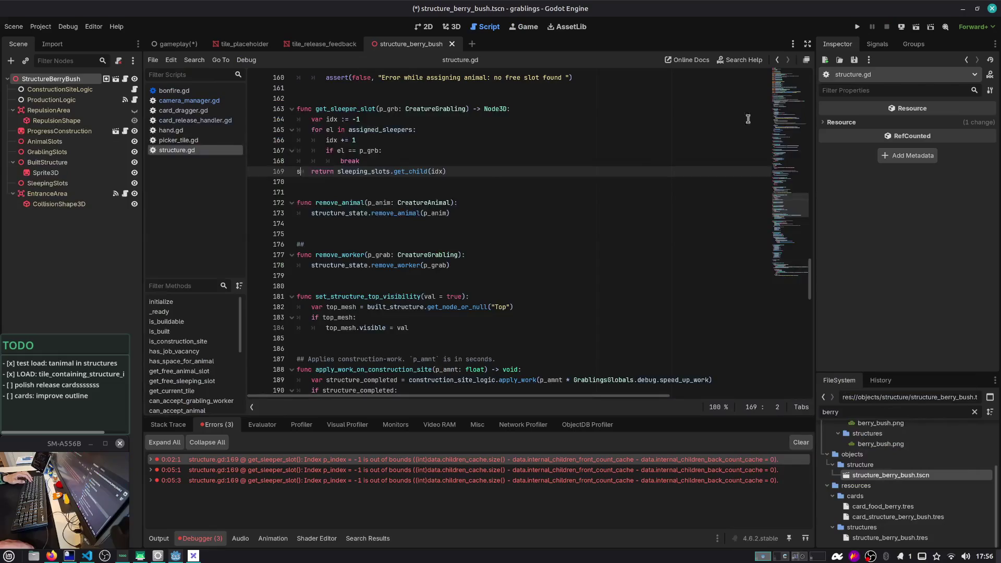
Run the project, start playing from the main menu, then stop it
click(858, 27)
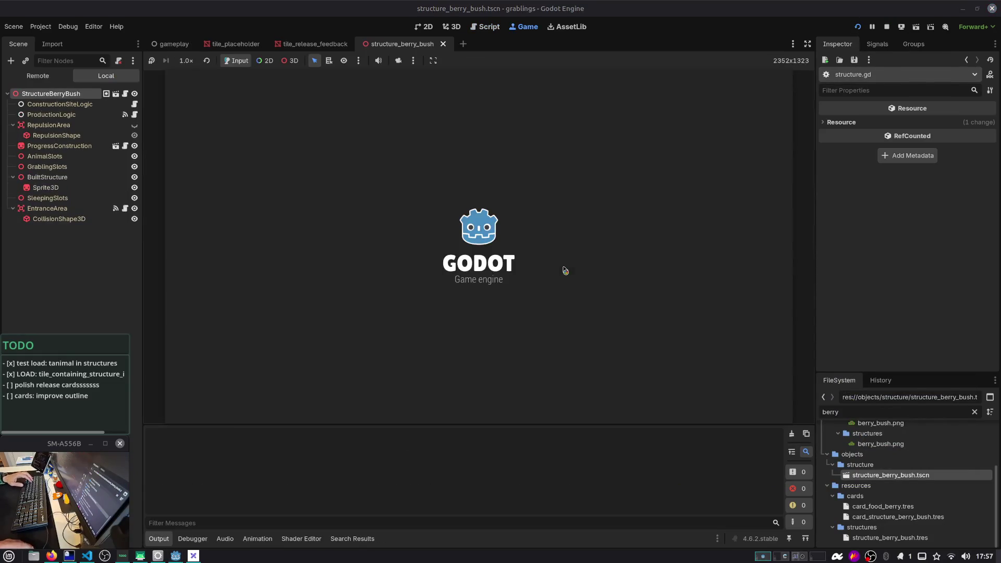
click(515, 233)
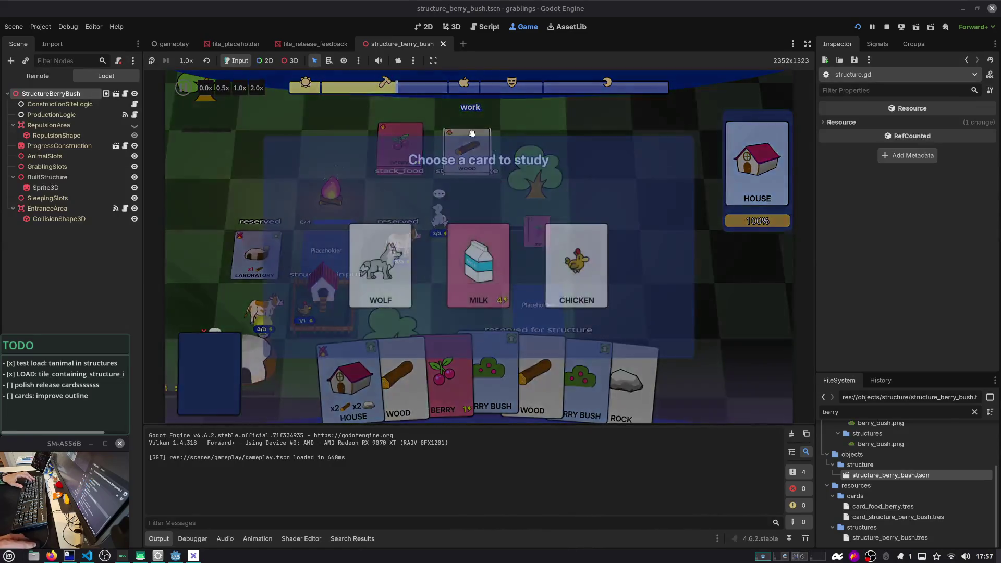
click(888, 26)
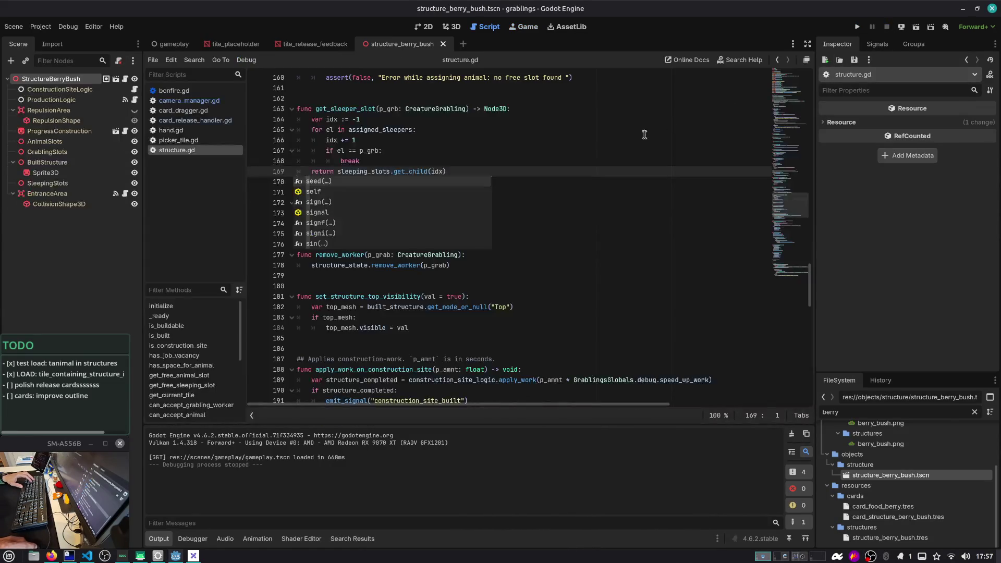
Open the changed tile_release_feedback.tscn from VS Code's Source Control list
click(336, 243)
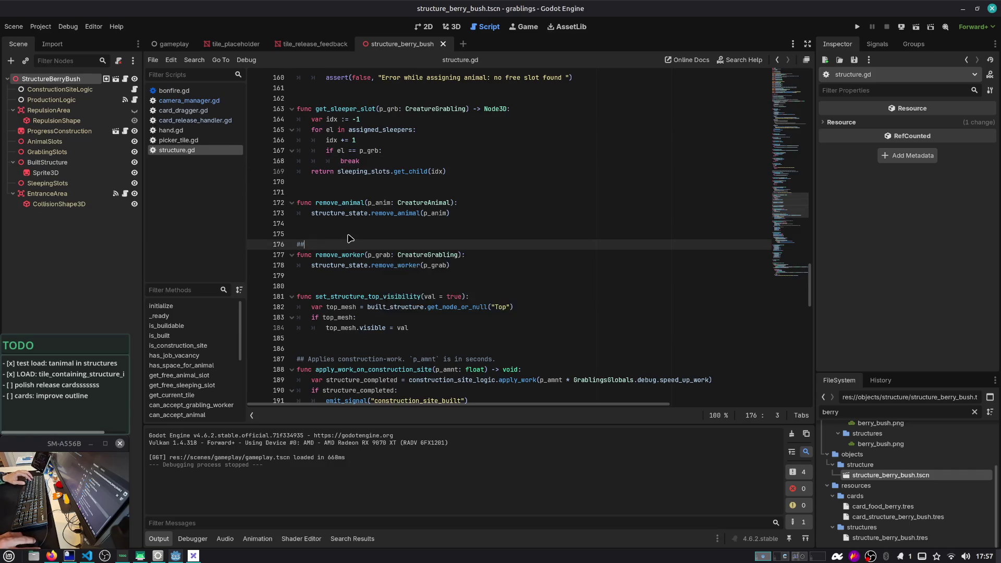
scroll(349, 238, up, 5)
key(alt+Tab)
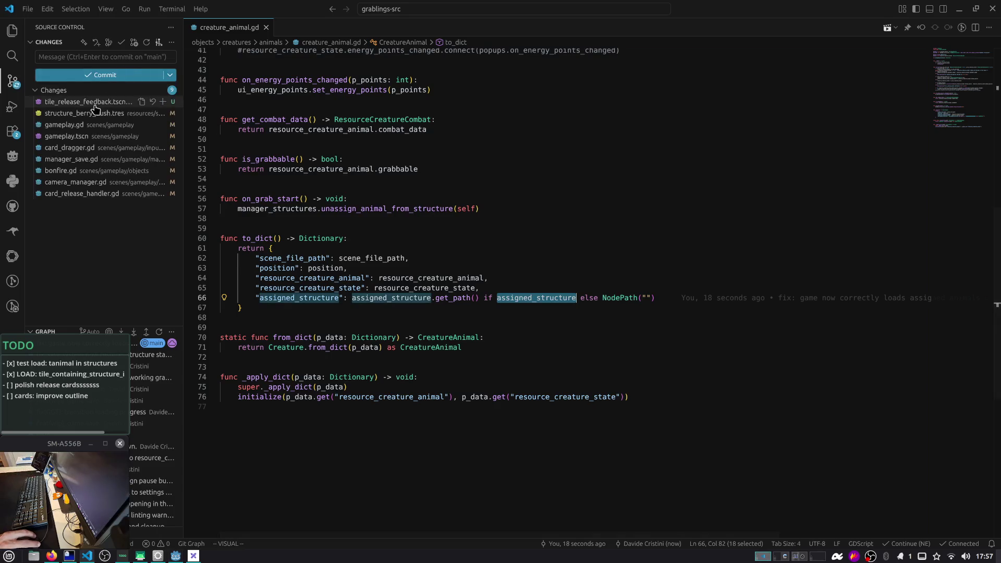
click(95, 104)
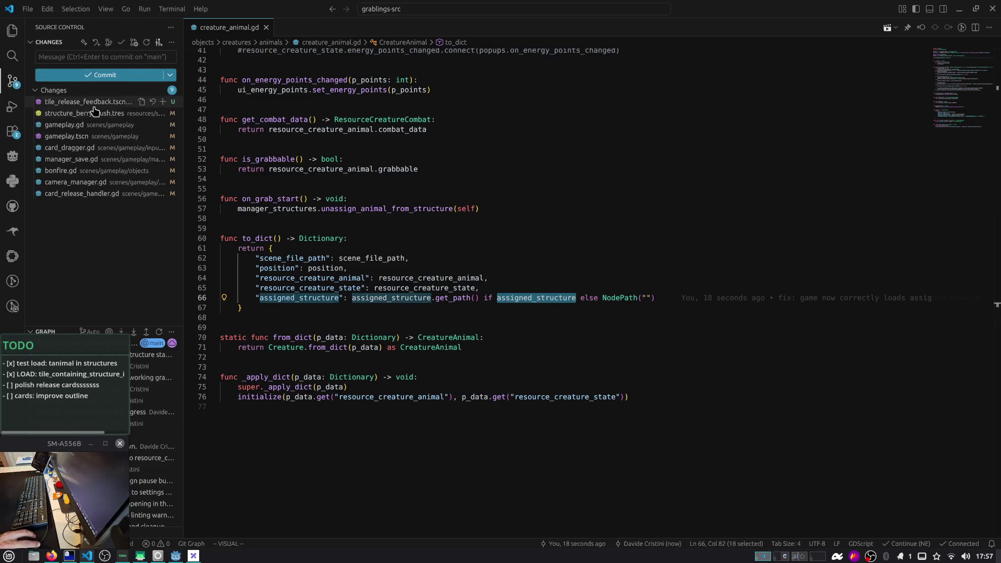
Stage only structure_berry_bush.tres, leaving tile_release_feedback.tscn unstaged
click(163, 106)
click(131, 125)
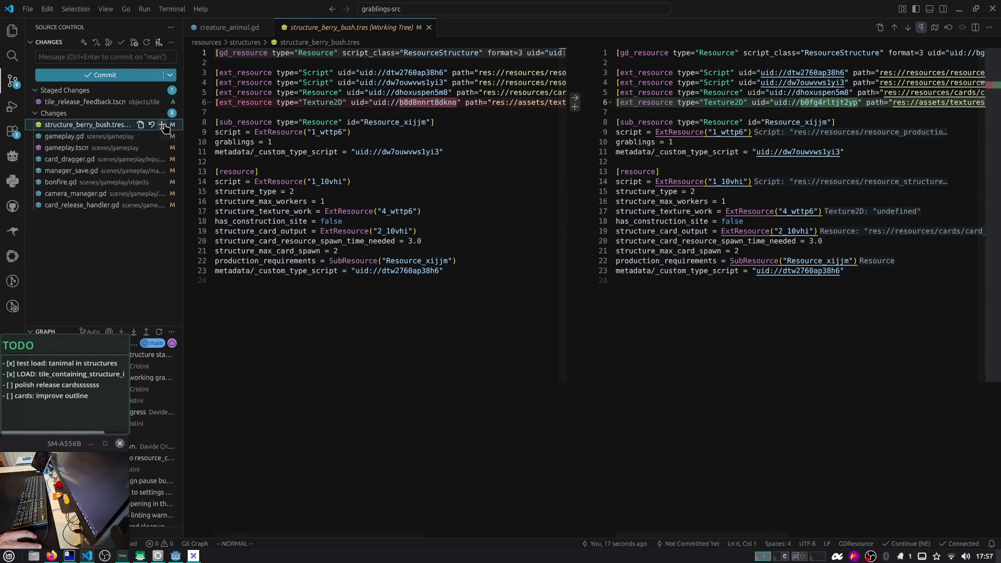
click(163, 126)
click(130, 137)
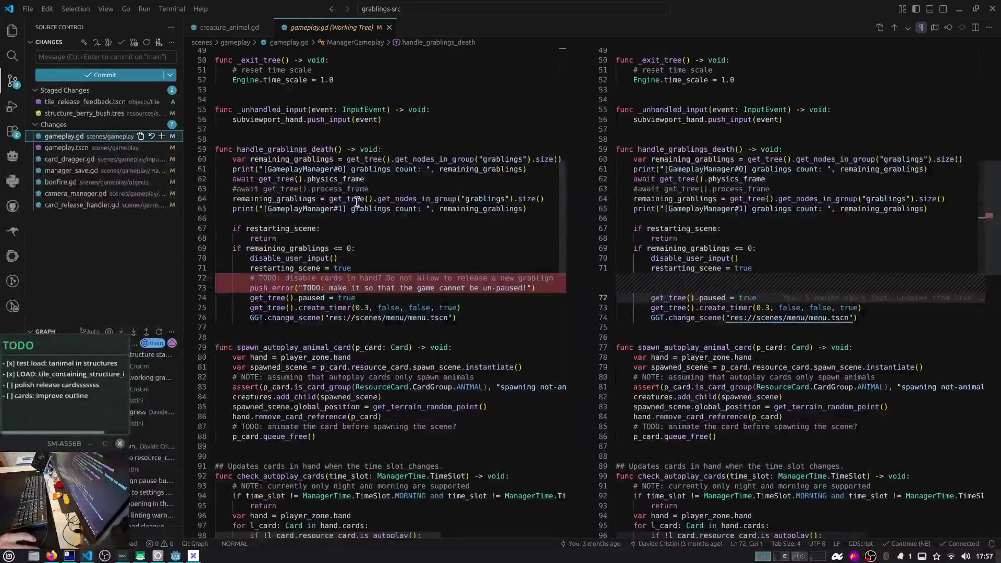
scroll(357, 203, down, 3)
click(163, 102)
text(fix: structure berry bush work texture)
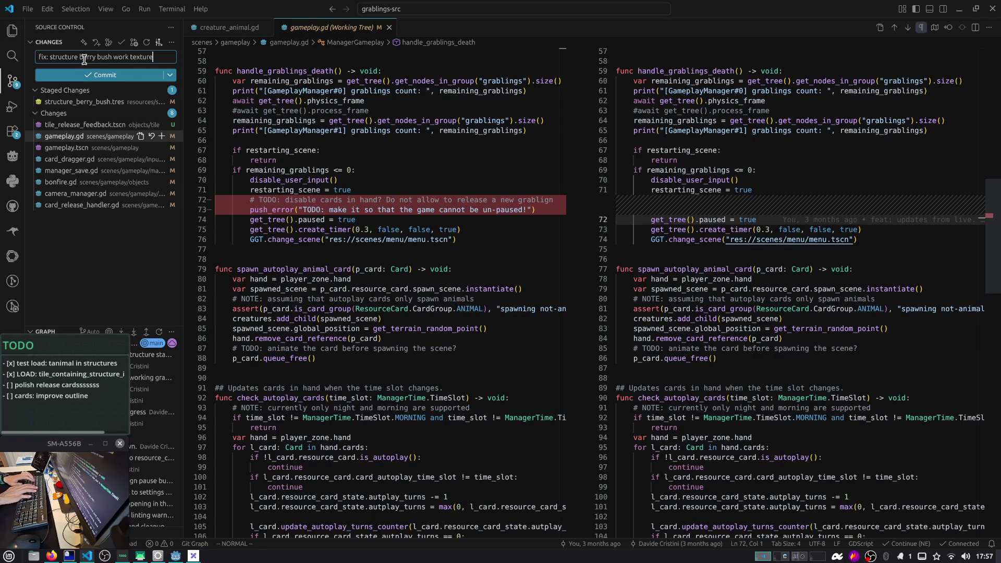
Commit the berry bush fix, then review and restage tile_release_feedback.tscn
key(ctrl+Return)
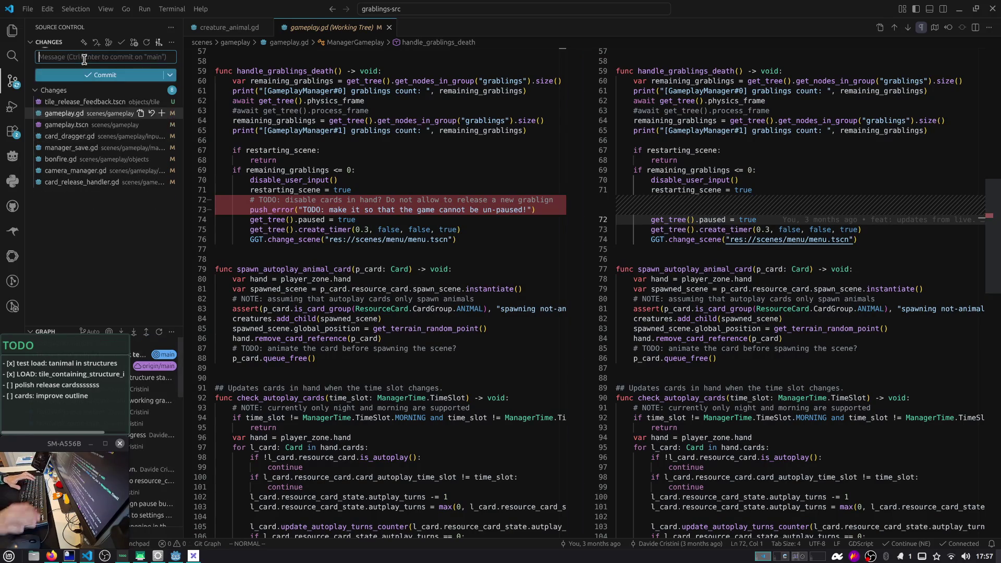
click(97, 102)
click(163, 102)
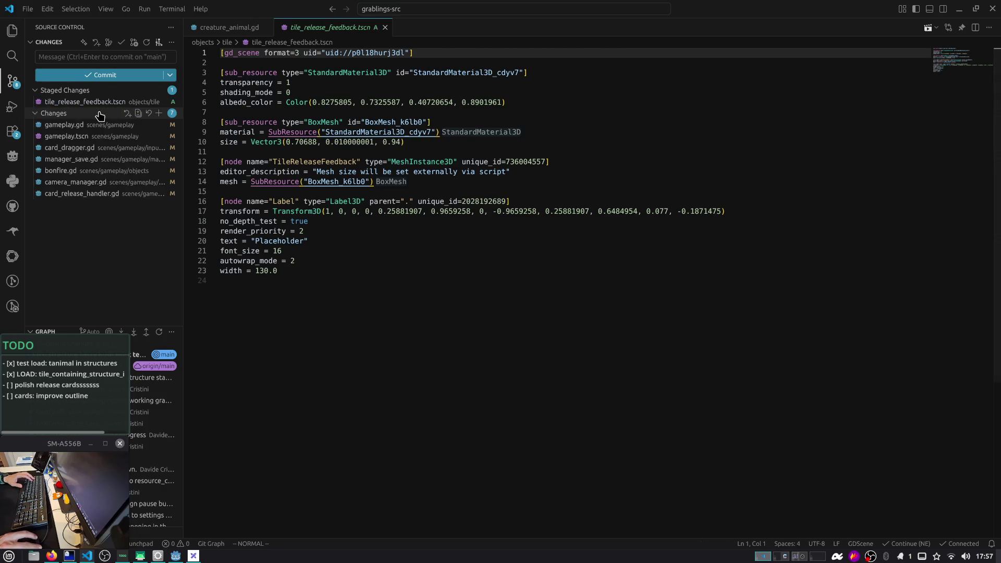
Stage tile_release_feedback.tscn, gameplay.gd and gameplay.tscn after reviewing the gameplay.tscn changes
click(96, 125)
scroll(271, 176, down, 4)
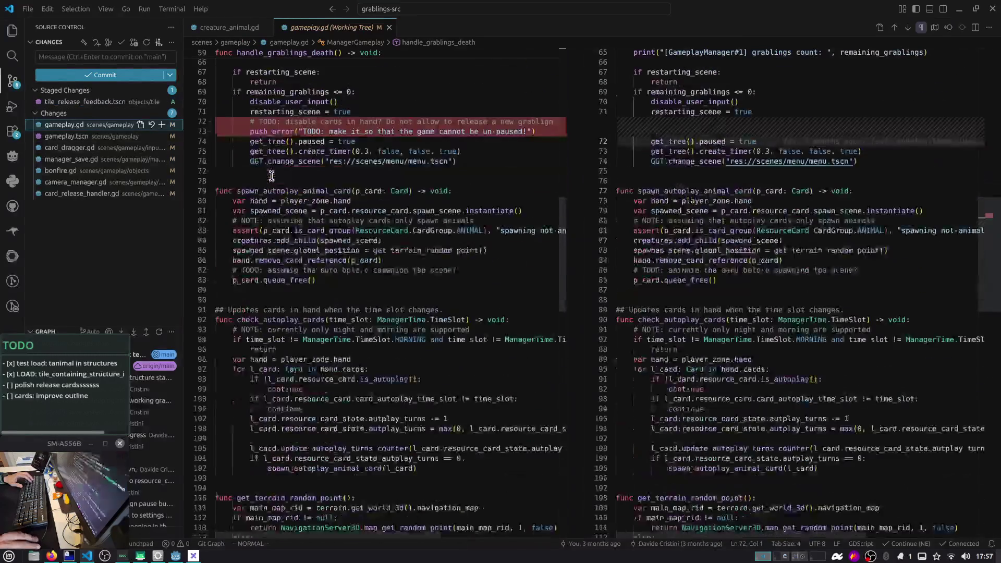
click(161, 125)
click(78, 137)
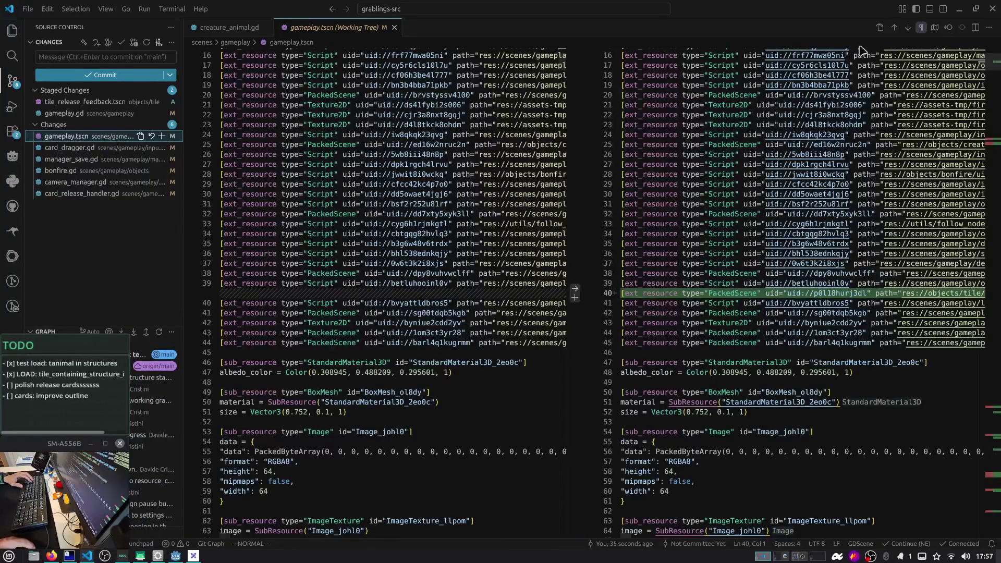
click(907, 30)
click(906, 30)
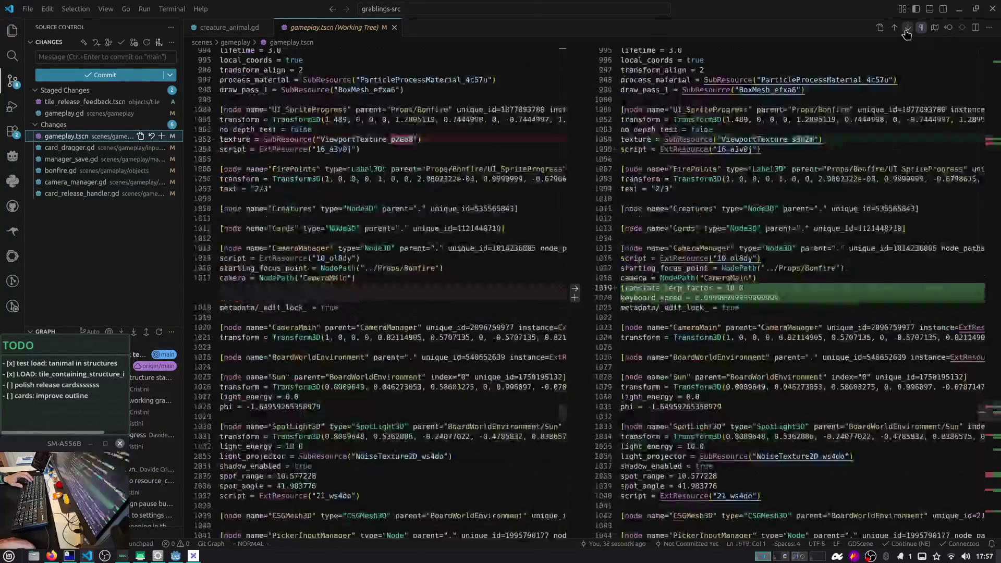
click(906, 31)
click(907, 30)
click(907, 30)
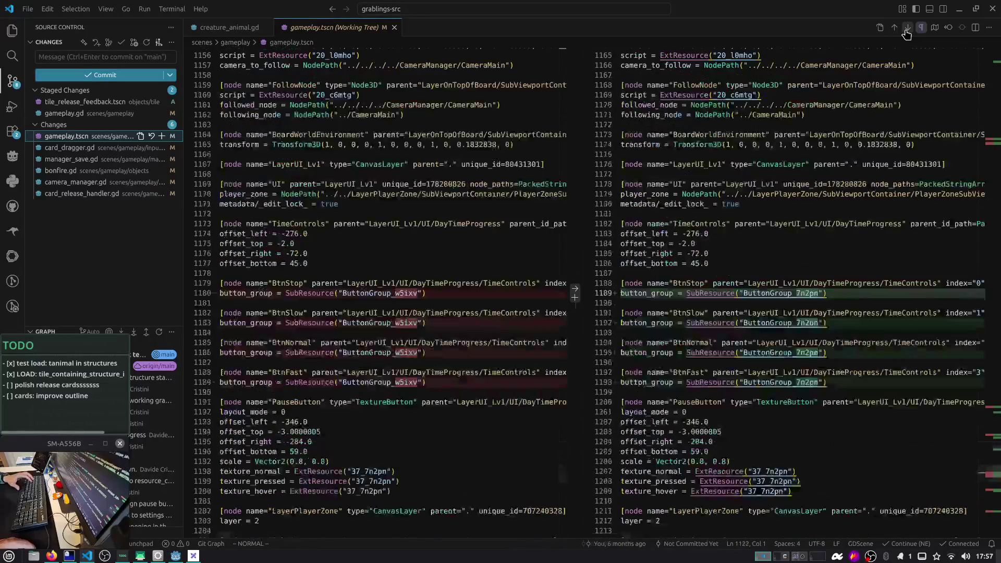
click(162, 137)
click(79, 148)
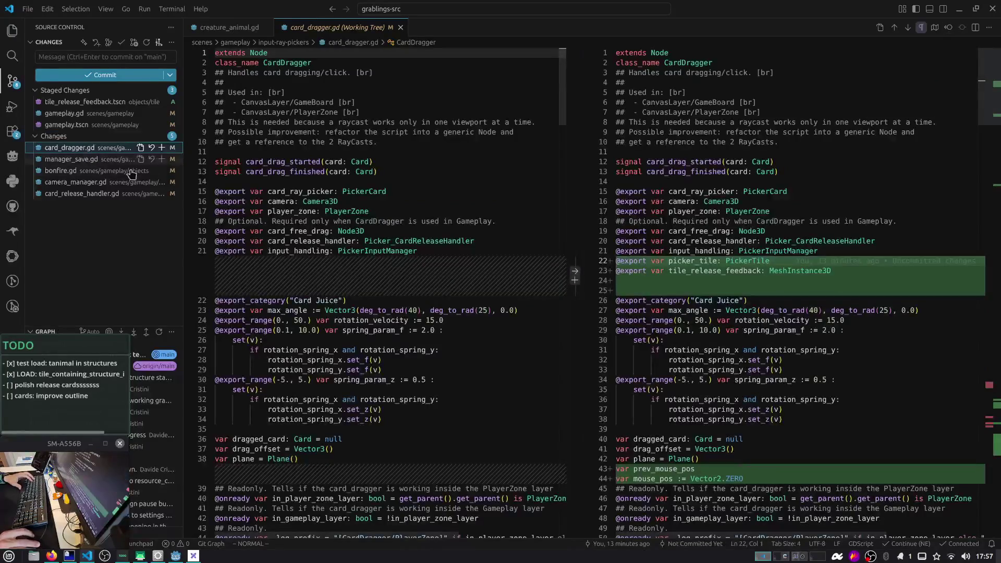
Finish the message 'feat: release feedback when dragging cards' and stage card_dragger.gd
scroll(388, 201, down, 5)
scroll(388, 200, down, 5)
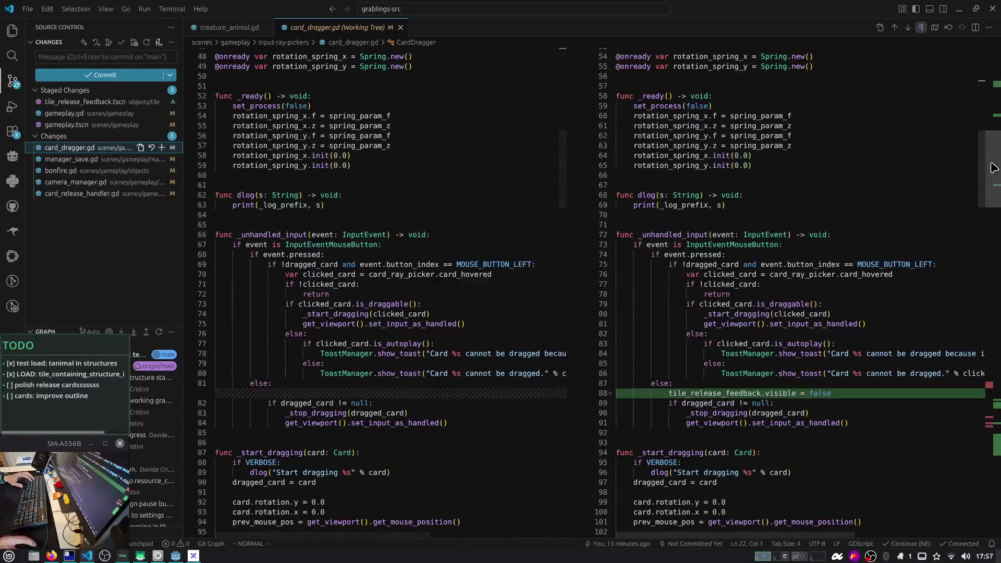
click(985, 446)
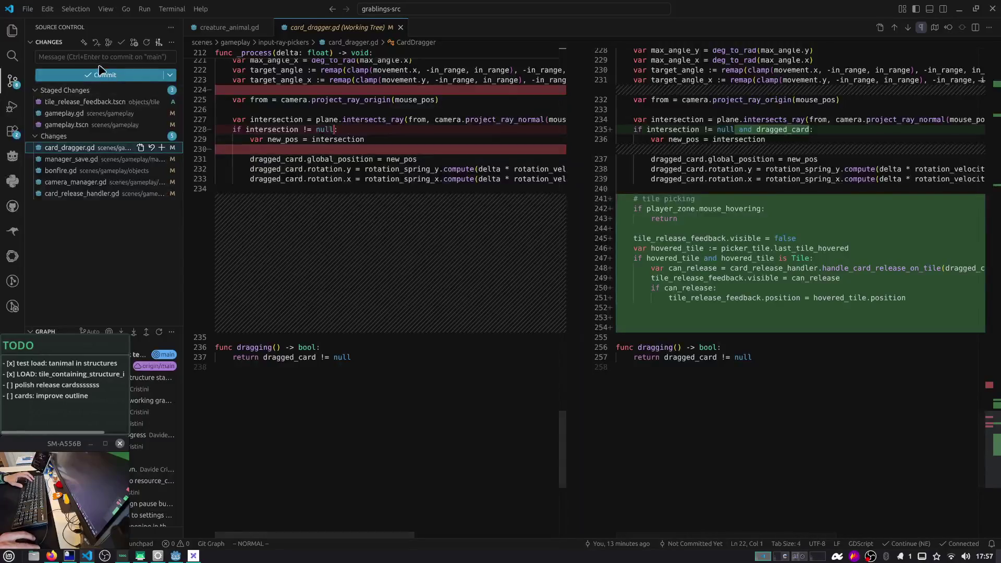
text(f)
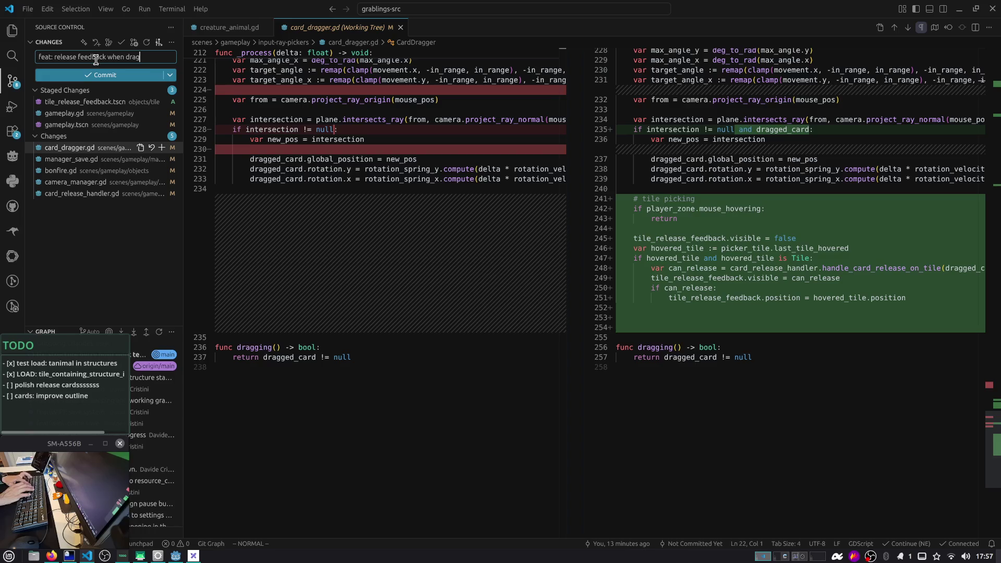
text(ards)
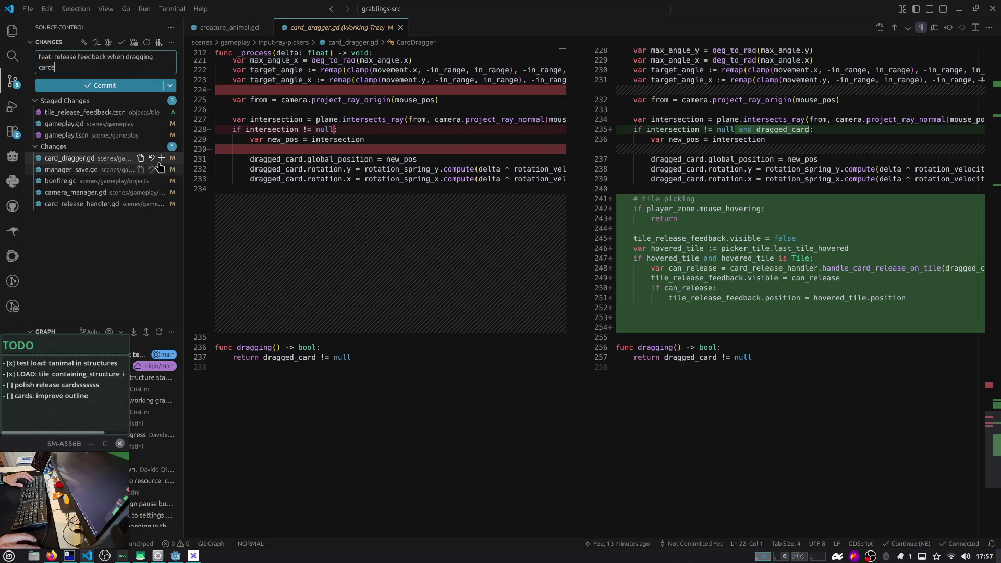
click(161, 158)
click(100, 171)
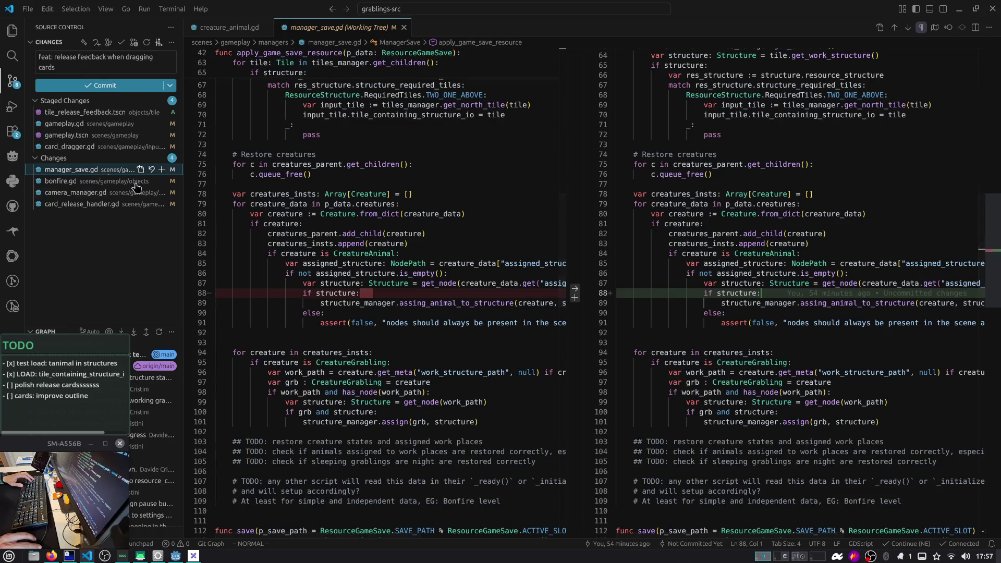
Stage manager_save.gd and discard the bonfire.gd changes
click(161, 170)
click(68, 184)
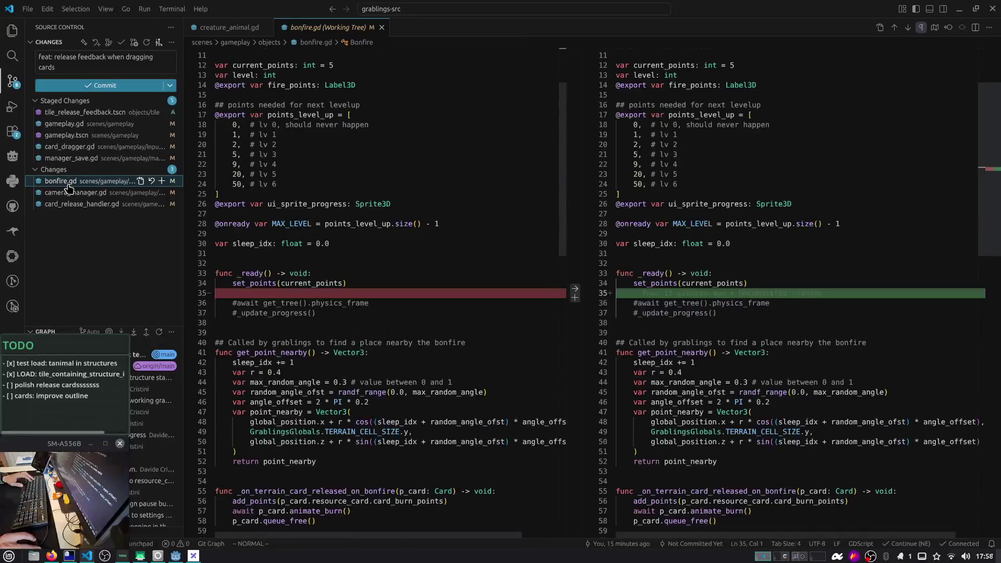
click(152, 181)
click(552, 215)
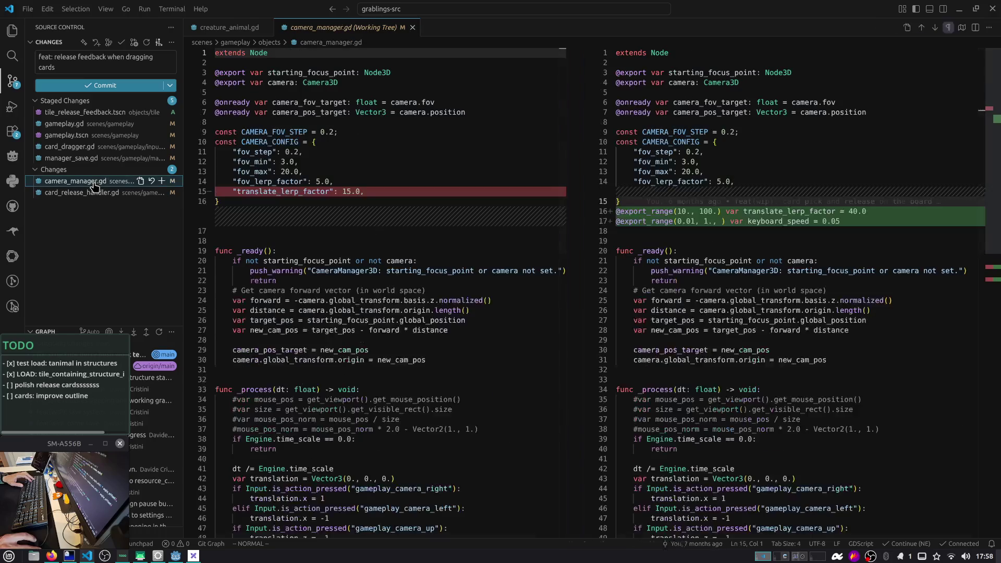
Review and stage card_release_handler.gd, then switch back to Godot
scroll(640, 201, down, 5)
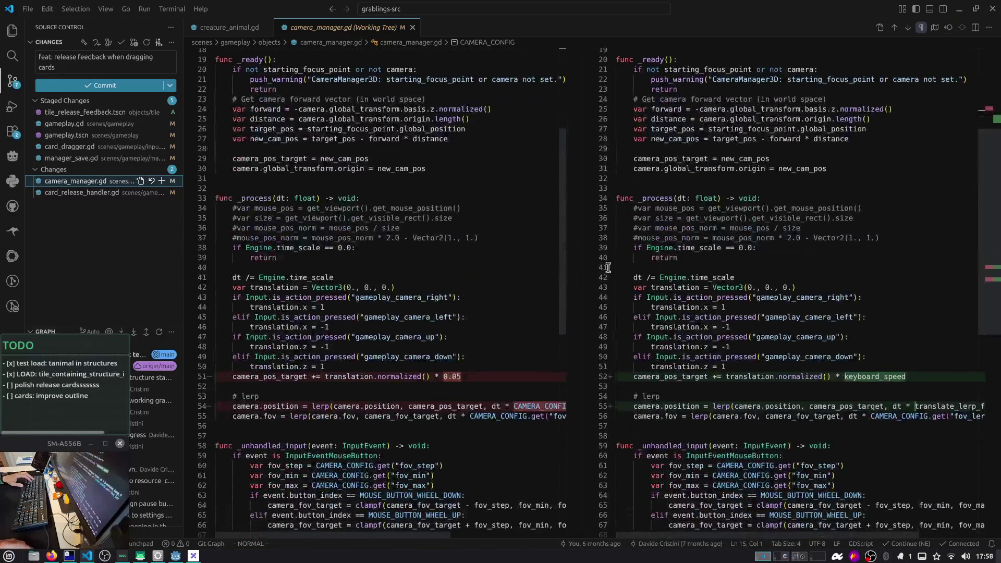
click(99, 193)
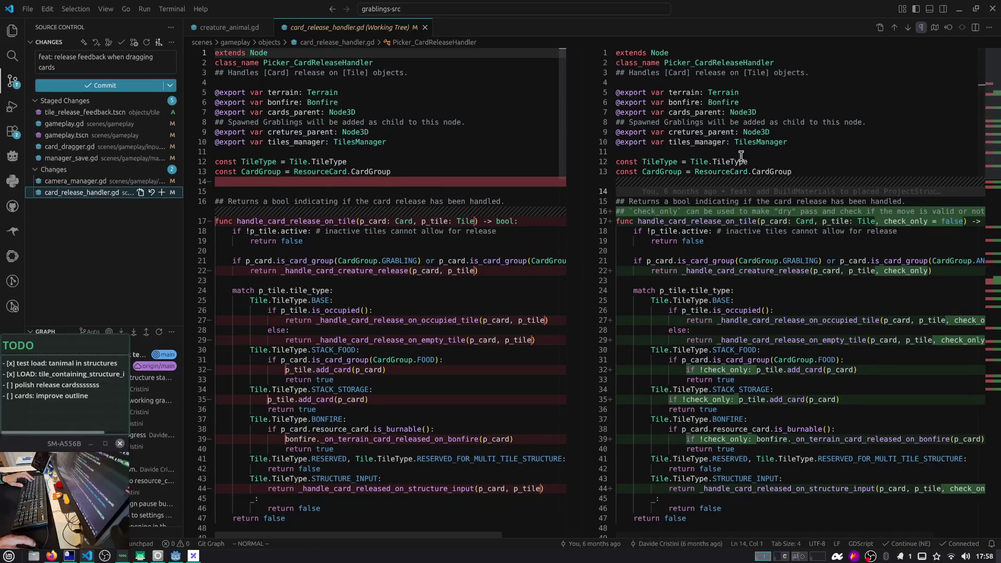
scroll(190, 282, down, 20)
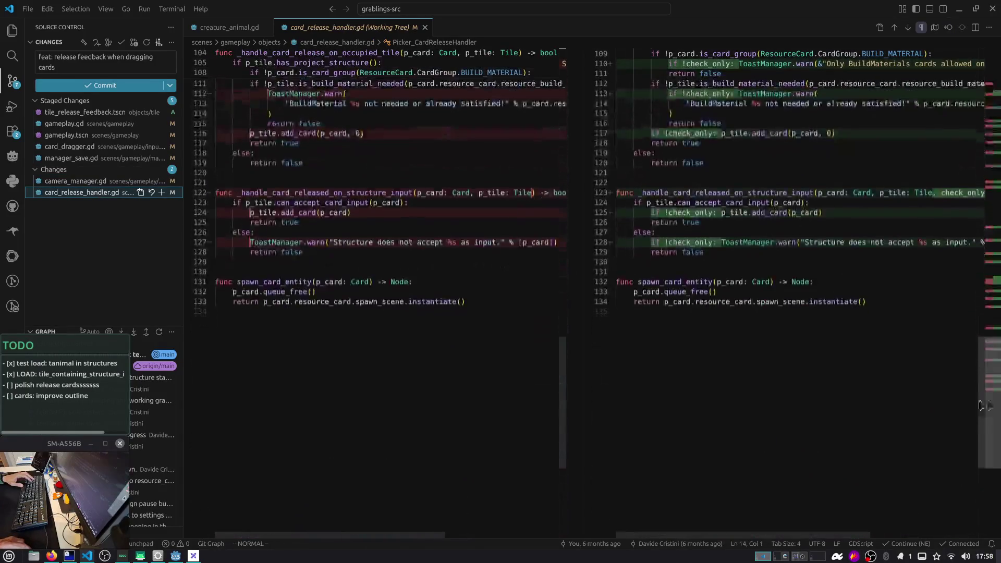
click(161, 192)
click(110, 66)
key(alt+Tab)
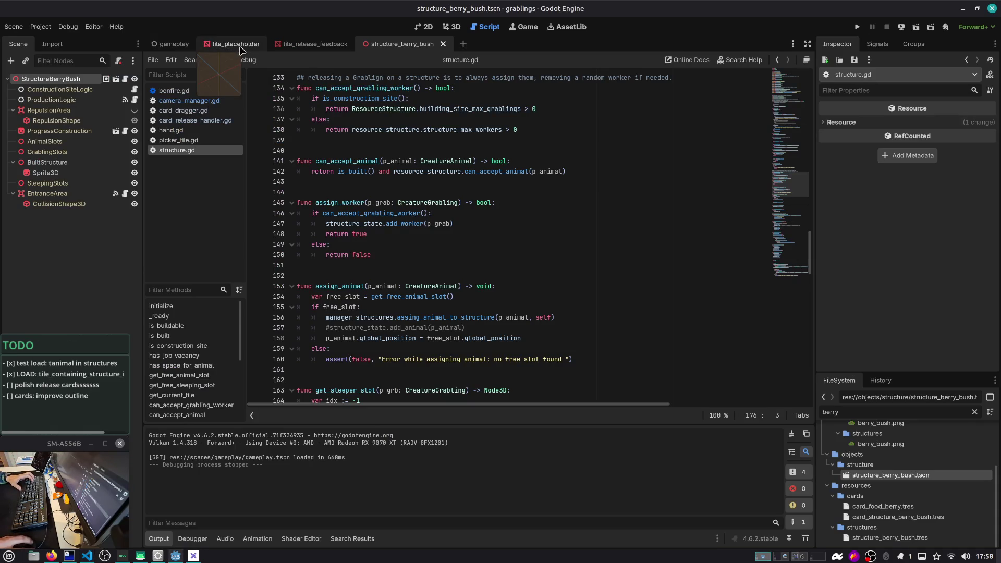
Open tile_release_feedback in the 3D view and rotate the Placeholder label about 17°
click(286, 44)
click(450, 29)
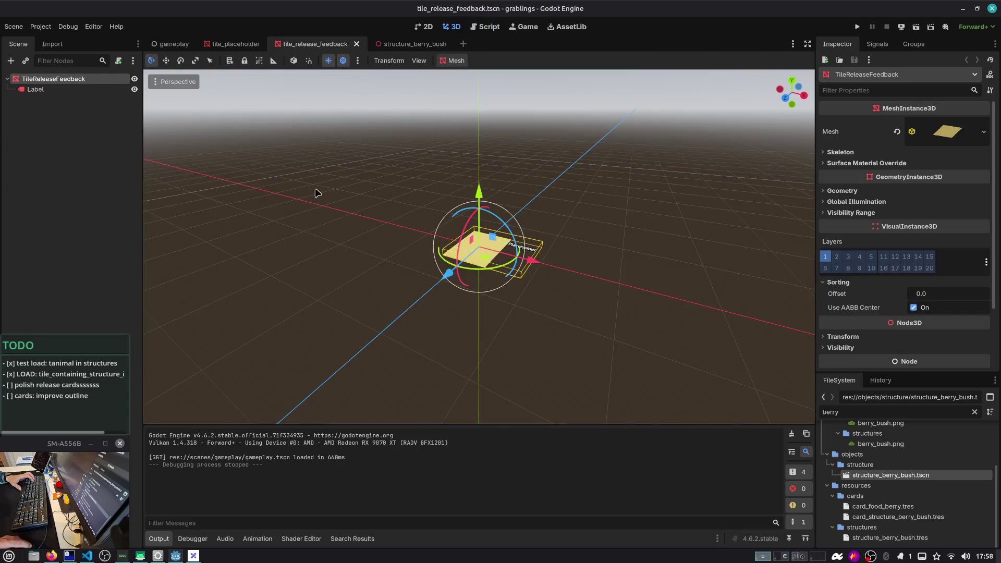
scroll(585, 190, up, 5)
click(548, 201)
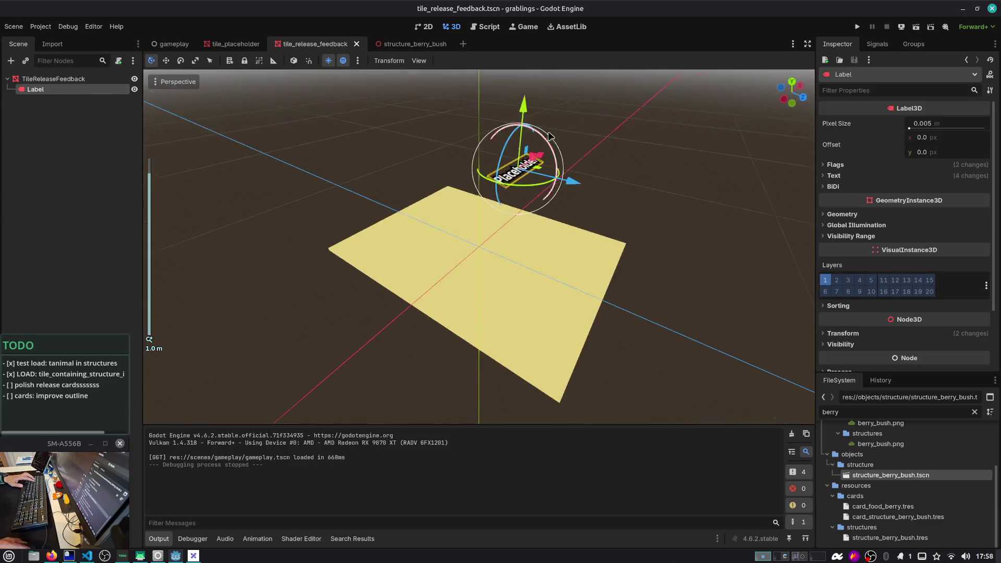
mouse_move(549, 137)
mouse_down()
mouse_move(559, 168)
mouse_move(600, 173)
mouse_up()
key(w)
Add a MeshInstance3D under the TileReleaseFeedback root
click(93, 117)
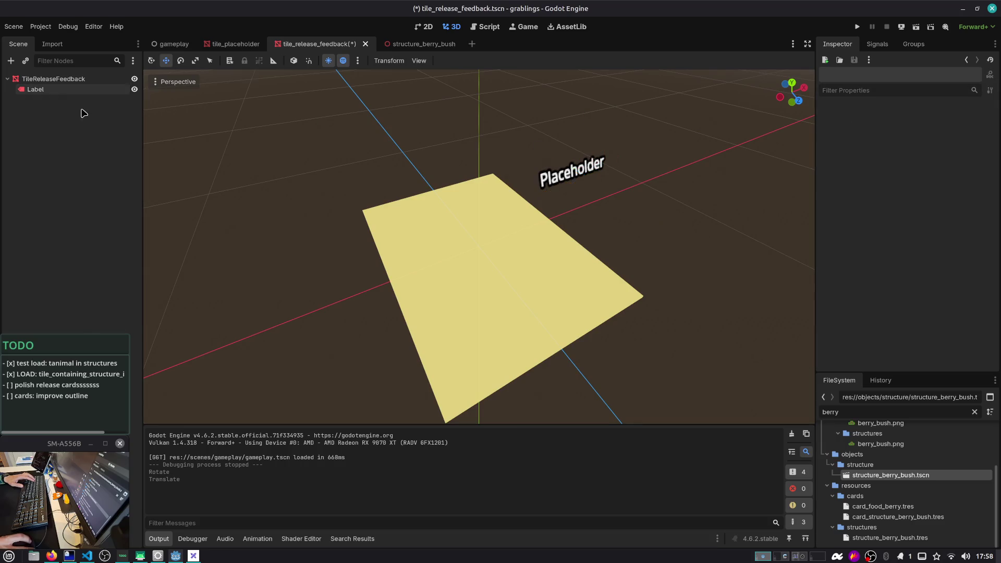
click(73, 79)
key(ctrl+a)
text(mes)
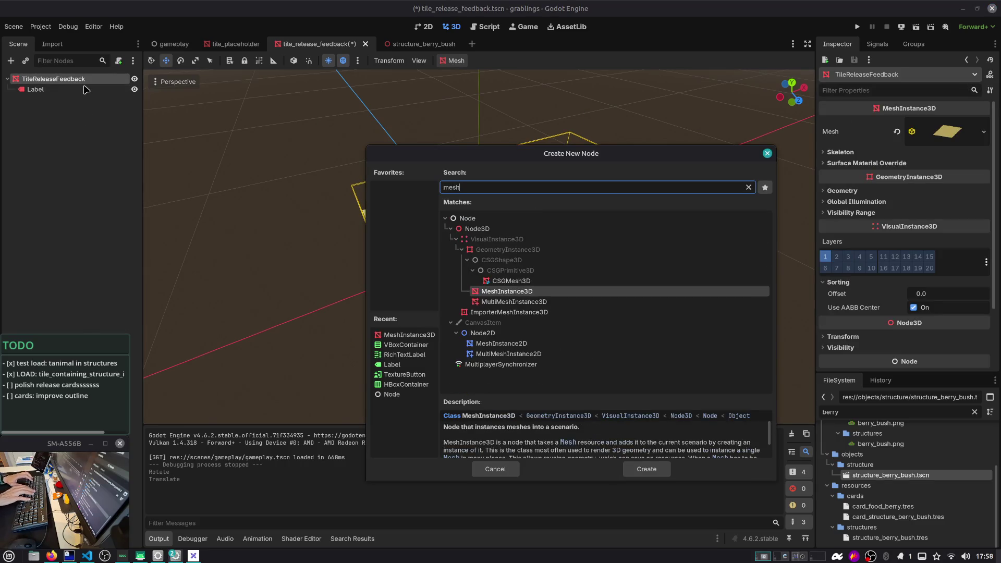
key(Return)
Nest the Label under MeshInstance3D, tilt it back about 41° and raise it above the plane
click(70, 90)
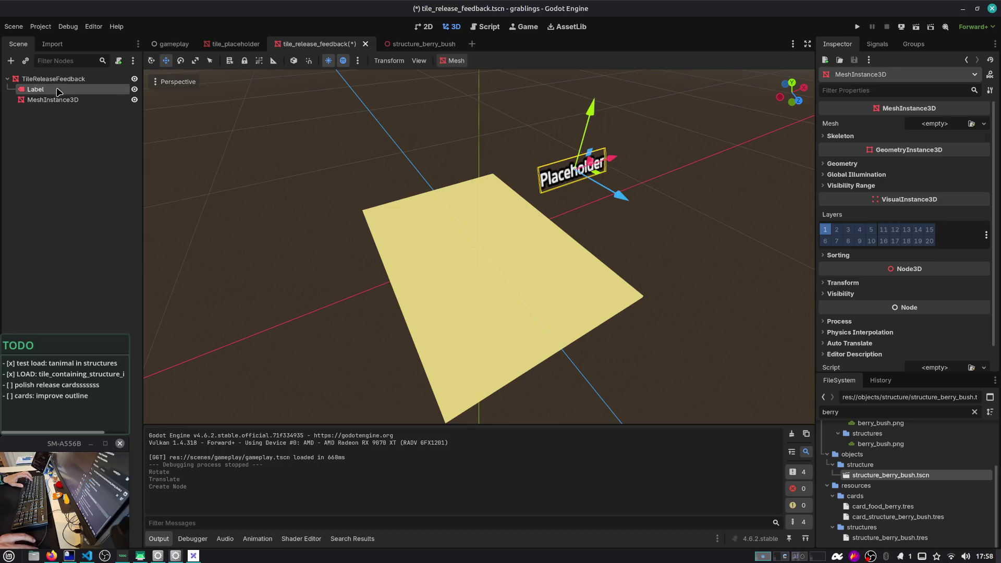
drag(74, 100, 73, 101)
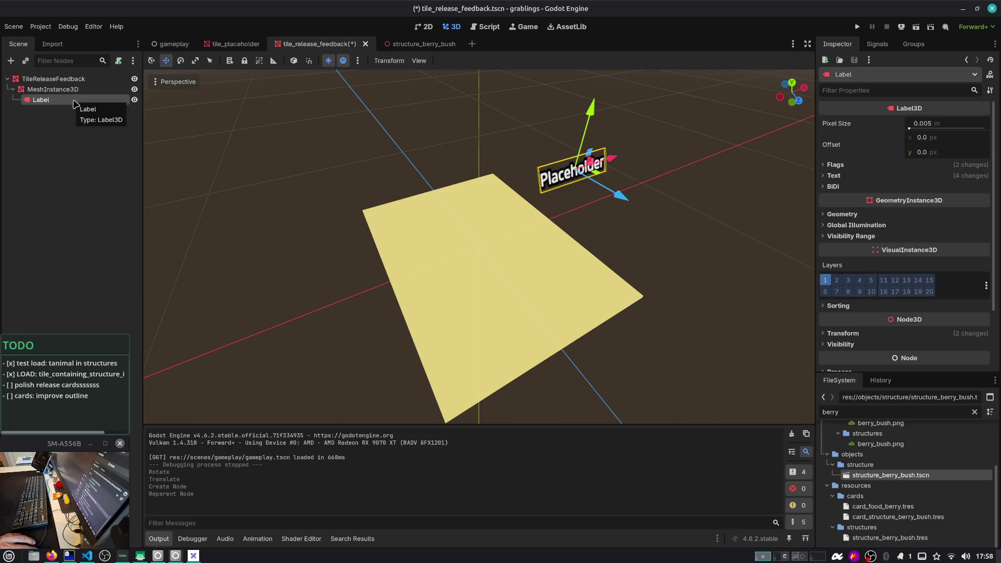
scroll(511, 135, down, 3)
key(e)
mouse_move(511, 170)
mouse_down()
mouse_move(481, 149)
mouse_move(572, 156)
mouse_move(628, 96)
mouse_move(723, 103)
mouse_move(636, 134)
mouse_up()
key(t)
key(w)
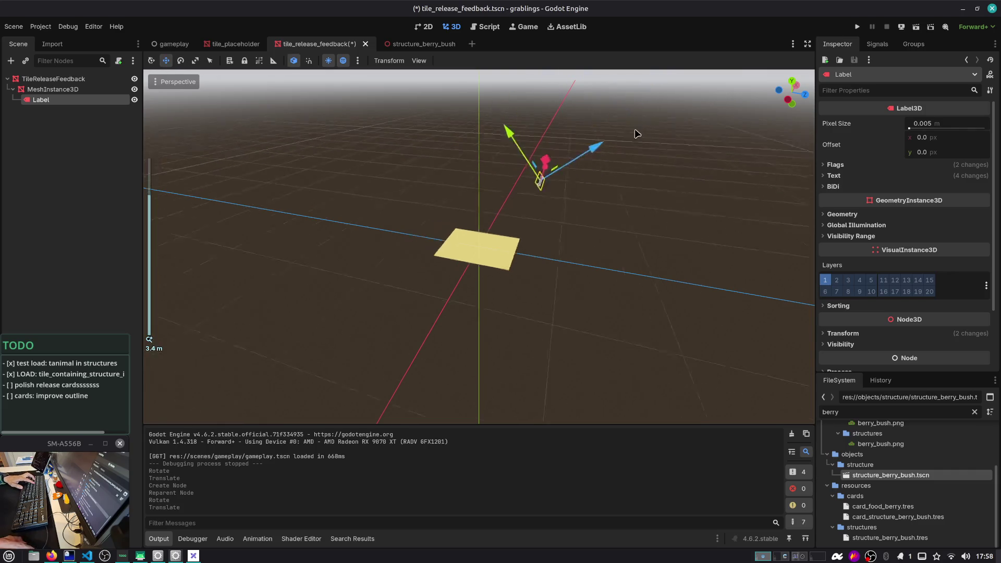
drag(549, 178, 548, 166)
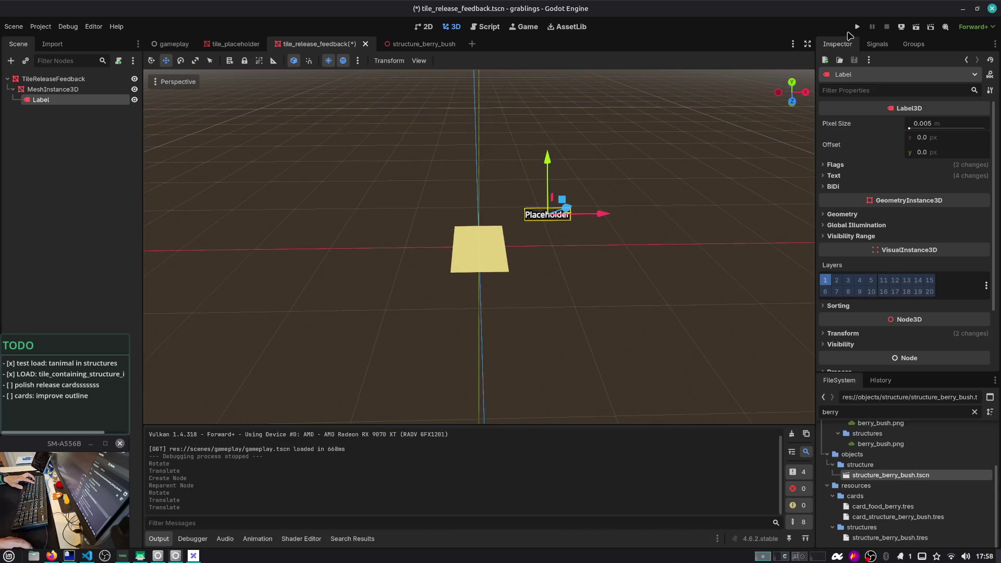
Save and run the game, load a save, drag the WOOD and HOUSE cards over the board, then stop
click(858, 26)
click(472, 237)
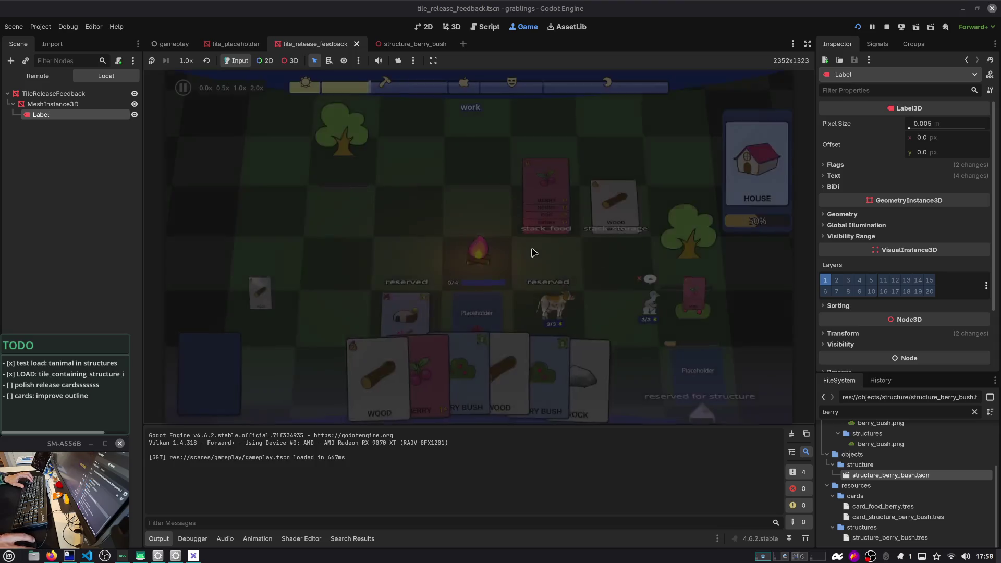
mouse_move(322, 229)
mouse_down()
mouse_move(289, 192)
mouse_move(438, 194)
mouse_up()
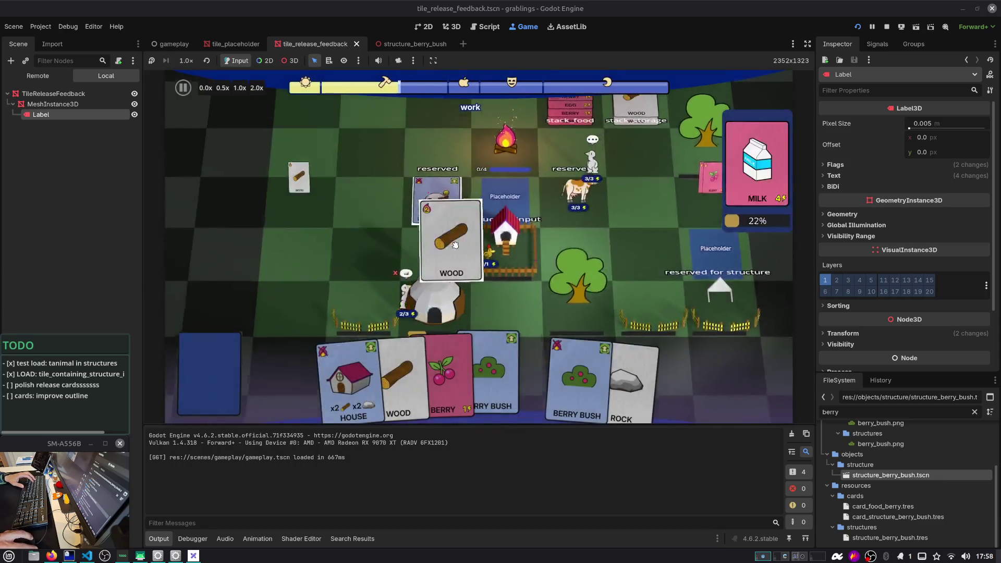
drag(464, 210, 467, 211)
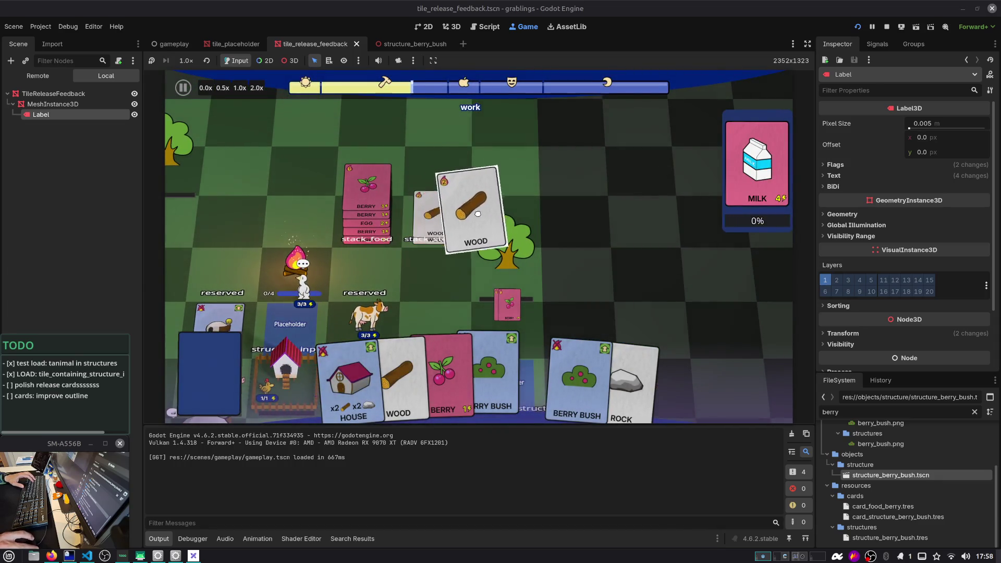
mouse_move(536, 354)
mouse_down()
mouse_move(495, 180)
mouse_move(469, 271)
mouse_up()
mouse_move(347, 381)
mouse_down()
mouse_move(414, 279)
mouse_move(212, 168)
mouse_move(401, 175)
mouse_up()
key(Escape)
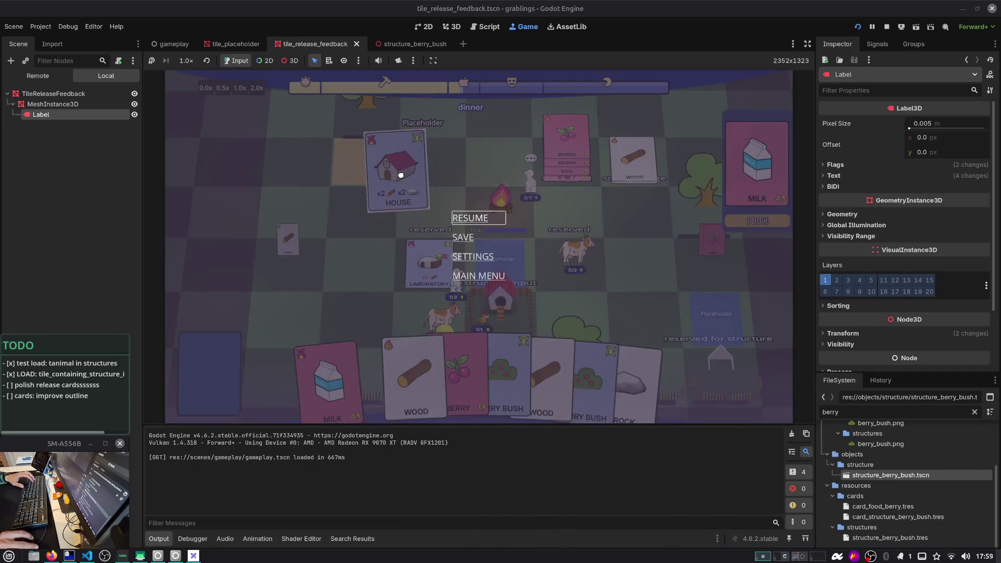
key(Escape)
key(F8)
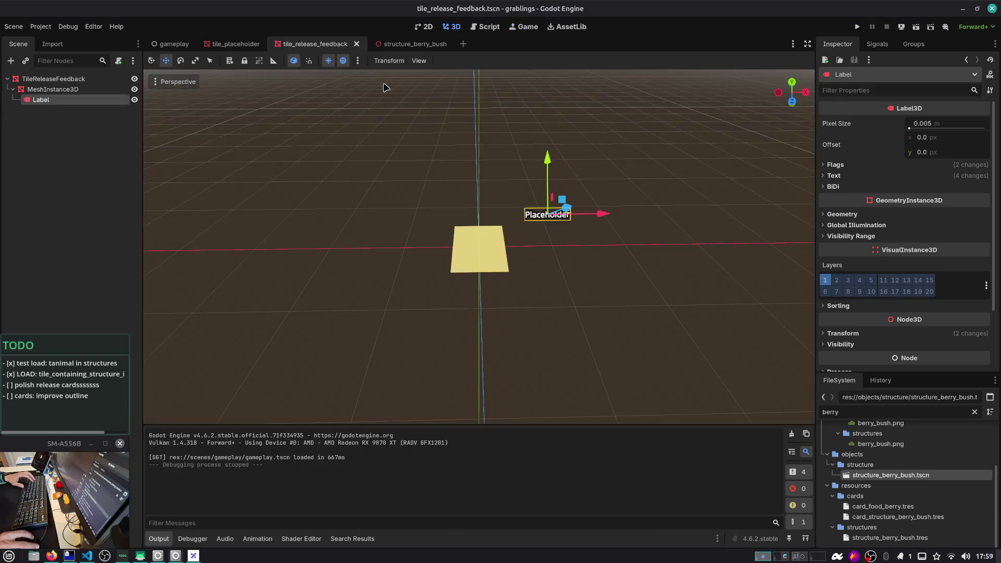
Copy the Label's position and reset it to zero
click(41, 99)
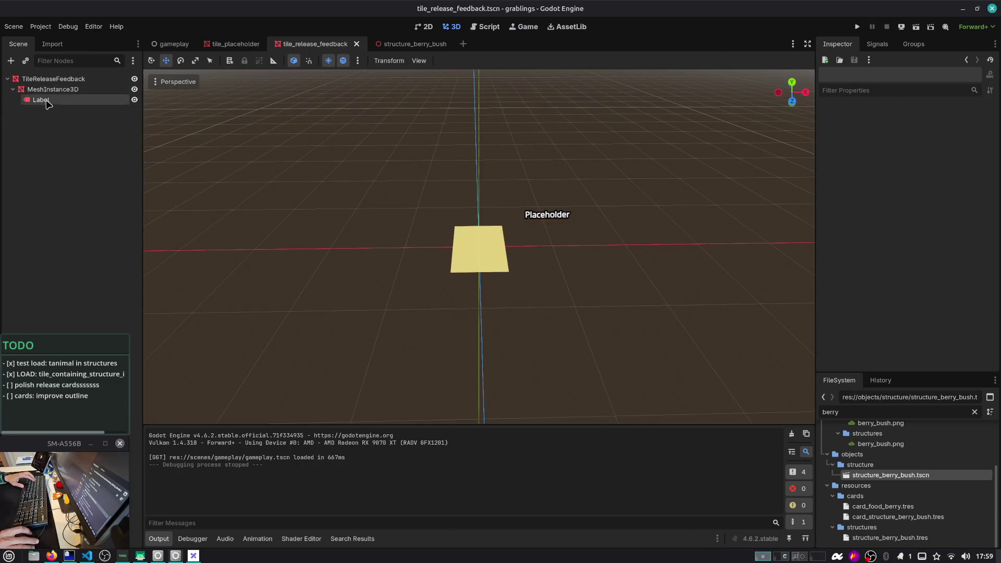
drag(532, 193, 525, 139)
key(ctrl+z)
click(68, 90)
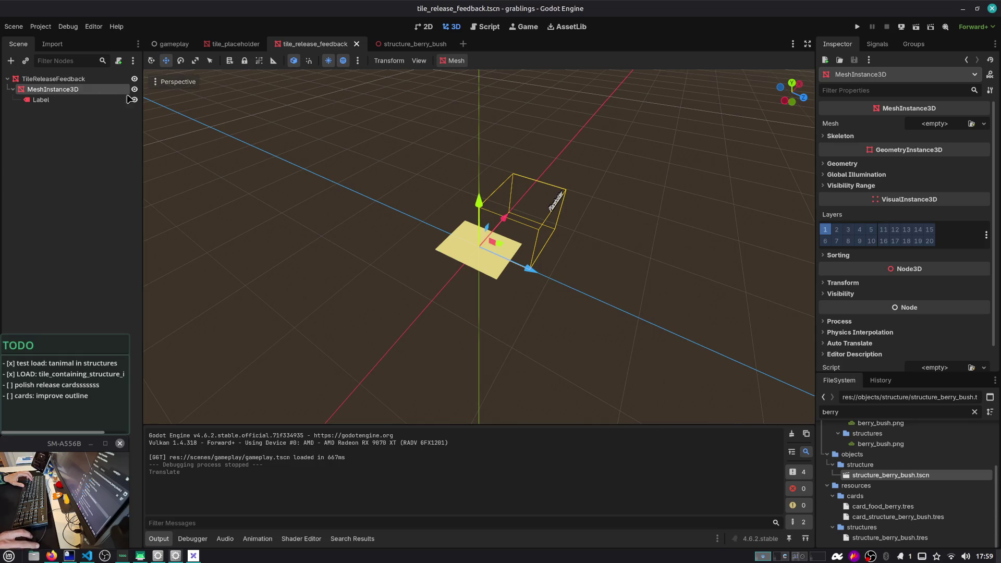
click(63, 100)
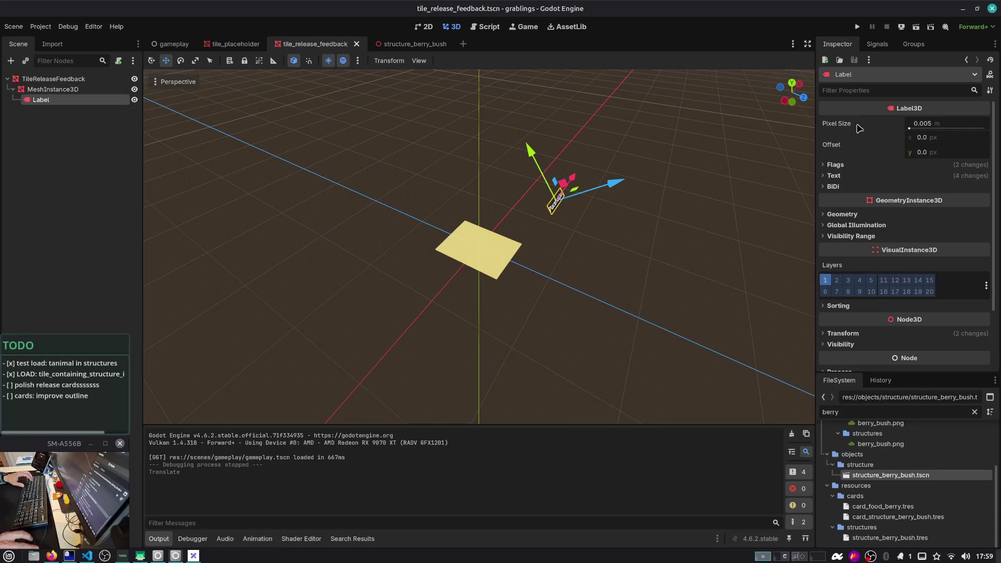
click(841, 332)
right_click(839, 345)
click(860, 347)
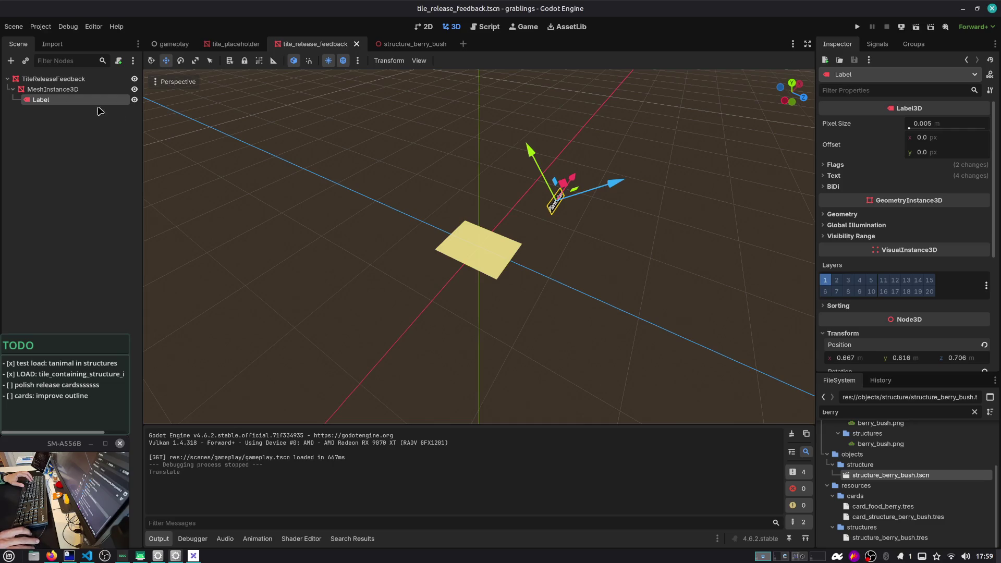
scroll(886, 282, down, 3)
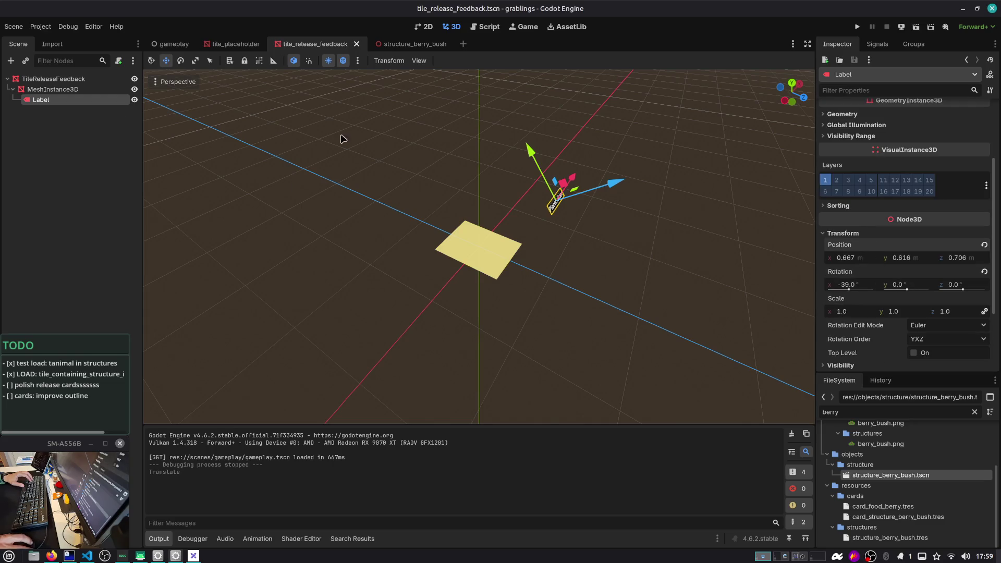
click(984, 245)
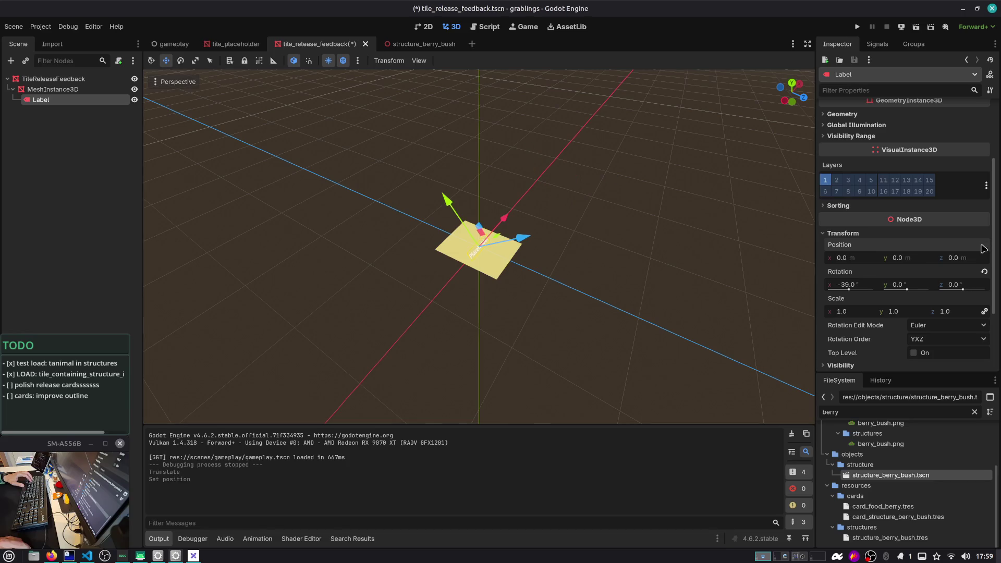
Paste the Label's old position onto the MeshInstance3D's Position
click(53, 90)
click(843, 283)
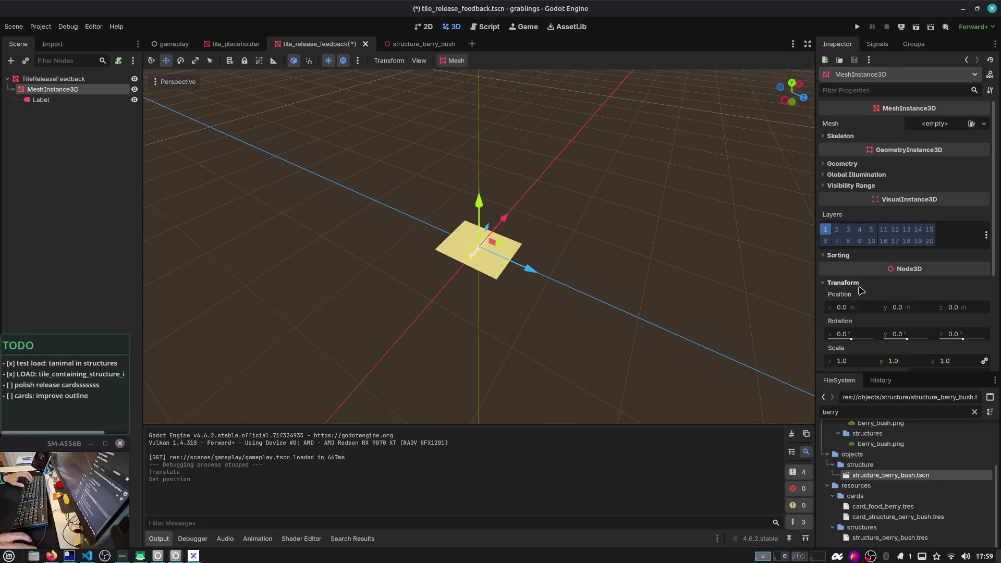
right_click(840, 295)
click(841, 311)
Add a second MeshInstance3D as a child of the first MeshInstance3D
click(85, 121)
click(53, 89)
key(ctrl+a)
text(mesh)
key(Return)
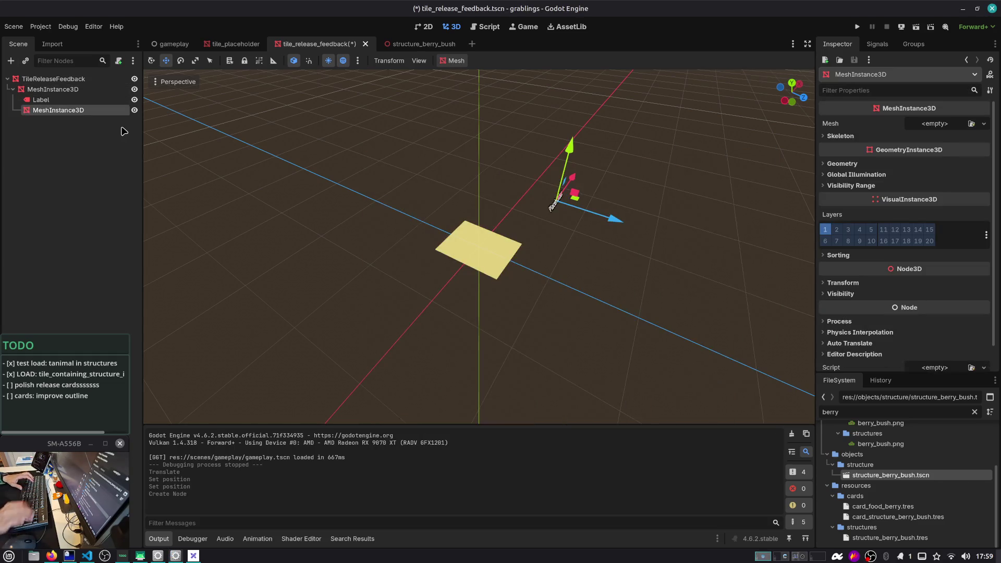
Give the new MeshInstance3D a new PlaneMesh
click(984, 123)
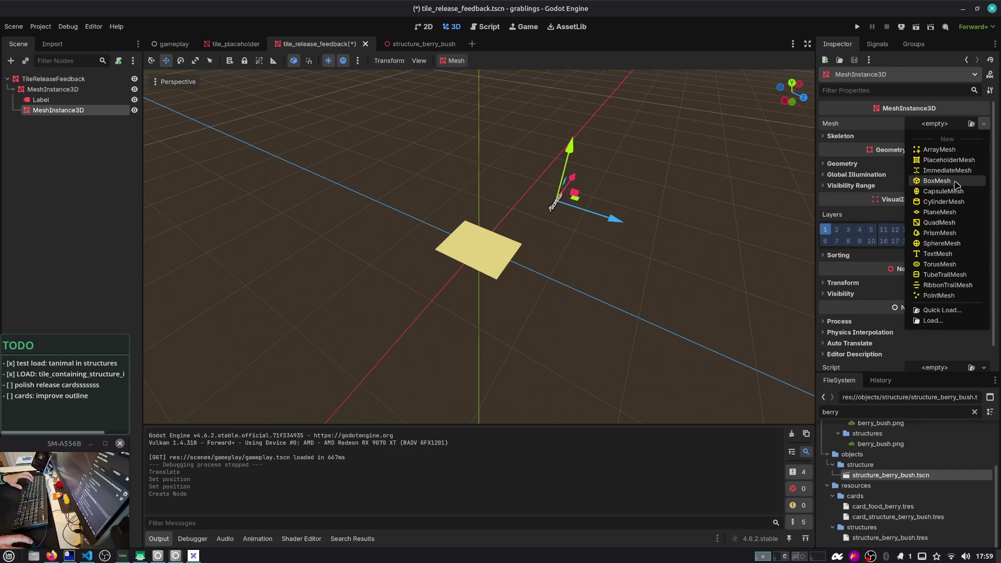
click(939, 211)
drag(705, 151, 600, 156)
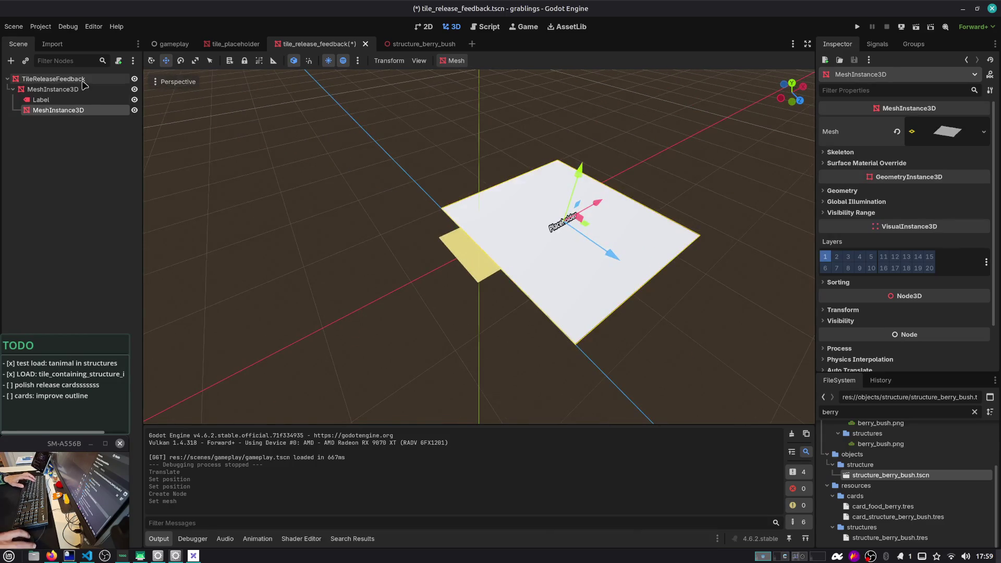
Reset the Label's rotation and apply the -39° X tilt to the parent instead
click(46, 101)
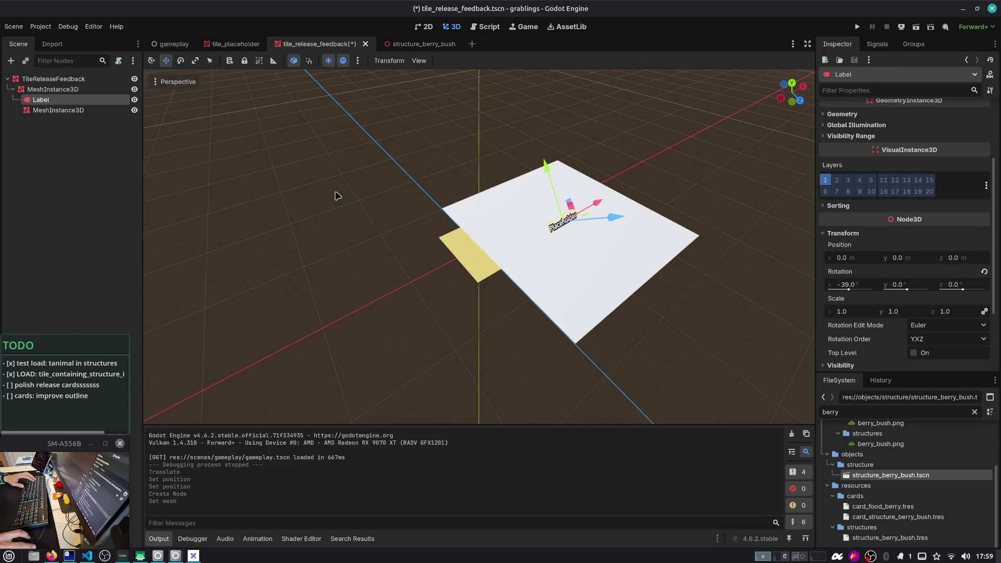
right_click(955, 280)
click(882, 293)
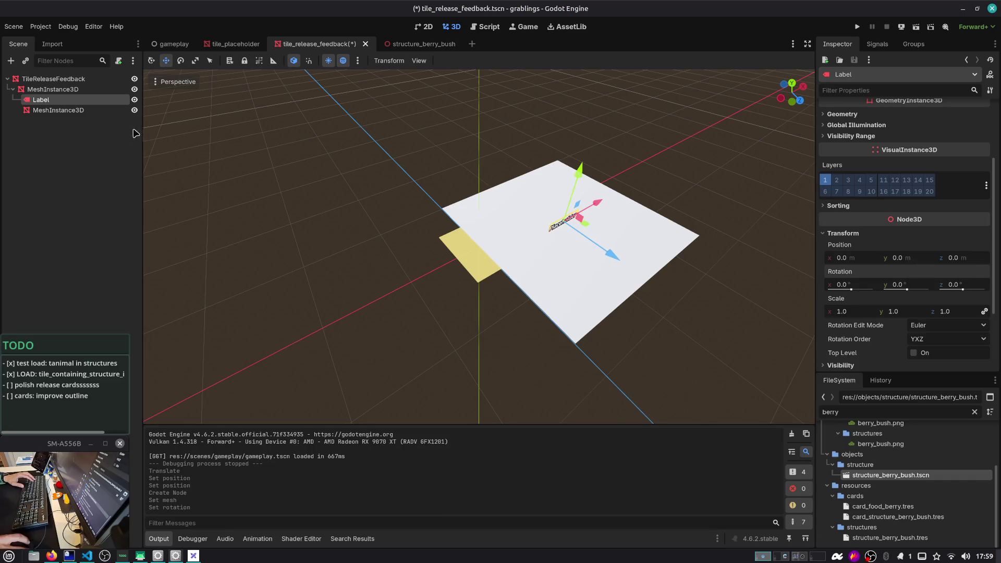
click(55, 89)
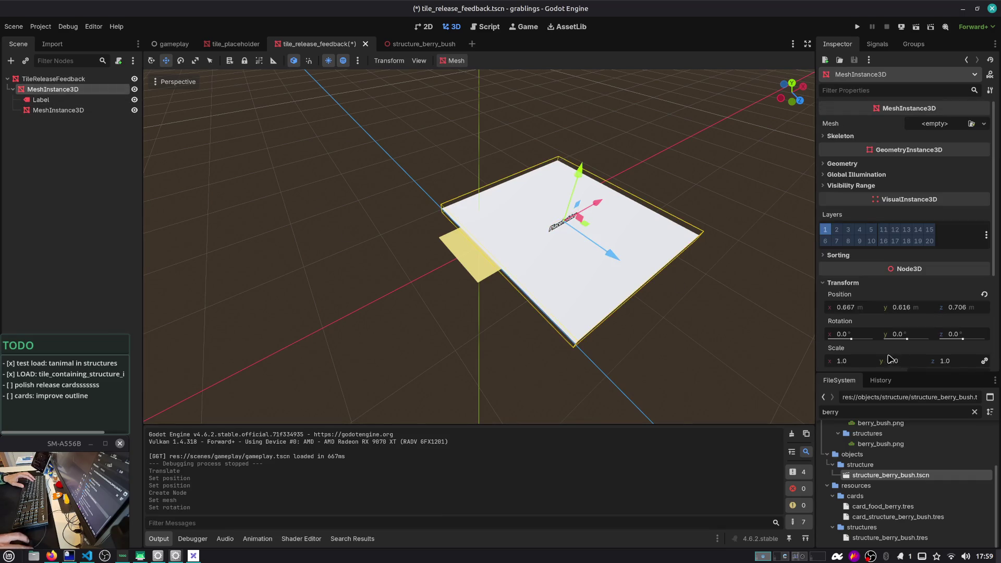
right_click(864, 325)
click(876, 343)
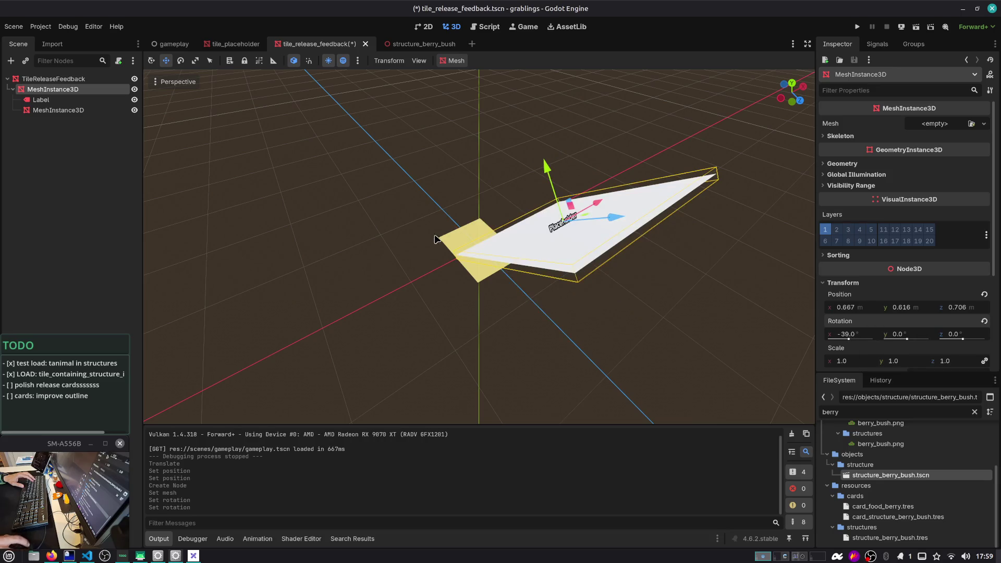
Change the parent MeshInstance3D's type to Node3D
click(58, 111)
click(134, 110)
click(134, 110)
right_click(60, 89)
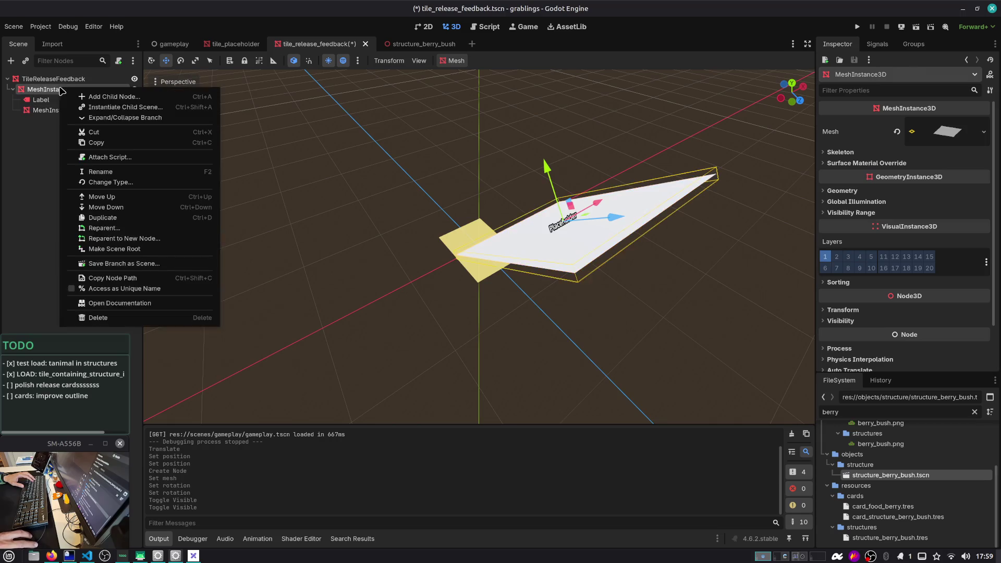
click(85, 183)
click(459, 228)
key(Return)
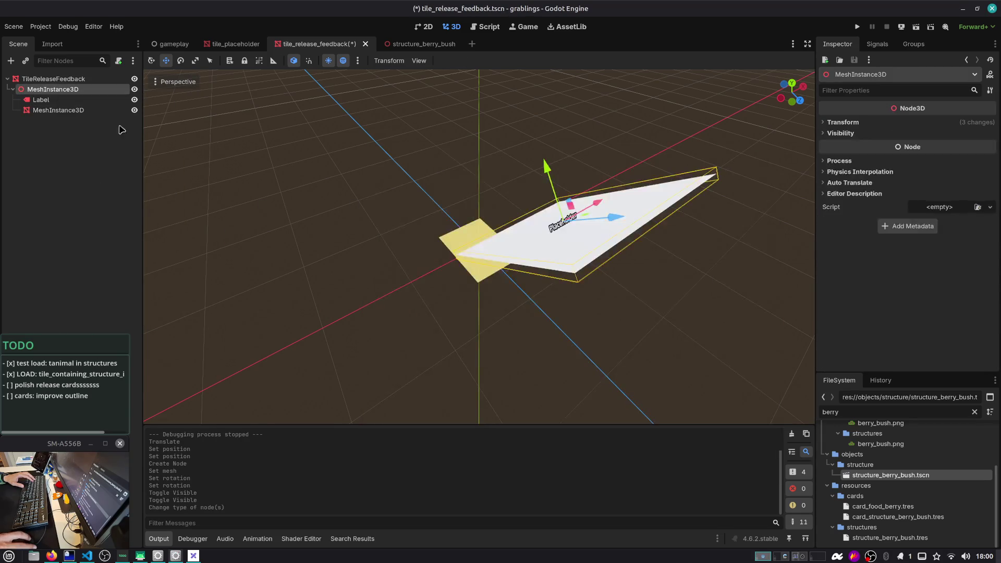
Rotate the plane mesh in the viewport
click(78, 110)
mouse_move(443, 182)
mouse_down()
mouse_move(493, 154)
mouse_move(566, 171)
mouse_move(571, 202)
mouse_move(587, 194)
mouse_move(583, 206)
mouse_move(513, 223)
mouse_move(639, 223)
mouse_up()
key(e)
key(w)
key(e)
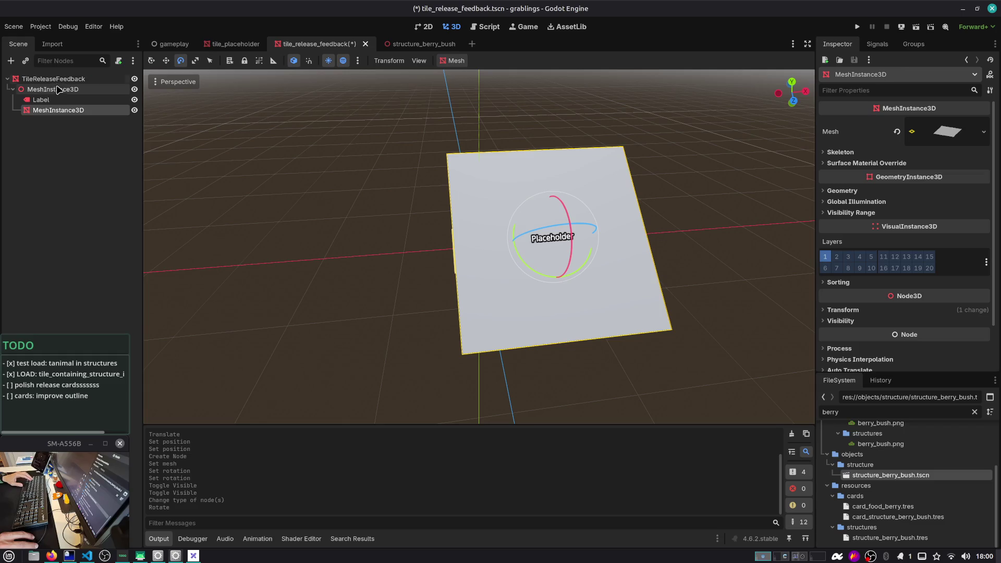
Add a Sprite3D and move it directly under the TileReleaseFeedback root
click(58, 91)
key(ctrl+a)
text(texture)
key(ctrl+a)
text(sprite)
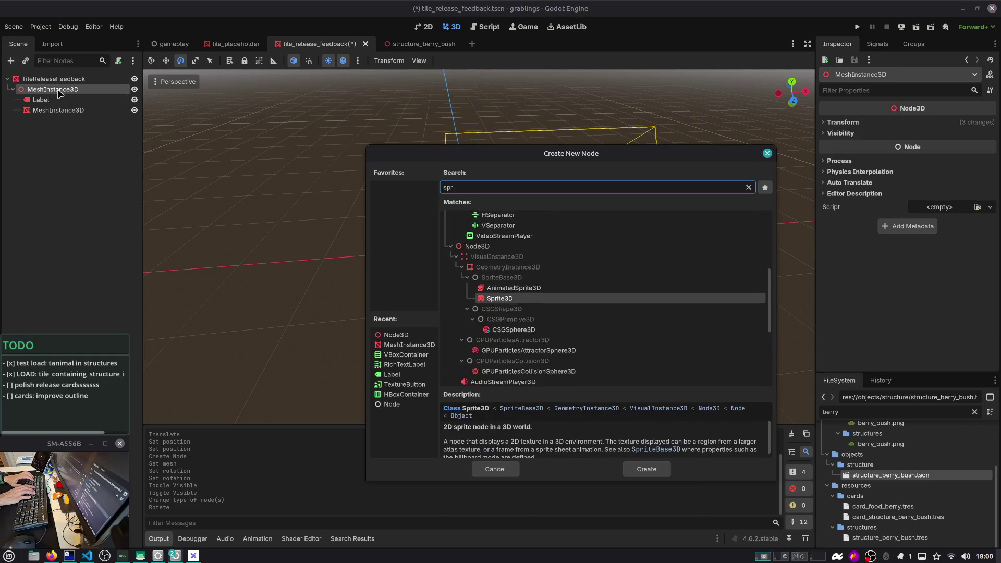
key(Return)
drag(56, 121, 60, 87)
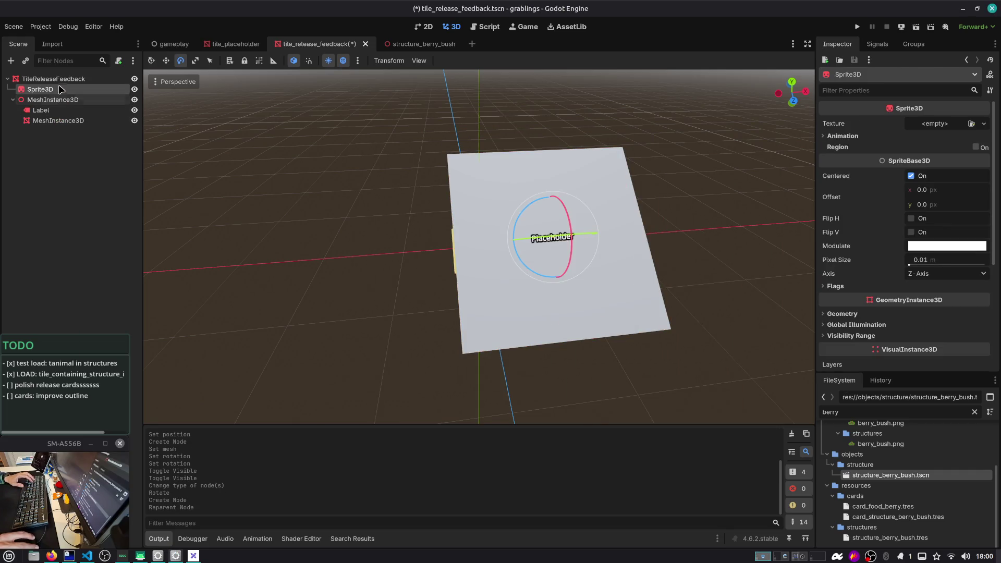
Delete the old Node3D branch holding the label and plane
click(55, 100)
key(Delete)
key(Return)
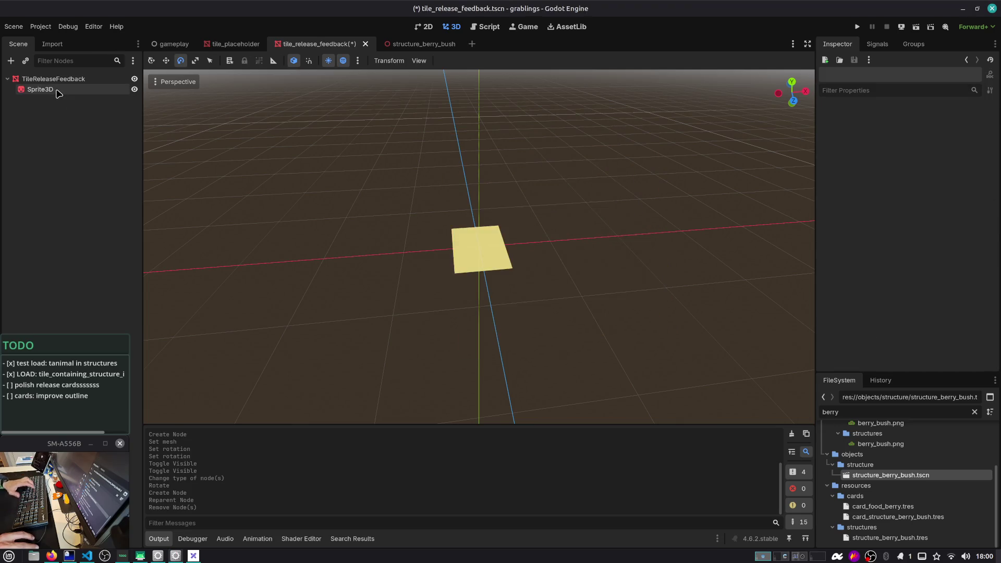
Add a SubViewport under the TileReleaseFeedback root
click(42, 89)
key(ctrl+a)
key(Escape)
key(Up)
key(ctrl+a)
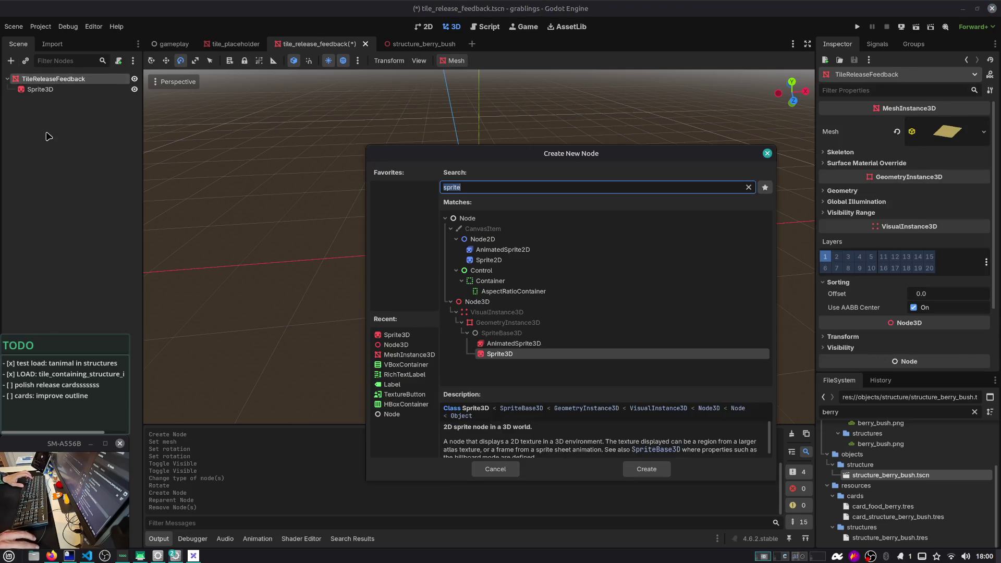
text(cavnasla)
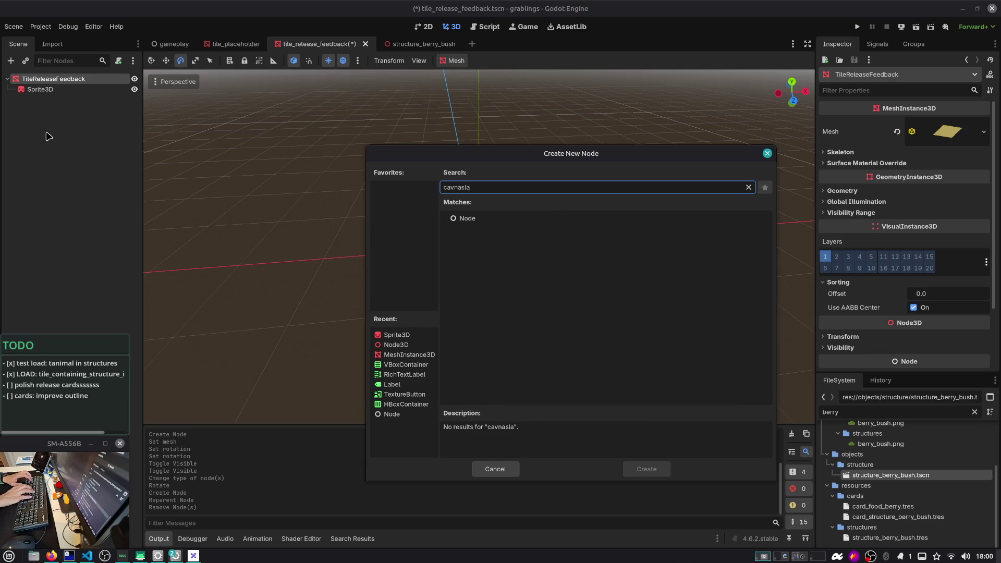
key(ctrl+a)
text(canvas)
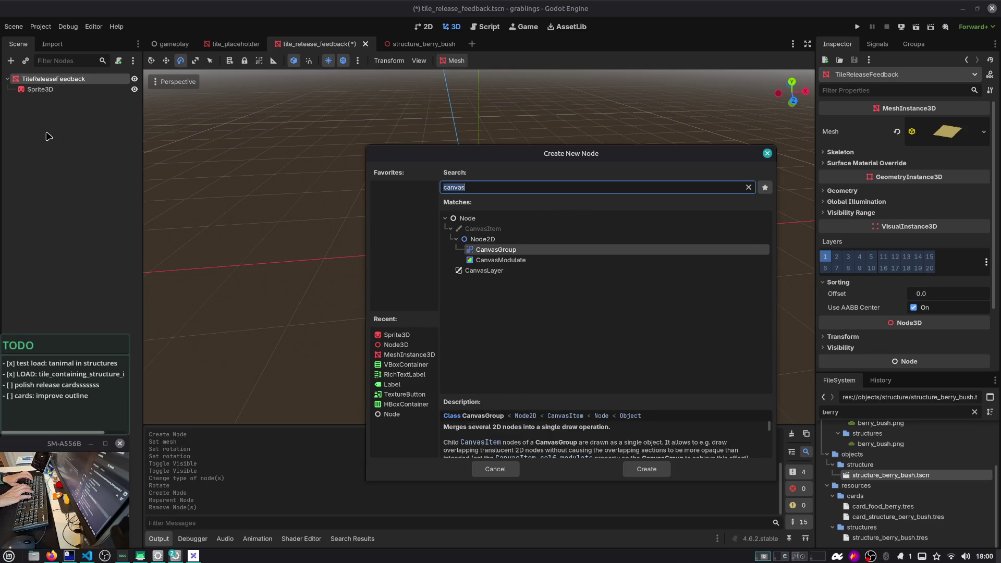
text(sub)
key(Return)
Add a Panel inside the SubViewport and a Label inside the Panel
key(ctrl+a)
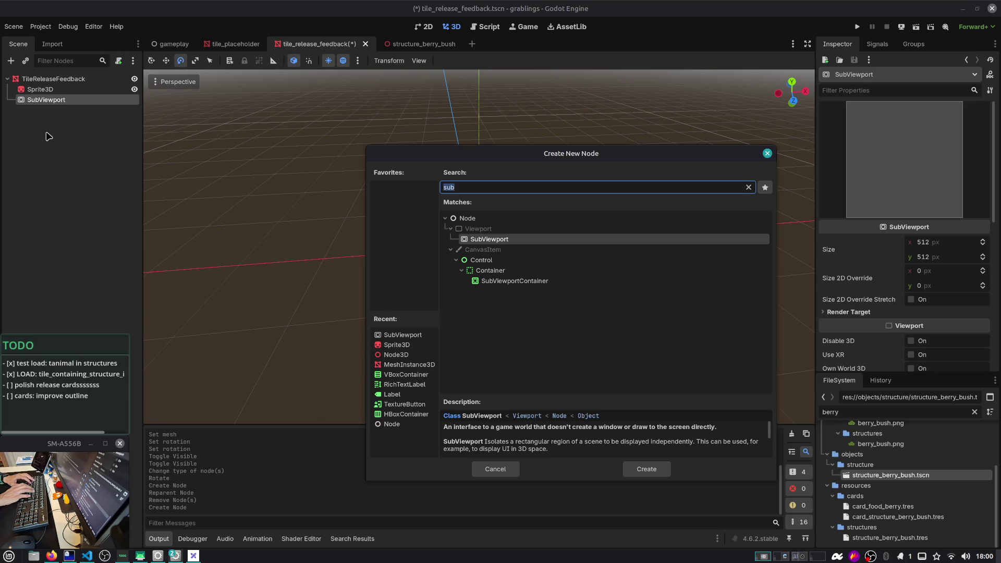
text(panel)
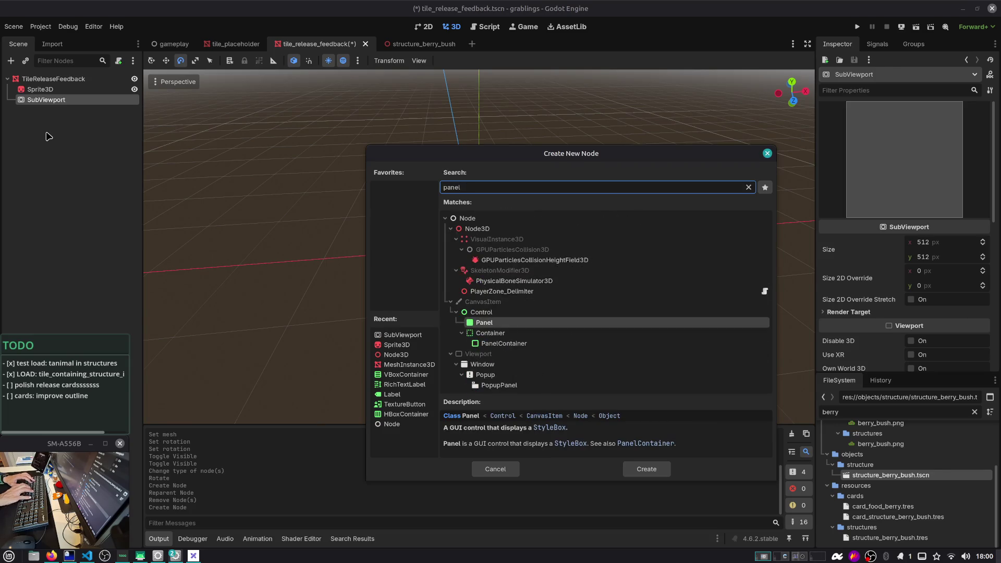
key(Return)
key(ctrl+a)
text(text)
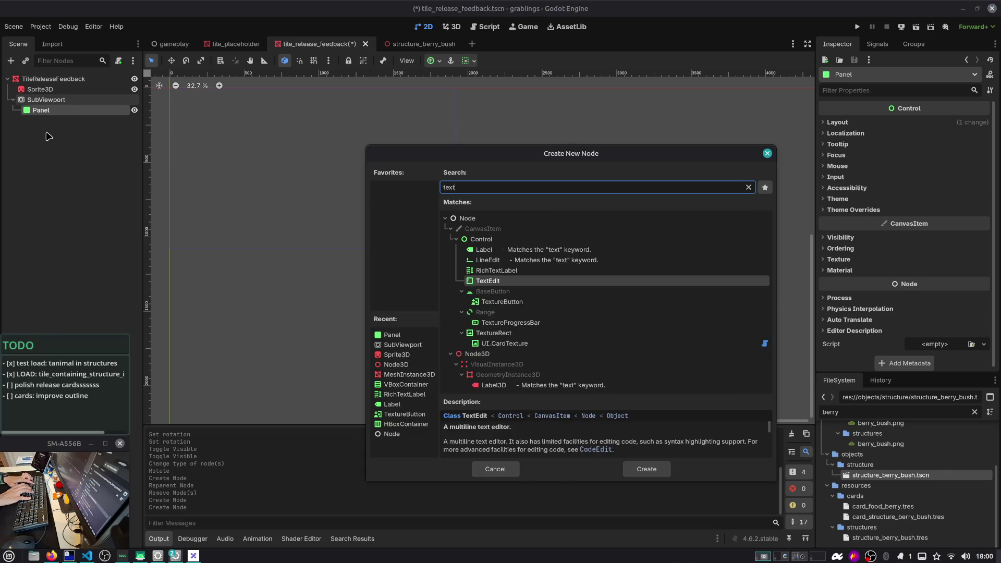
key(ctrl+a)
text(label)
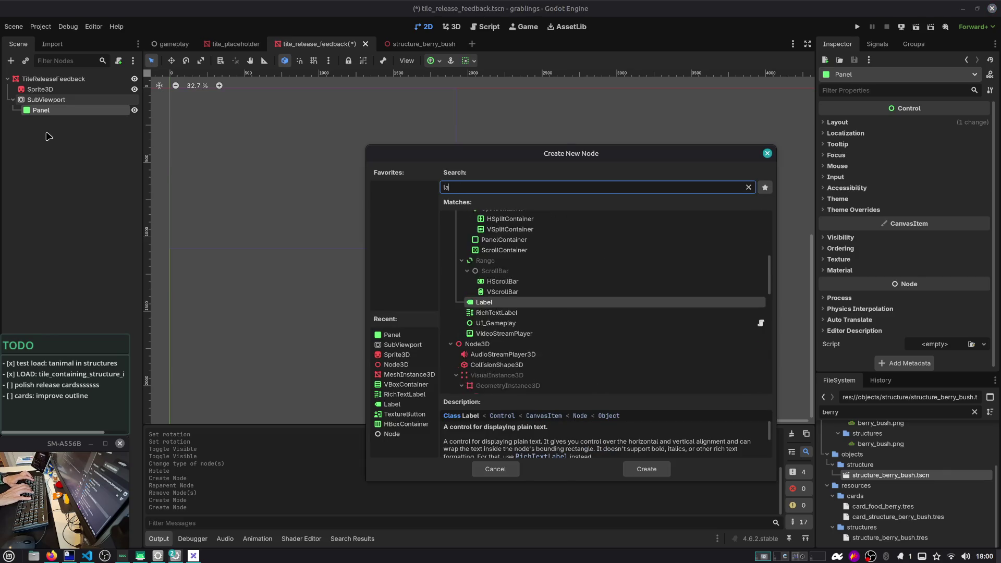
key(Return)
scroll(301, 176, up, 5)
key(Up)
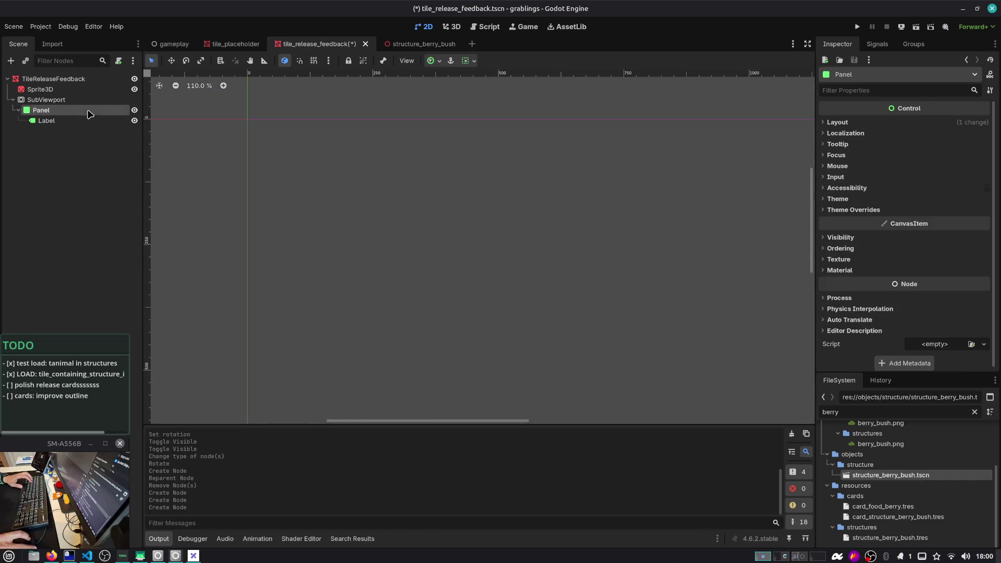
Set the Label's text to 'ciao mondo' and save the scene
key(f)
key(ctrl+0)
scroll(574, 201, down, 3)
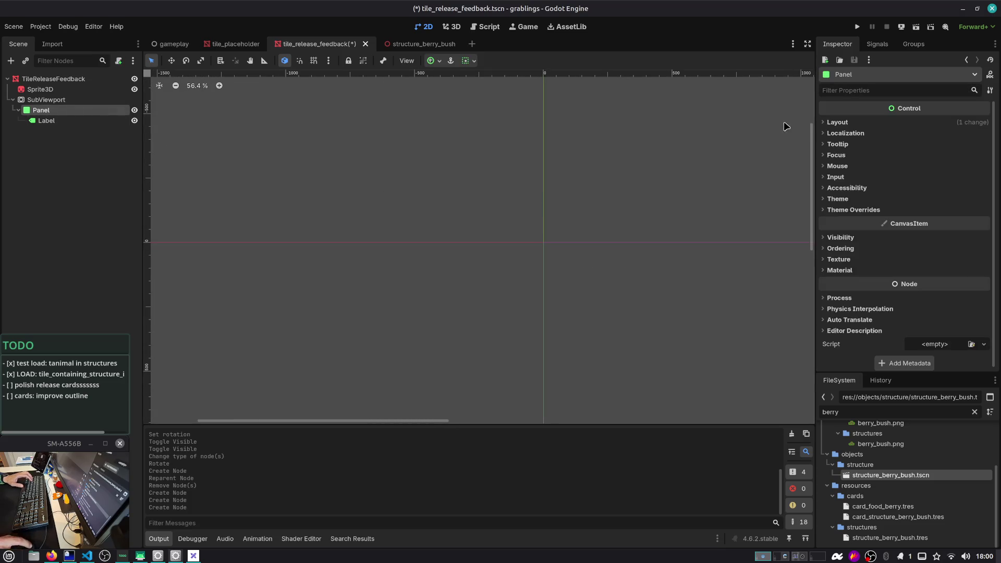
click(852, 242)
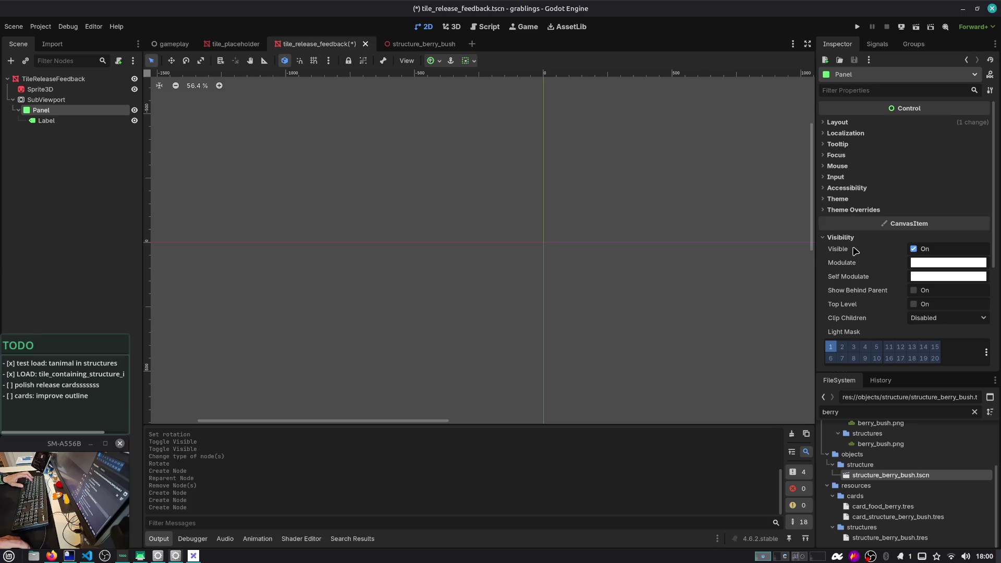
click(120, 124)
click(903, 147)
text(cia)
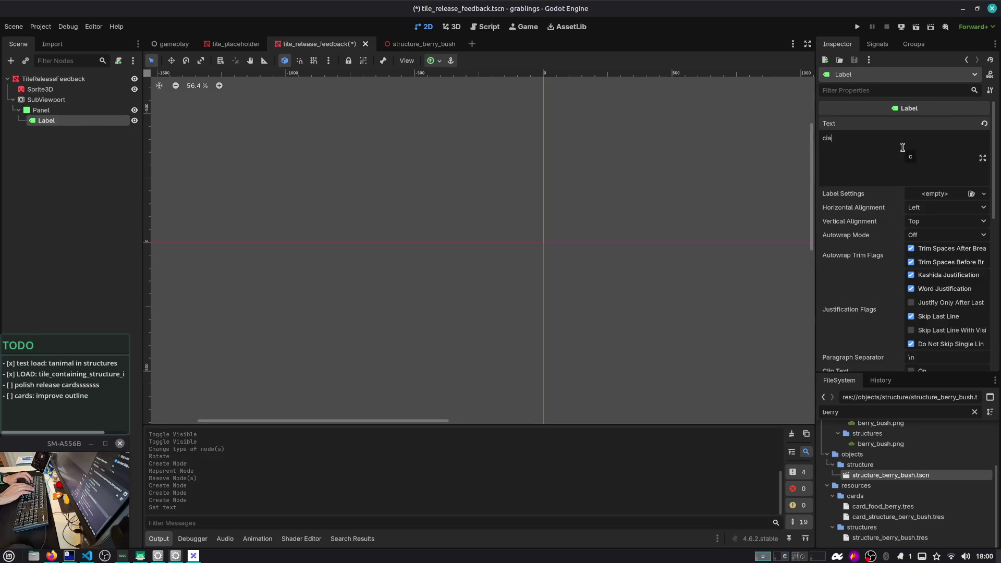
text(do)
click(686, 156)
key(ctrl+s)
scroll(581, 218, down, 1)
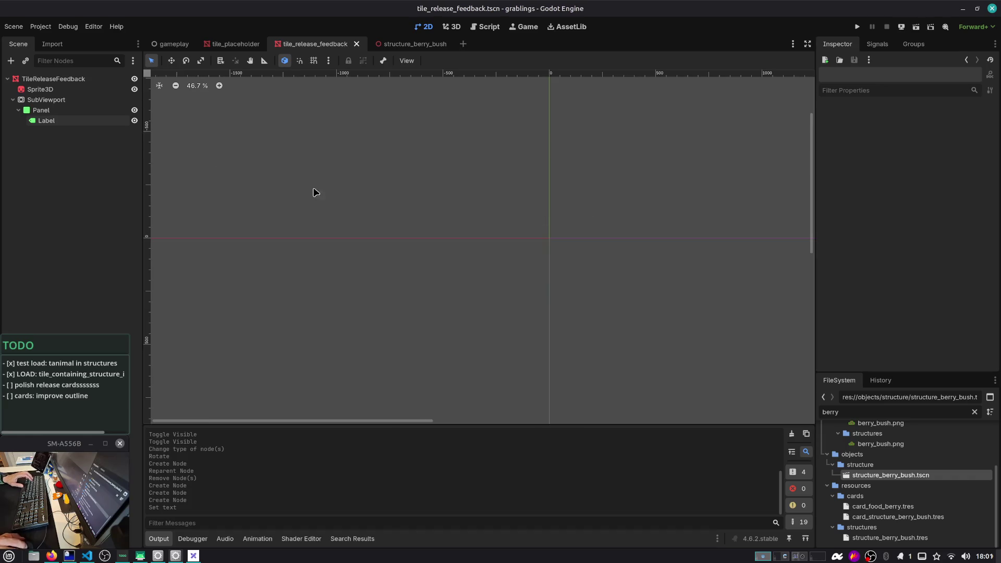
Frame the Label in the 2D view and check the Panel, SubViewport and Label nodes
click(120, 120)
key(shift+f)
click(112, 110)
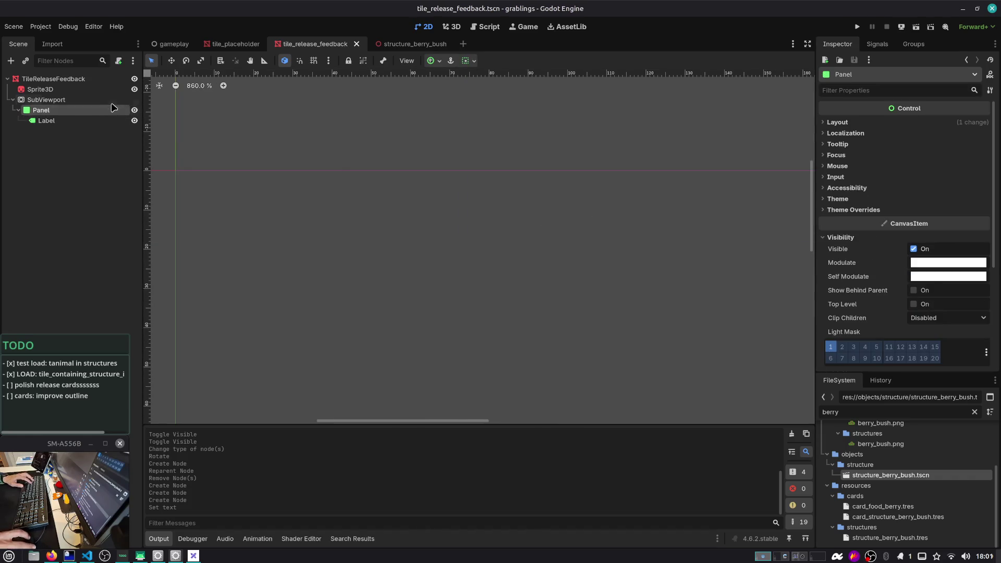
click(112, 100)
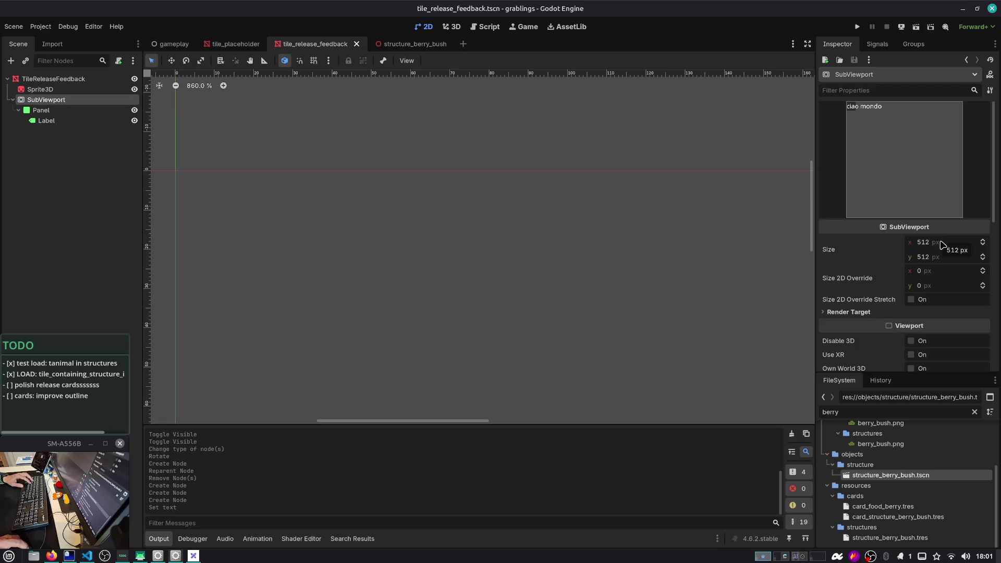
click(112, 110)
click(112, 120)
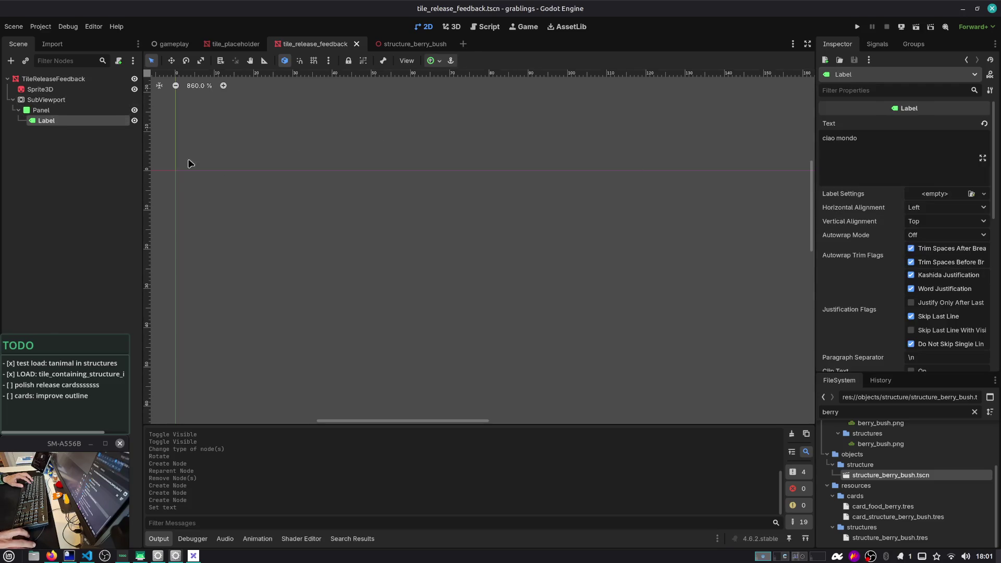
scroll(391, 151, down, 1)
Set the SubViewport size to 256 × 100 px
click(127, 102)
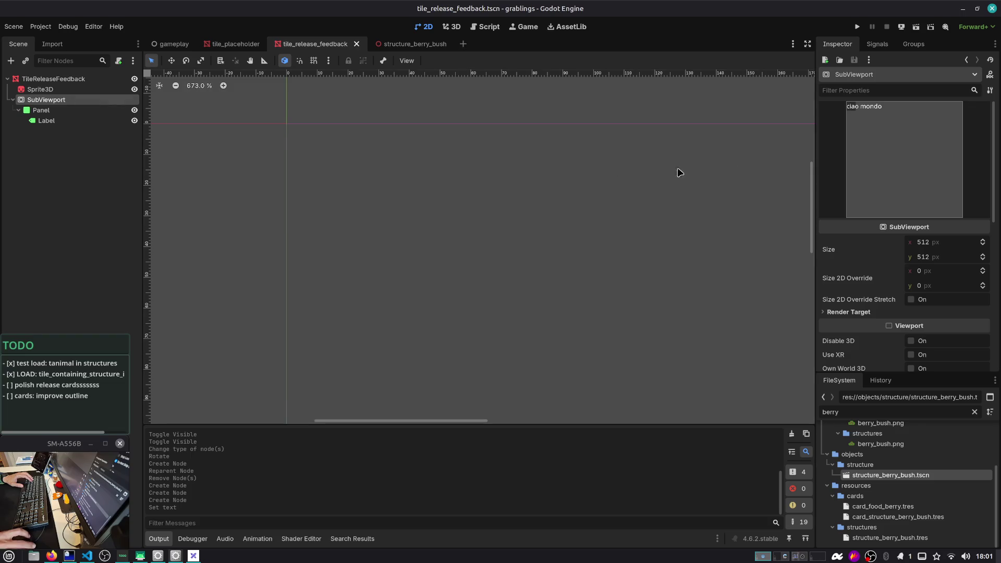
click(943, 245)
text(256)
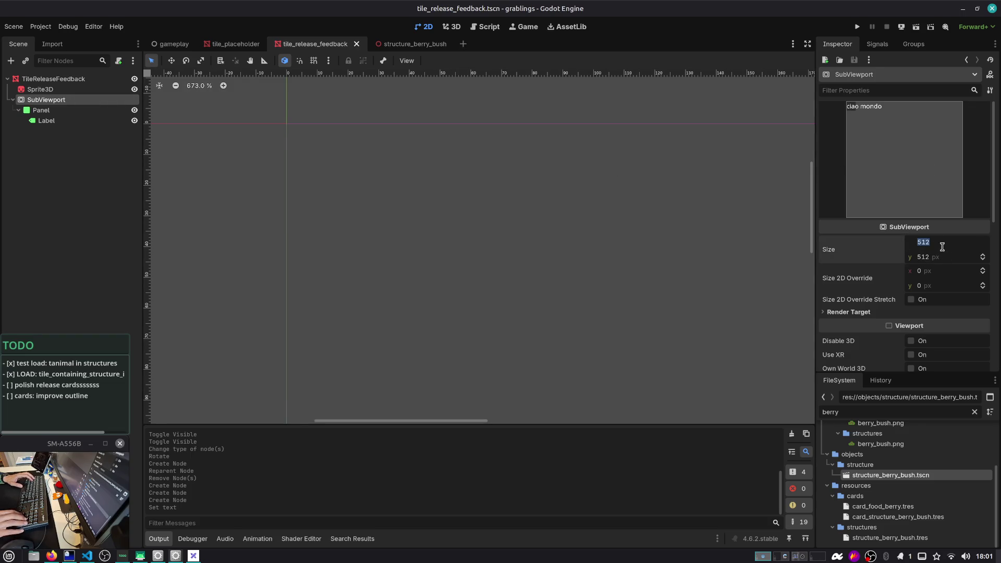
key(Tab)
text(256)
key(Tab)
key(shift+Tab)
text(128)
key(Tab)
drag(945, 261, 913, 261)
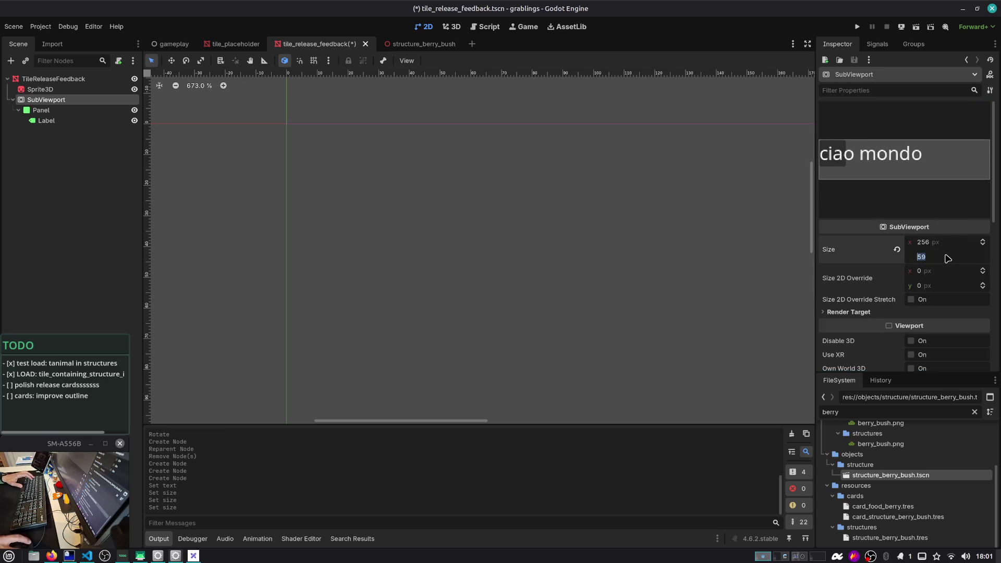
text(100)
key(Return)
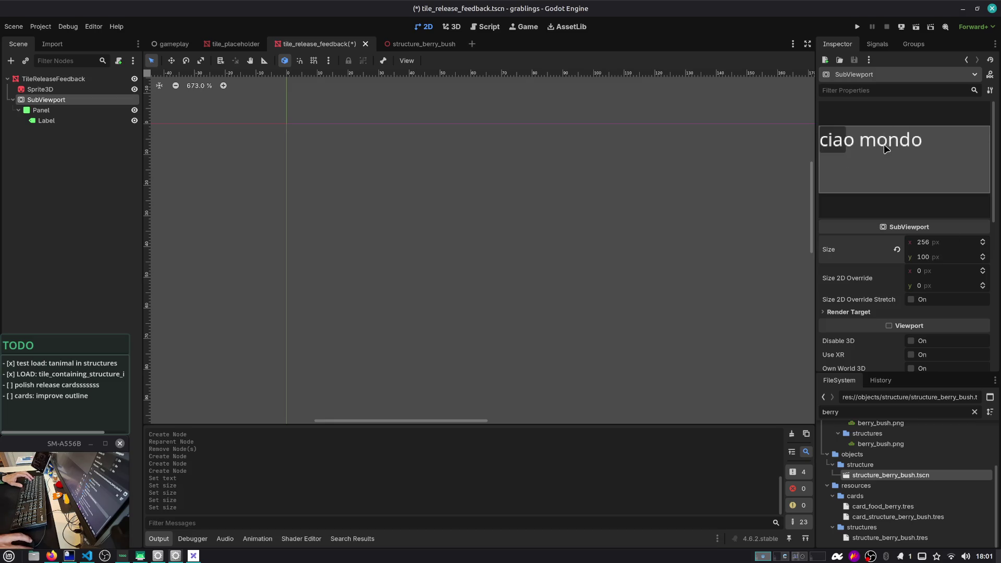
Apply the Full Rect anchor preset to the Panel so it fills the viewport
click(60, 112)
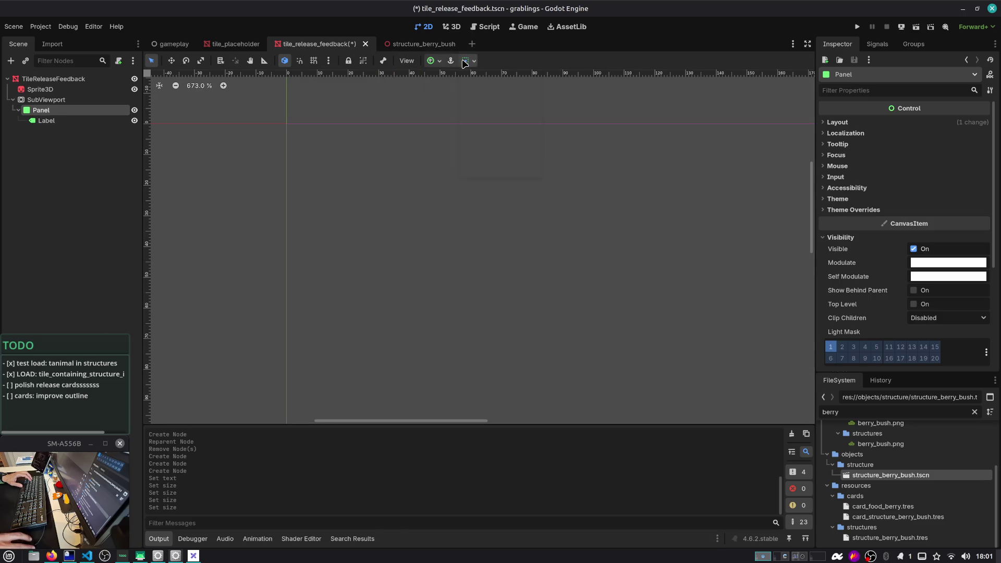
click(432, 63)
click(486, 134)
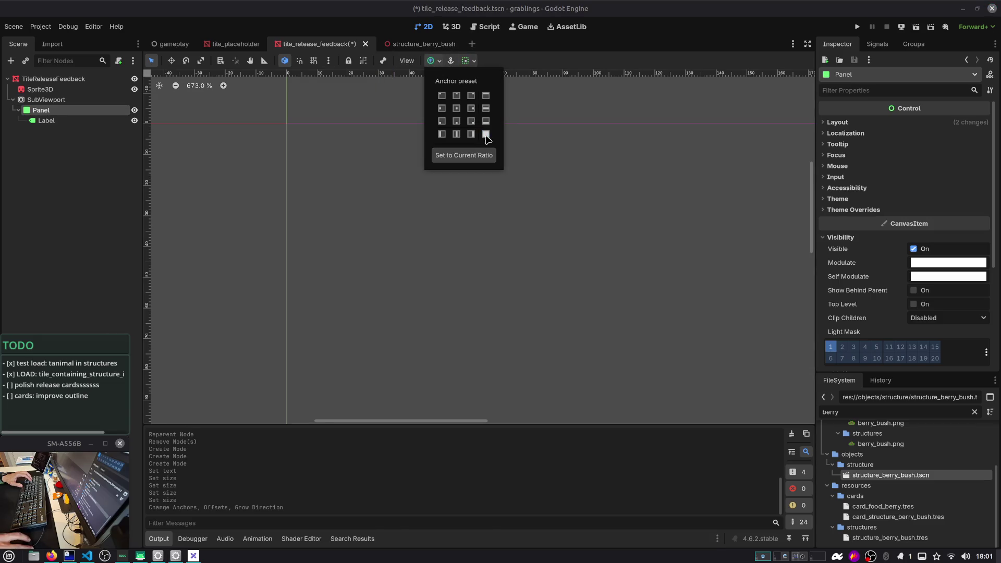
Replace the Label's text 'ciao mondo' with 'placeholder' and save the scene
click(74, 104)
key(ctrl+s)
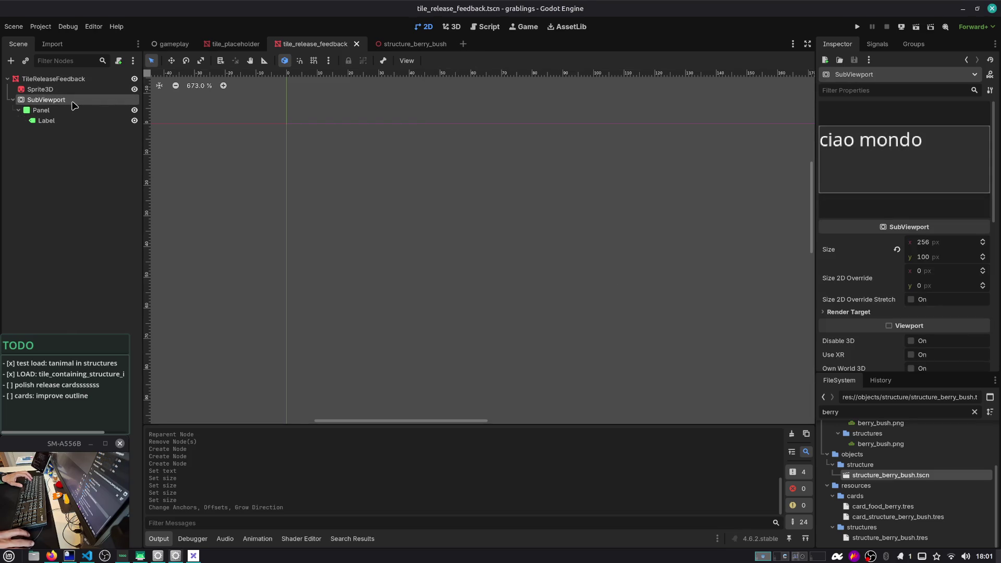
click(66, 123)
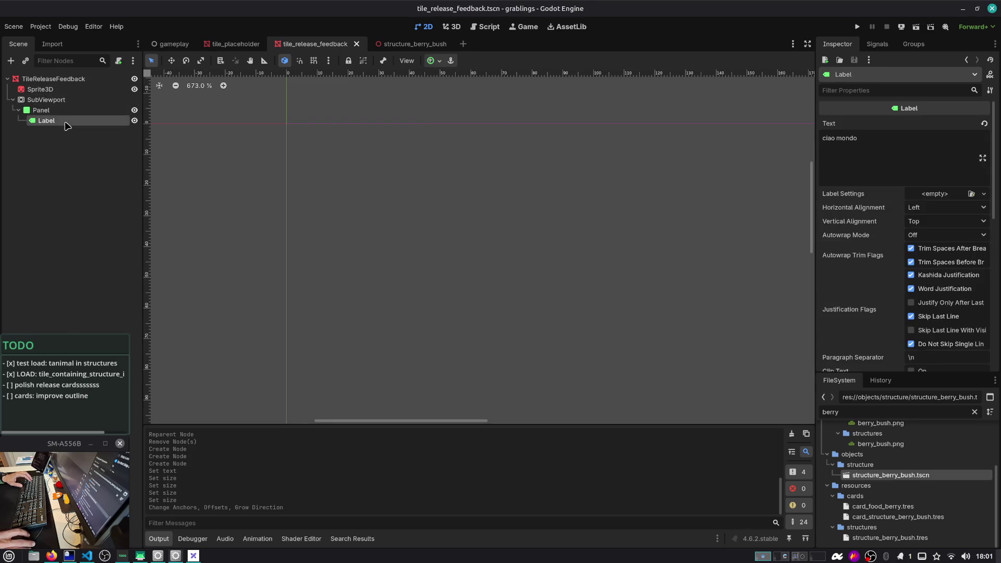
double_click(852, 139)
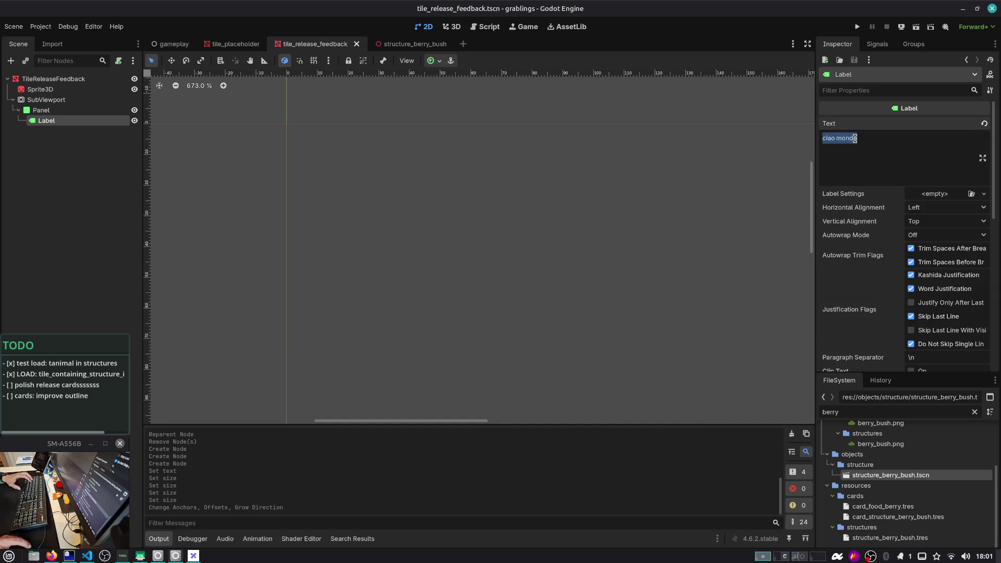
text(placeo)
key(BackSpace)
text(holder)
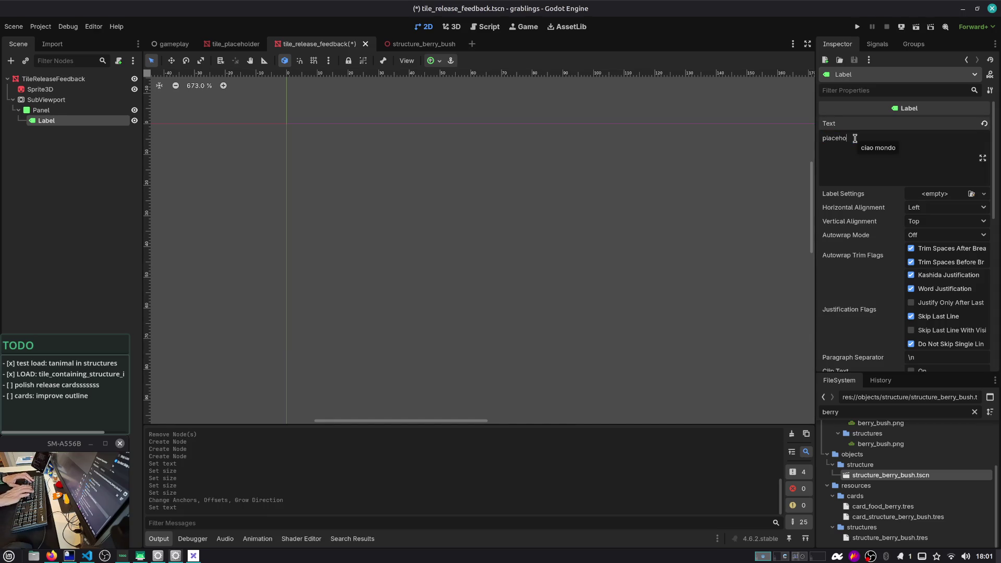
click(52, 139)
key(ctrl+s)
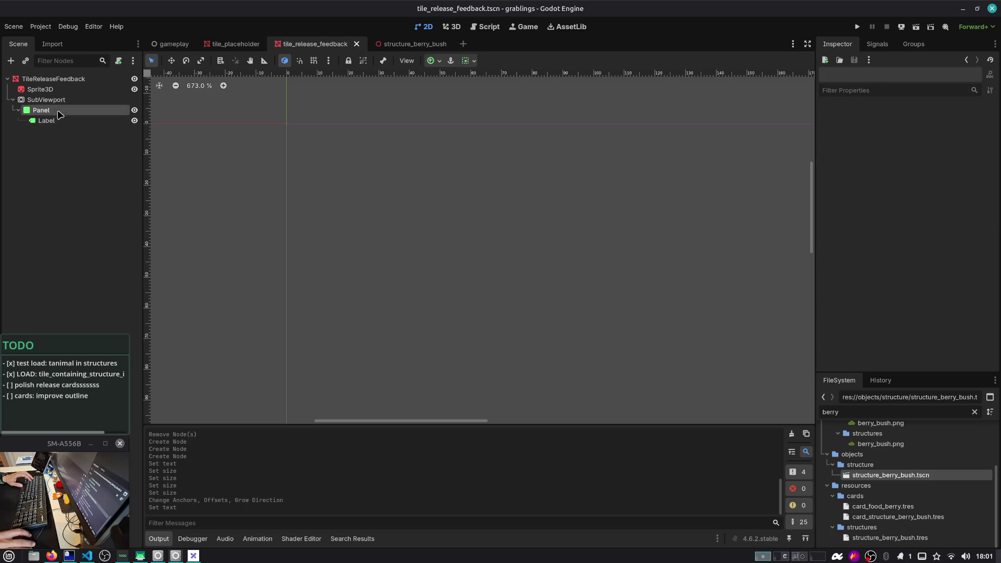
click(45, 100)
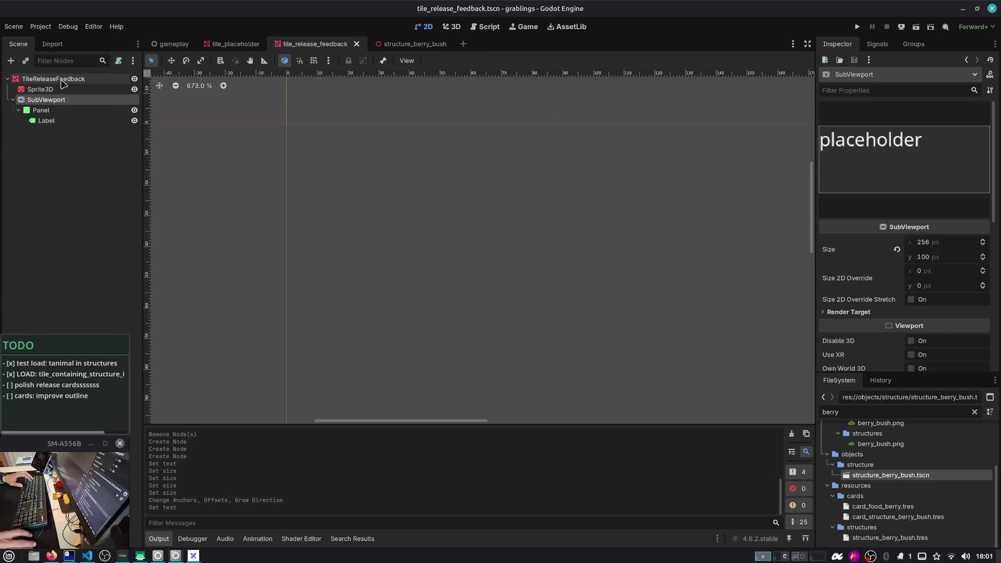
Give the Sprite3D a new ViewportTexture sourced from the SubViewport
click(52, 89)
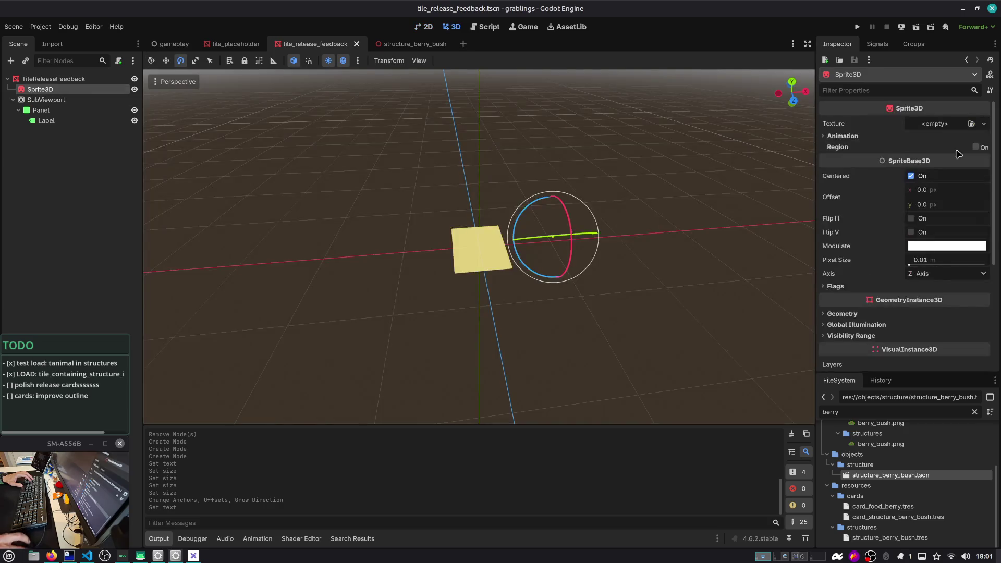
click(983, 124)
click(905, 150)
click(506, 176)
key(Return)
scroll(513, 205, down, 2)
Scale the Sprite3D down to about 0.33 and save the scene
key(r)
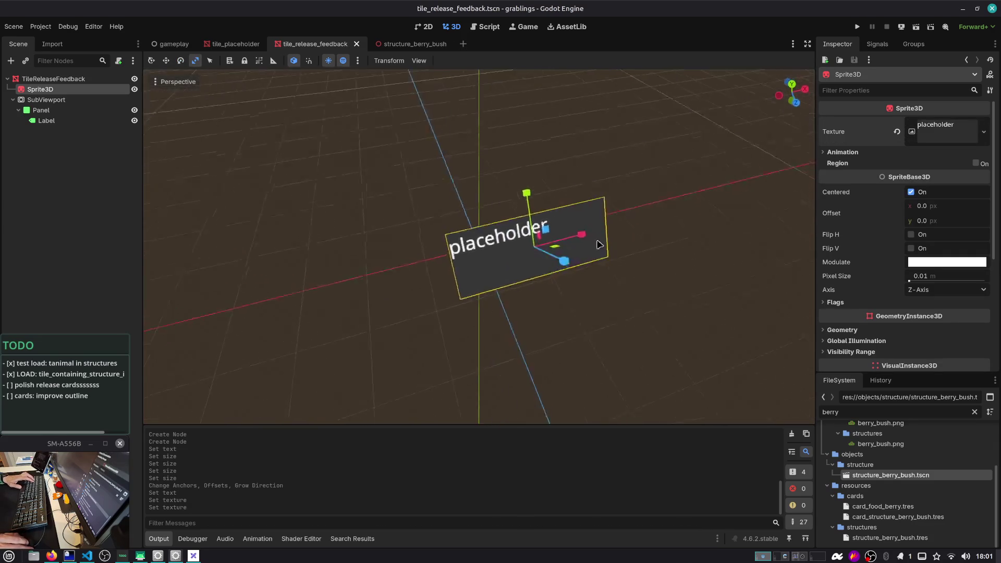
drag(600, 245, 611, 234)
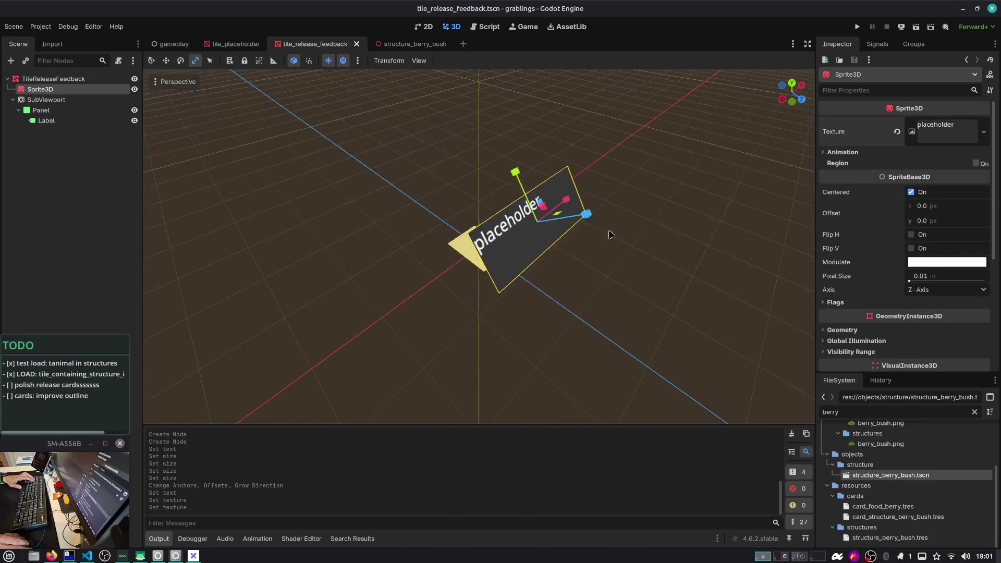
scroll(874, 320, down, 3)
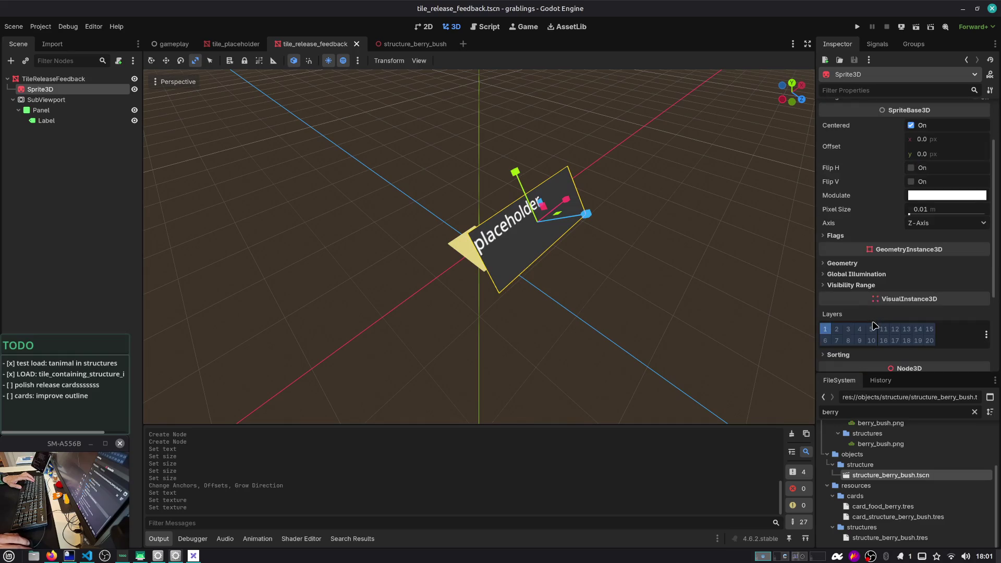
drag(865, 374, 864, 468)
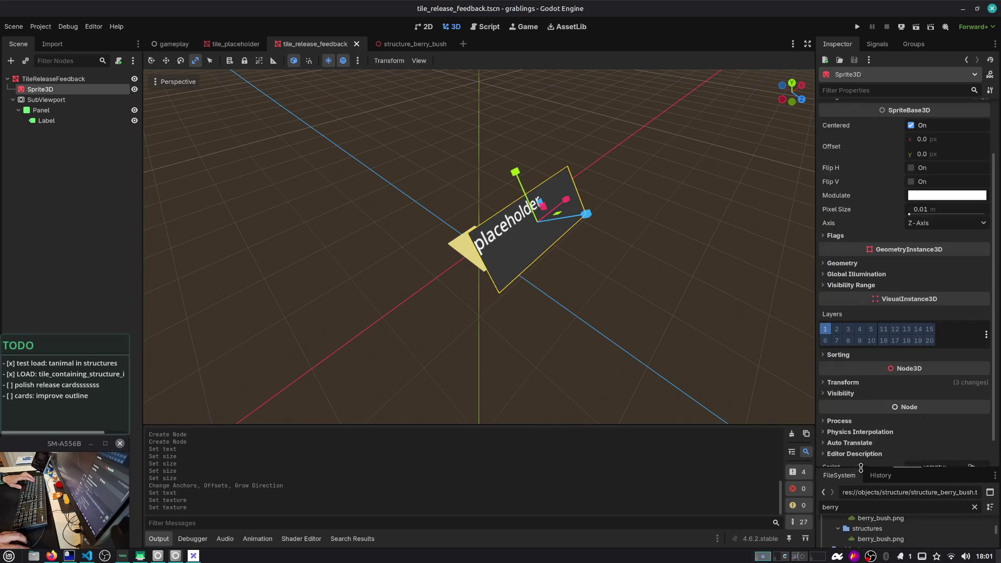
click(855, 382)
scroll(870, 449, down, 4)
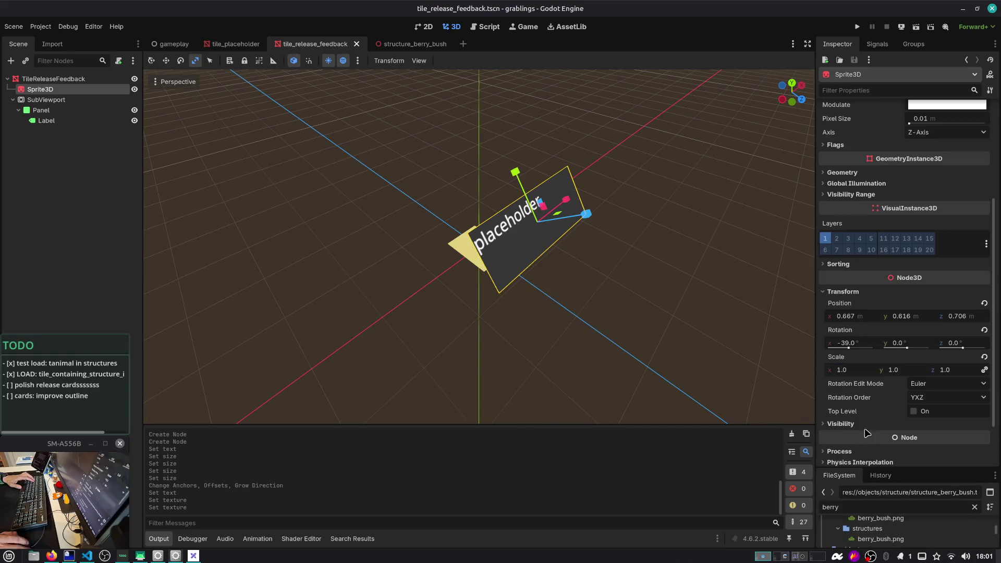
text(0.5)
key(Tab)
click(861, 374)
text(0.25)
key(Tab)
drag(708, 282, 605, 245)
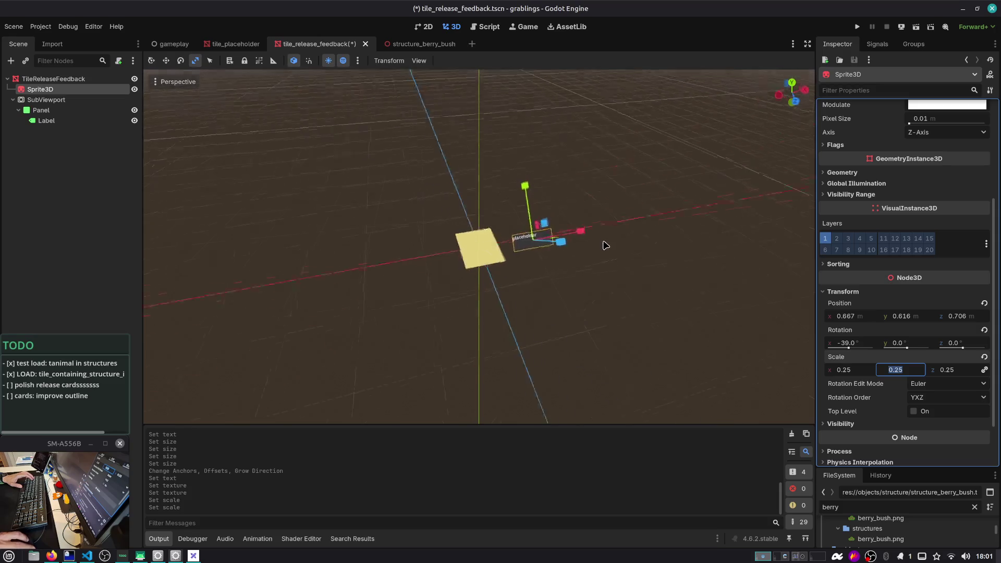
mouse_move(848, 371)
mouse_down()
mouse_move(860, 372)
mouse_move(848, 372)
mouse_up()
key(ctrl+s)
click(73, 111)
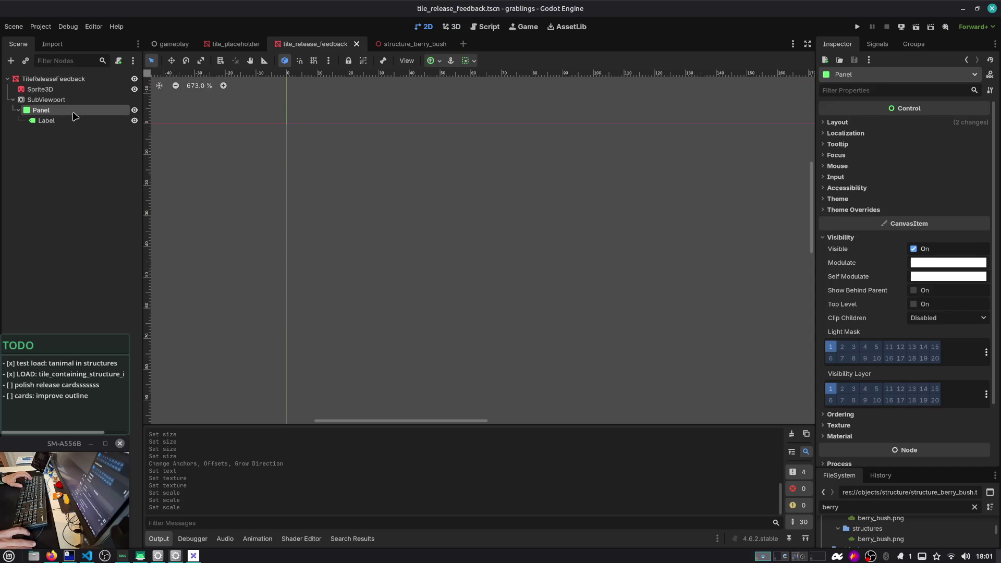
Add a CenterContainer under Panel, move the Label into it, and save
key(ctrl+a)
text(center)
key(Return)
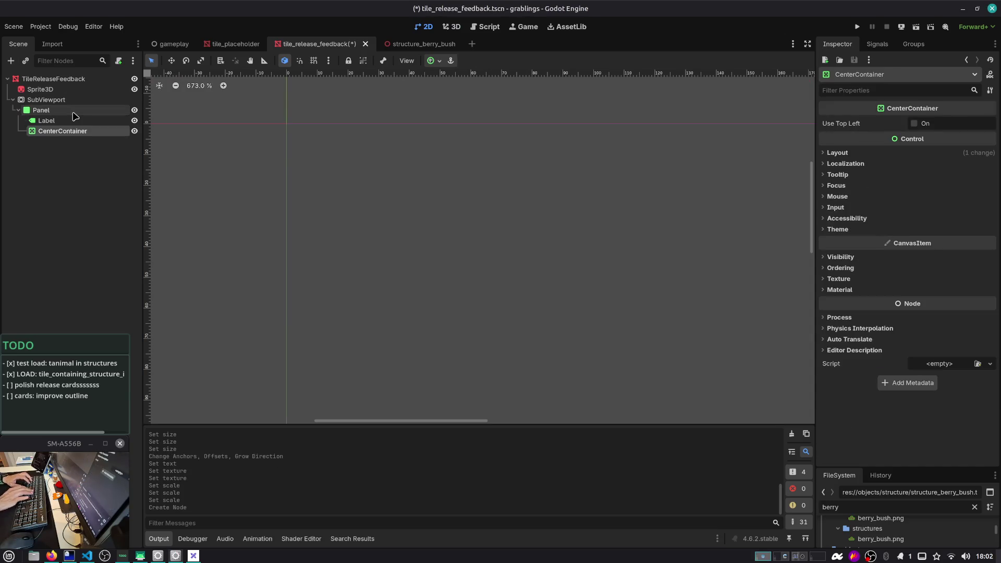
drag(73, 121, 81, 133)
key(ctrl+s)
Inspect the SubViewport, Panel and CenterContainer to check the placeholder preview
click(81, 102)
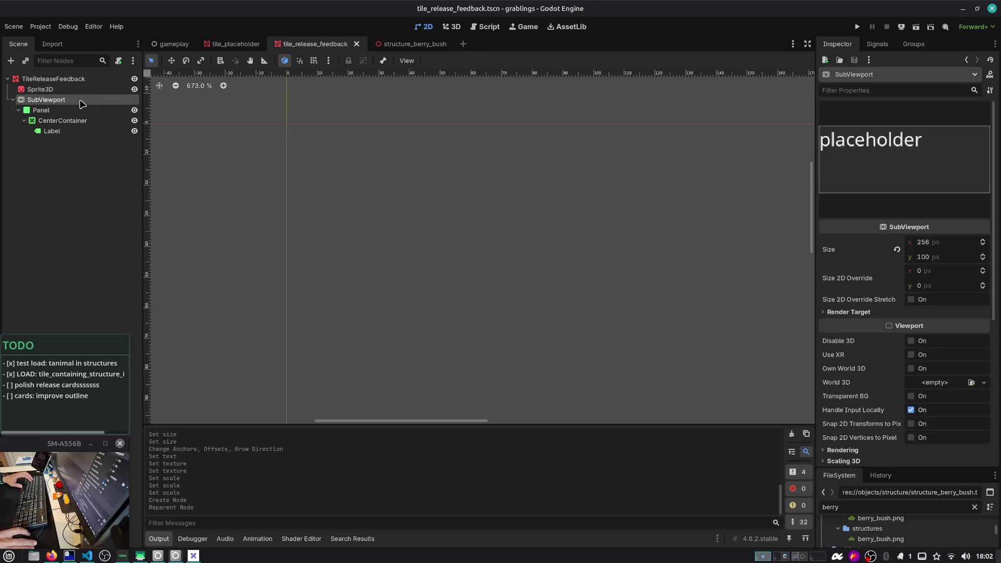
click(74, 112)
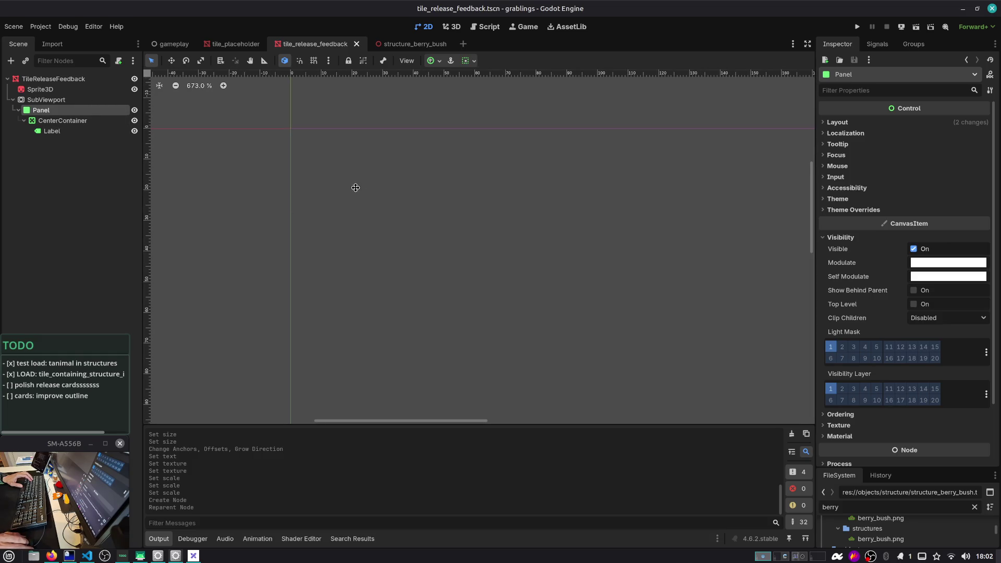
click(61, 120)
click(64, 101)
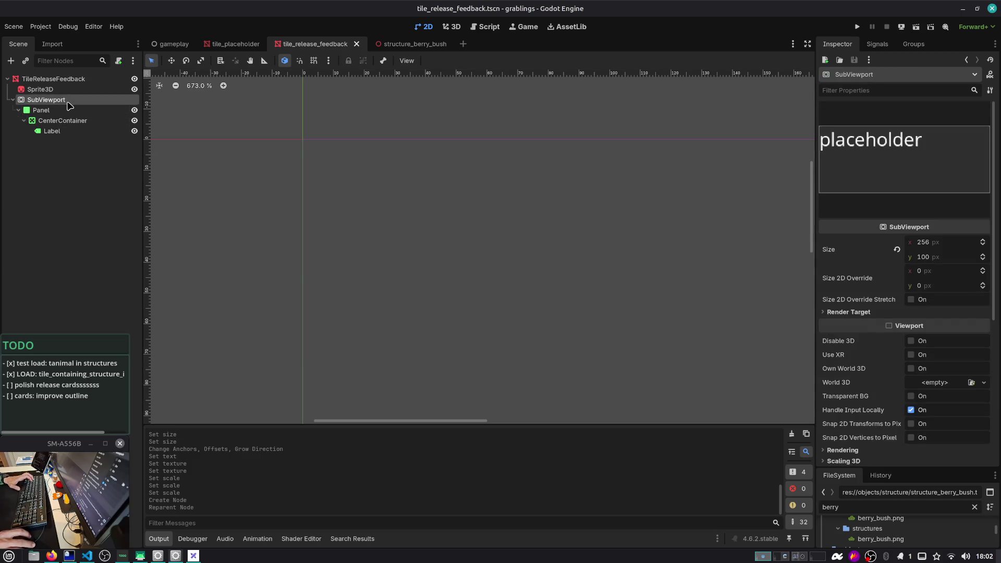
click(51, 112)
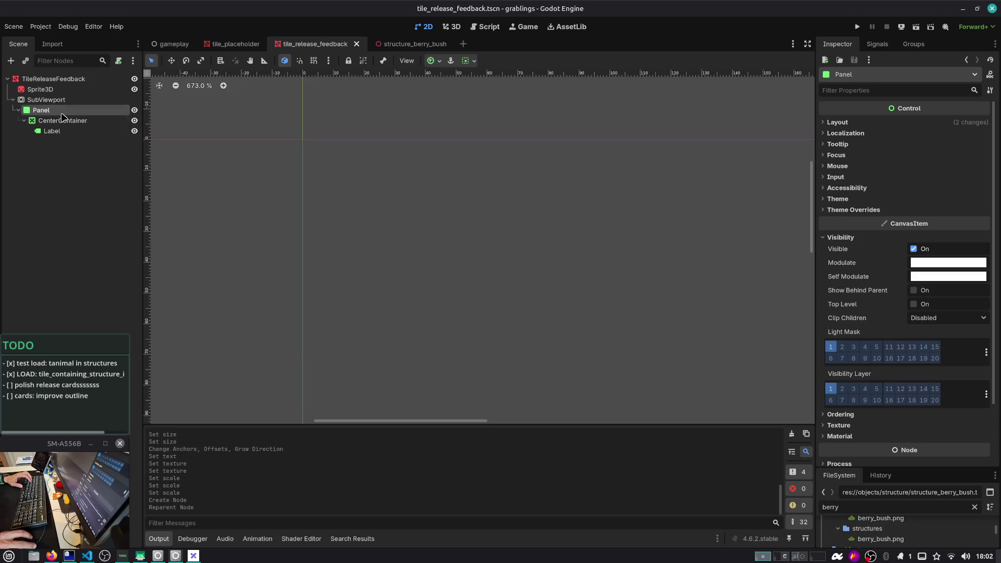
Save the Panel branch as the scene tile_release_feedback_text.tscn
right_click(61, 115)
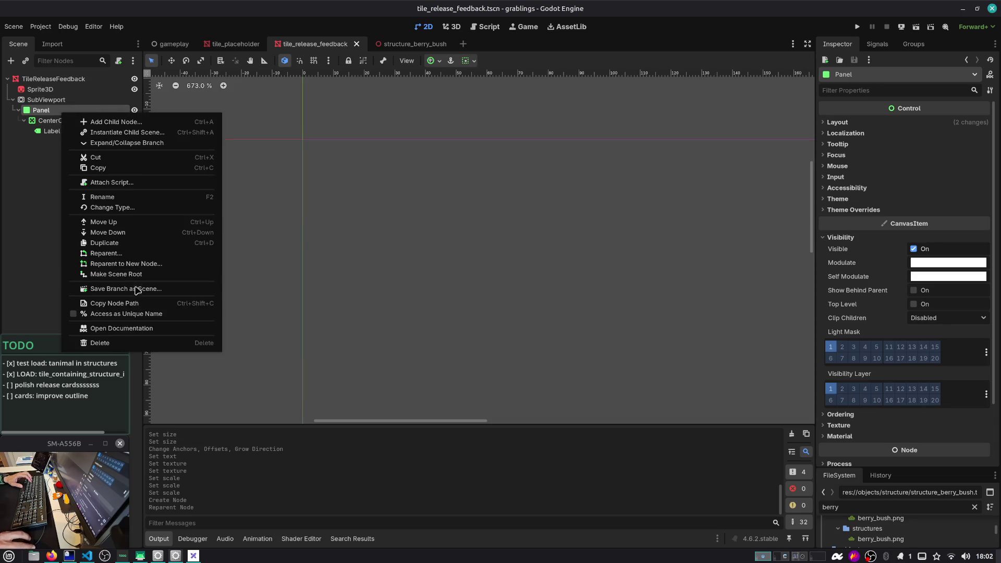
click(137, 289)
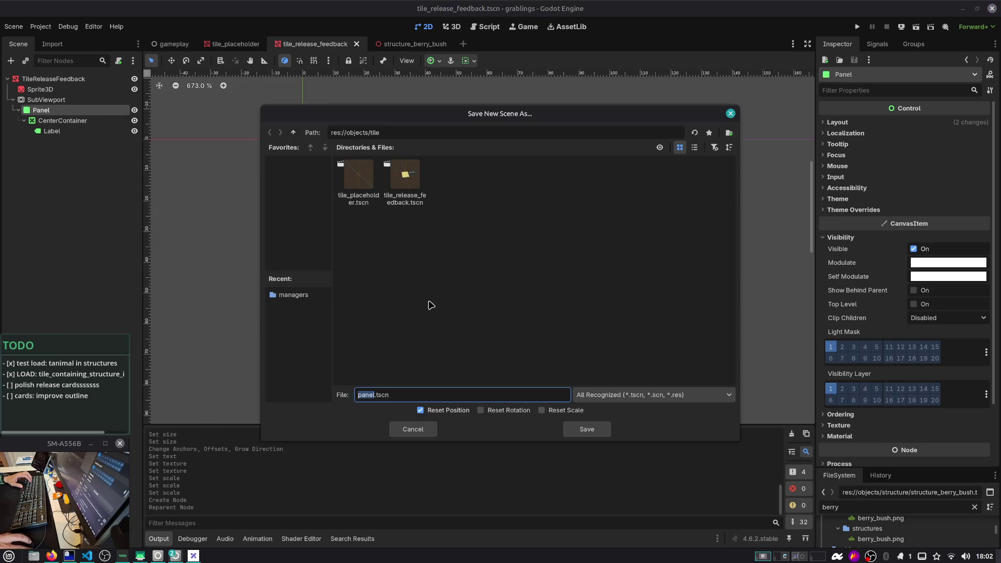
click(403, 183)
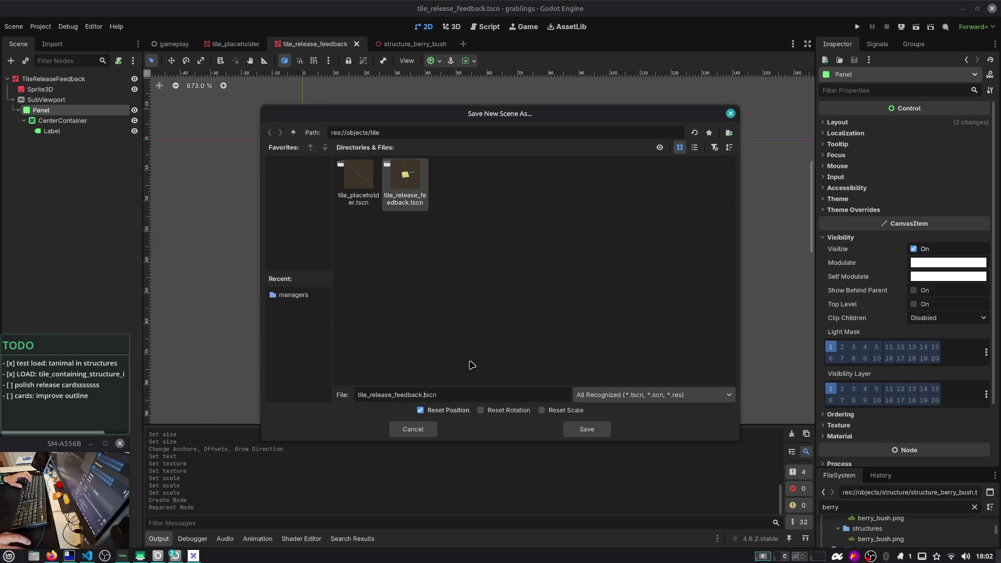
text(_text)
key(Return)
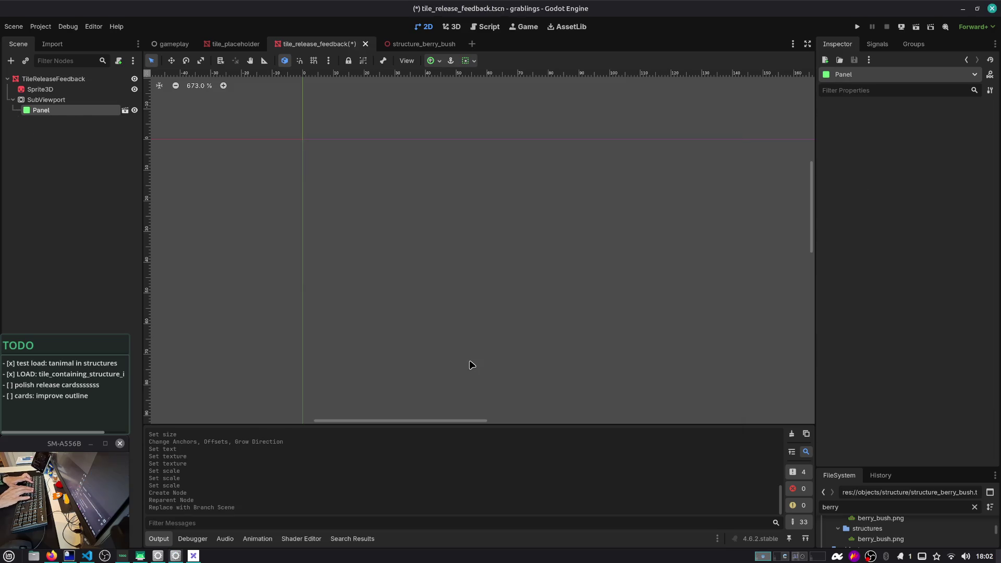
In the new scene, rename the root to TileReleaseFeedbackText and save
click(125, 111)
text(Til)
key(BackSpace)
text(leaseFeed)
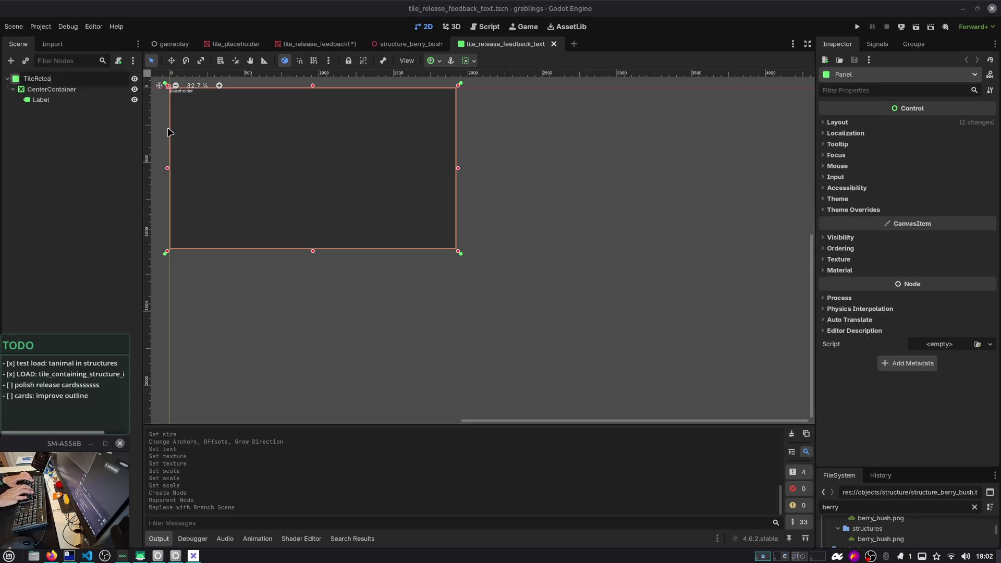
text(backTex)
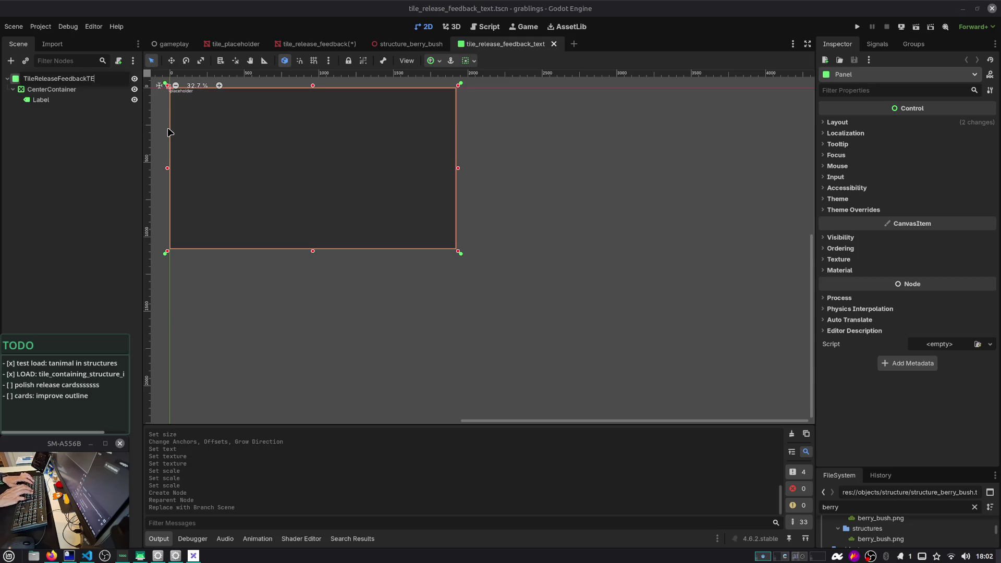
text(t)
key(Return)
click(97, 119)
click(60, 78)
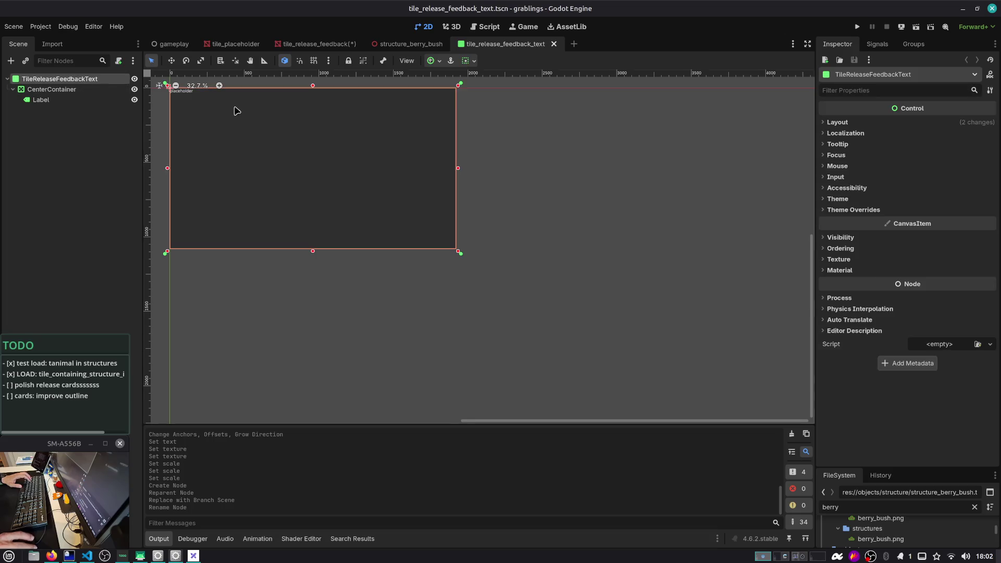
scroll(235, 110, up, 3)
key(ctrl+s)
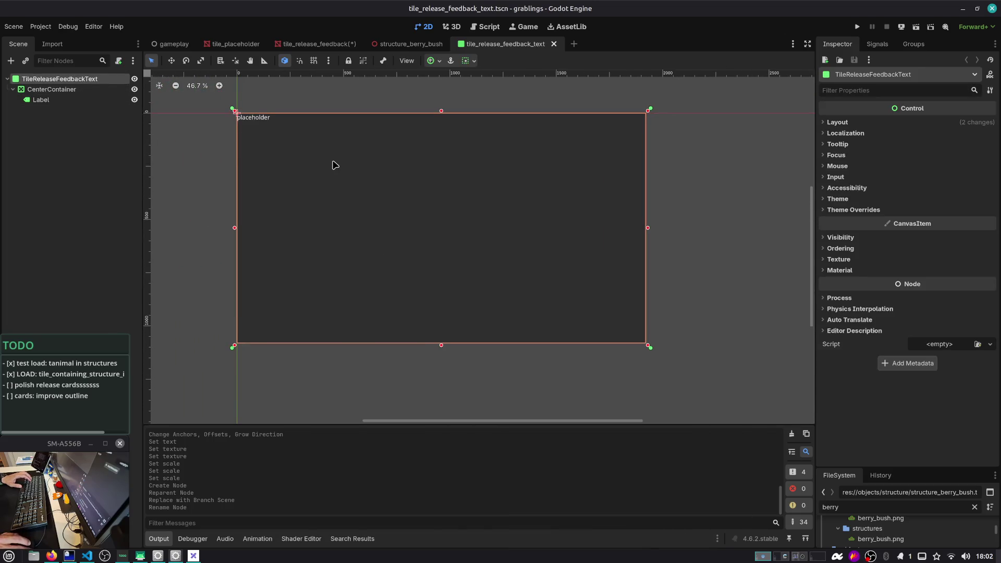
Apply the Full Rect anchor preset to the CenterContainer and check the Label
click(68, 95)
click(439, 61)
click(486, 135)
click(82, 116)
click(78, 100)
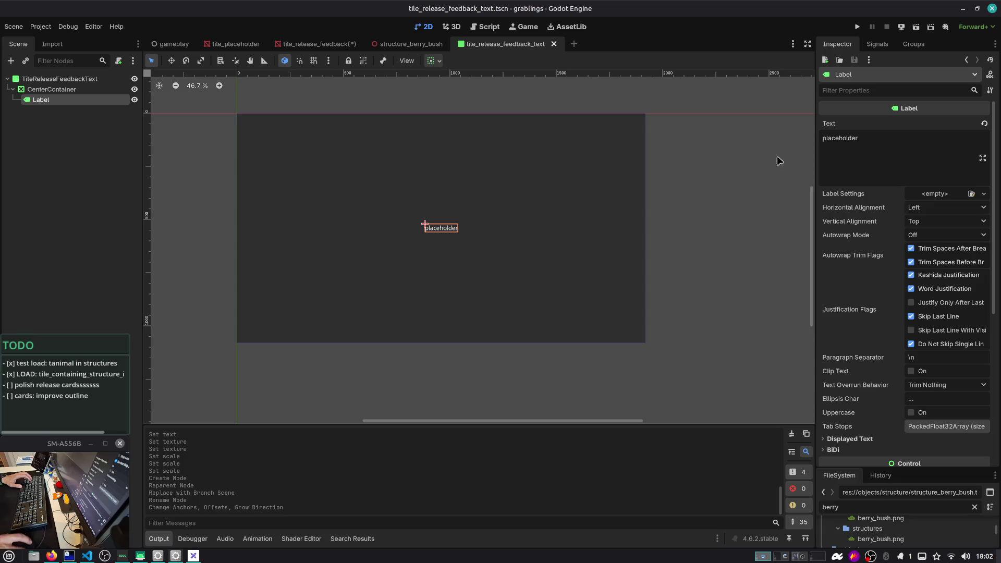
click(410, 44)
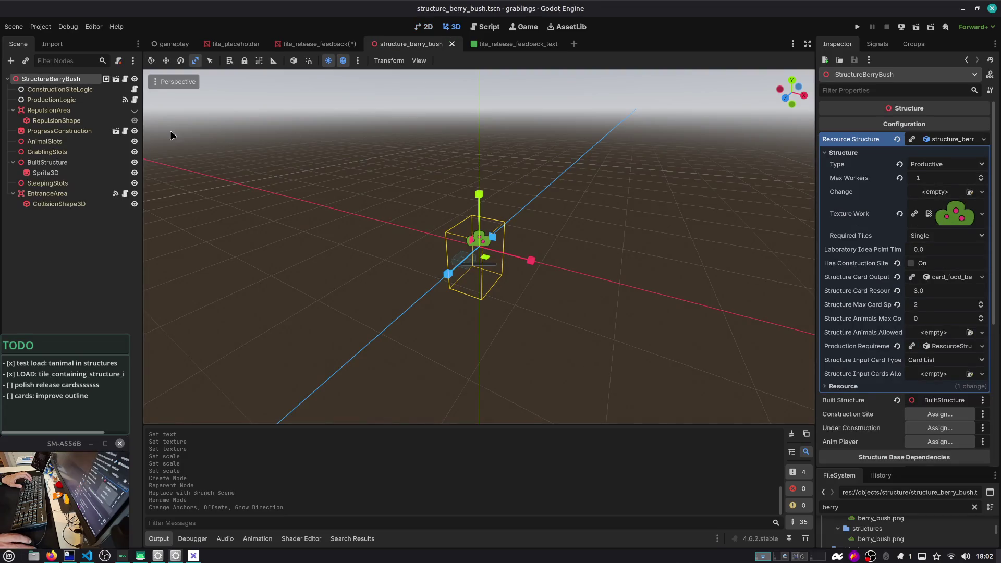
Close structure_berry_bush and expand the SubViewport's Render Target settings in tile_release_feedback
click(452, 43)
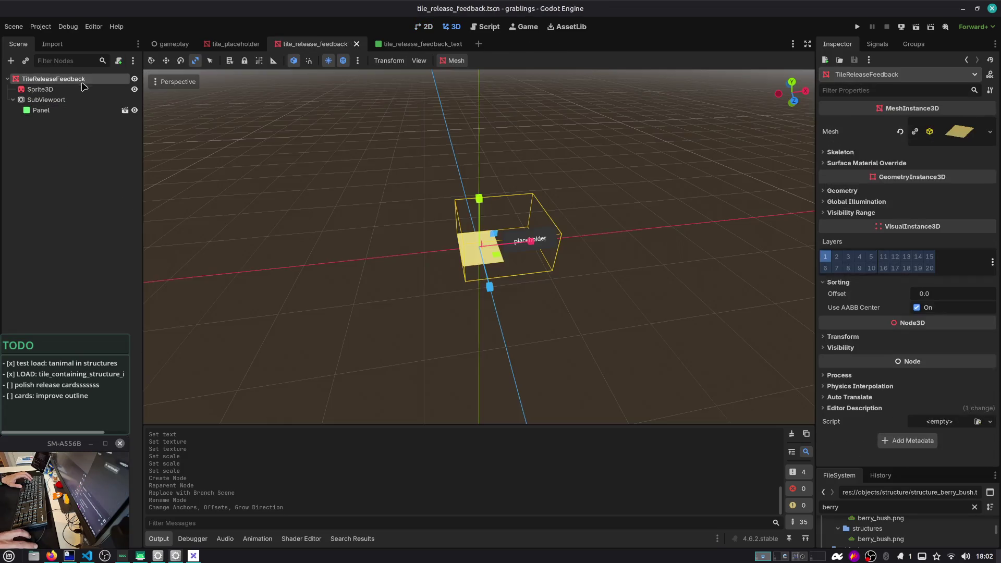
scroll(444, 191, up, 2)
drag(444, 191, 363, 191)
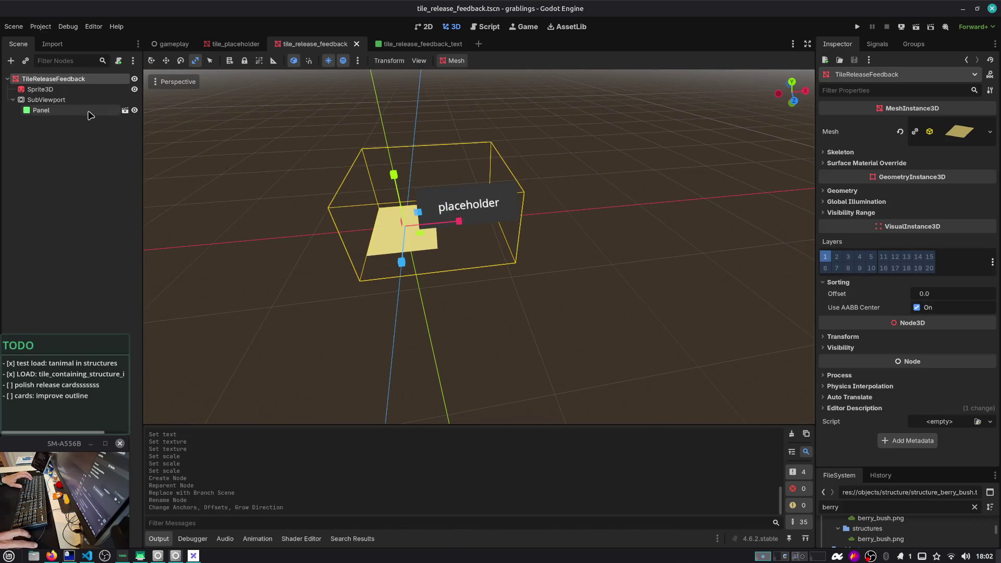
click(84, 111)
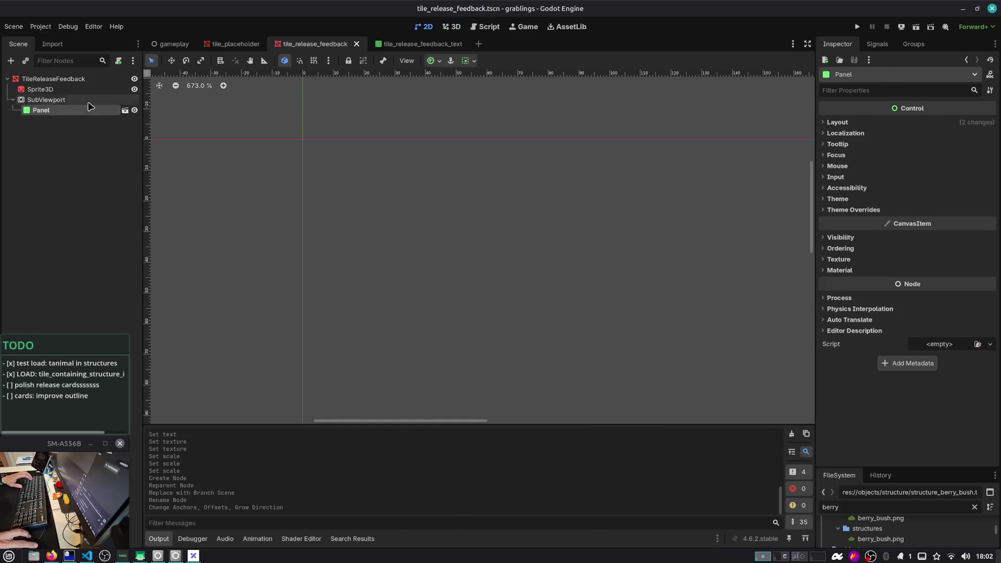
click(89, 103)
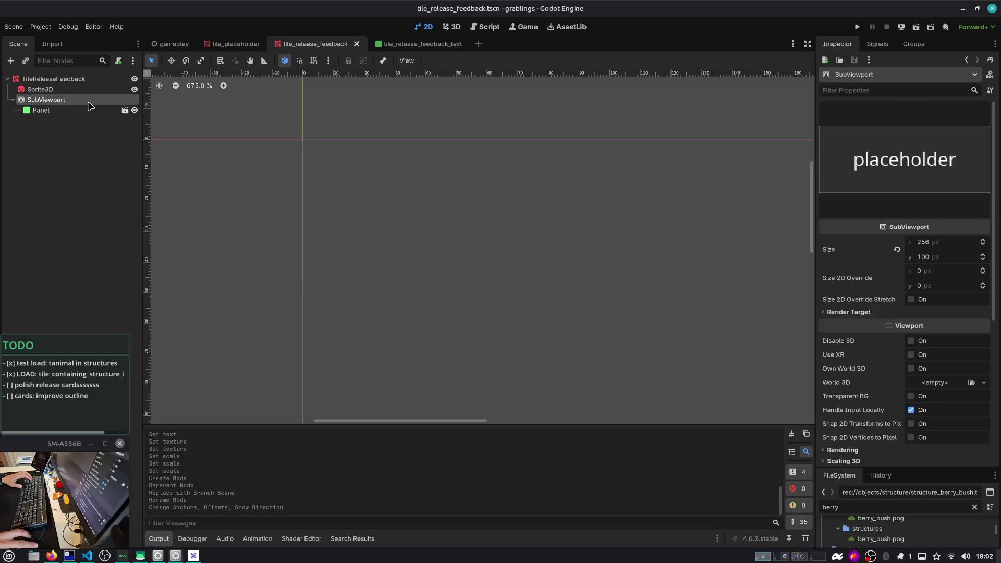
click(864, 311)
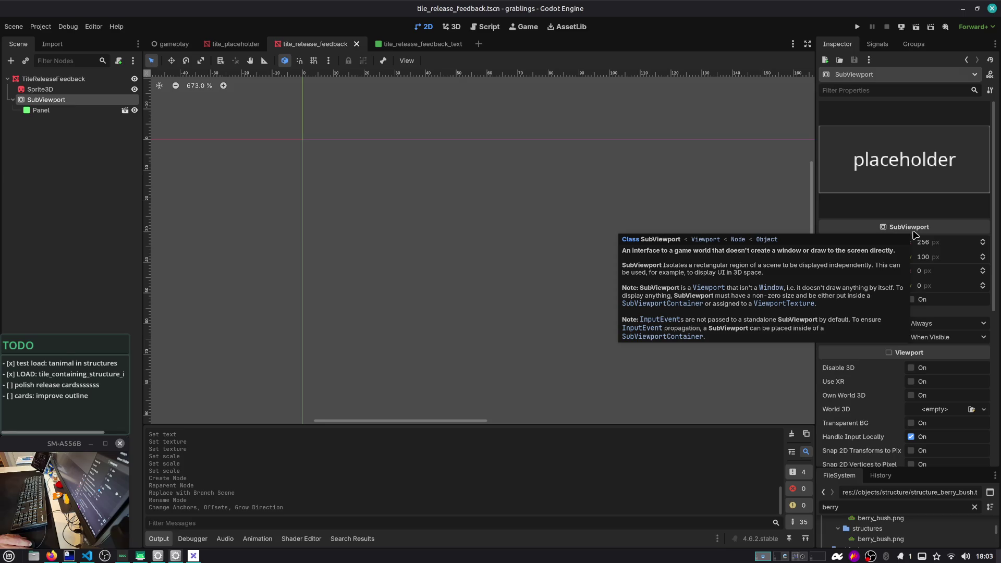
Add a SubViewportContainer child node to the TileReleaseFeedback root
click(68, 79)
key(ctrl+a)
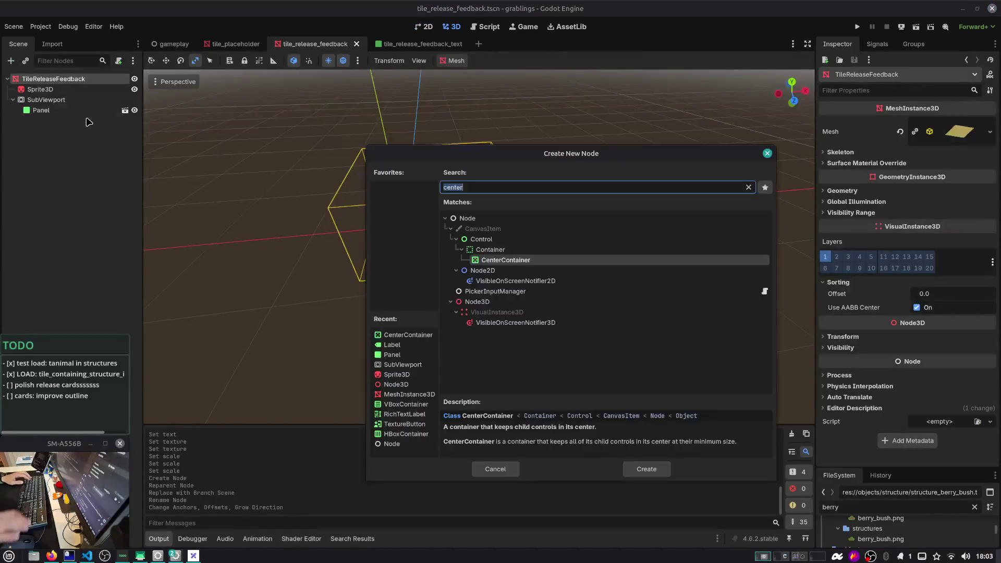
text(sub)
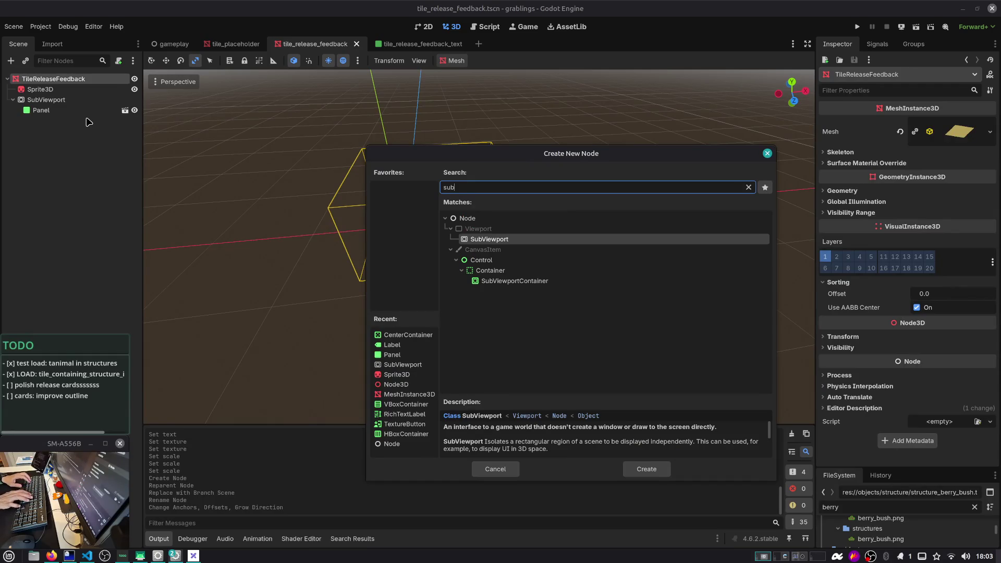
key(Down)
key(Down)
key(Down)
key(Return)
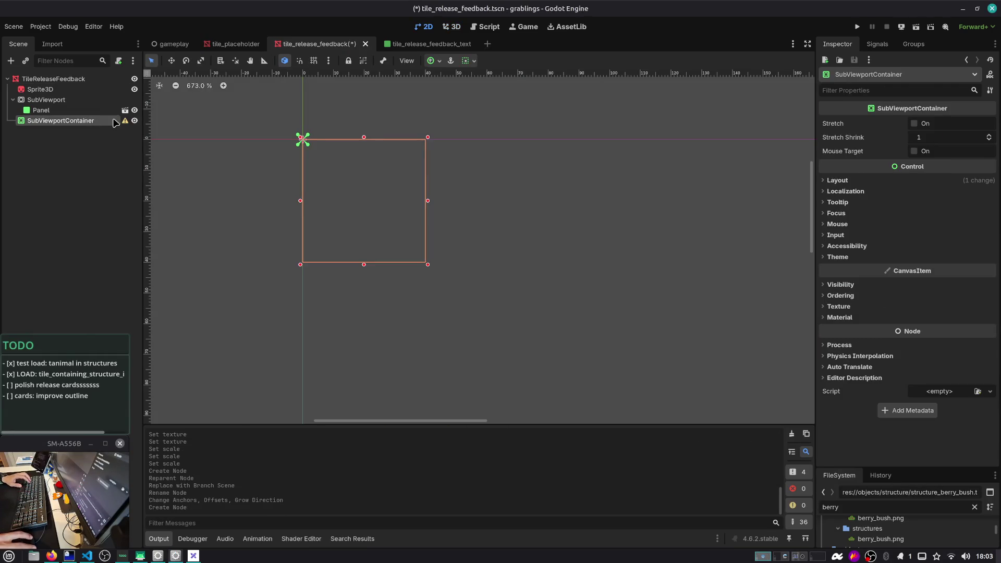
Open the SubViewportContainer class reference in the help
key(F1)
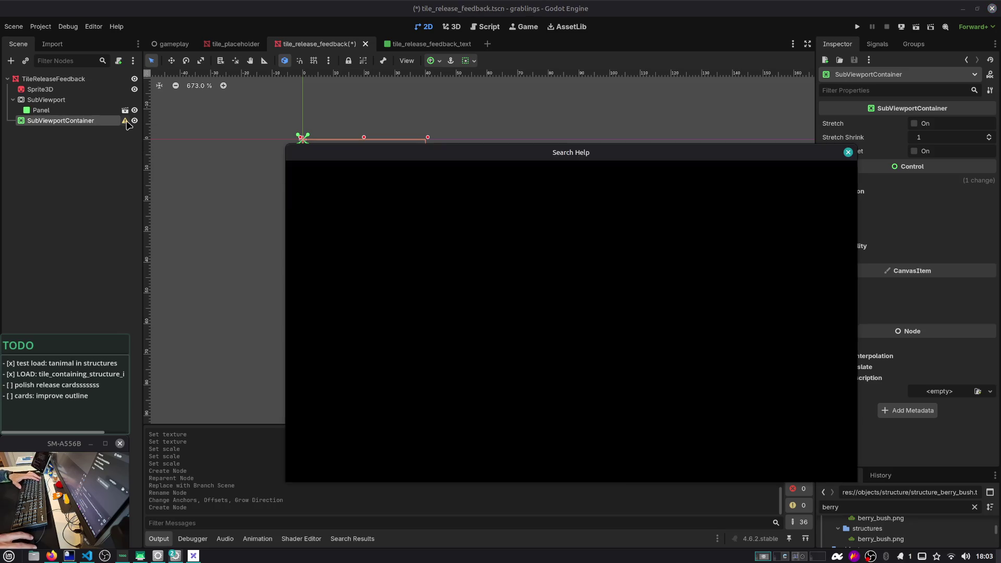
text(subview)
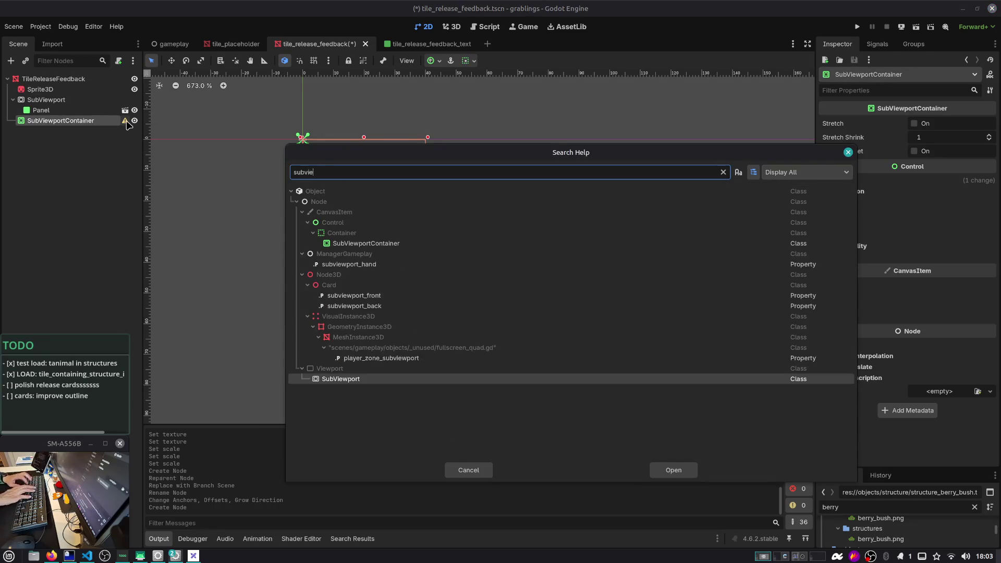
double_click(359, 244)
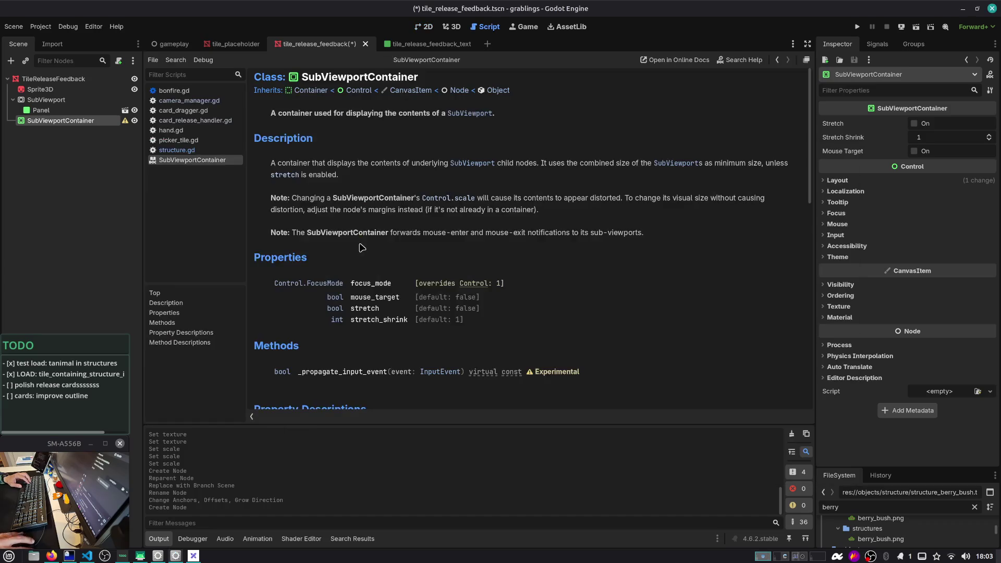
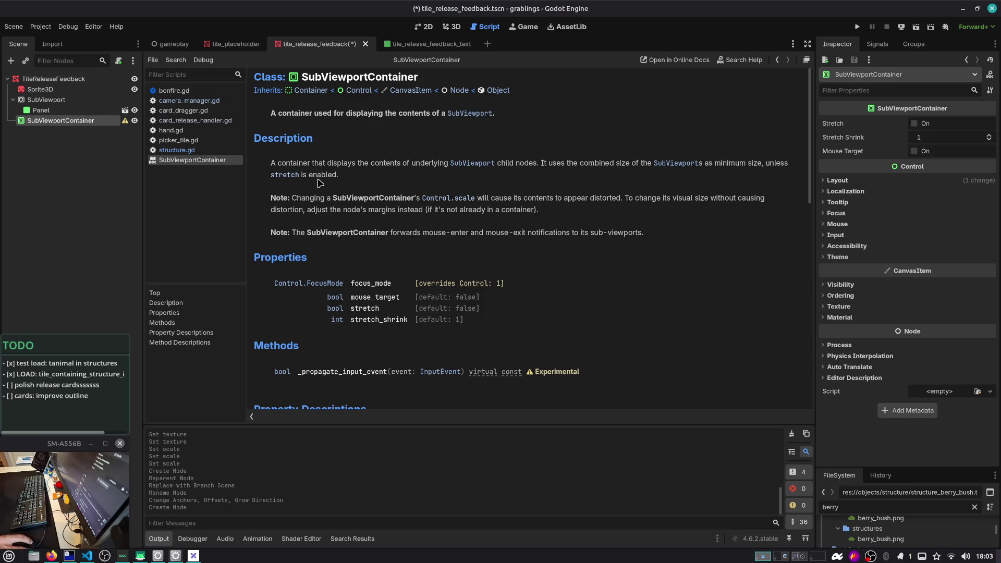
Move SubViewportContainer above SubViewport in the Scene tree and select SubViewport for reparenting
drag(526, 198, 622, 209)
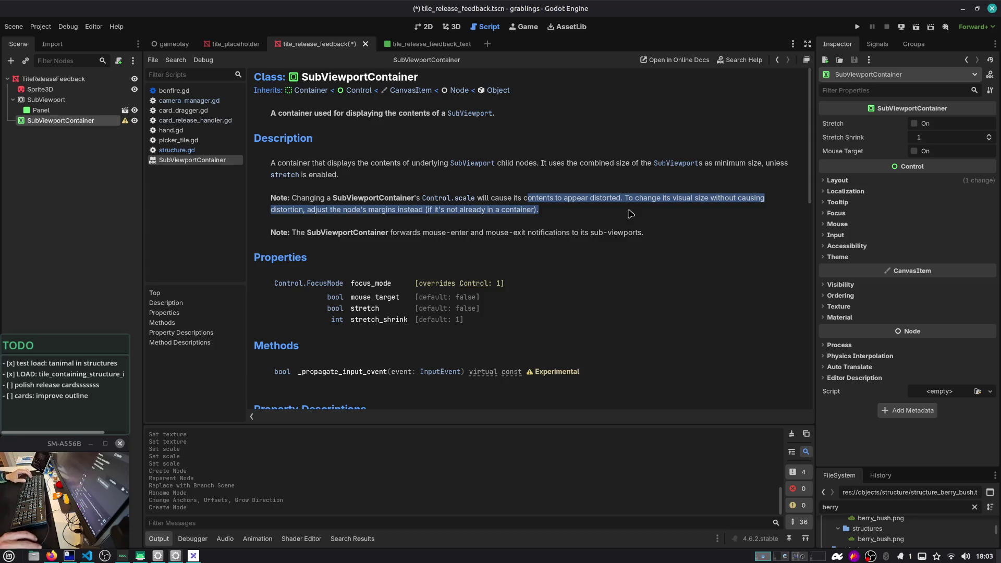
mouse_move(59, 120)
mouse_down()
mouse_move(60, 99)
mouse_move(60, 121)
mouse_up()
click(60, 100)
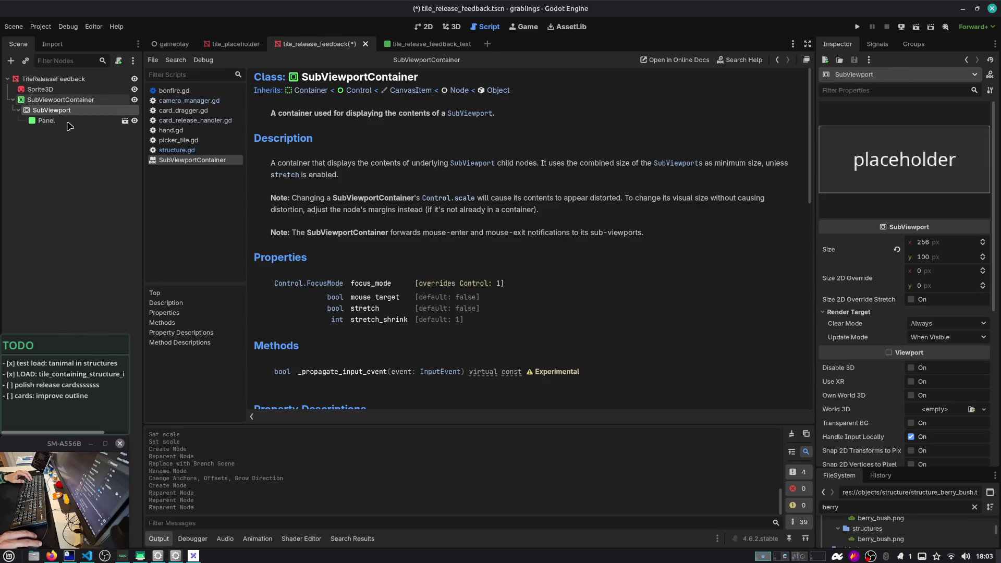
Reparent SubViewport under SubViewportContainer, reset its Size to 512×512, and save
click(60, 99)
key(ctrl+s)
click(452, 27)
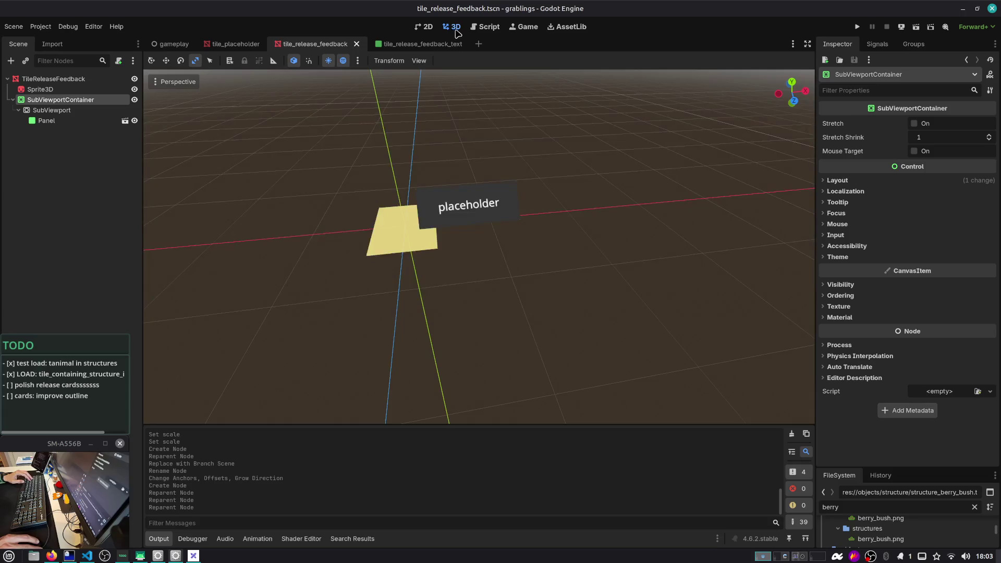
click(62, 110)
click(59, 122)
click(61, 112)
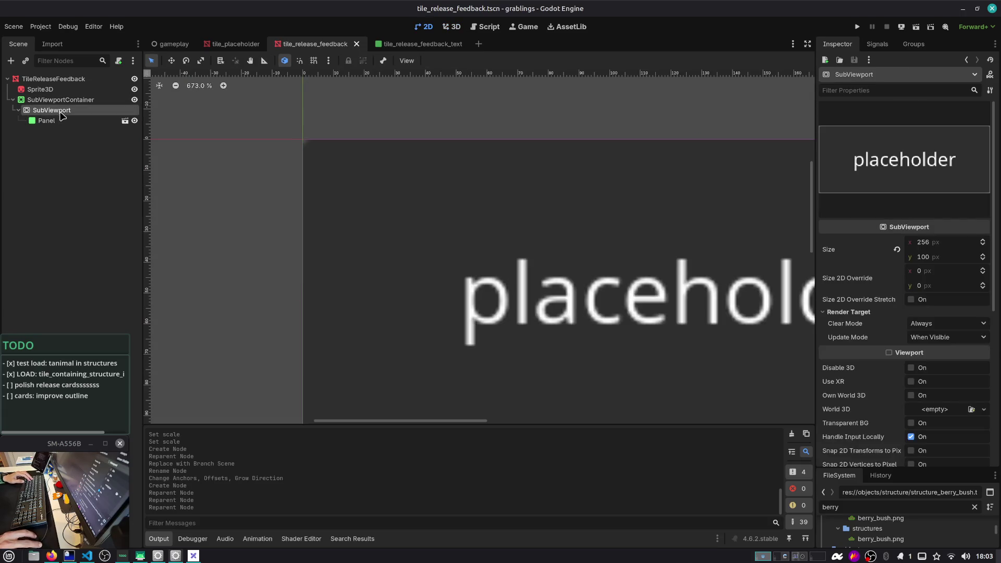
click(897, 249)
scroll(463, 210, down, 10)
key(ctrl+s)
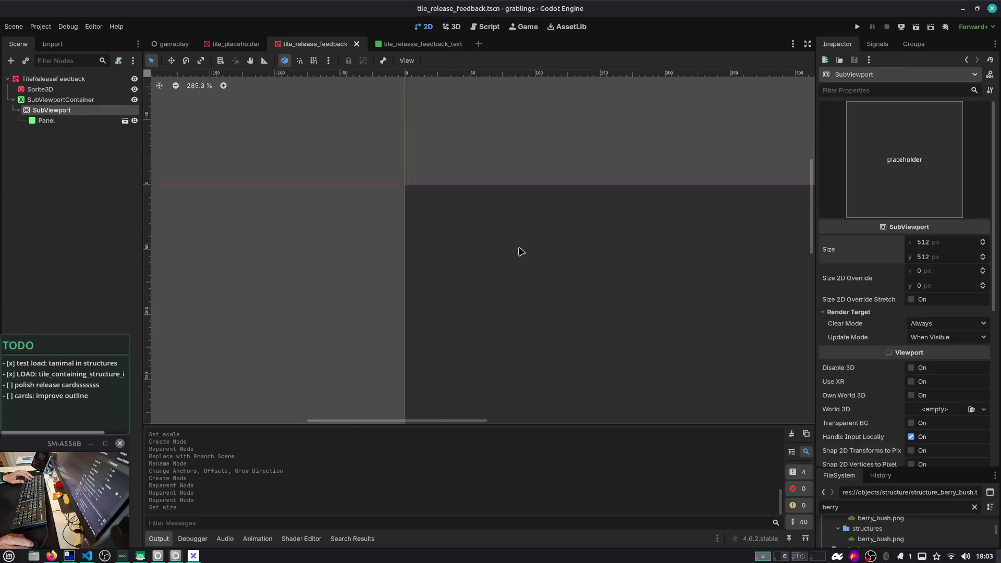
Make the Panel's scene local to expose its CenterContainer and Label children
click(60, 99)
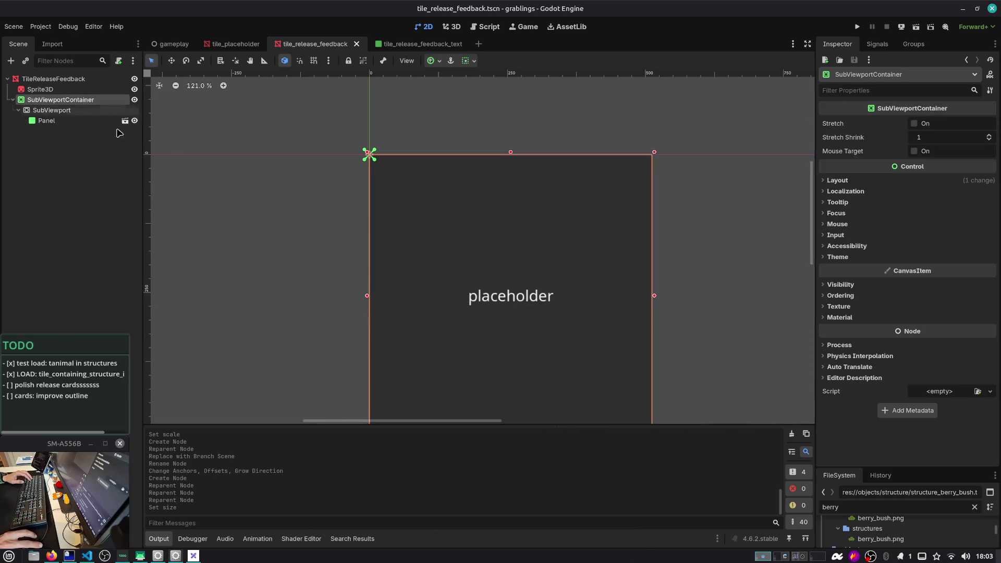
scroll(440, 236, down, 3)
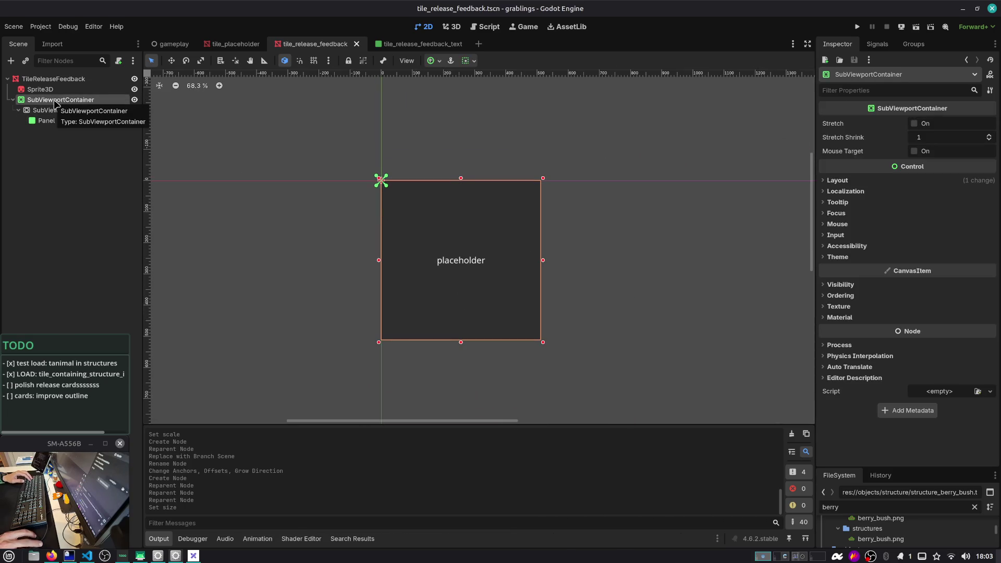
scroll(346, 218, down, 2)
right_click(99, 120)
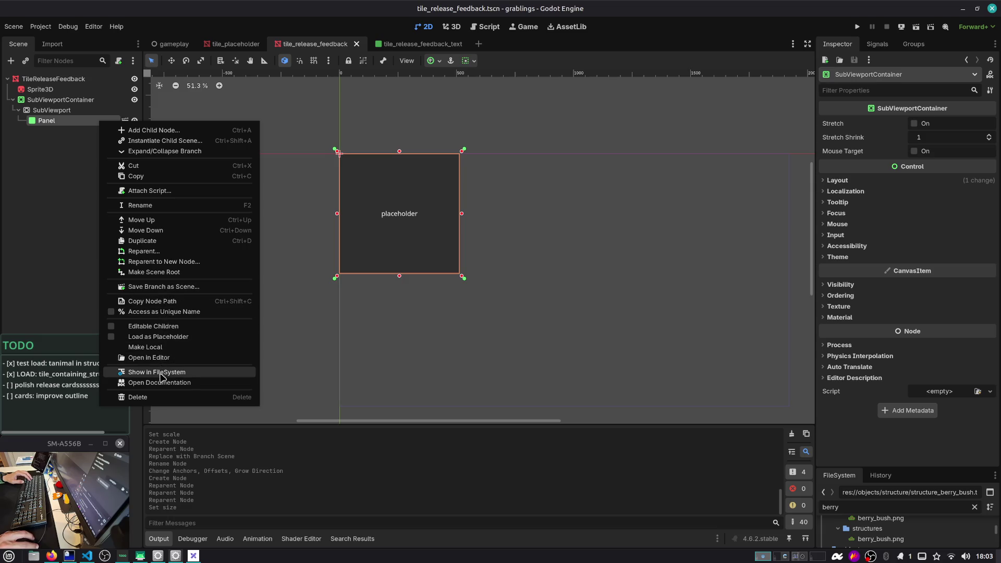
click(164, 348)
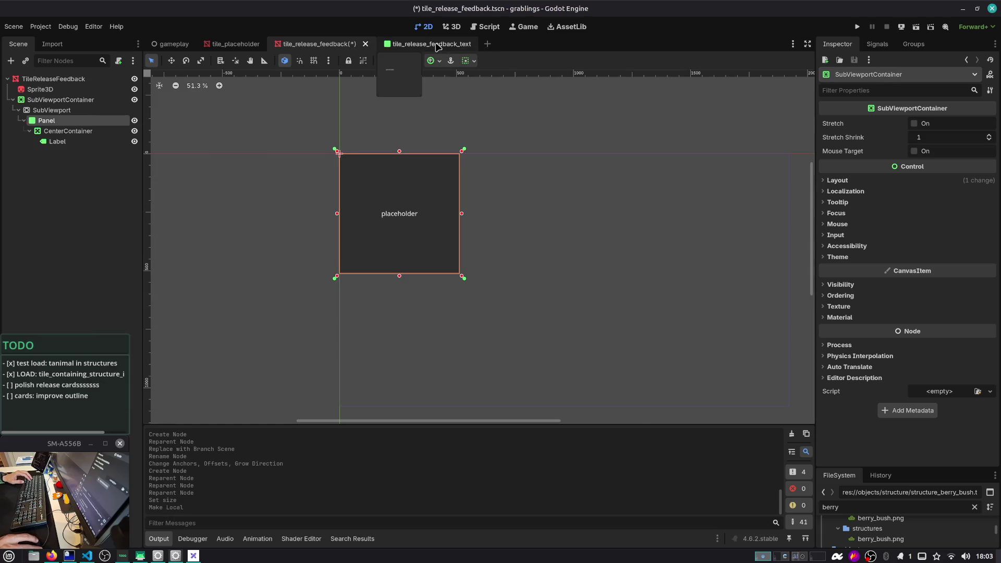
Filter the FileSystem by 'tile' and select tile_release_feedback_text.tscn
click(441, 46)
drag(896, 468, 886, 312)
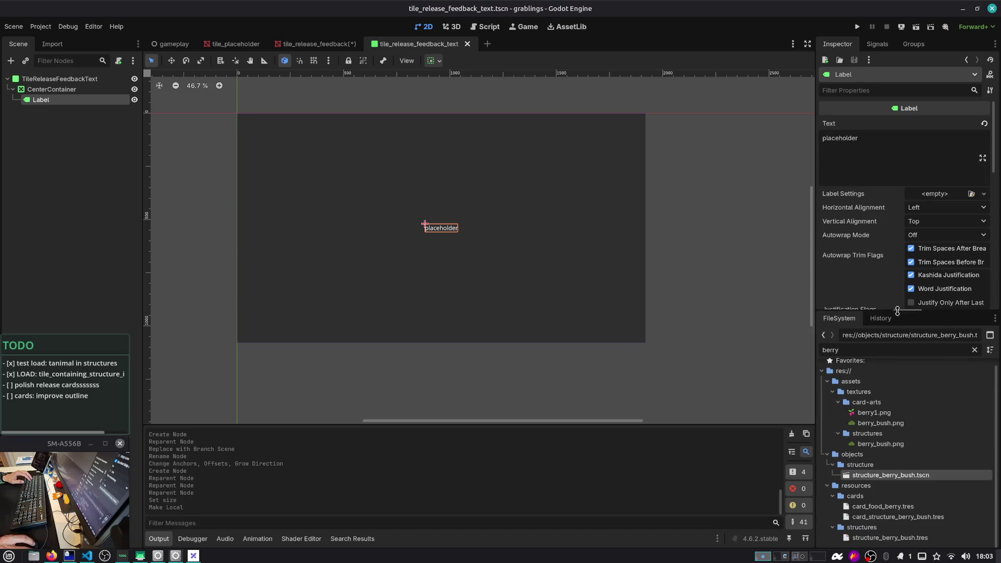
text(tile)
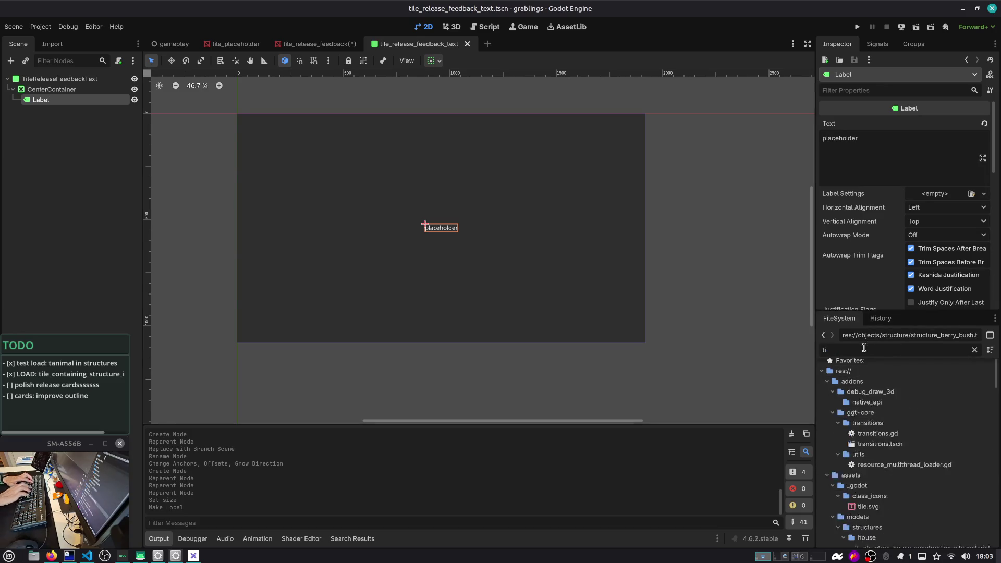
click(912, 475)
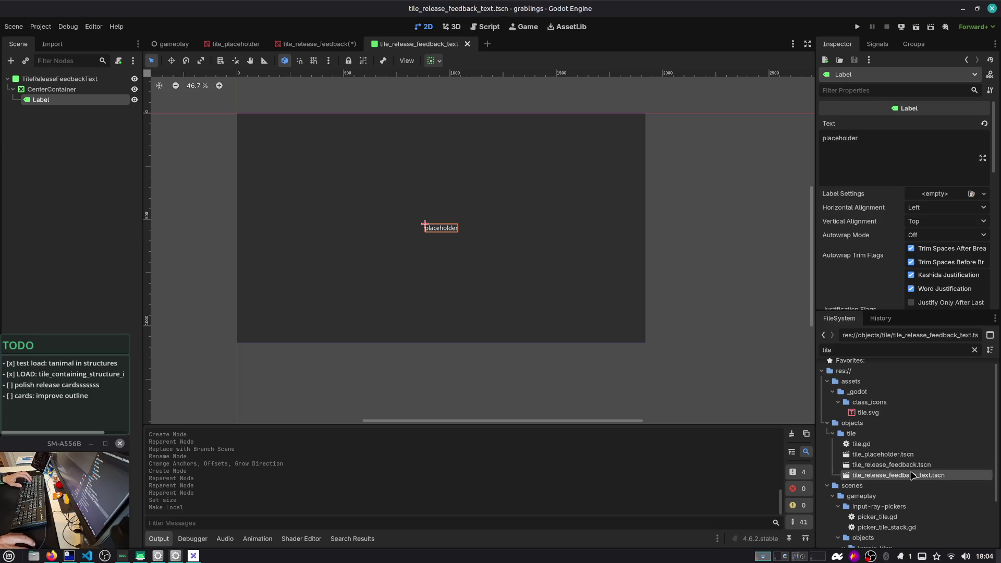
Close the tile_release_feedback_text scene and remove its .tscn file from the project
middle_click(442, 47)
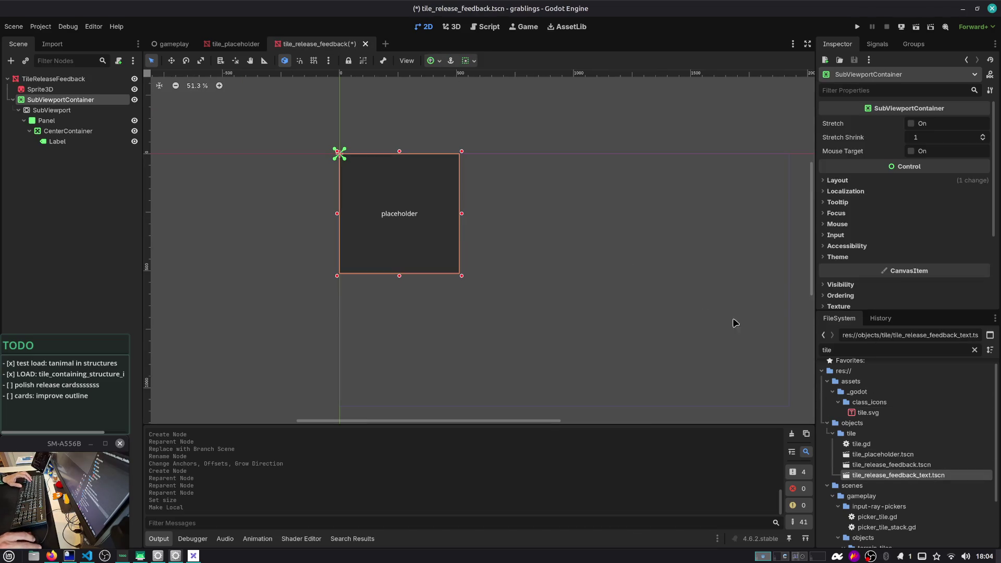
key(Delete)
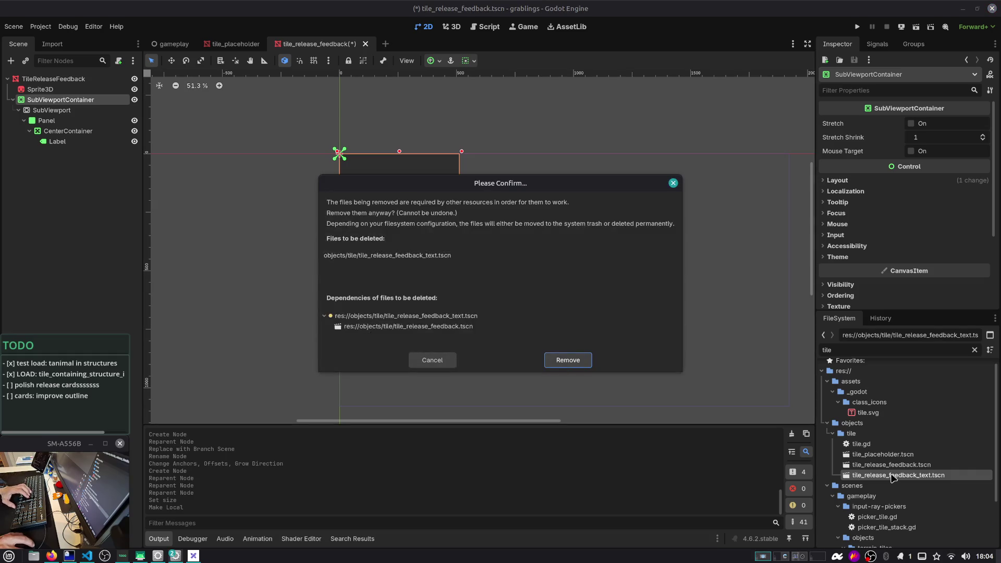
key(Return)
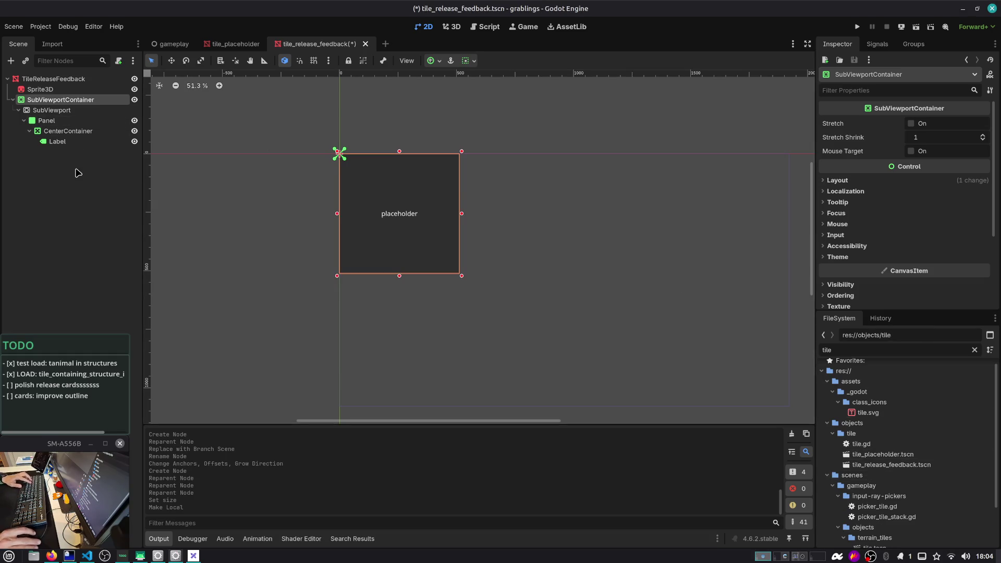
click(59, 142)
click(71, 132)
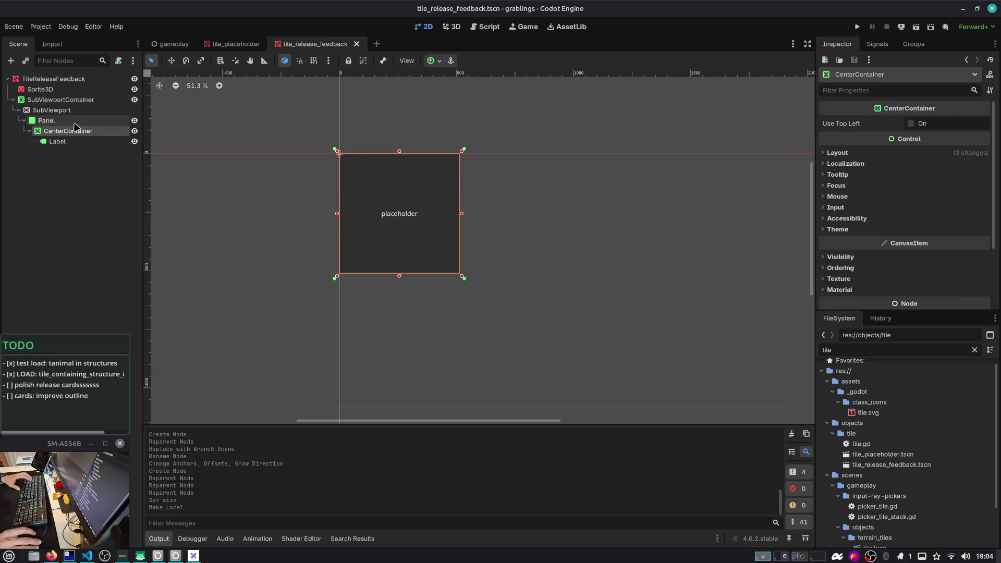
Adjust SubViewport settings and enlarge the SubViewportContainer on the canvas
click(73, 121)
click(69, 112)
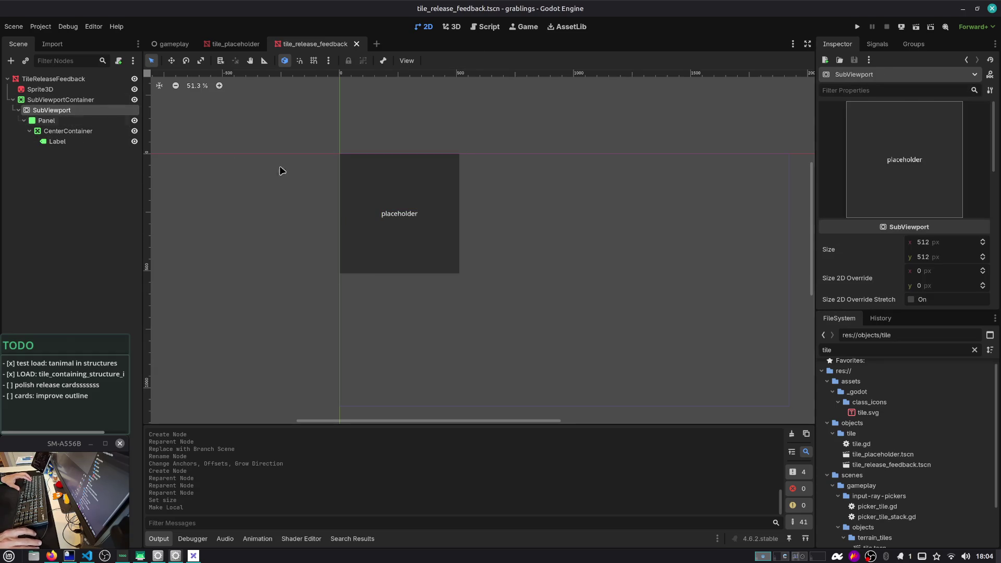
click(918, 299)
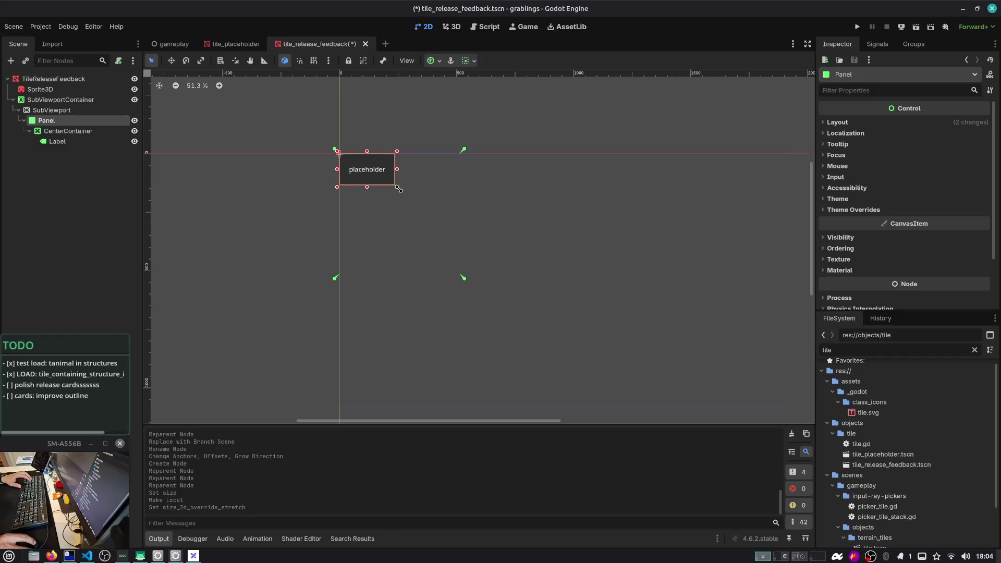
click(54, 112)
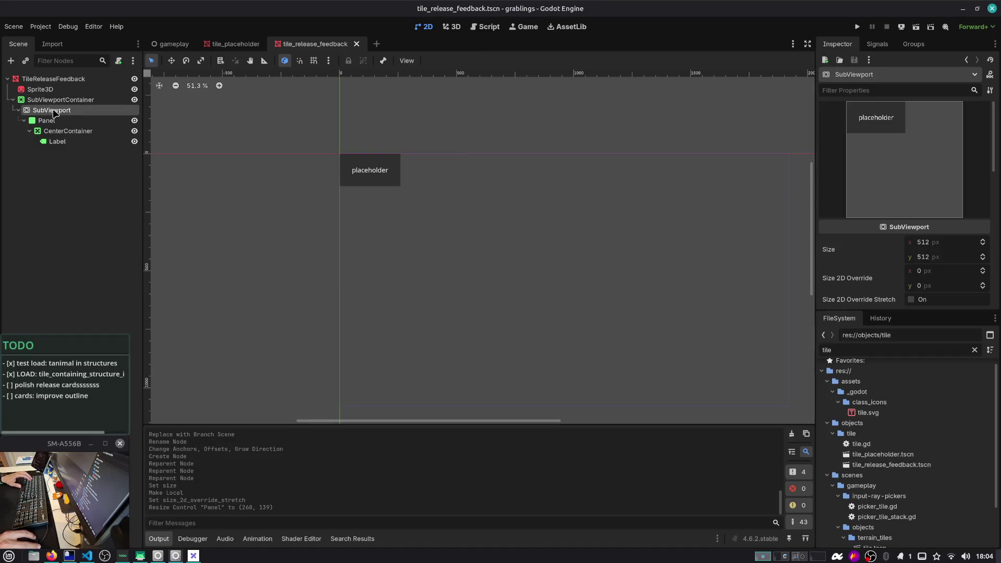
click(64, 133)
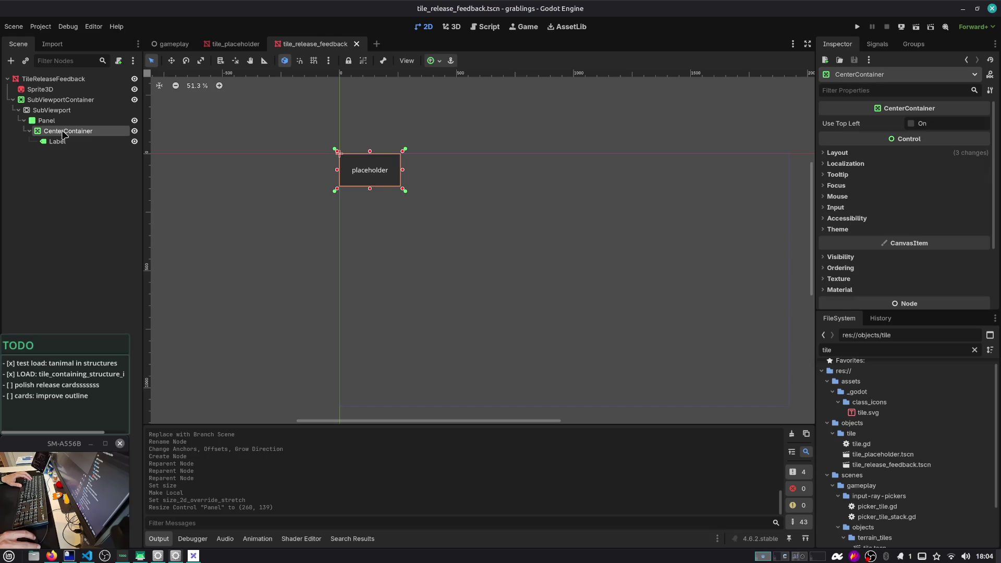
drag(874, 312, 871, 393)
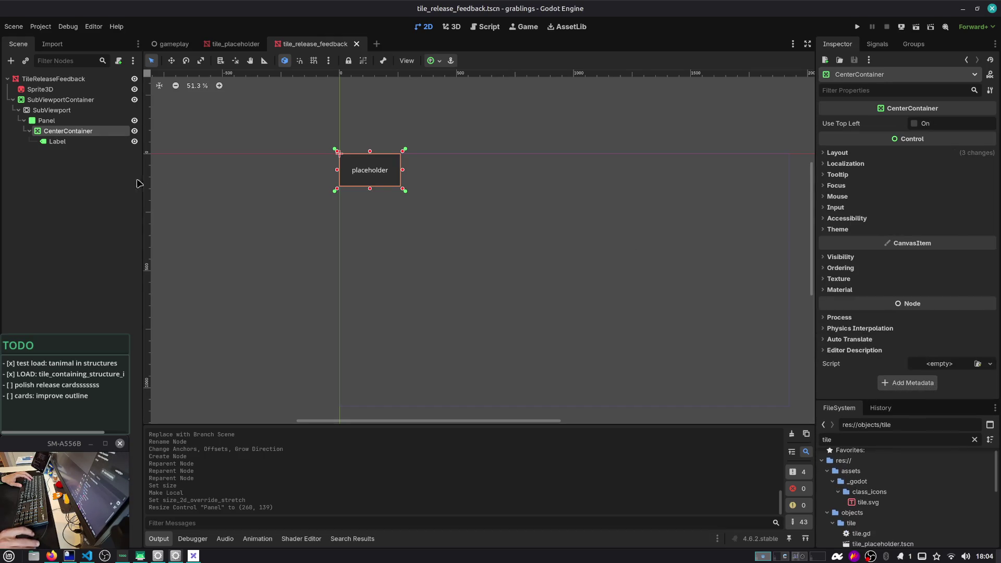
click(73, 114)
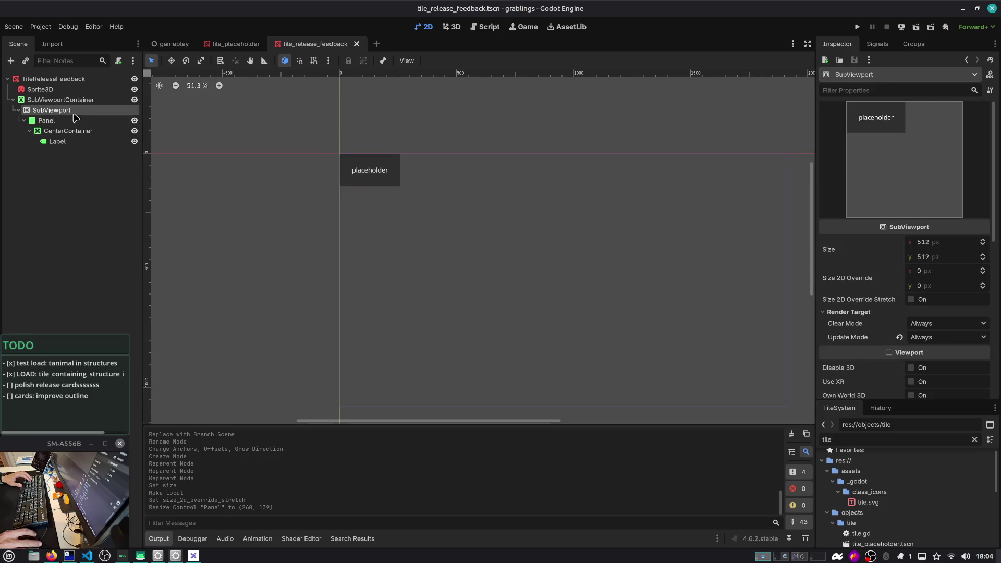
click(77, 101)
click(76, 110)
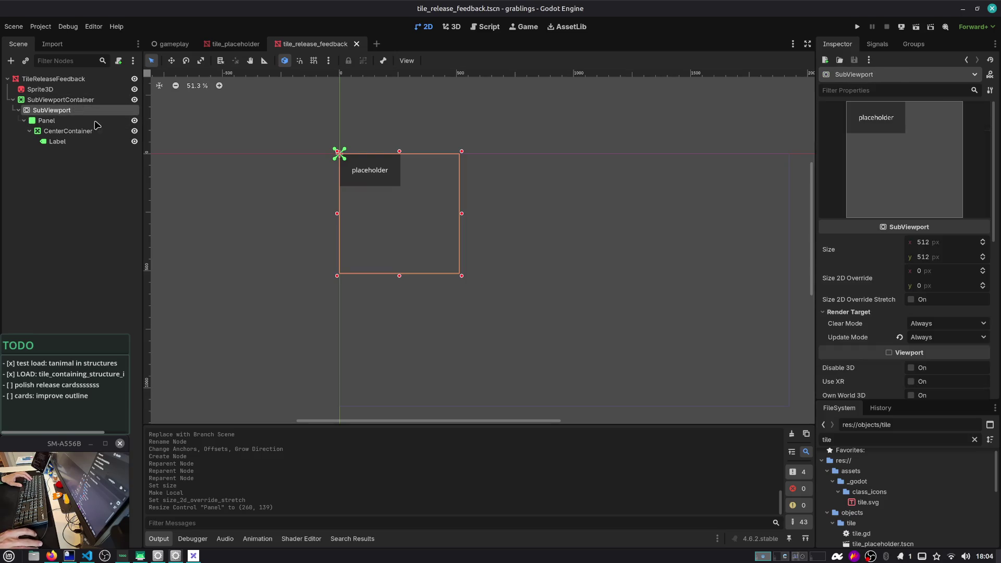
click(78, 100)
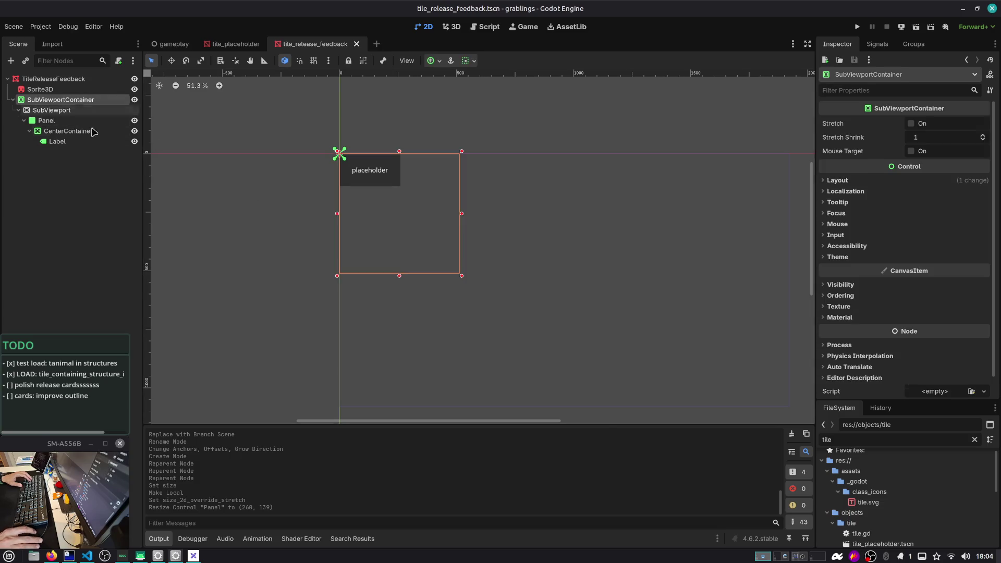
drag(461, 279, 540, 316)
Turn on Stretch for the SubViewportContainer and resize it to 591×494
click(382, 174)
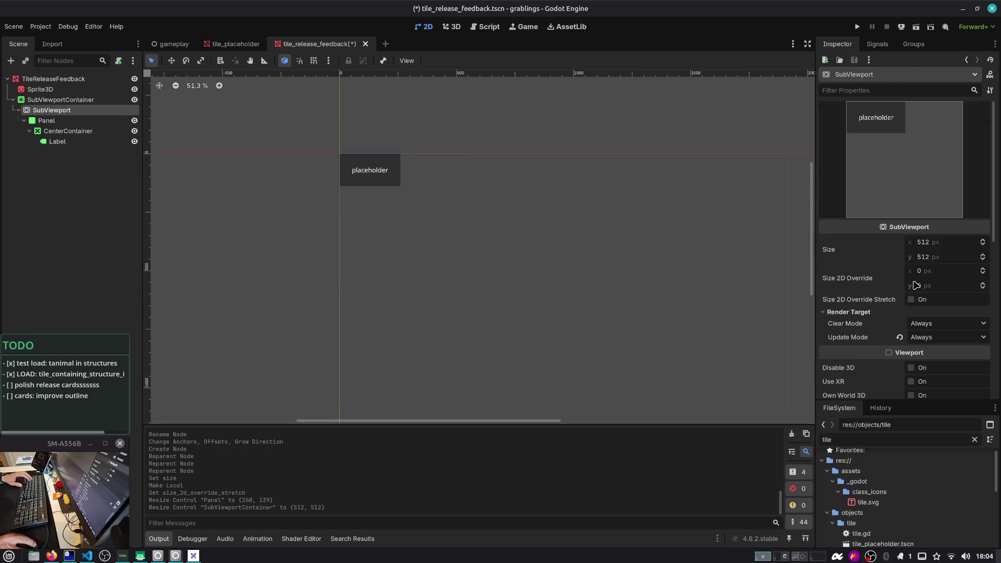
click(911, 300)
click(452, 201)
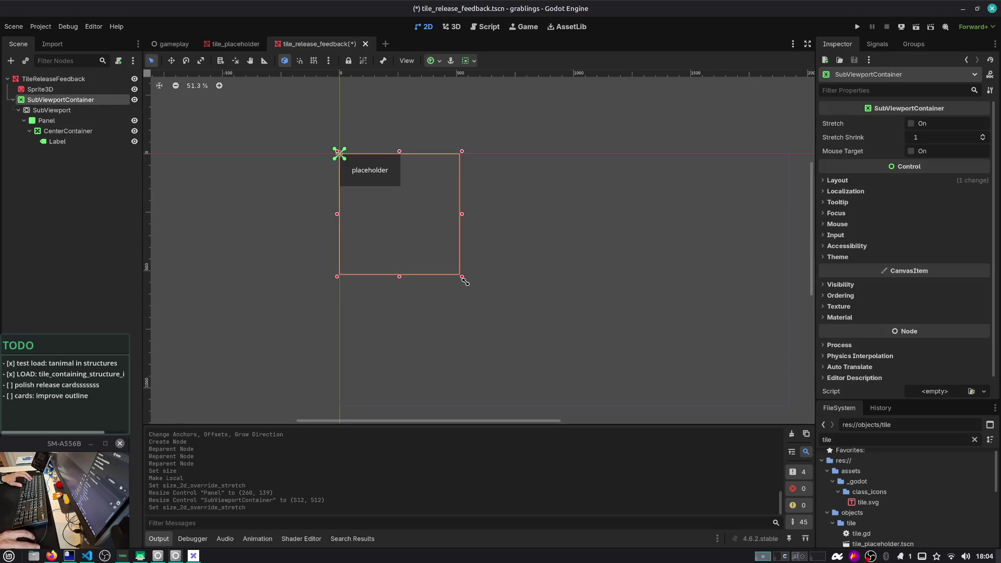
click(104, 110)
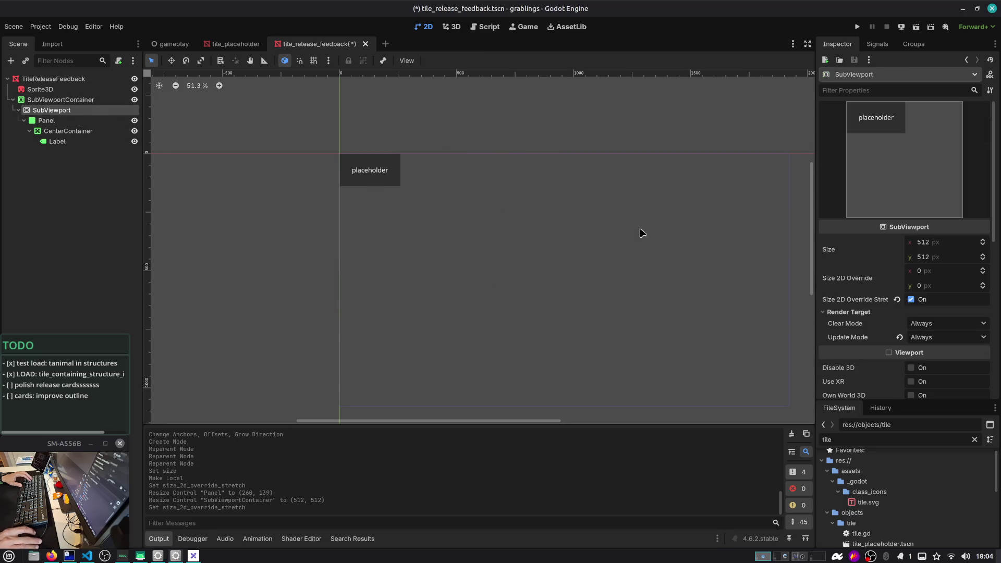
click(60, 99)
click(911, 123)
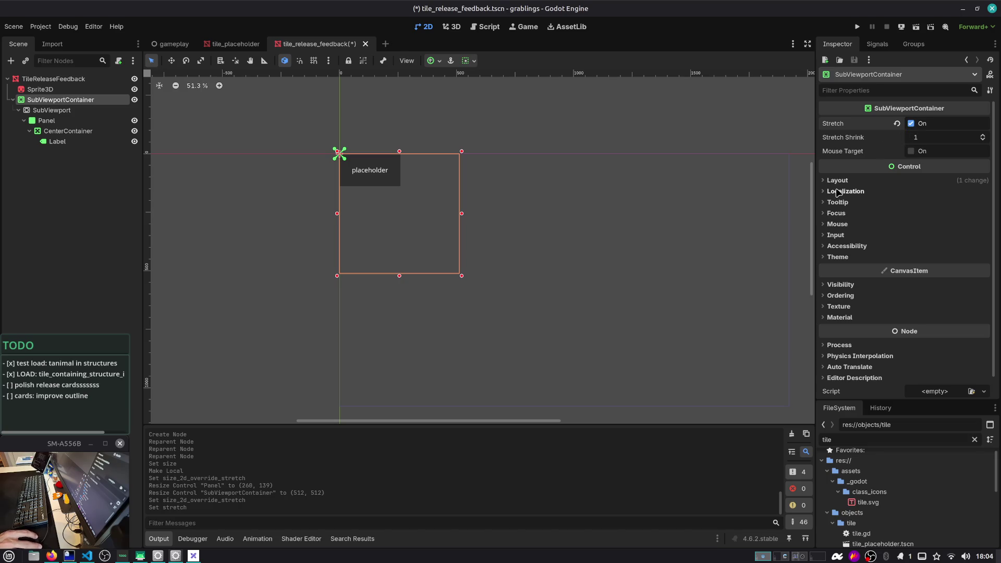
mouse_move(462, 276)
mouse_down()
mouse_move(377, 213)
mouse_move(465, 274)
mouse_move(438, 258)
mouse_move(418, 224)
mouse_up()
drag(393, 193, 485, 275)
Toggle the SubViewport's 2D override stretch, save, and set the Panel's anchors to Full Rect
click(51, 110)
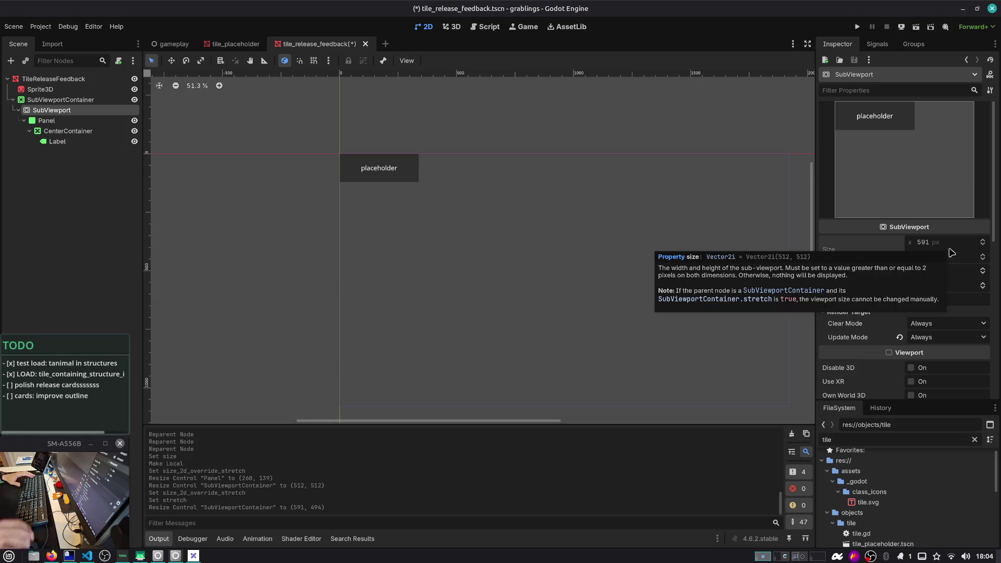
click(911, 300)
key(ctrl+s)
click(49, 121)
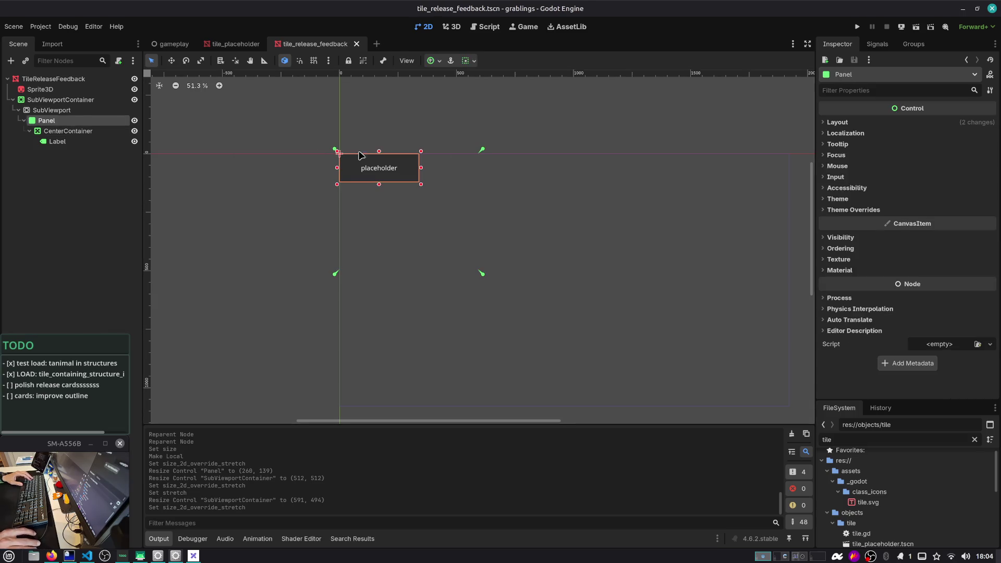
click(466, 60)
click(486, 134)
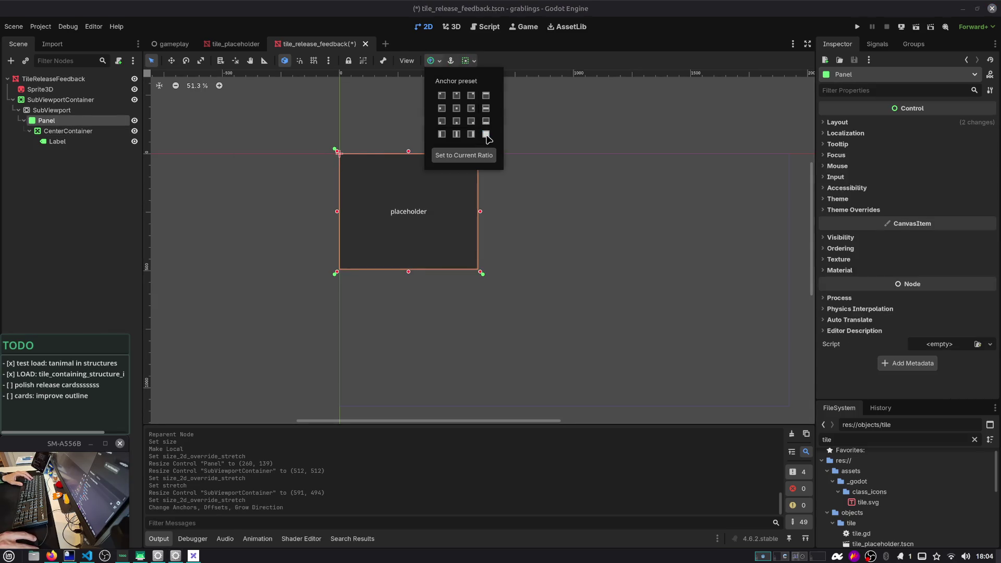
Shrink the SubViewportContainer to fit snugly around the panel
click(77, 133)
click(57, 141)
click(68, 131)
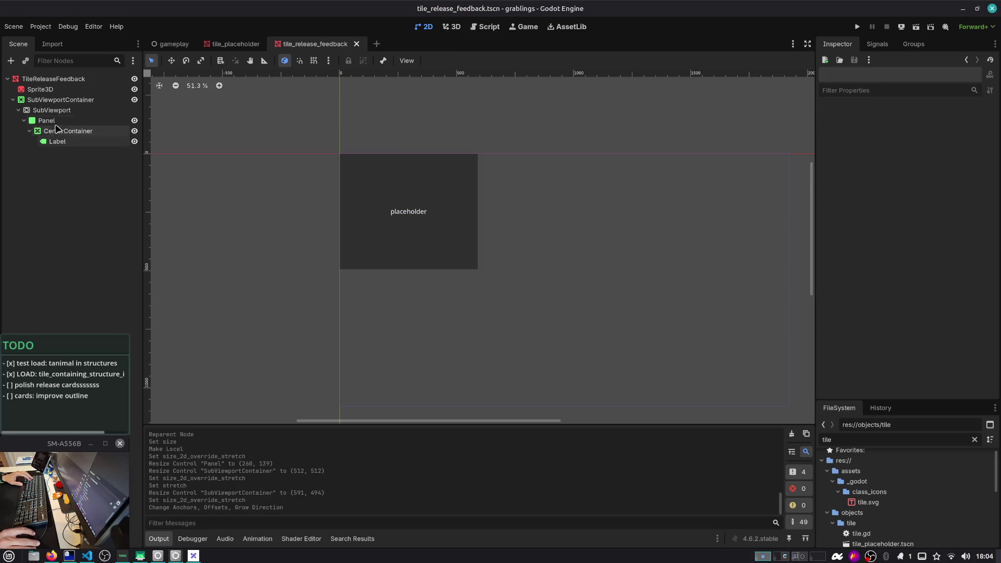
click(60, 100)
drag(476, 269, 381, 176)
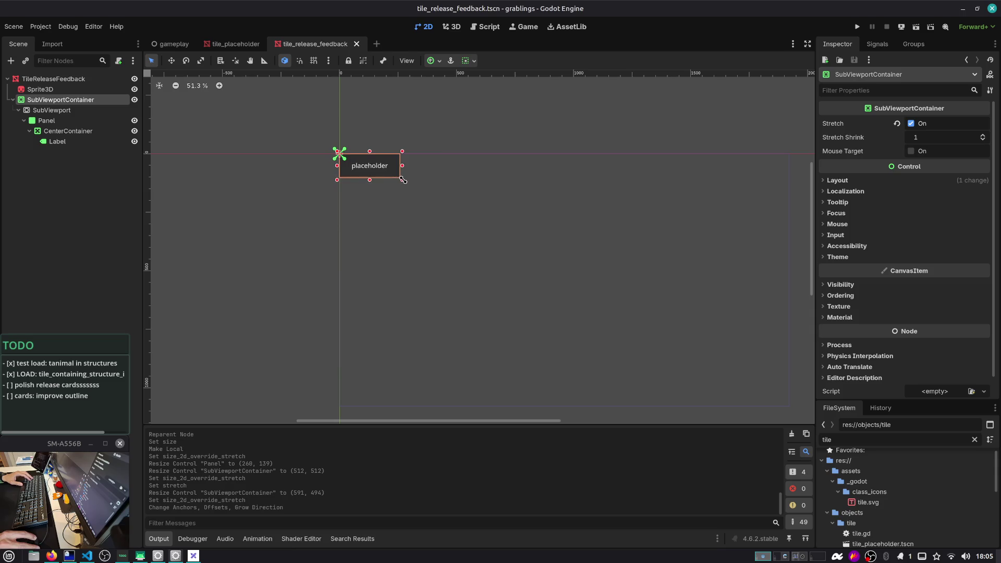
Try editing the Label's text, revert it to the placeholder, and save
click(372, 166)
click(875, 156)
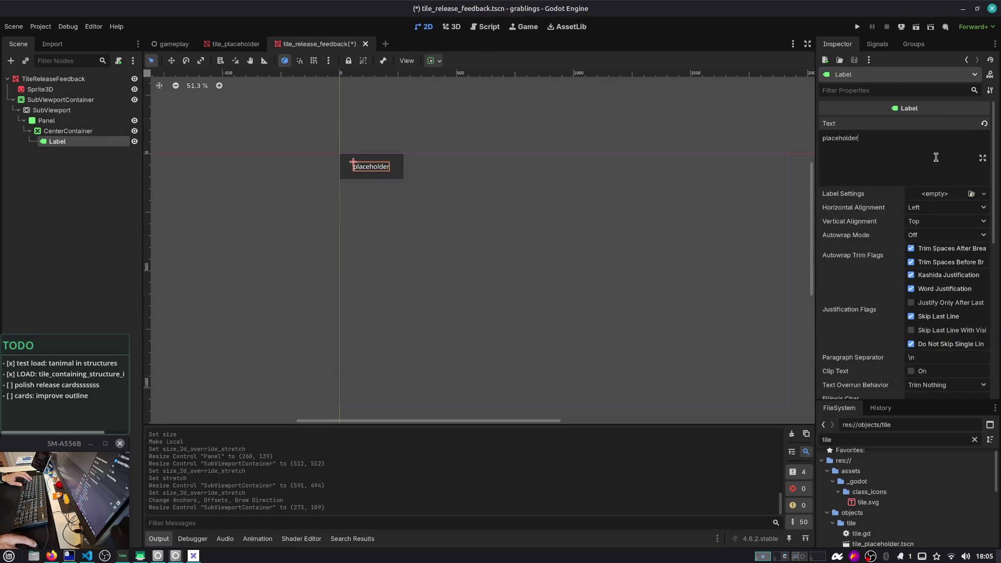
text(dflkj flksdj flksj lkdfjlksdjl)
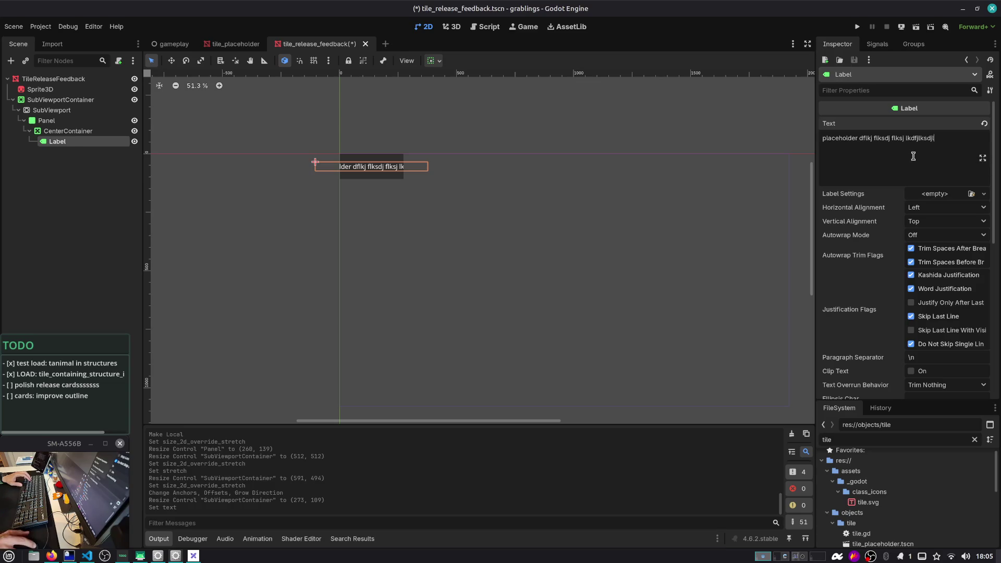
key(ctrl+BackSpace)
key(ctrl+BackSpace)
key(ctrl+BackSpace)
click(116, 159)
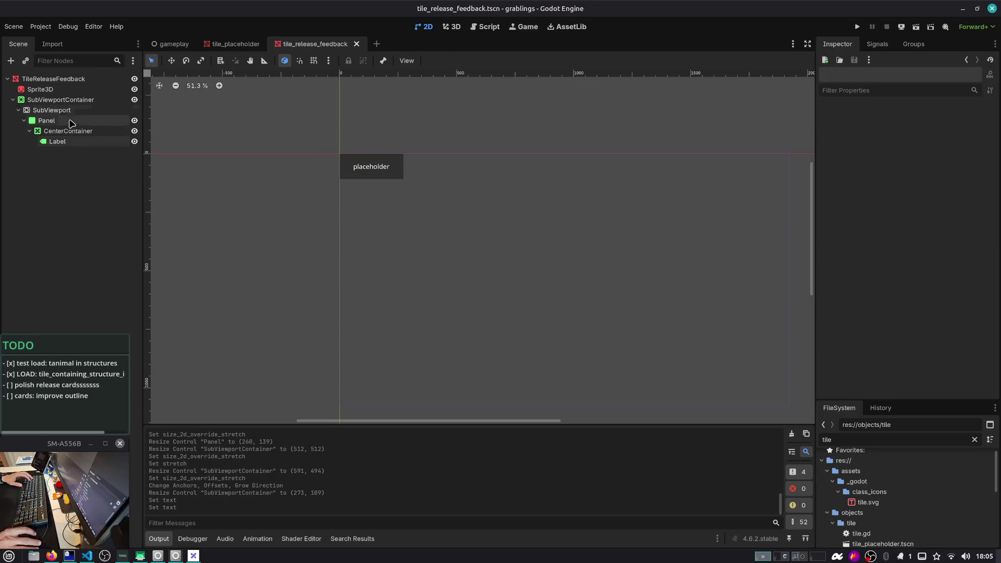
click(58, 141)
key(ctrl+s)
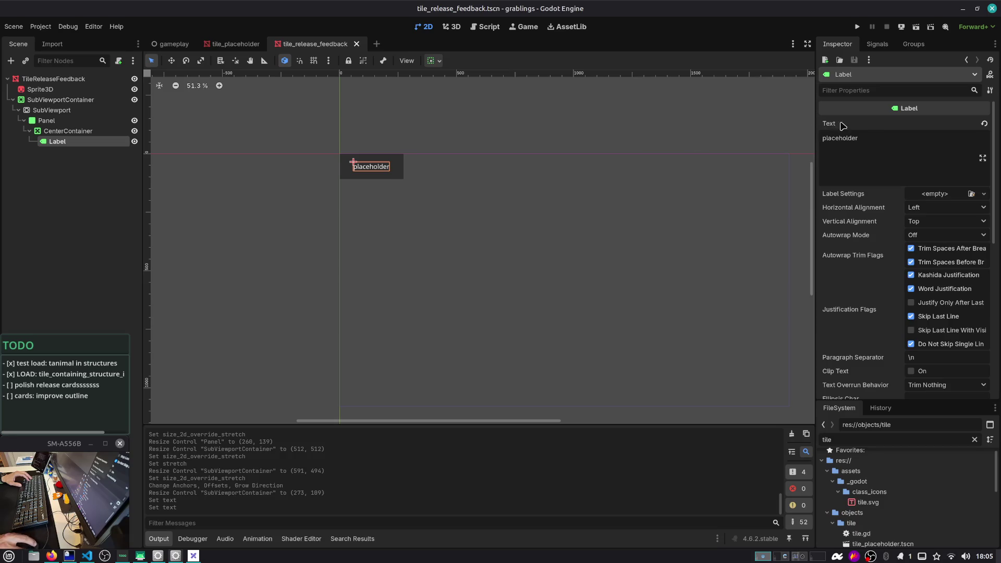
Replace the Label text with 'Release ok!' and save the scene
double_click(880, 135)
text(OK)
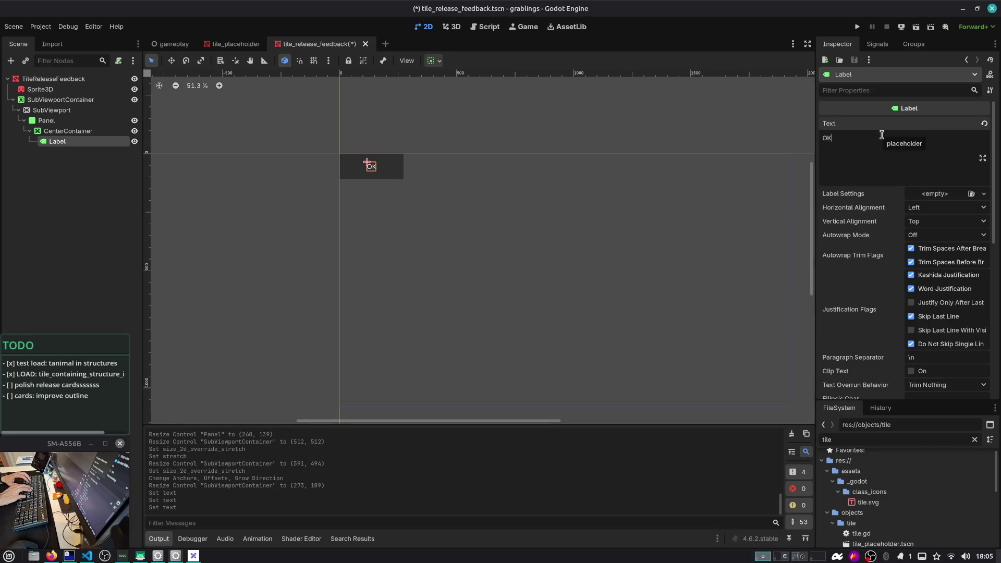
key(BackSpace)
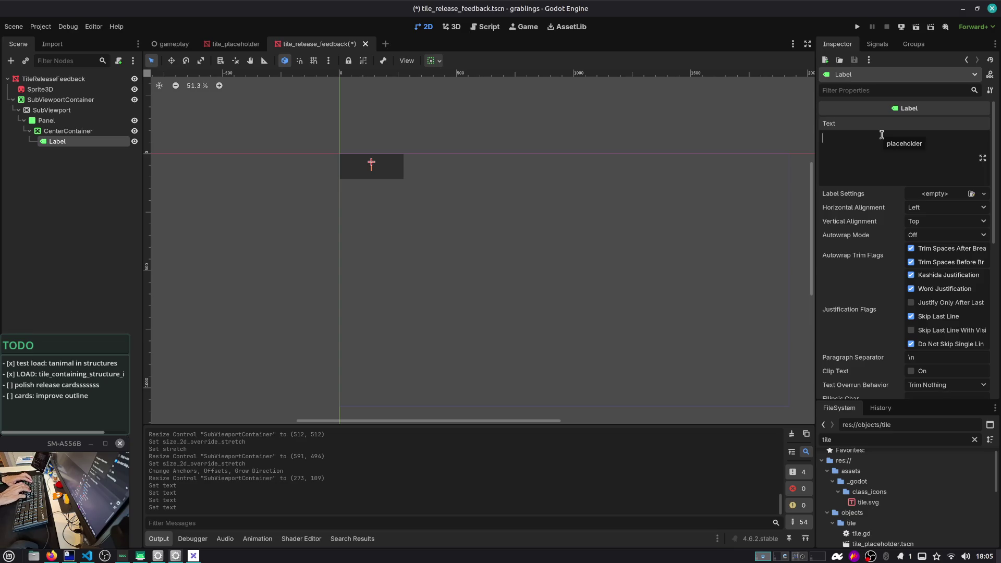
text(Release ok!)
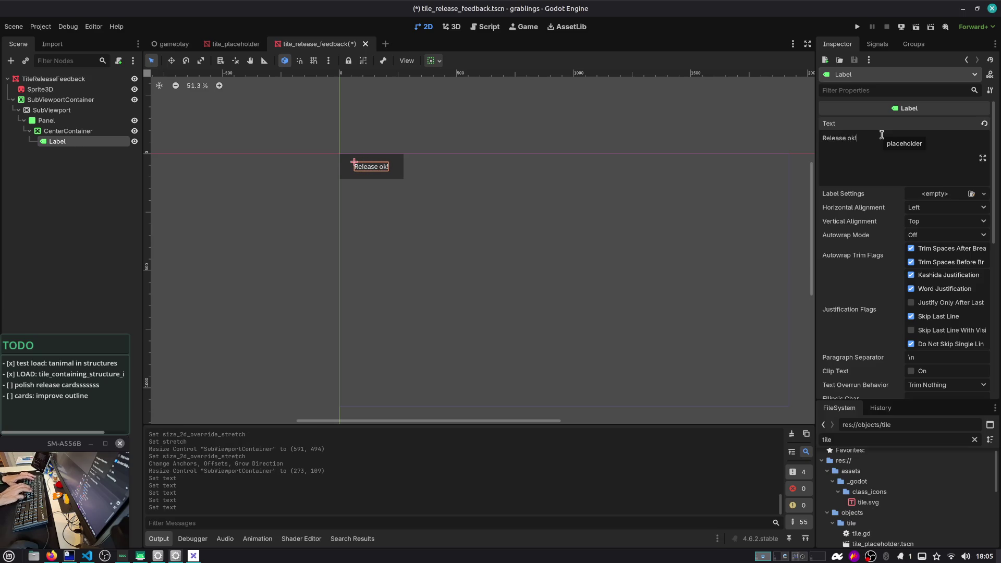
click(704, 151)
key(ctrl+s)
Preview the relabelled card through the Sprite3D and viewport nodes
click(61, 110)
click(41, 89)
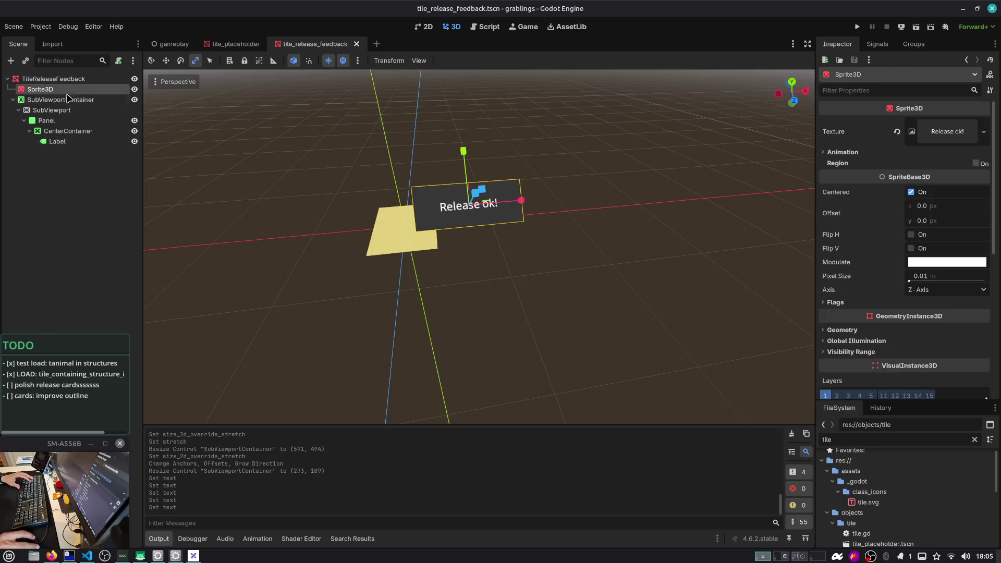
click(60, 99)
click(57, 141)
scroll(882, 255, down, 5)
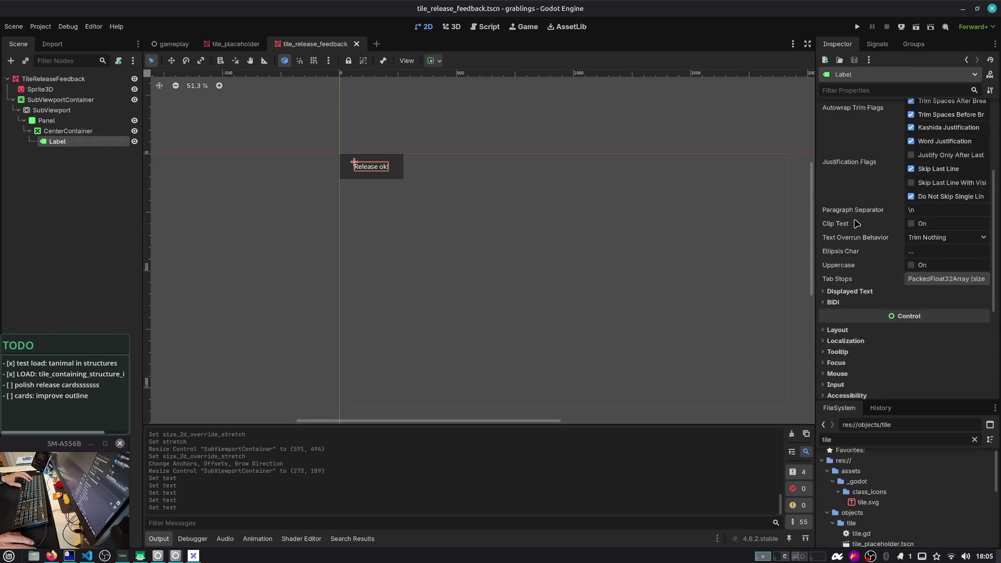
scroll(874, 271, up, 5)
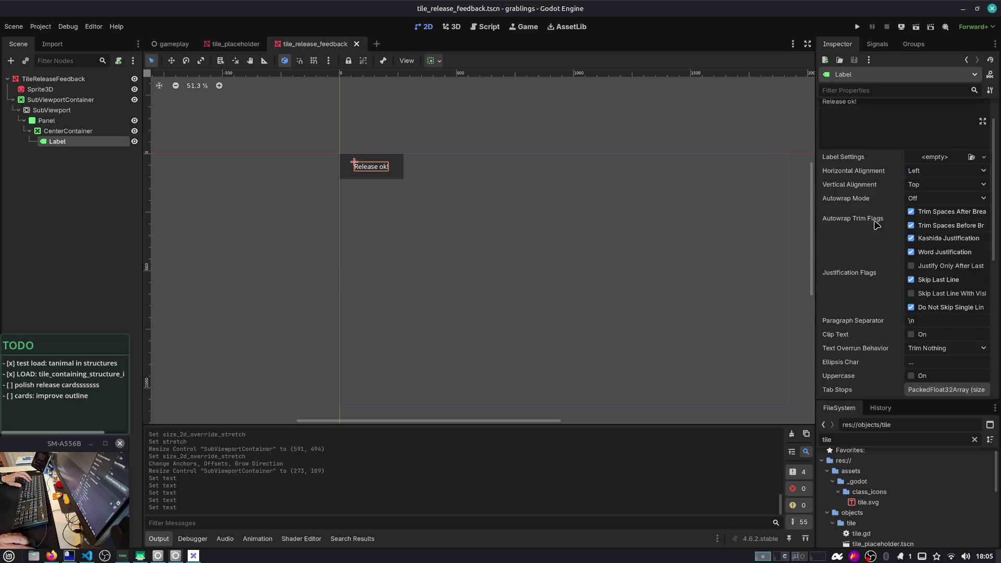
key(alt+Tab)
key(alt+Tab)
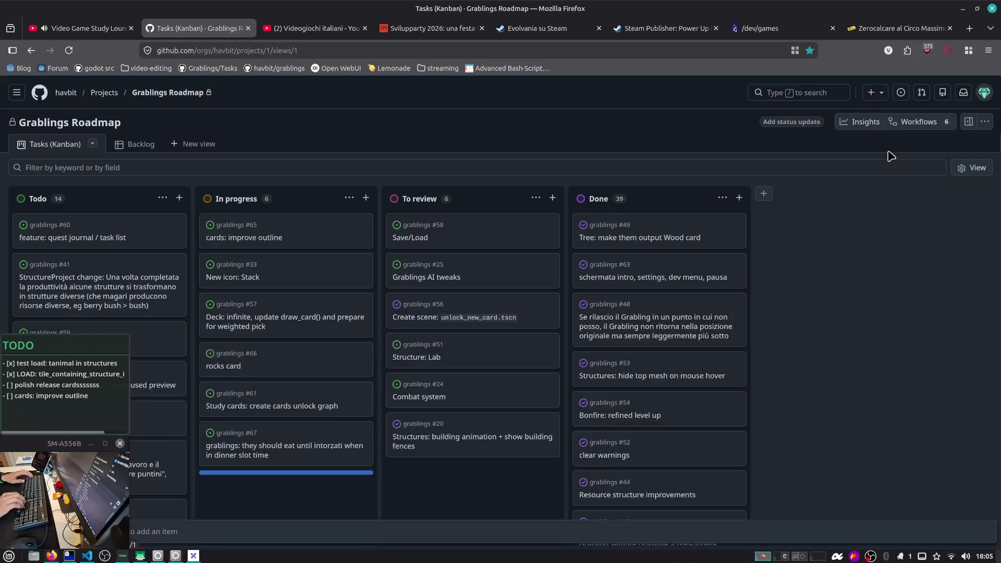
Copy the ✅ Check Mark Button emoji from Emojipedia and paste it before 'Release ok!'
key(ctrl+t)
text(emojipedia)
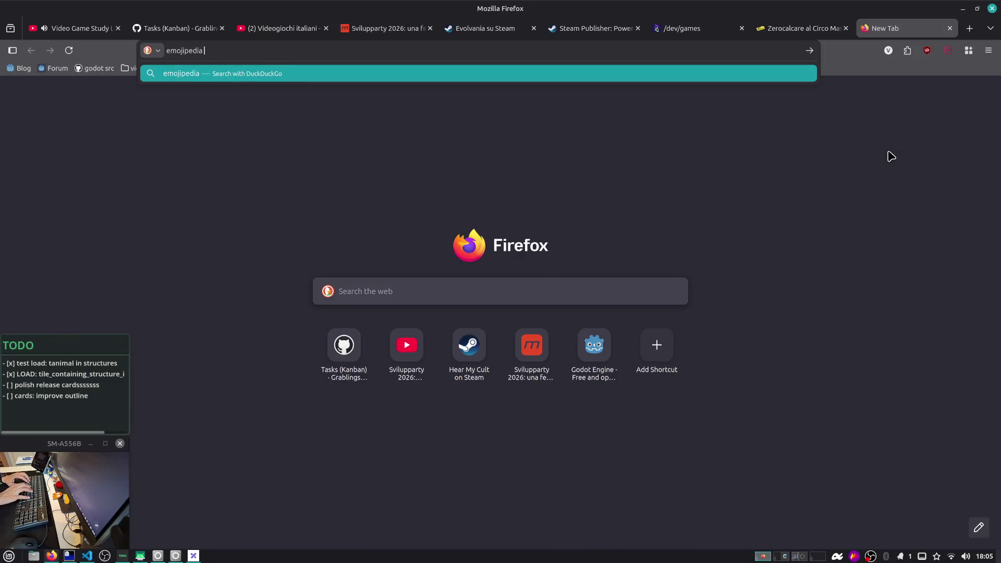
text(reen)
key(Return)
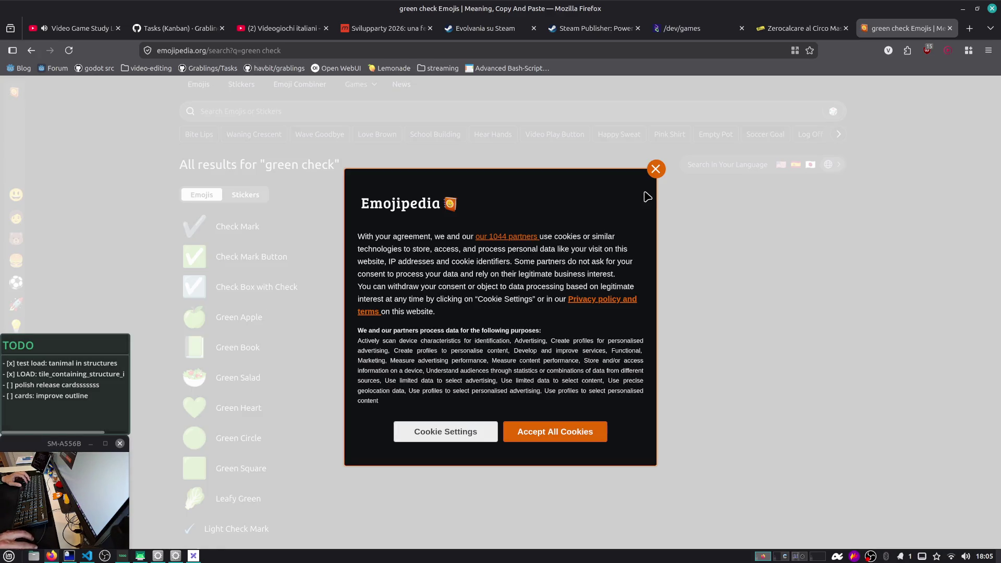
click(656, 169)
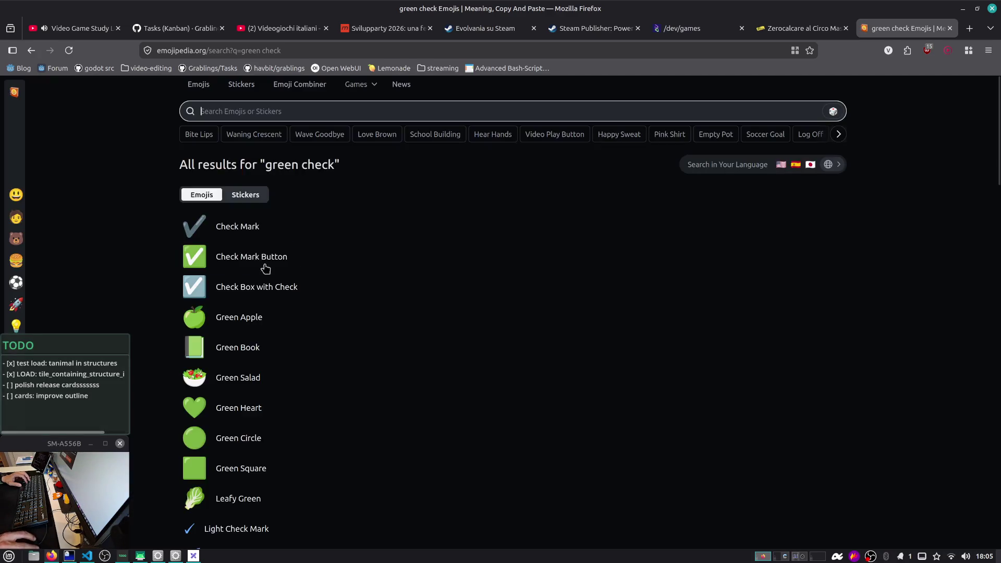
click(227, 264)
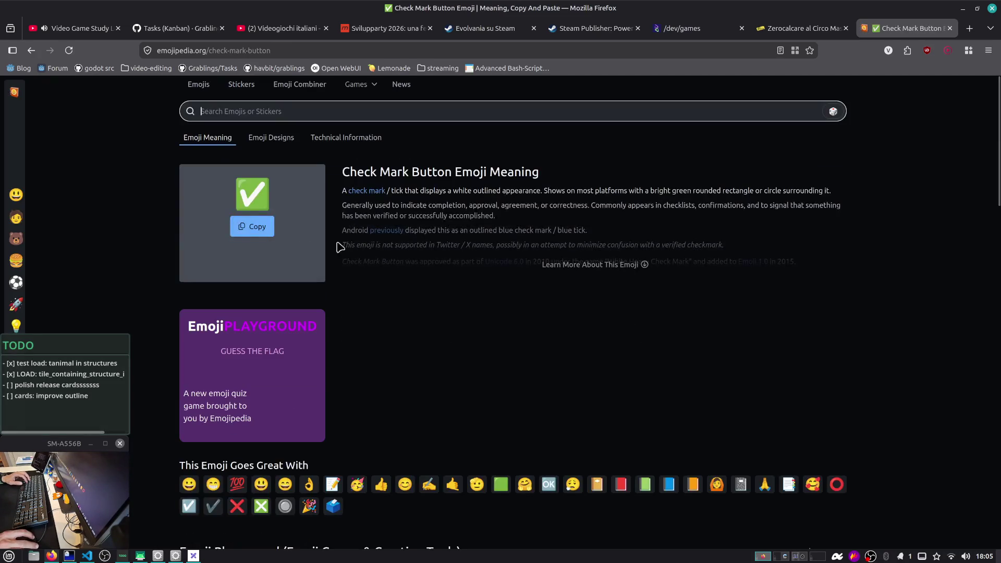
click(247, 230)
key(alt+Tab)
key(ctrl+v)
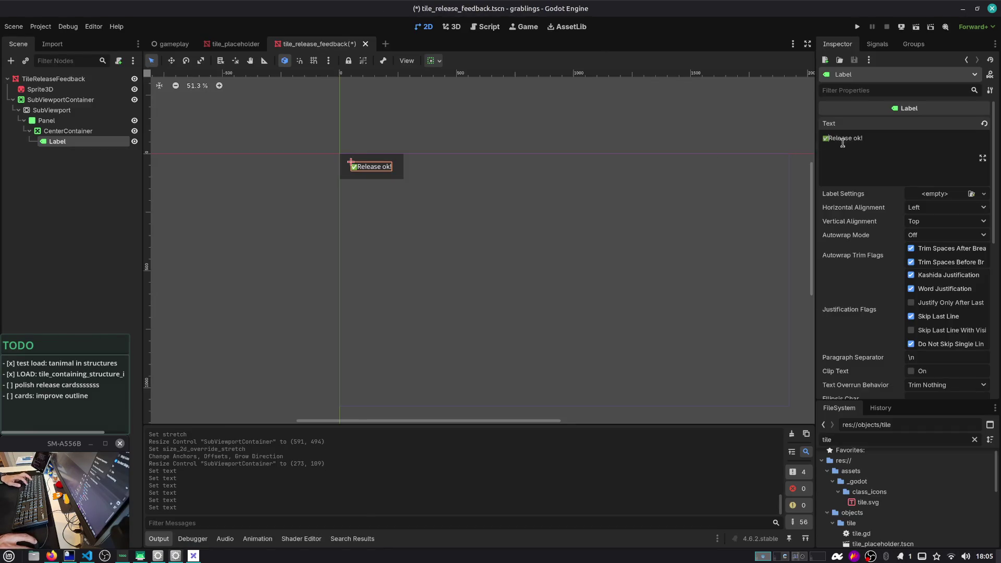
Save and orbit the TileReleaseFeedback 3D view to inspect the '✅ Release ok!' card
click(82, 190)
key(ctrl+s)
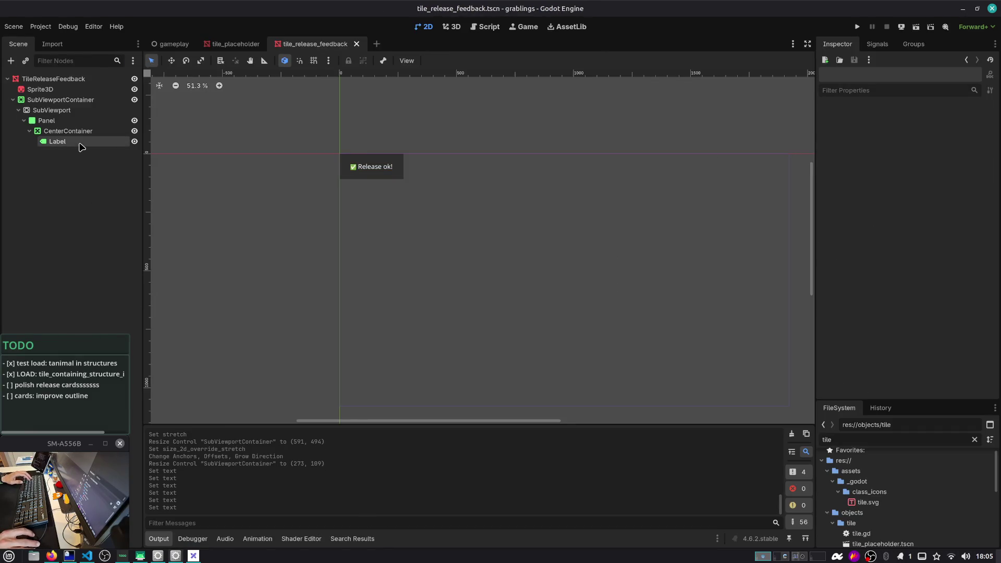
click(53, 79)
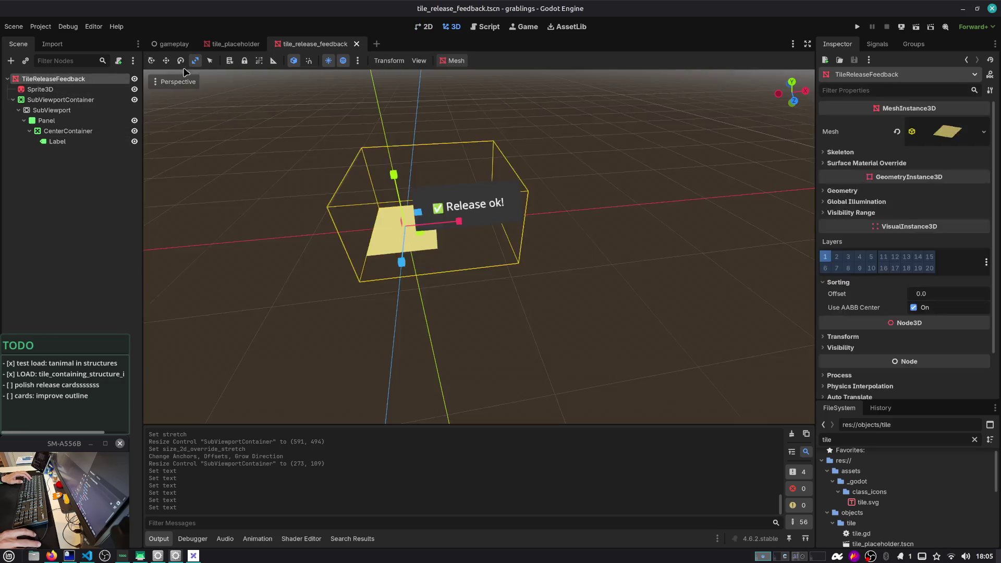
mouse_move(402, 107)
mouse_down()
mouse_move(409, 146)
mouse_move(399, 144)
mouse_up()
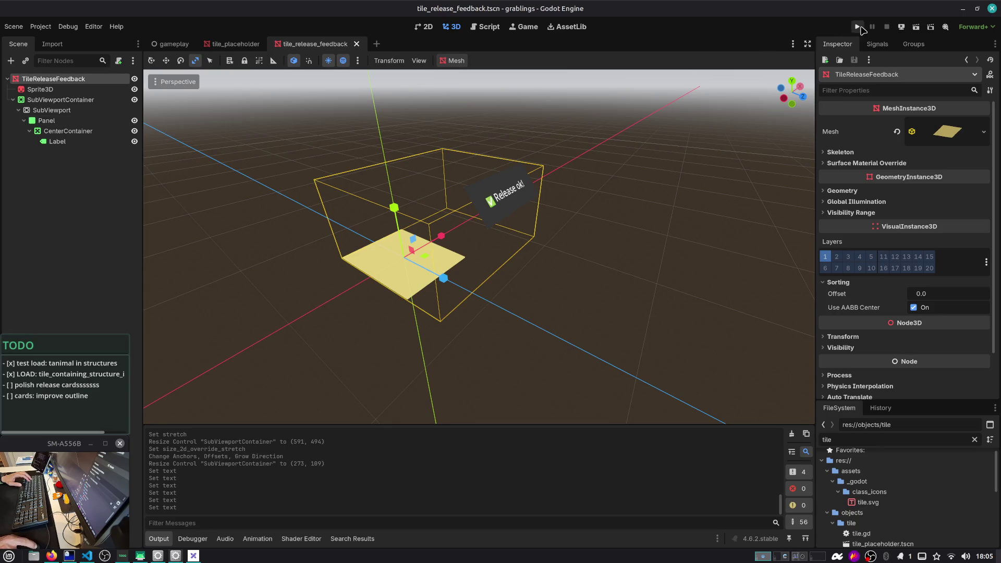
click(66, 132)
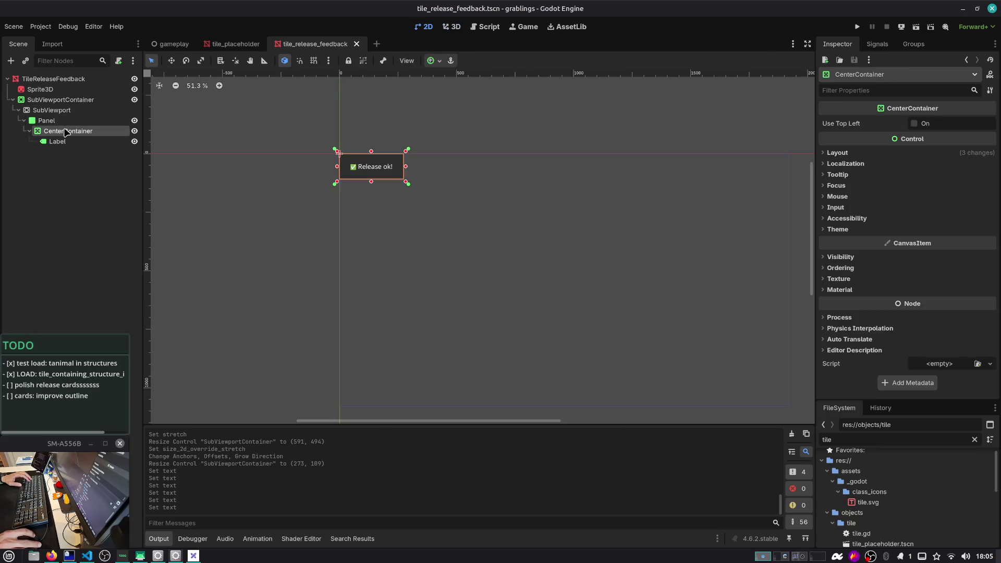
Assign theme_main.tres to the CenterContainer's Theme, then clear it again
click(837, 229)
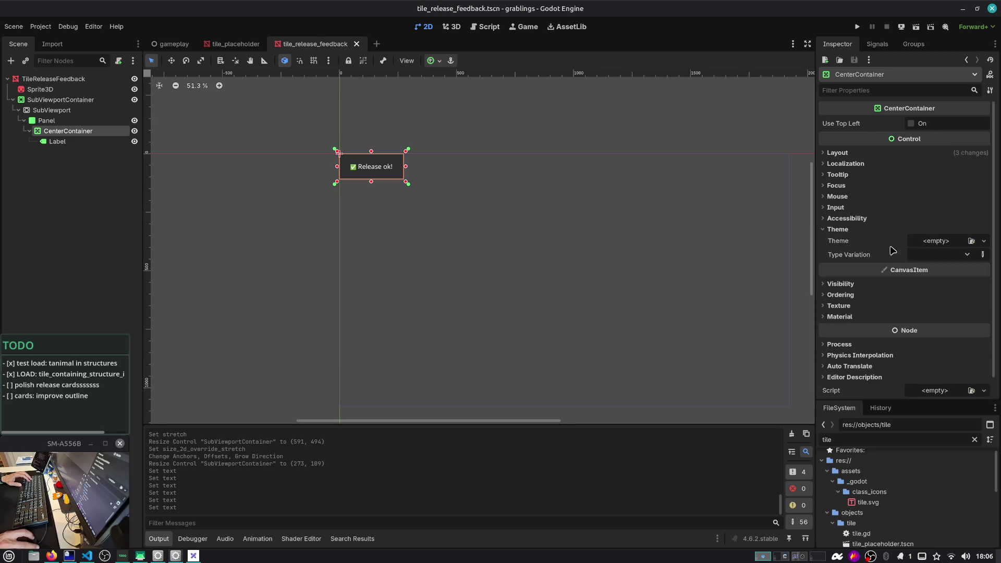
click(875, 219)
click(875, 219)
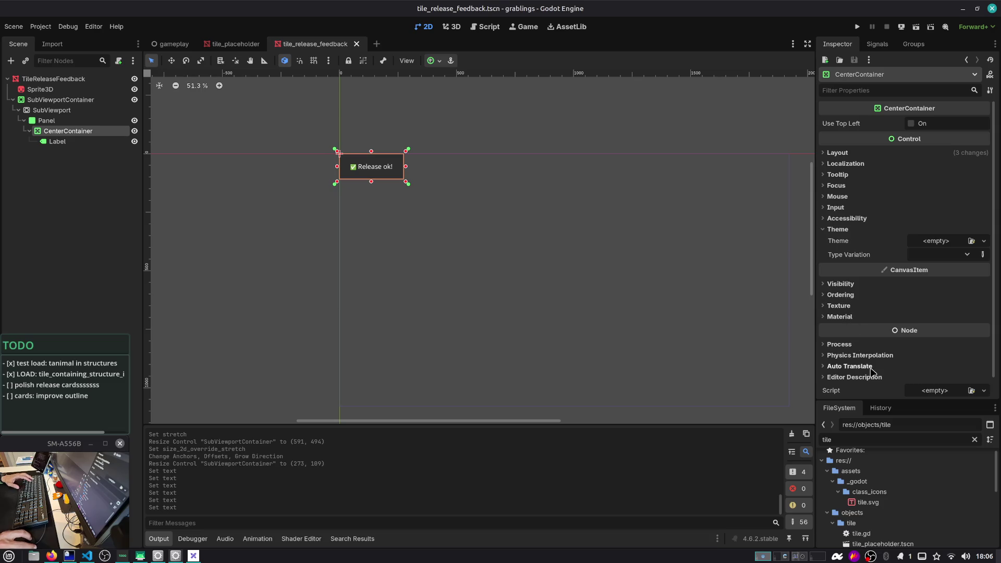
click(972, 242)
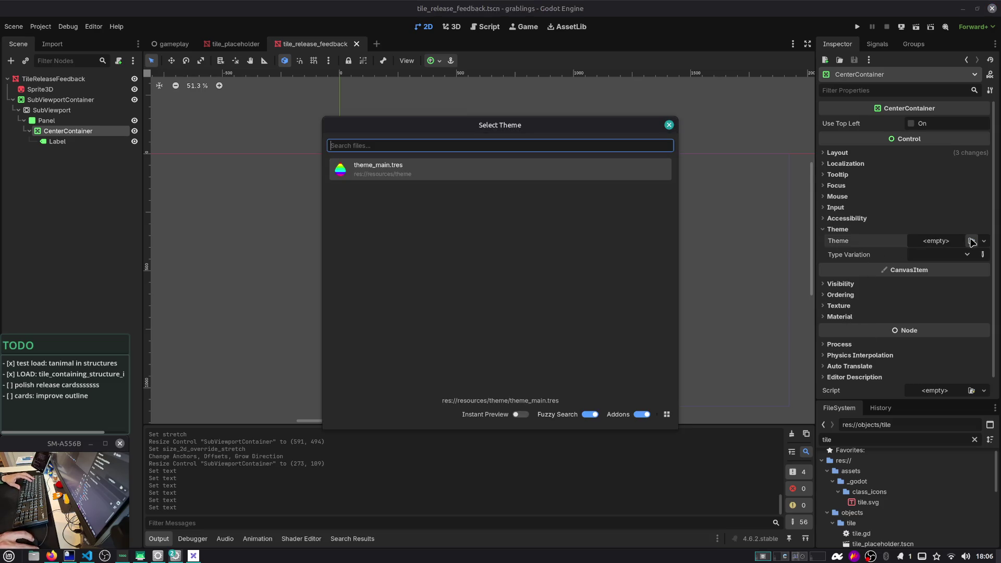
click(589, 166)
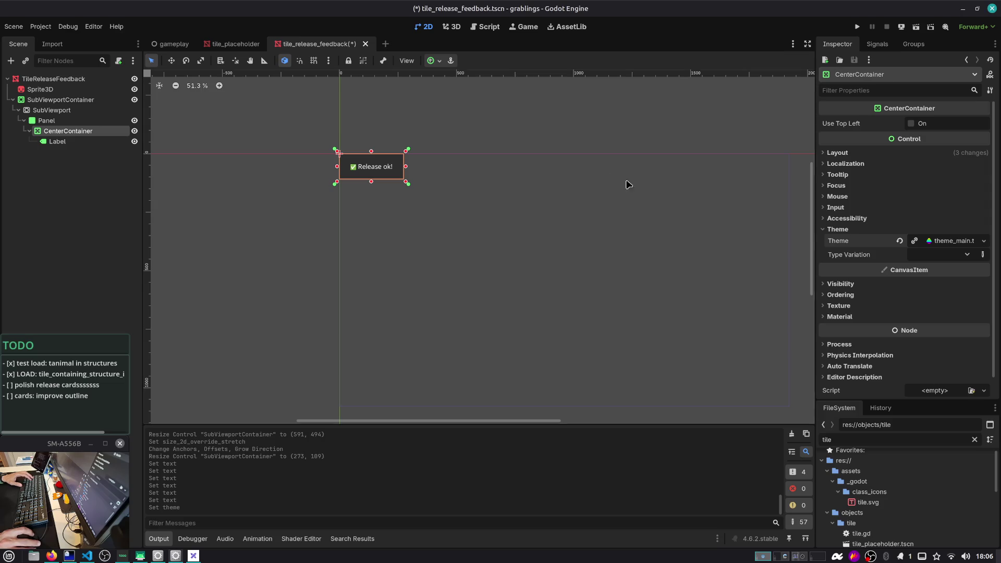
click(936, 254)
click(938, 257)
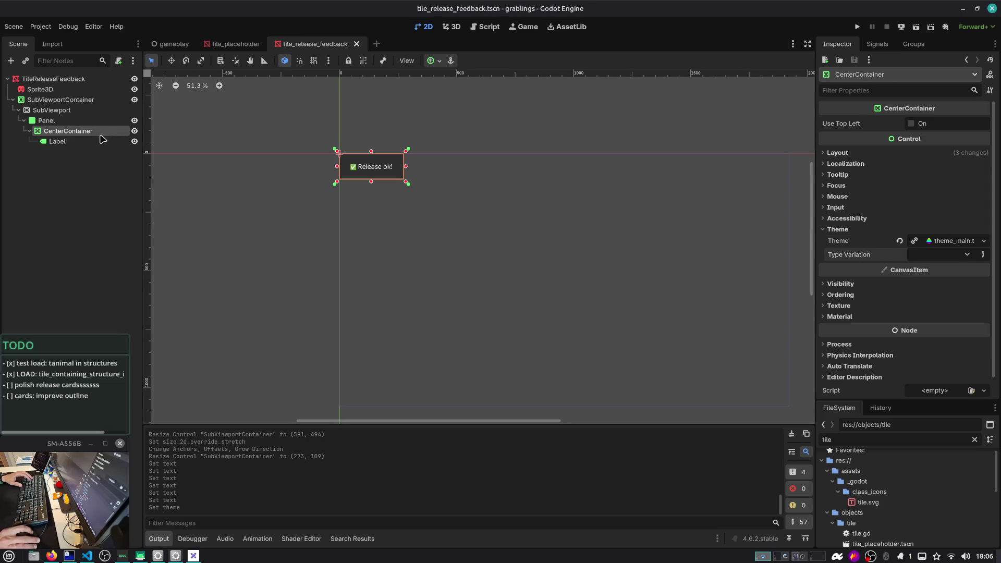
click(900, 241)
Try theme_main.tres on SubViewportContainer, save, clear it, and expand the Panel's Theme Overrides
click(620, 223)
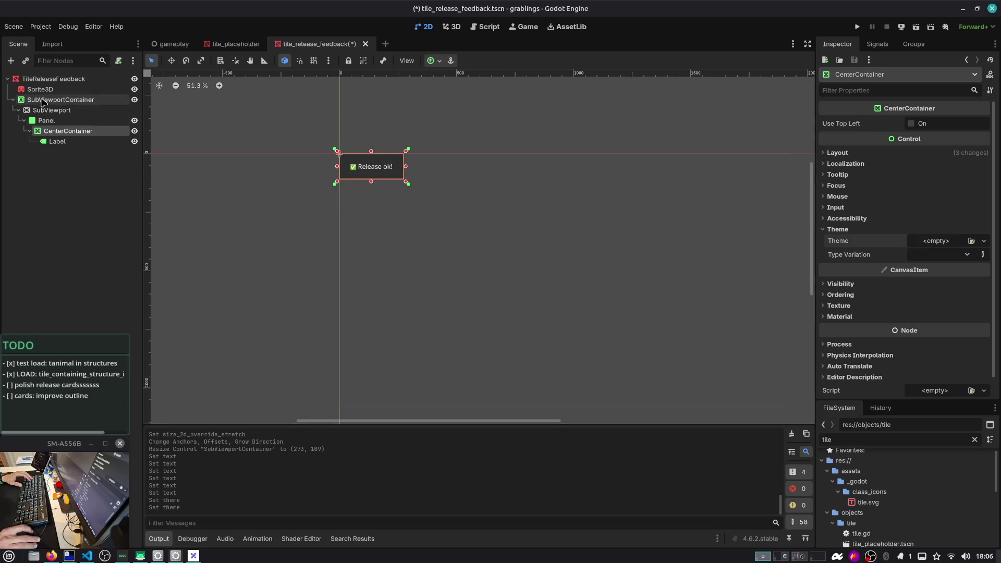
click(876, 257)
click(971, 268)
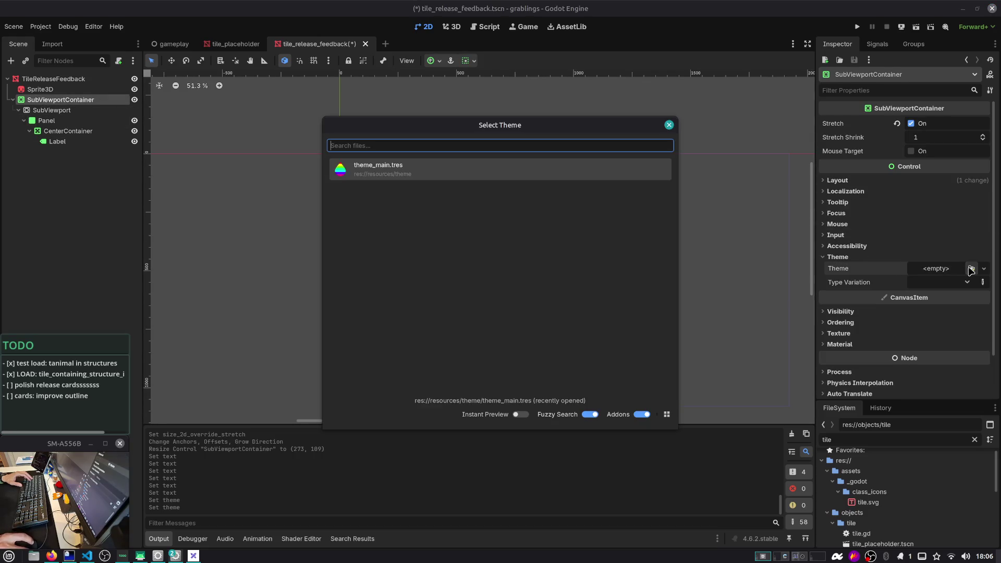
double_click(457, 179)
key(ctrl+s)
scroll(332, 159, up, 5)
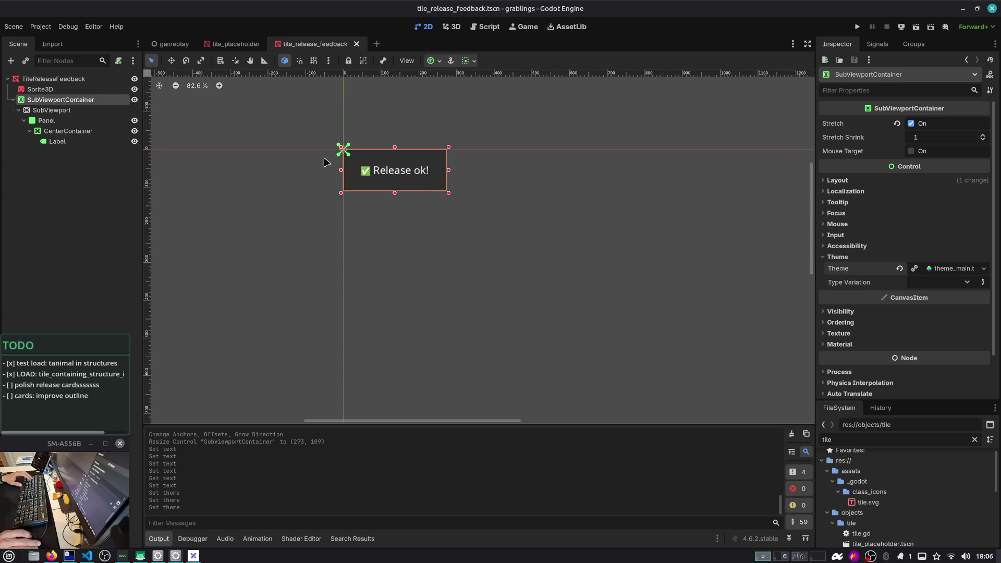
click(900, 269)
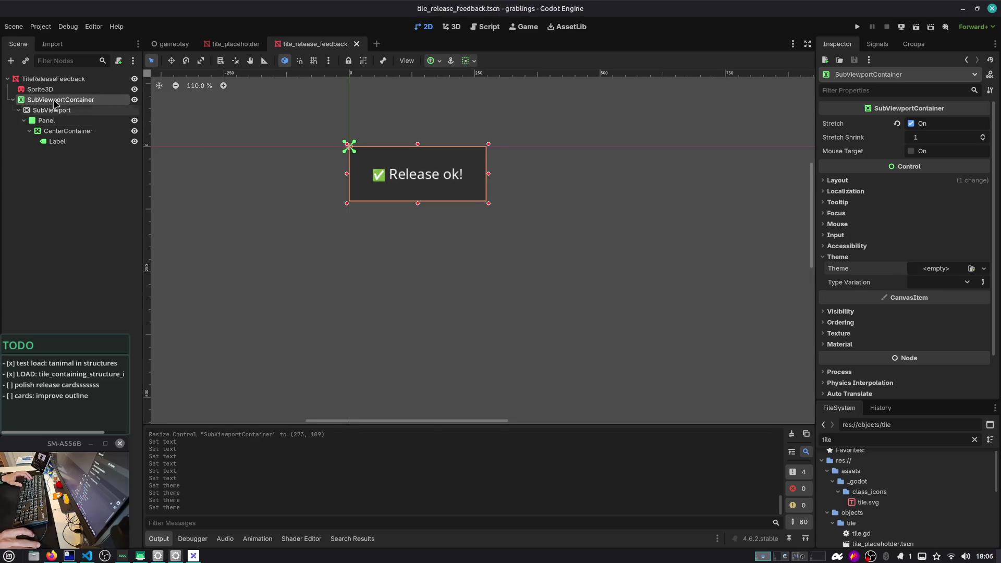
click(47, 121)
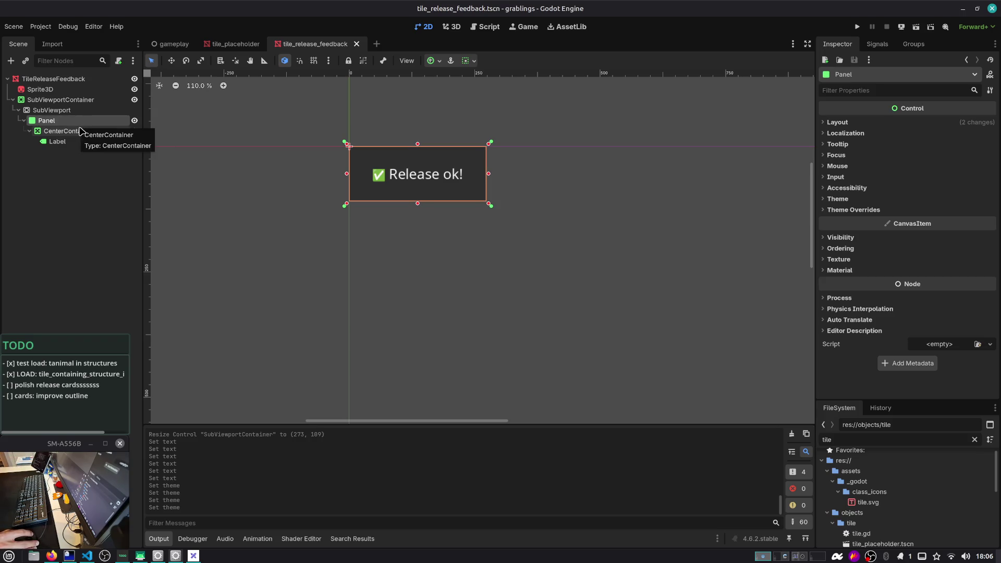
click(850, 209)
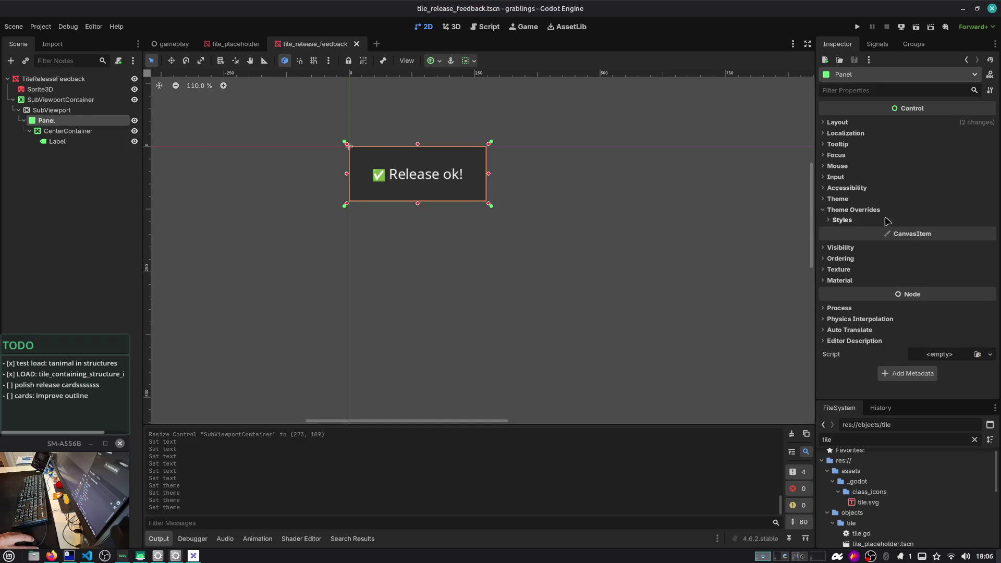
Give the Panel a new StyleBoxFlat with semi-transparent background 262626c1, then run the project
click(990, 232)
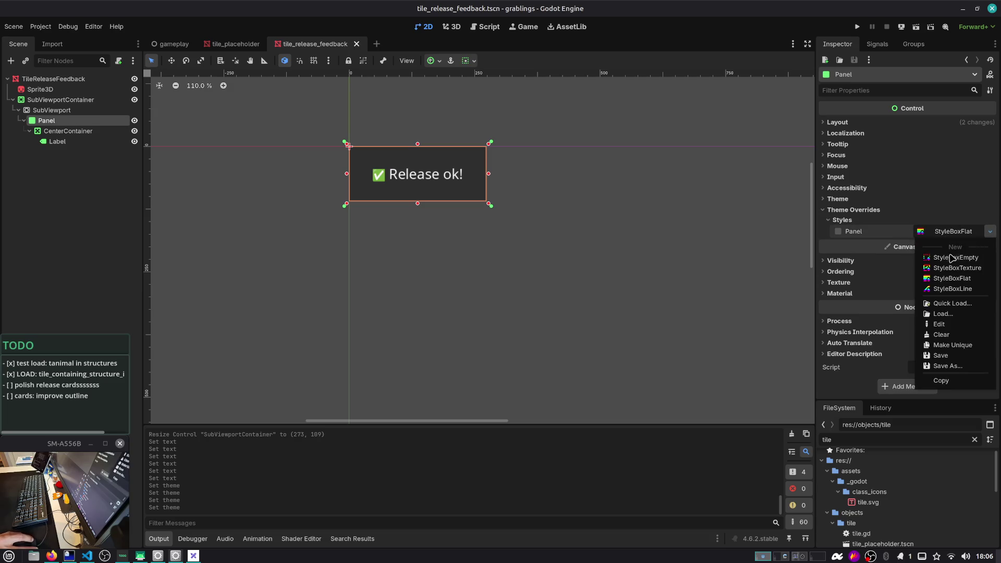
click(956, 278)
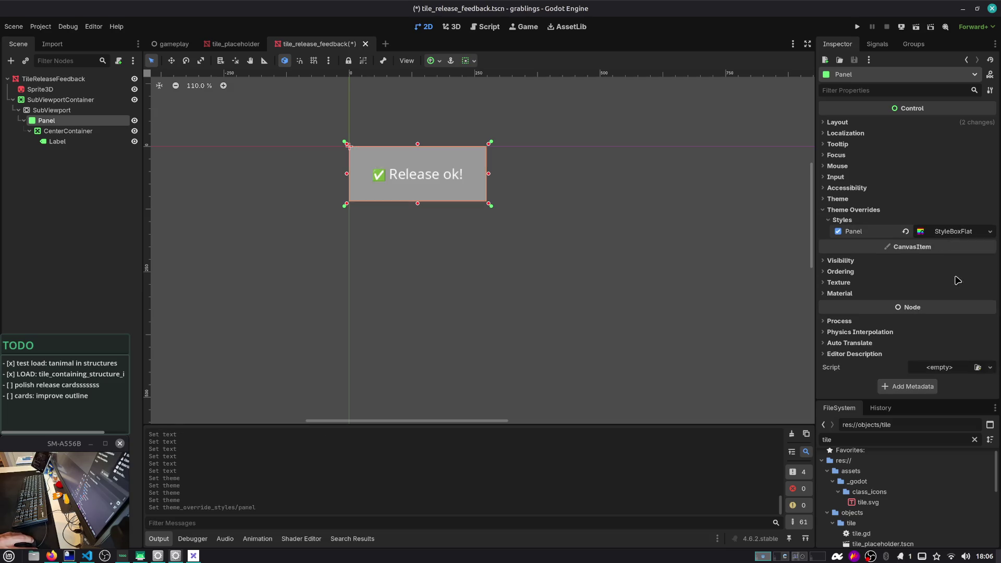
click(947, 233)
click(943, 316)
mouse_move(986, 69)
mouse_down()
mouse_move(984, 151)
mouse_move(983, 132)
mouse_up()
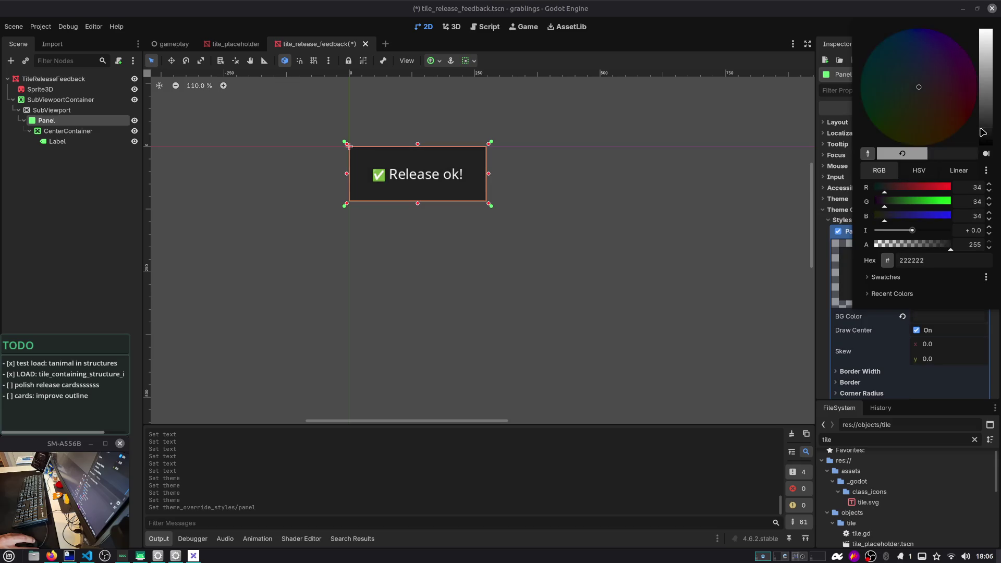
click(934, 244)
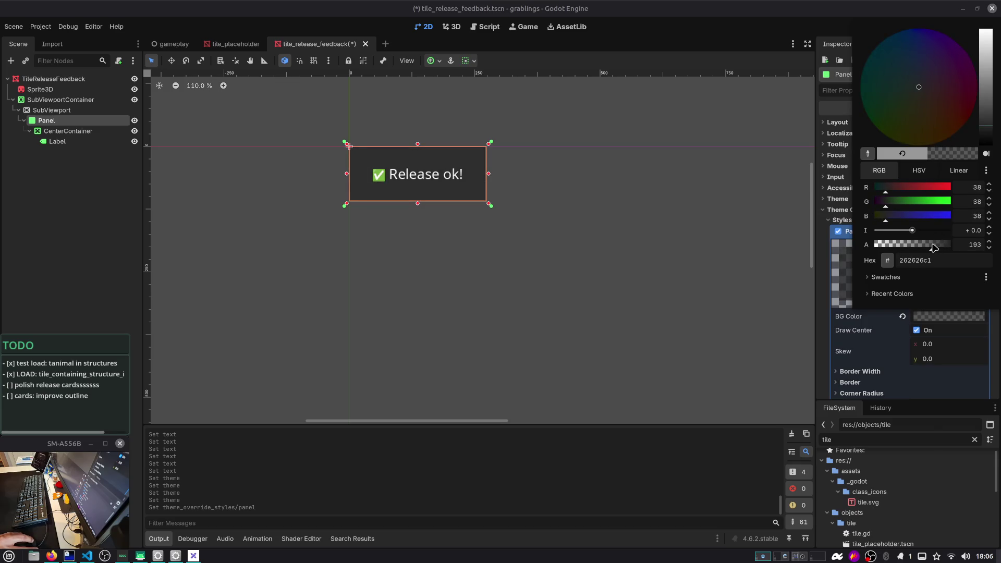
click(860, 347)
scroll(866, 323, down, 3)
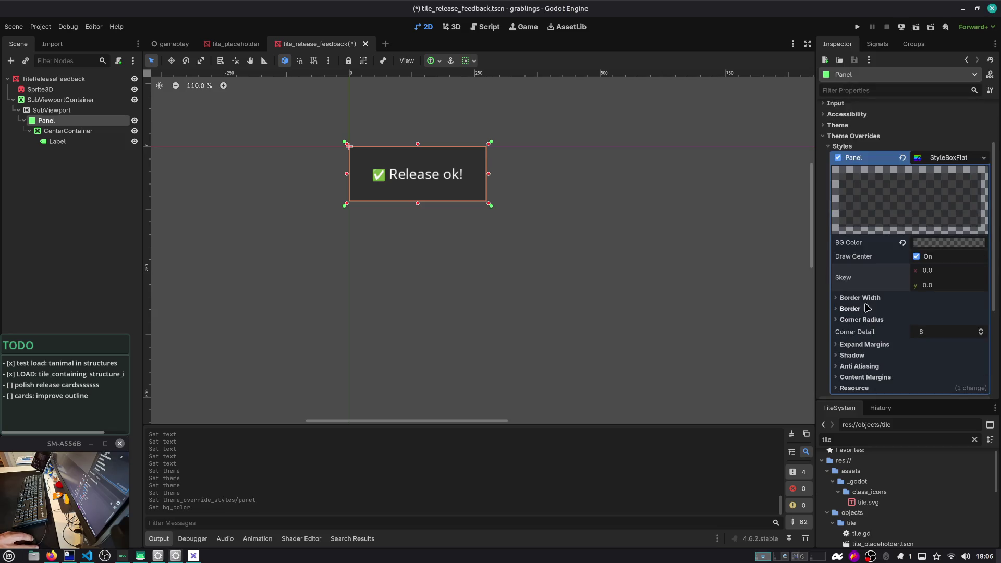
click(859, 26)
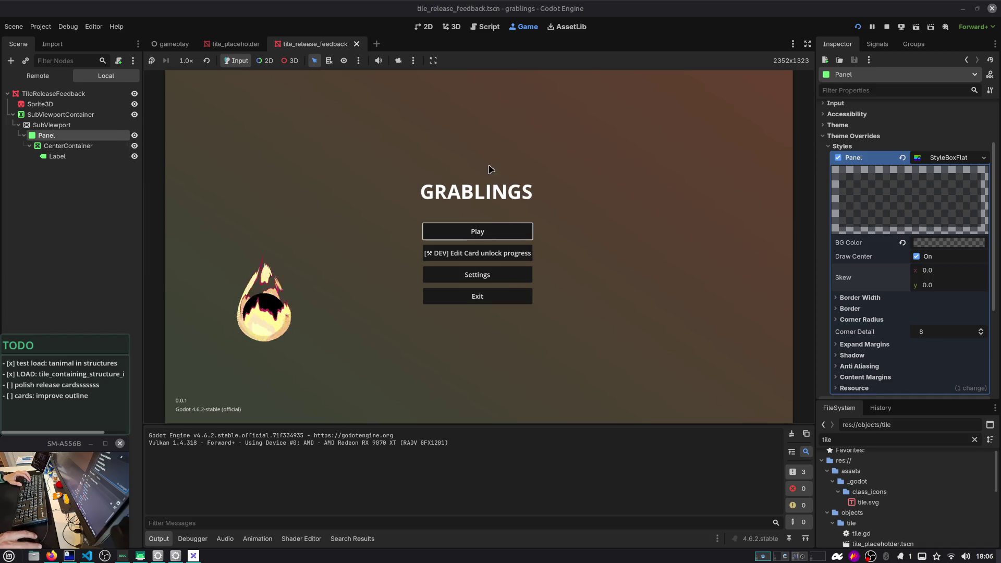
Start the game from Slot 1 and study the Grain and Wolf cards
click(492, 232)
click(492, 240)
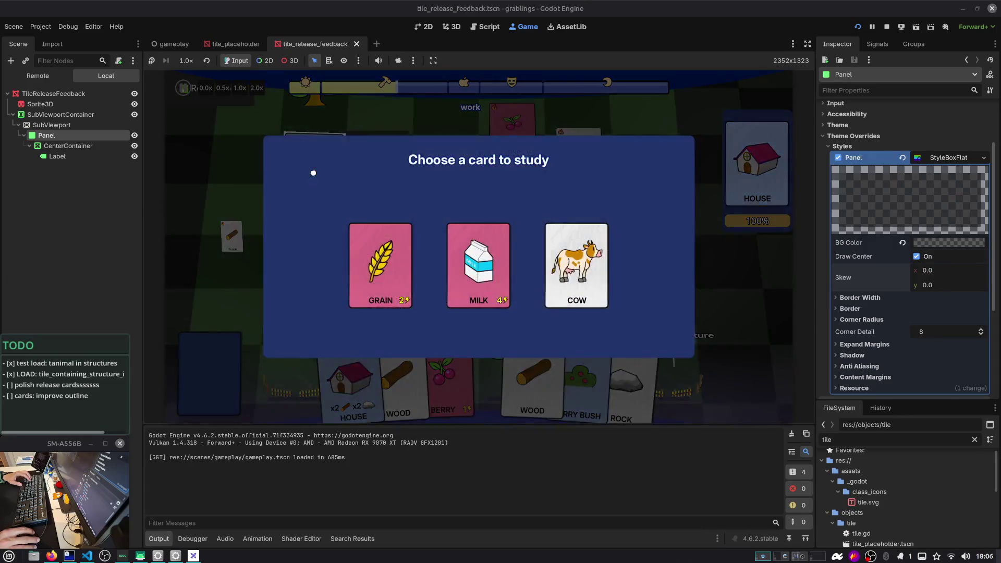
click(402, 257)
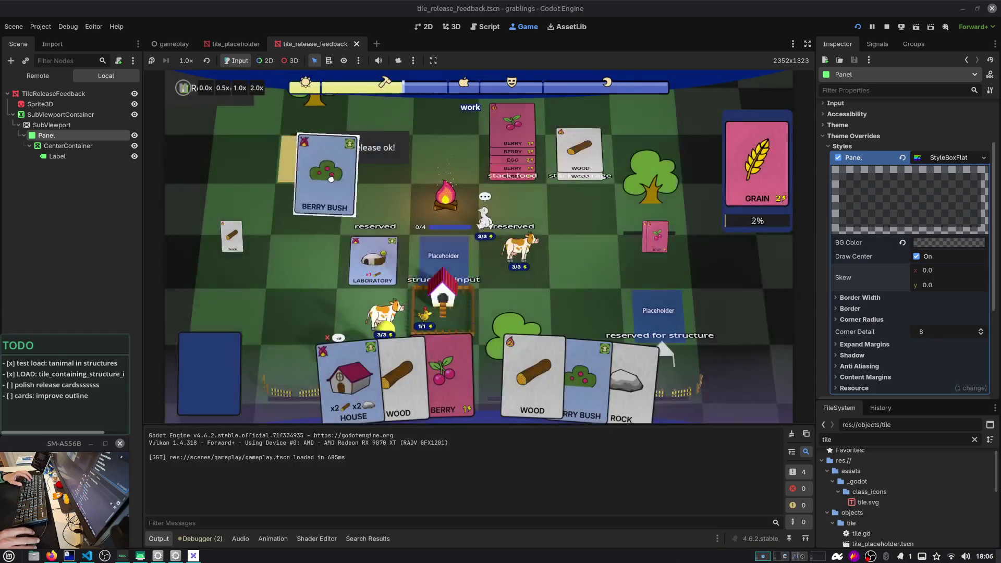
mouse_move(353, 176)
mouse_down()
mouse_move(440, 340)
mouse_move(396, 281)
mouse_move(366, 179)
mouse_move(620, 168)
mouse_move(684, 181)
mouse_move(427, 178)
mouse_up()
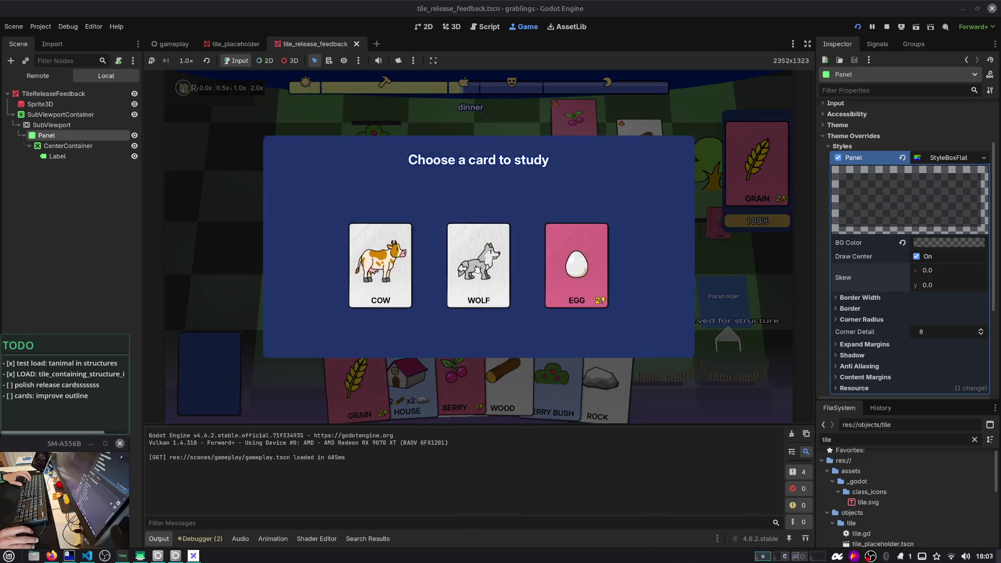
click(484, 259)
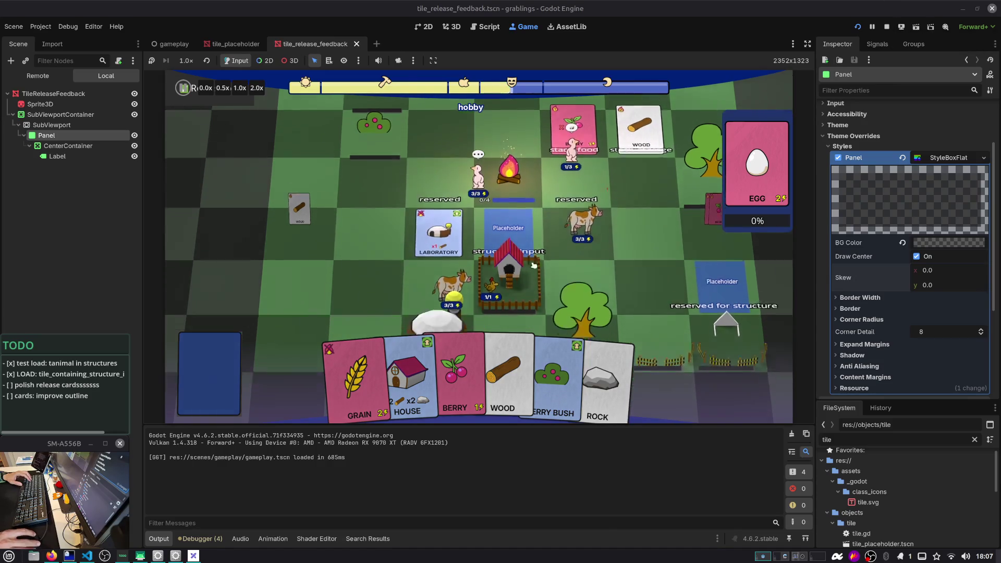
Stack a WOOD card onto the storage stack, then stop the game
mouse_move(503, 383)
mouse_down()
mouse_move(361, 181)
mouse_move(505, 256)
mouse_move(559, 159)
mouse_move(521, 187)
mouse_move(359, 180)
mouse_move(483, 146)
mouse_move(359, 180)
mouse_move(462, 140)
mouse_move(417, 137)
mouse_move(339, 182)
mouse_move(347, 193)
mouse_up()
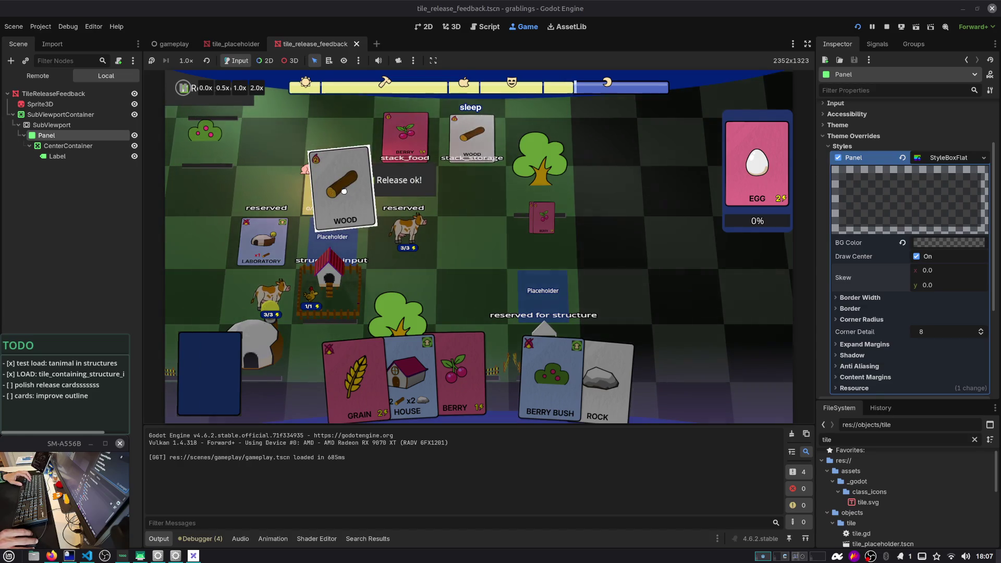
key(Escape)
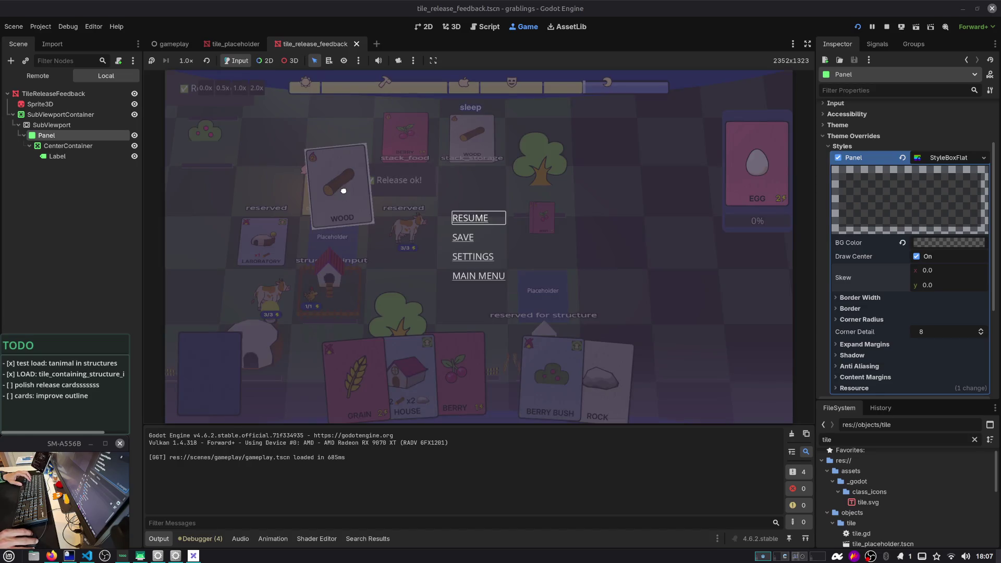
key(Escape)
drag(344, 191, 481, 160)
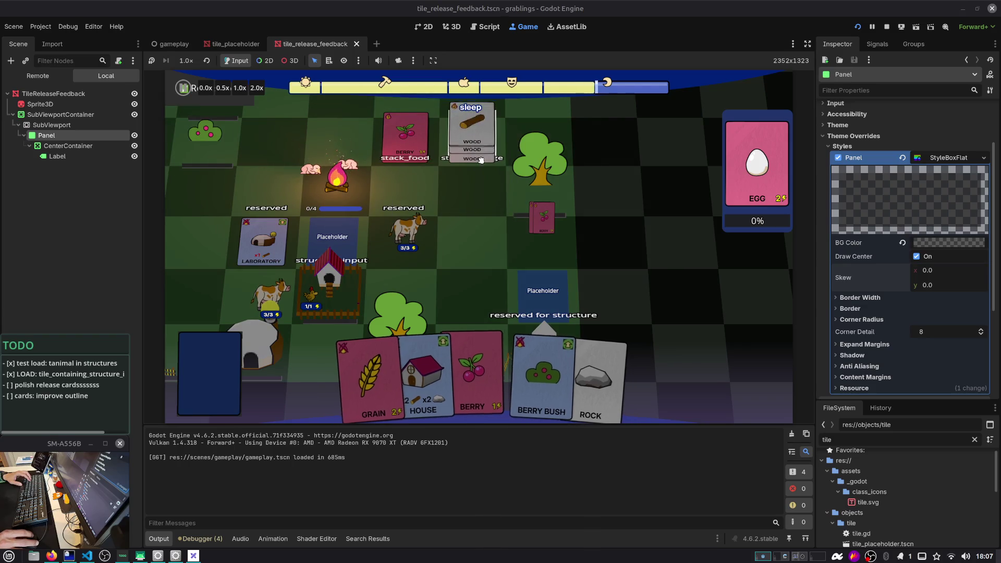
key(F8)
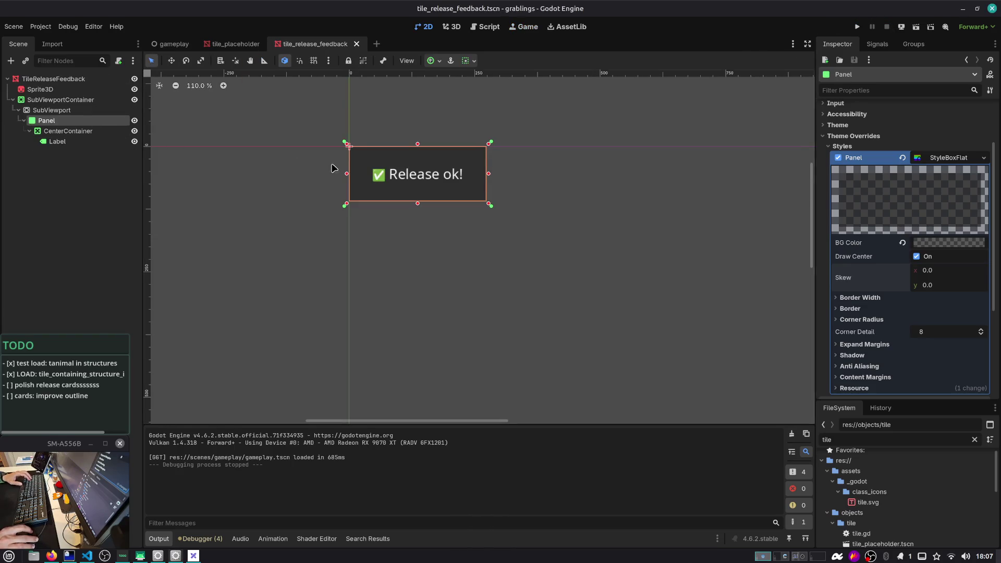
Back in the tile_release_feedback scene, select the Sprite3D node with the move tool active
click(223, 45)
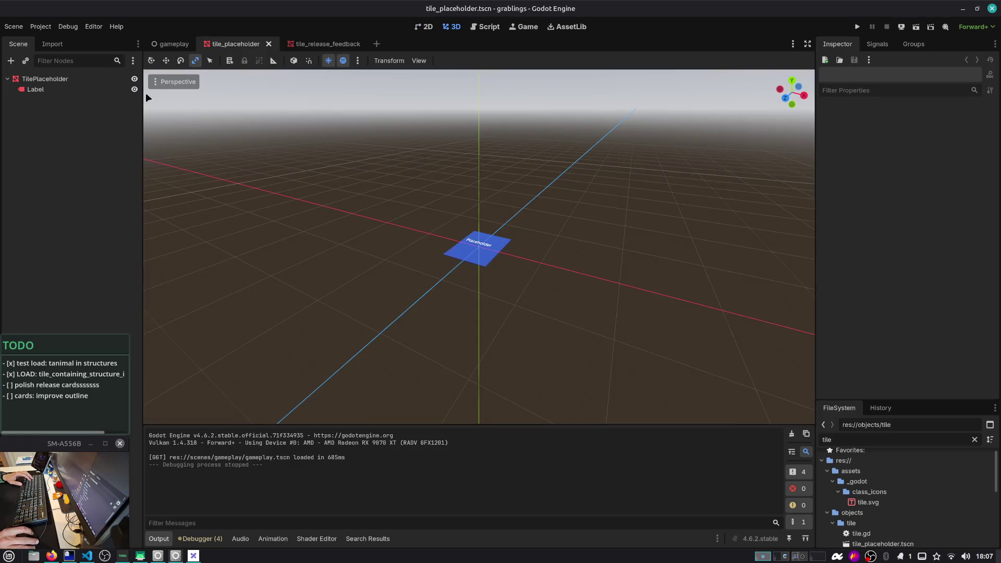
click(172, 44)
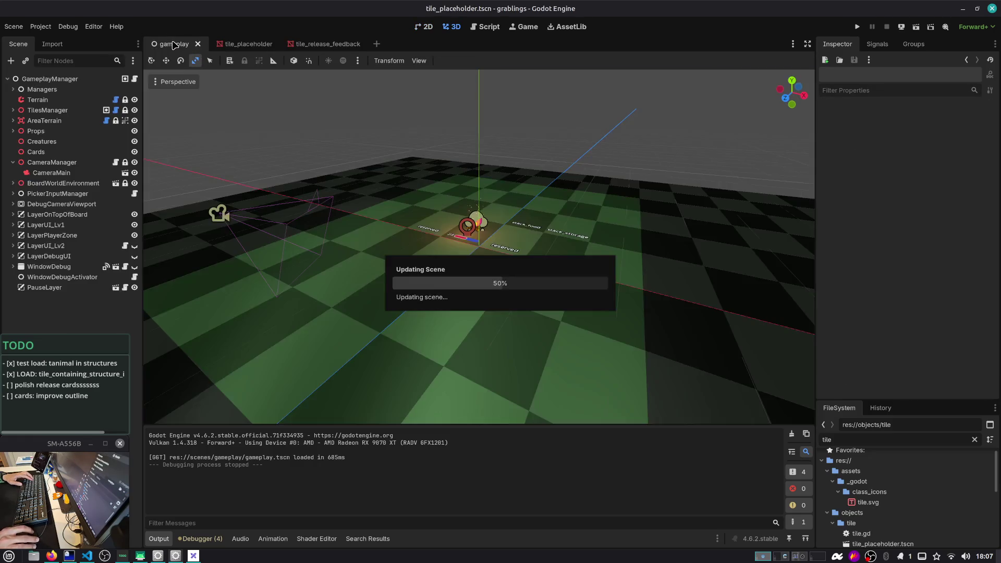
click(320, 43)
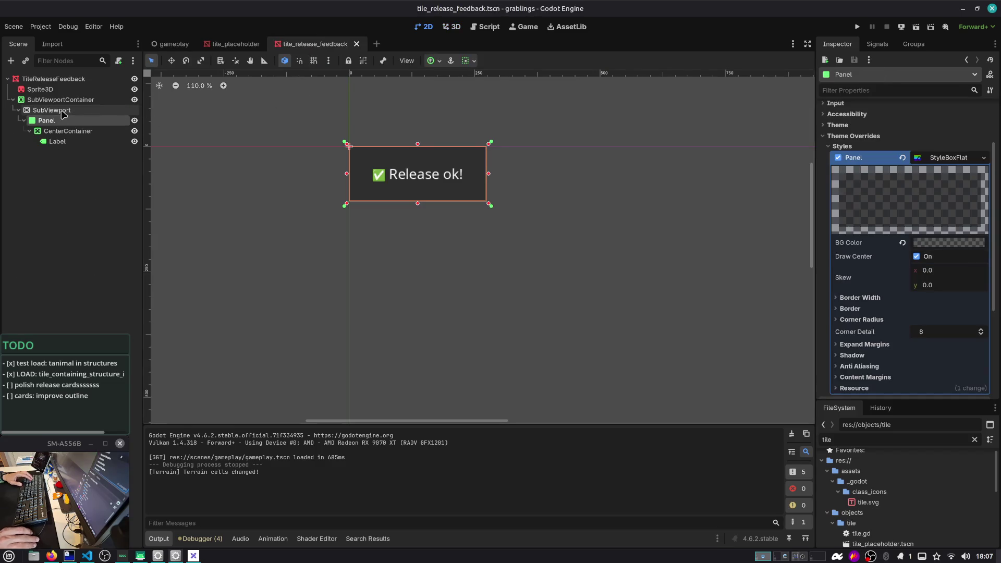
click(53, 79)
key(w)
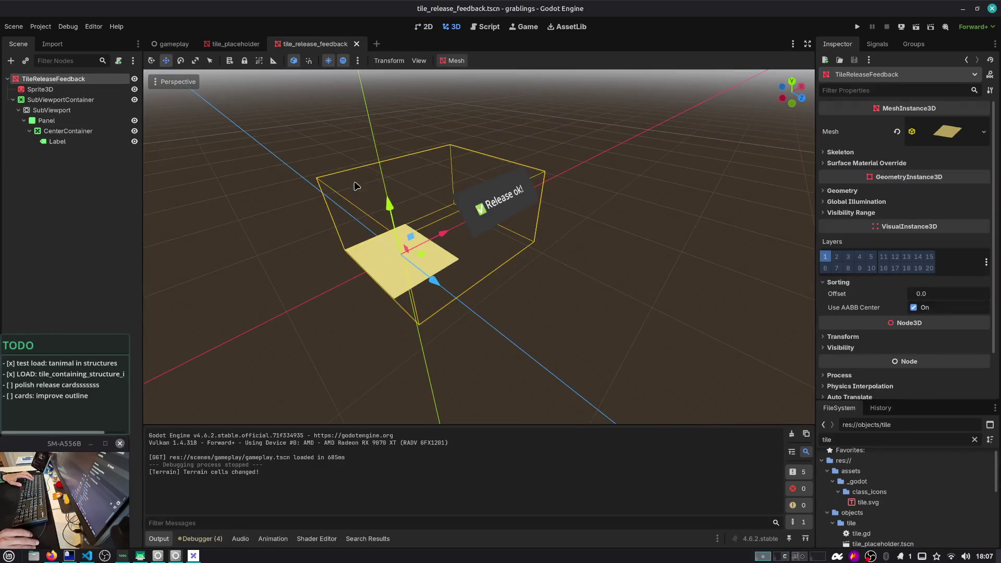
click(76, 101)
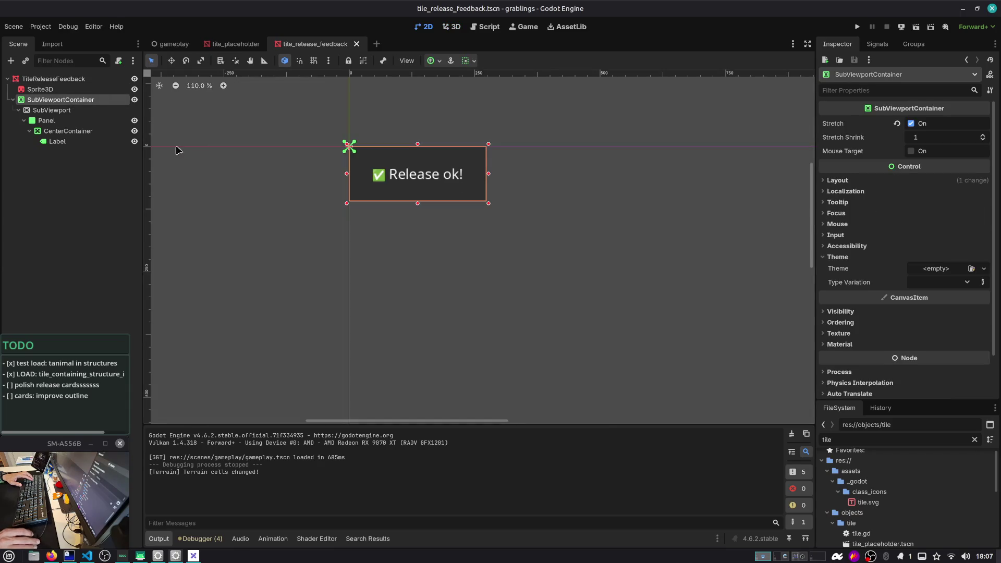
click(36, 89)
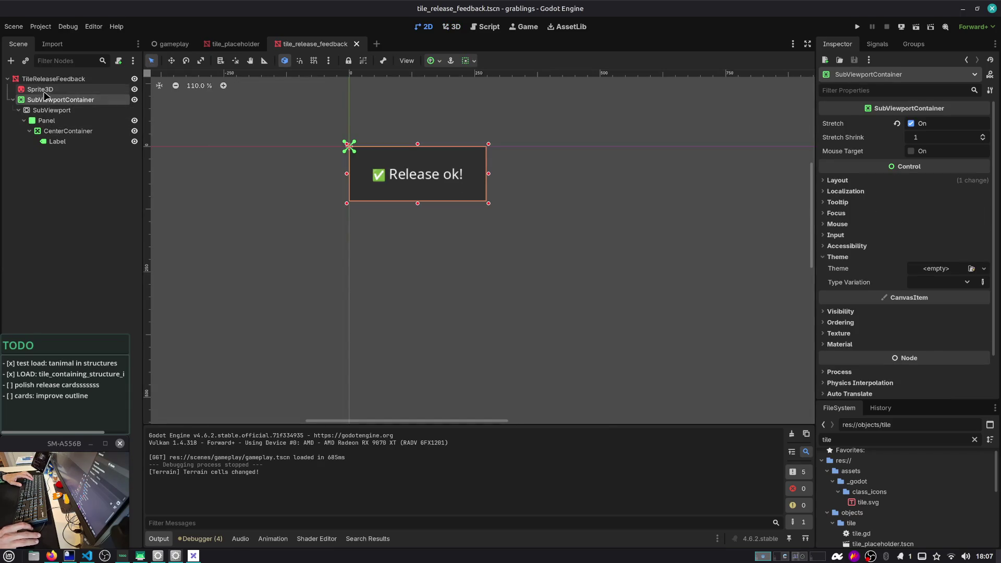
Move the Release ok! sprite sideways beside the yellow tile, save the scene, and run the project
mouse_move(509, 233)
mouse_down()
mouse_move(495, 180)
mouse_move(469, 172)
mouse_up()
key(ctrl+s)
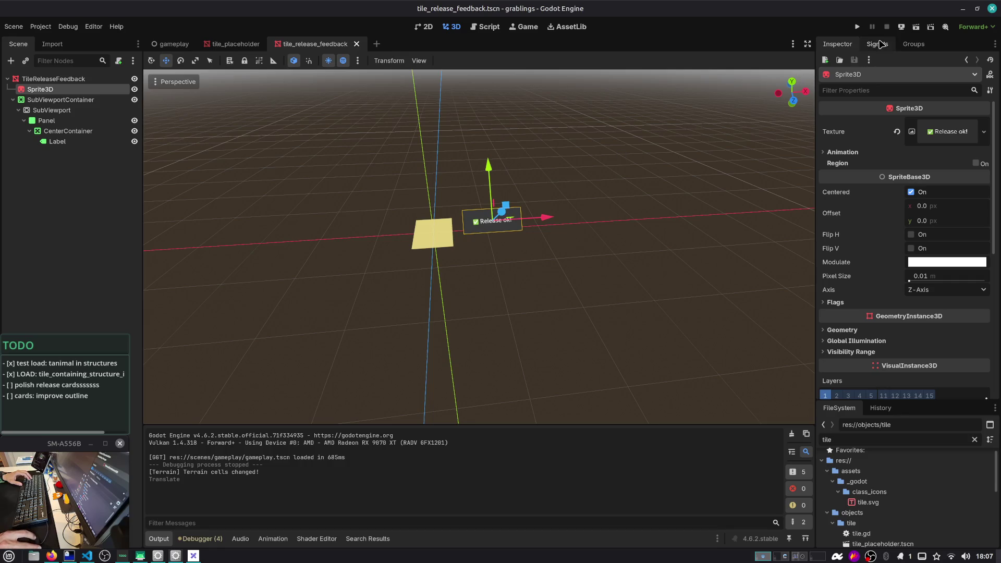
click(857, 27)
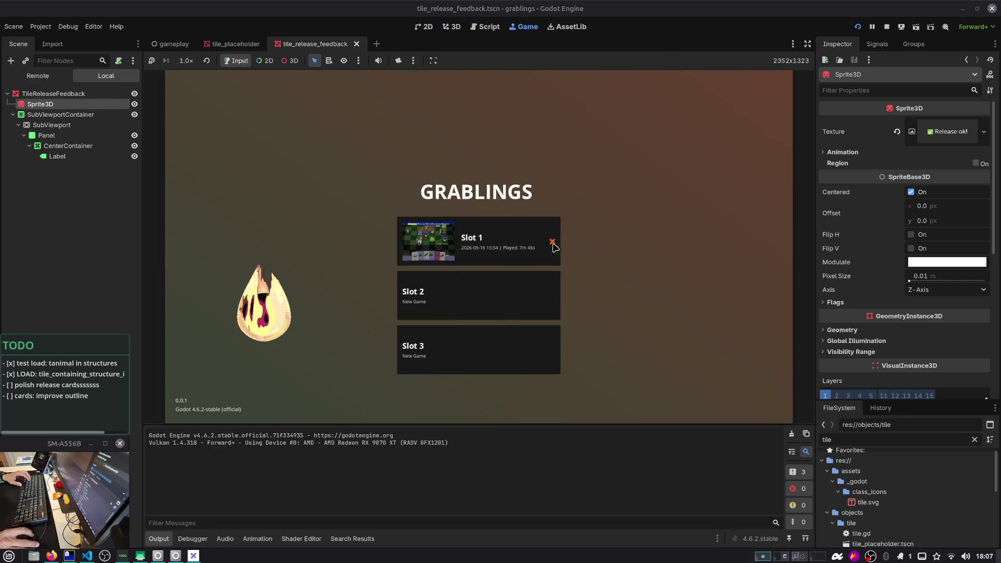
Delete save Slot 1, start a new game there, and feed a WOOD card to the campfire
click(553, 242)
click(519, 261)
click(478, 237)
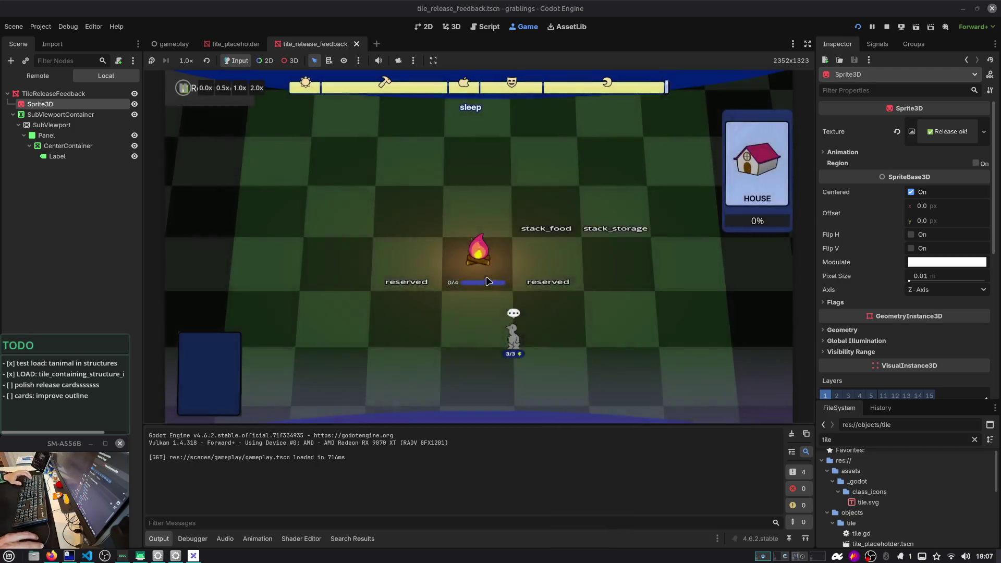
mouse_move(521, 372)
mouse_down()
mouse_move(520, 307)
mouse_move(482, 172)
mouse_move(485, 189)
mouse_up()
mouse_move(423, 373)
mouse_down()
mouse_move(393, 312)
mouse_move(349, 303)
mouse_move(286, 265)
mouse_move(200, 261)
mouse_move(274, 258)
mouse_move(270, 287)
mouse_move(316, 296)
mouse_move(693, 298)
mouse_move(478, 296)
mouse_move(524, 297)
mouse_move(343, 268)
mouse_move(274, 227)
mouse_move(285, 183)
mouse_move(286, 232)
mouse_move(347, 290)
mouse_move(577, 241)
mouse_move(425, 261)
mouse_move(469, 195)
mouse_move(496, 196)
mouse_move(297, 203)
mouse_move(351, 300)
mouse_move(295, 275)
mouse_move(527, 183)
mouse_move(577, 170)
mouse_move(652, 172)
mouse_move(292, 180)
mouse_move(276, 169)
mouse_move(313, 224)
mouse_move(302, 140)
mouse_move(313, 184)
mouse_move(330, 211)
mouse_move(339, 196)
mouse_move(400, 305)
mouse_move(467, 248)
mouse_move(411, 222)
mouse_move(360, 219)
mouse_move(420, 220)
mouse_up()
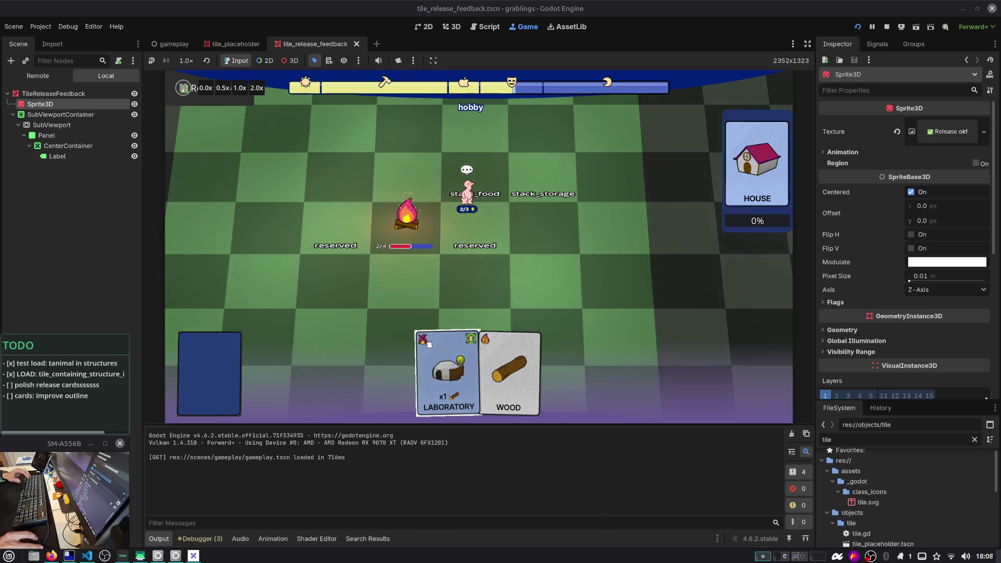
Stop the game, save tile_release_feedback with the sprite hidden, and rerun the game
key(F8)
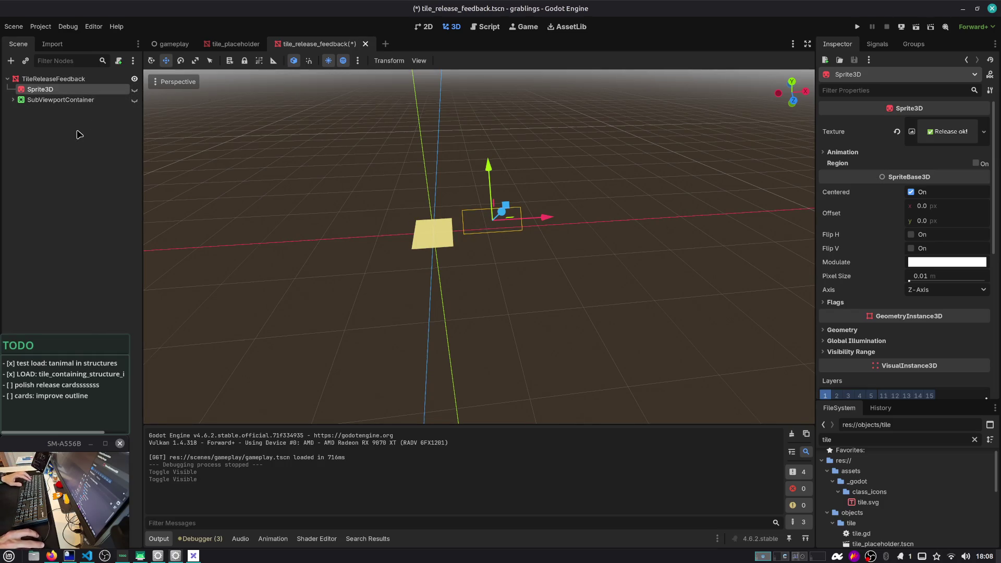
click(78, 134)
key(ctrl+s)
click(857, 26)
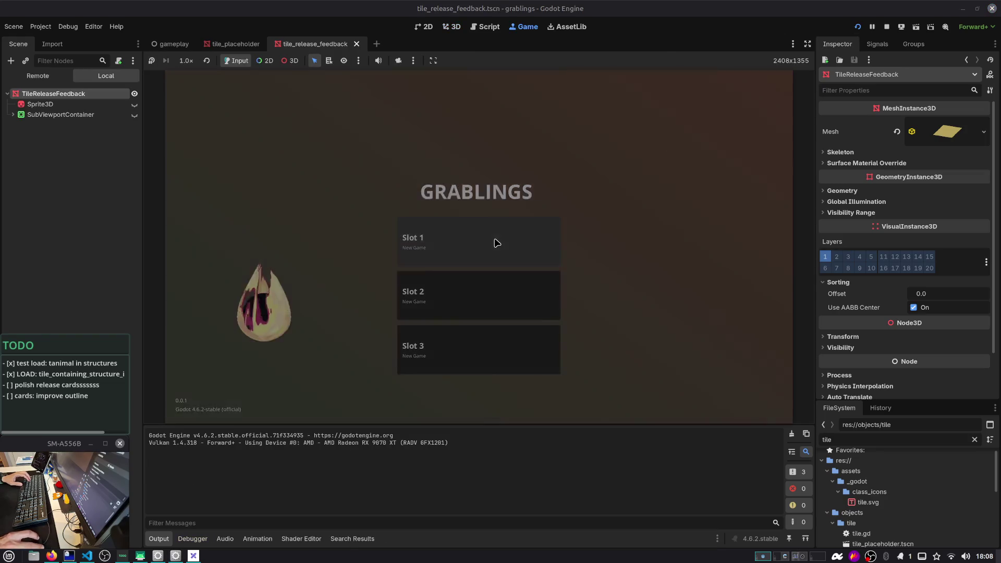
Load Slot 1 and open the debug gameplay window's list of cards to add
click(496, 243)
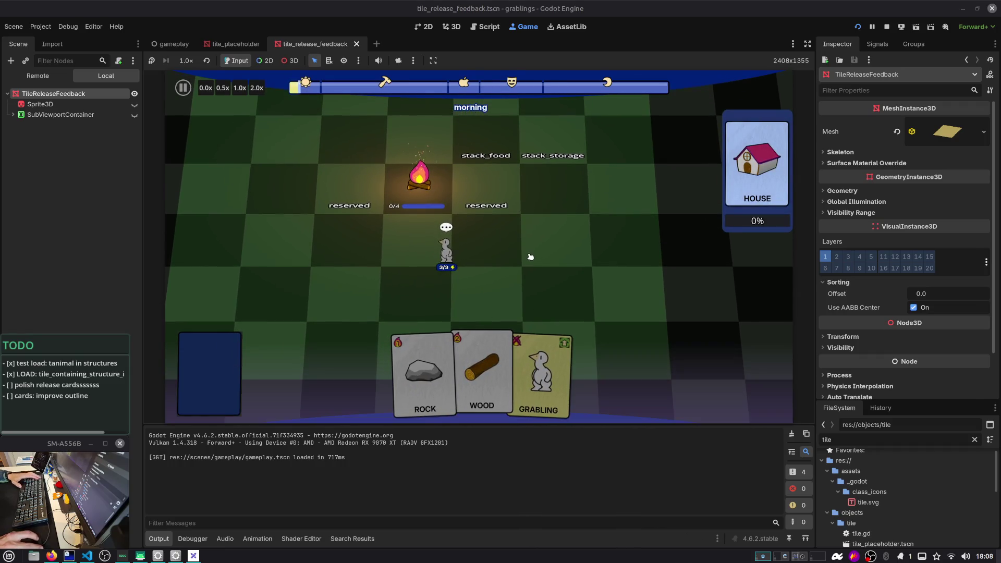
key(F1)
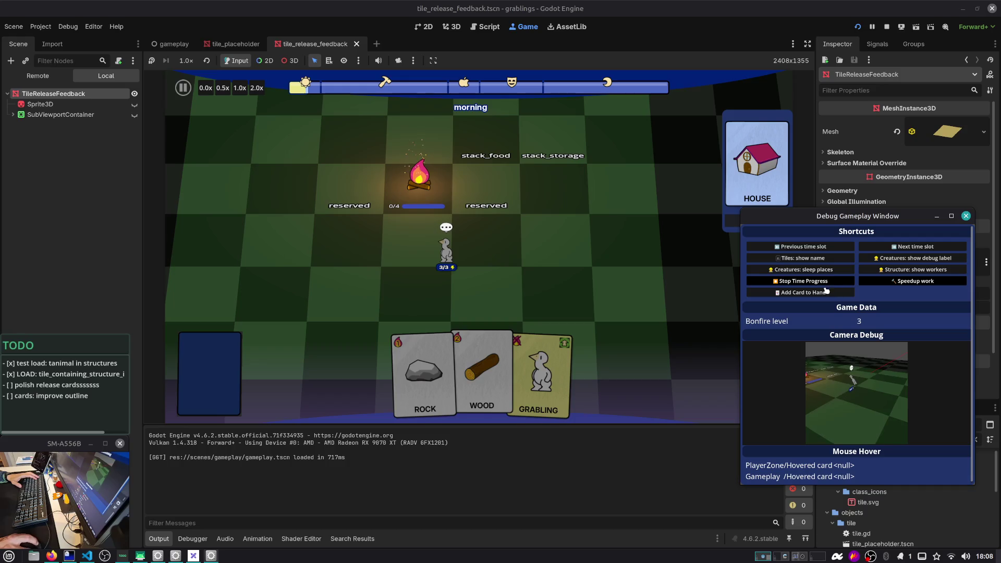
click(826, 292)
scroll(810, 344, down, 5)
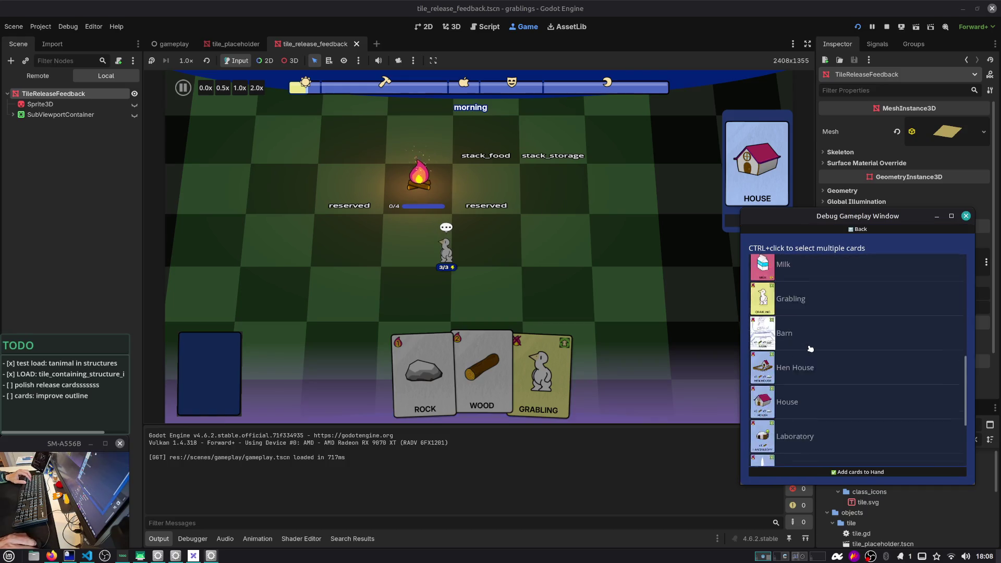
scroll(810, 348, down, 2)
Place the Grabling on a left tile, put Rock on stack_storage, and feed Wood to the campfire
mouse_move(542, 370)
mouse_down()
mouse_move(545, 258)
mouse_move(276, 237)
mouse_up()
mouse_move(444, 348)
mouse_down()
mouse_move(392, 146)
mouse_move(563, 125)
mouse_move(552, 130)
mouse_up()
drag(479, 349, 435, 185)
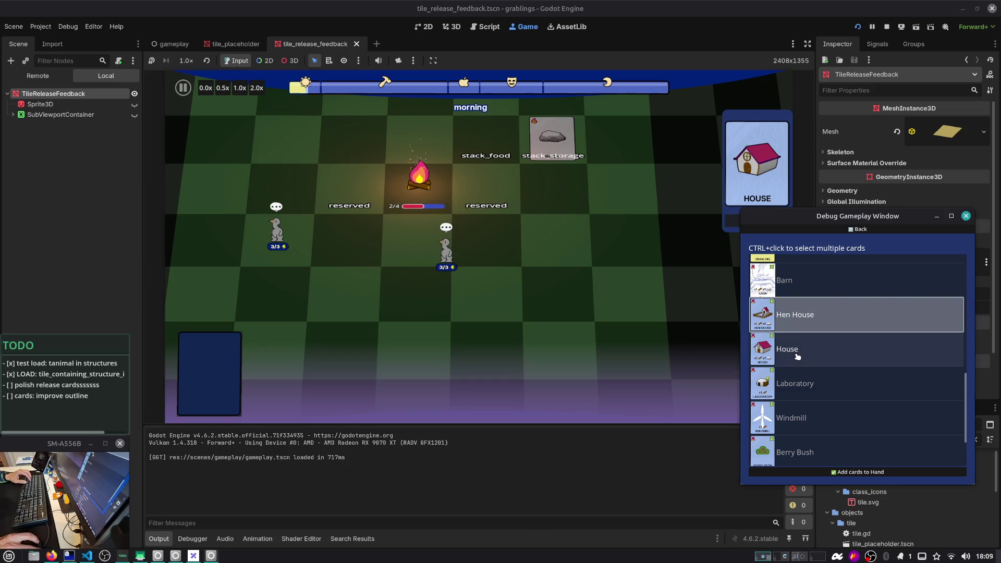
Add a Laboratory and two Berry Bush cards, then plant a Berry Bush with the Laboratory beside it
click(786, 375)
scroll(791, 411, down, 2)
click(793, 379)
click(792, 379)
drag(421, 347, 415, 281)
drag(545, 355, 488, 284)
Add a Wood card to start building the Laboratory and try assigning the grabling there
mouse_move(541, 158)
mouse_down()
mouse_move(496, 271)
mouse_move(521, 277)
mouse_up()
scroll(832, 335, up, 1)
scroll(782, 354, down, 5)
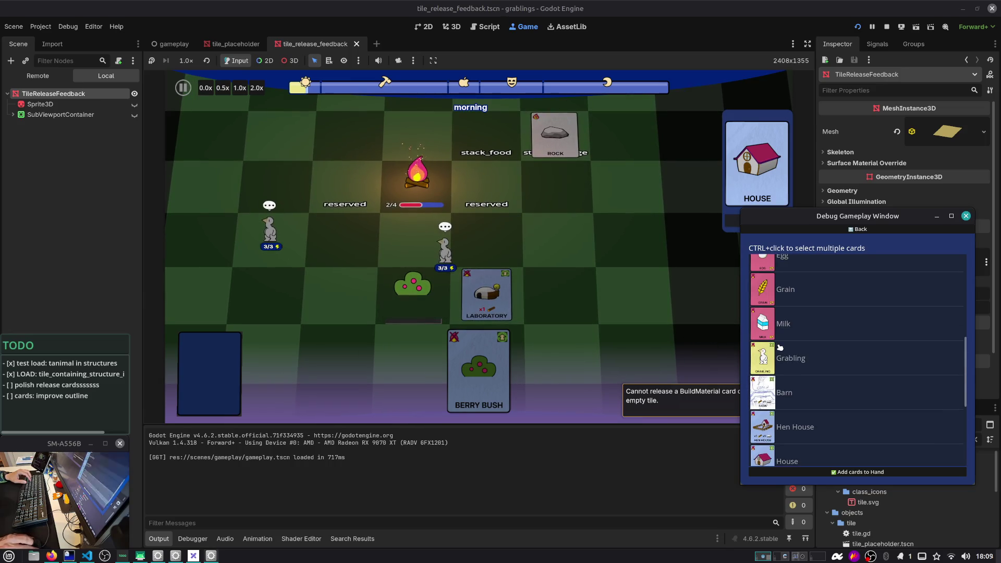
scroll(785, 360, up, 2)
click(786, 329)
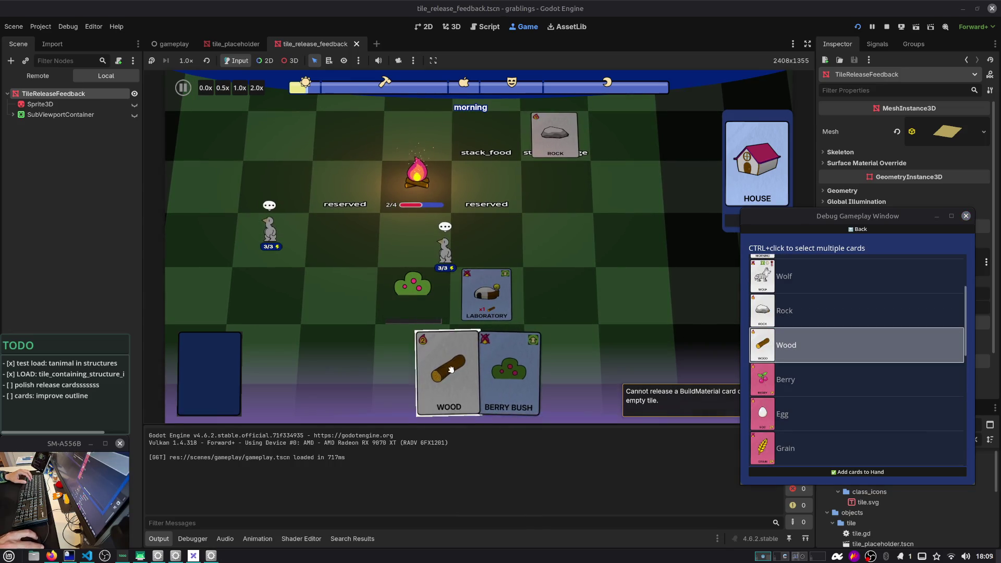
drag(454, 375, 488, 292)
drag(502, 195, 547, 266)
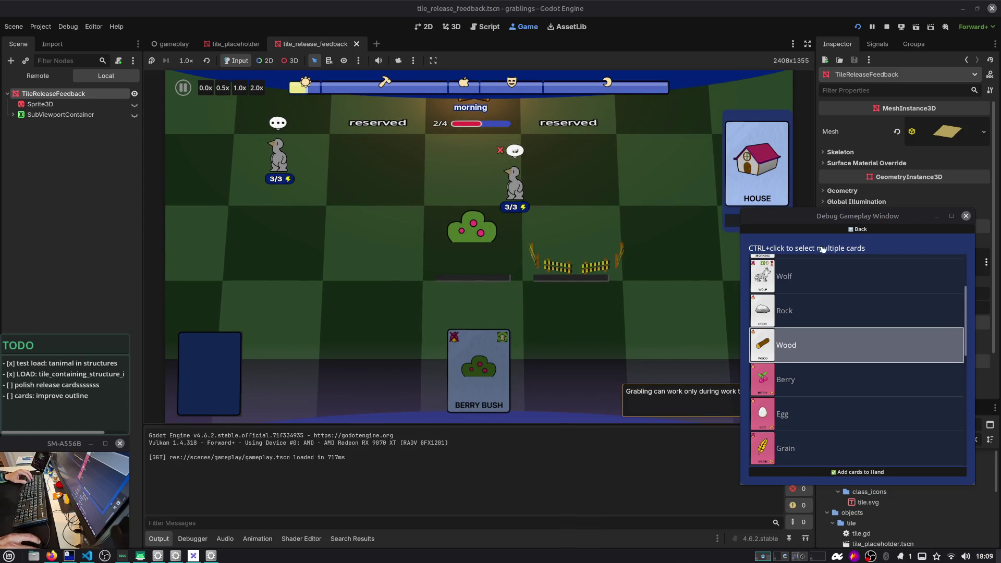
Advance time to the work slot, move the debug window aside, and pause the game
click(829, 231)
click(916, 247)
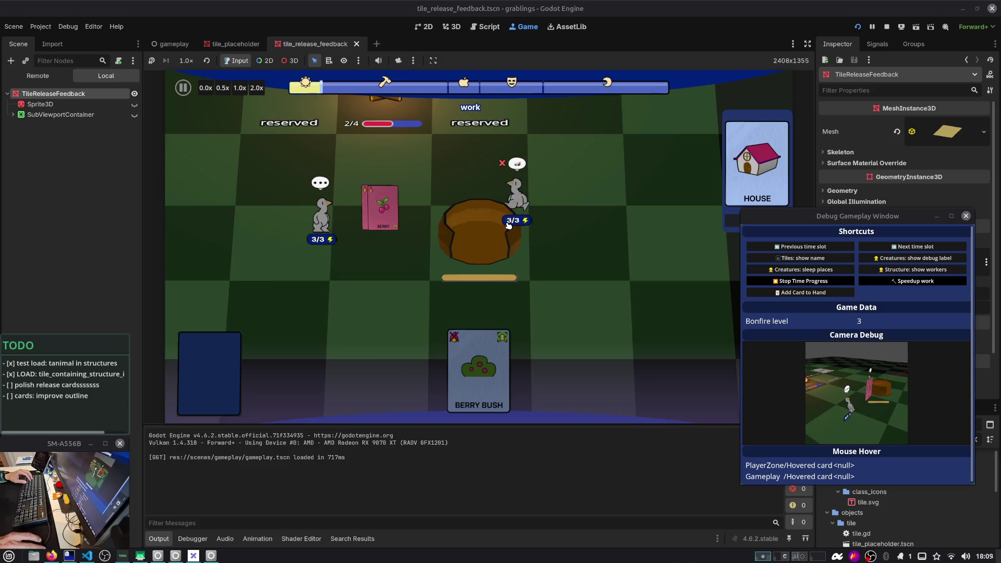
drag(793, 216, 814, 249)
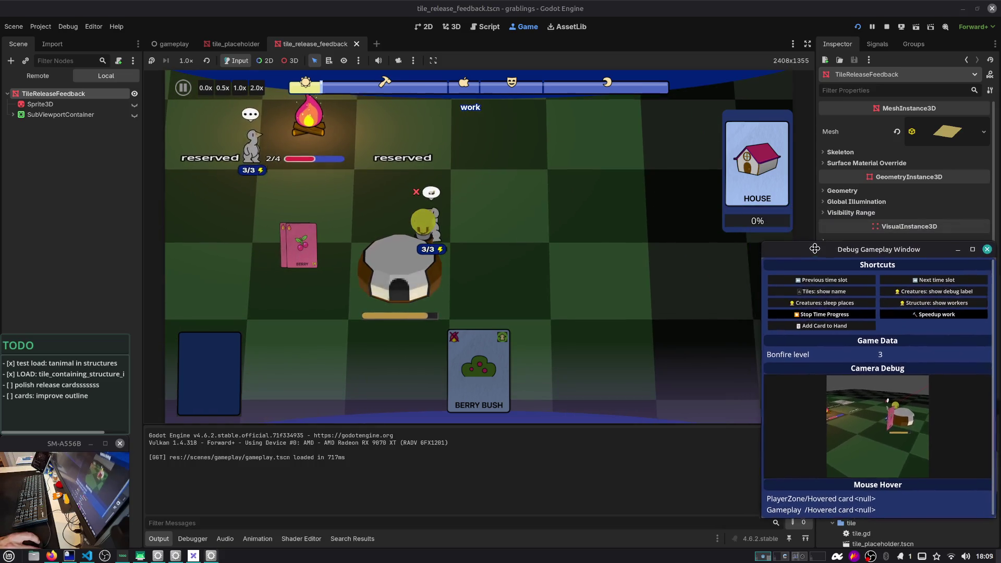
key(Escape)
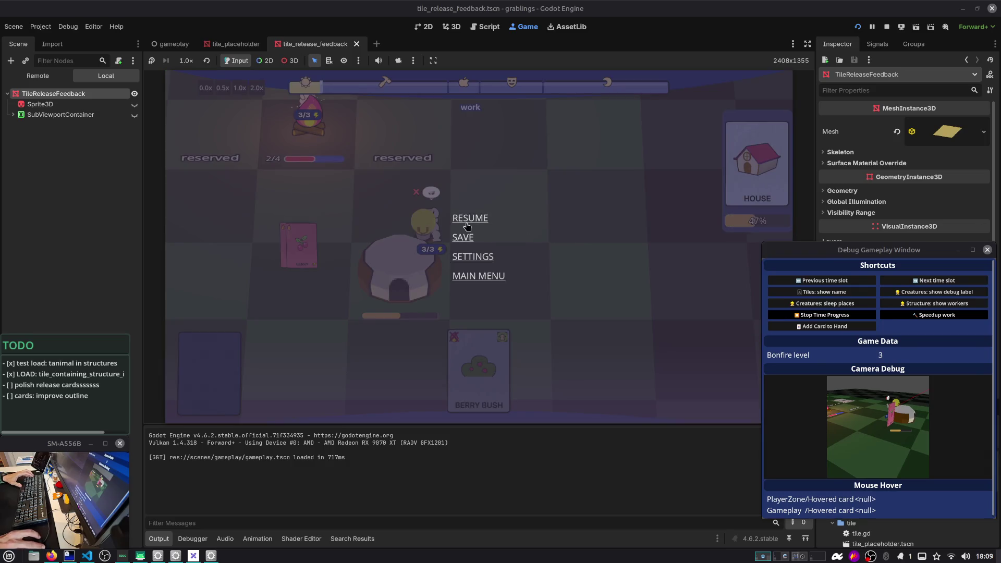
Resume, choose Milk to study, then quit to the main menu and reload Slot 1
click(466, 219)
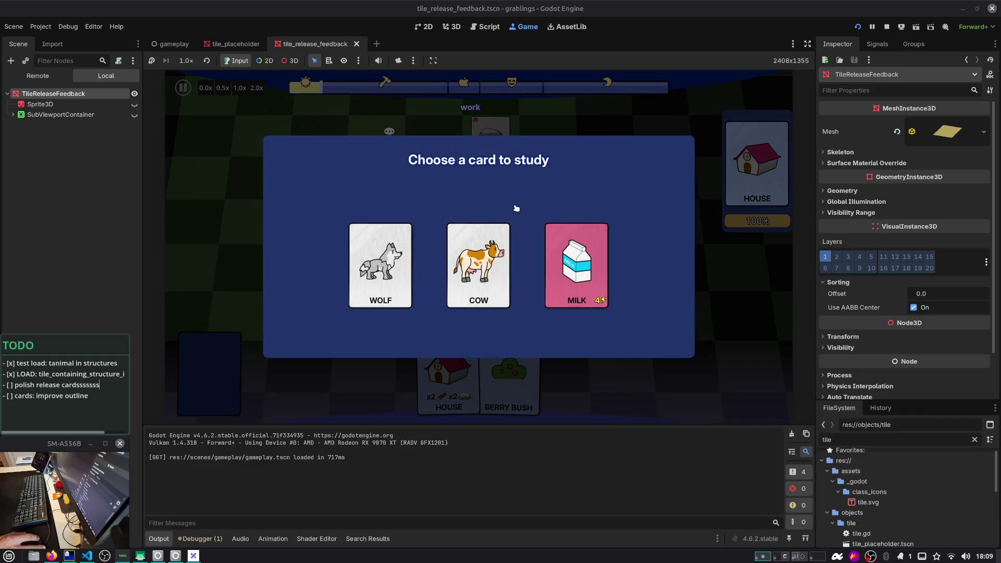
click(584, 289)
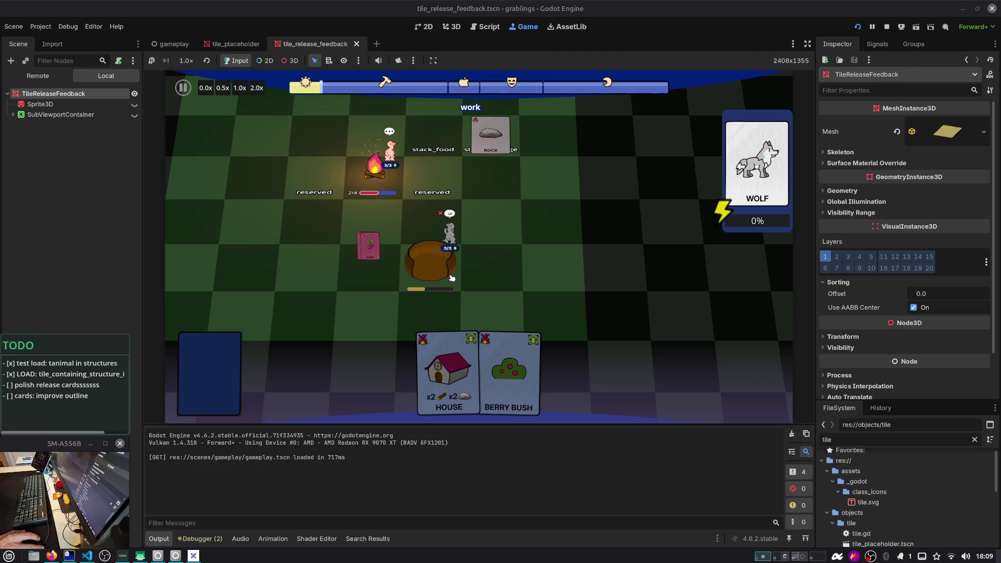
key(Escape)
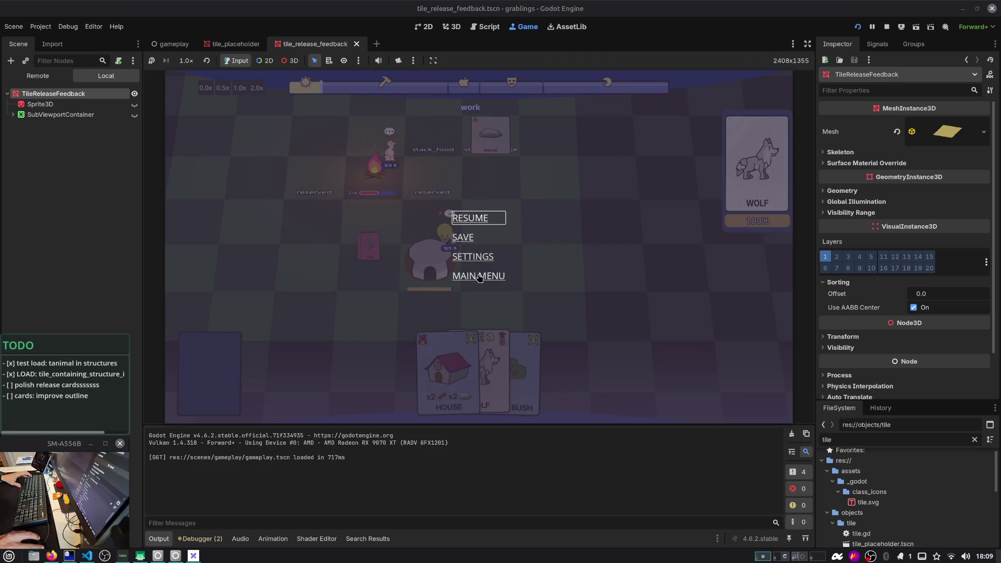
click(475, 272)
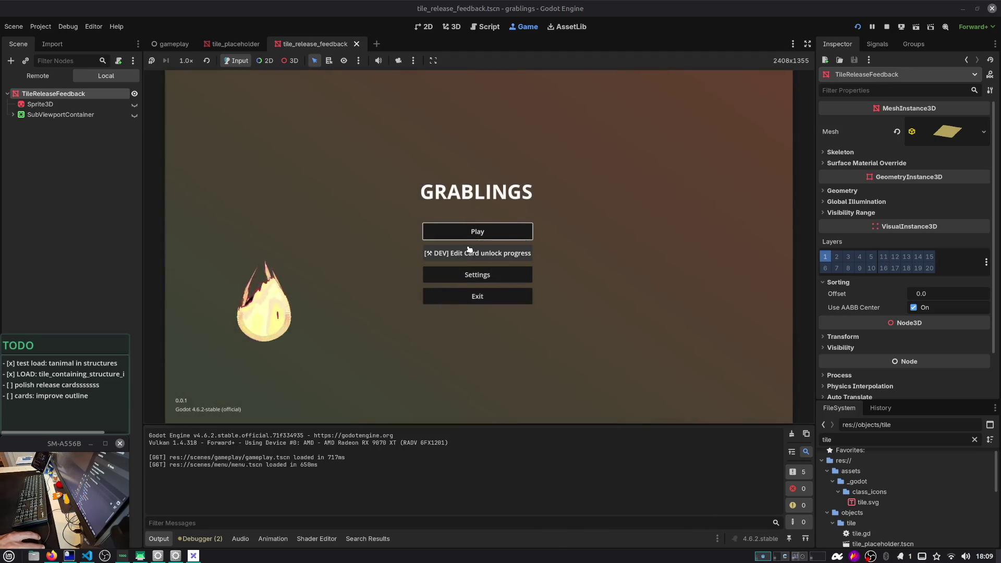
click(471, 236)
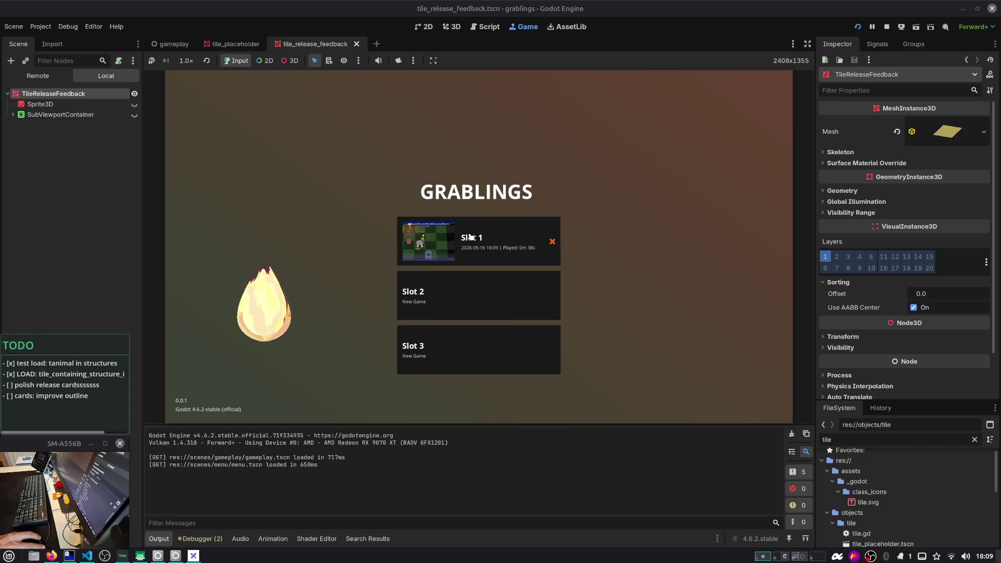
click(471, 237)
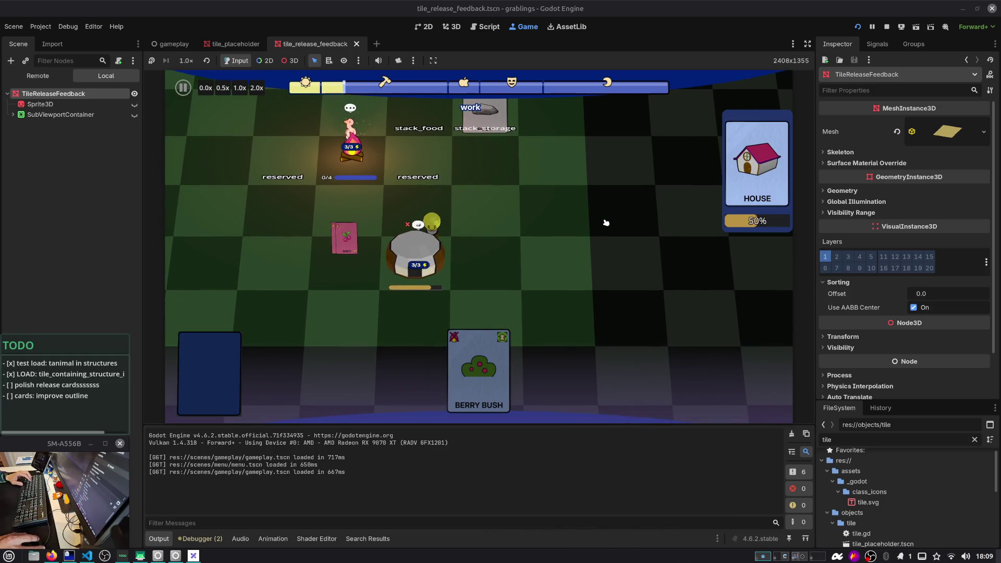
Save the game, resume, choose Hen House to study, then stop the run and return to gameplay
key(Escape)
click(478, 236)
click(475, 220)
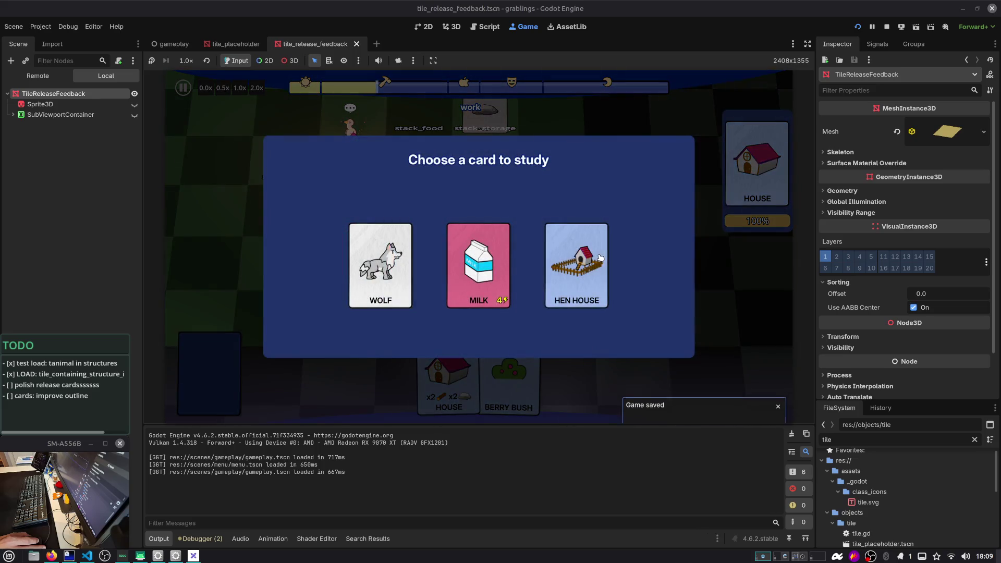
click(601, 257)
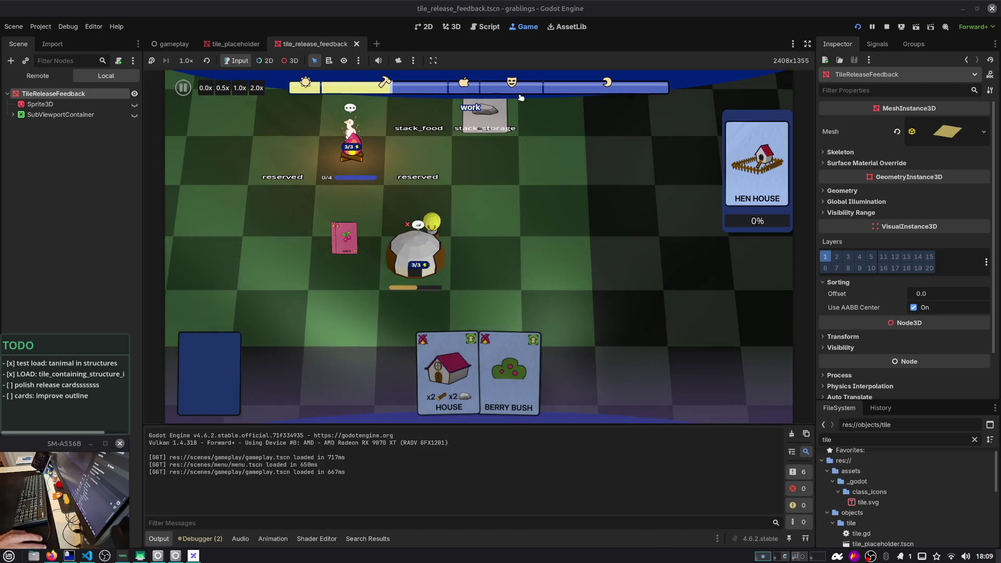
click(887, 29)
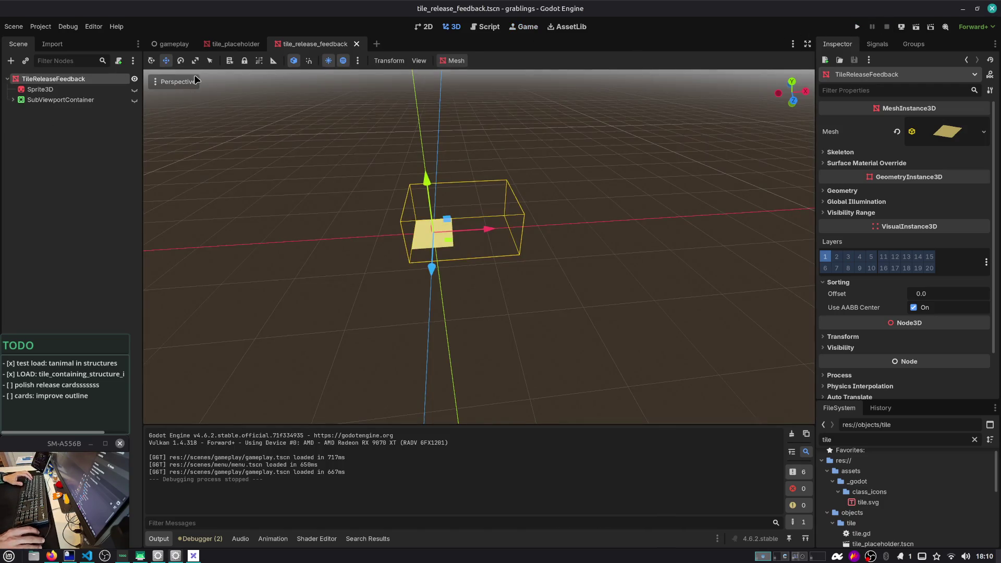
click(174, 45)
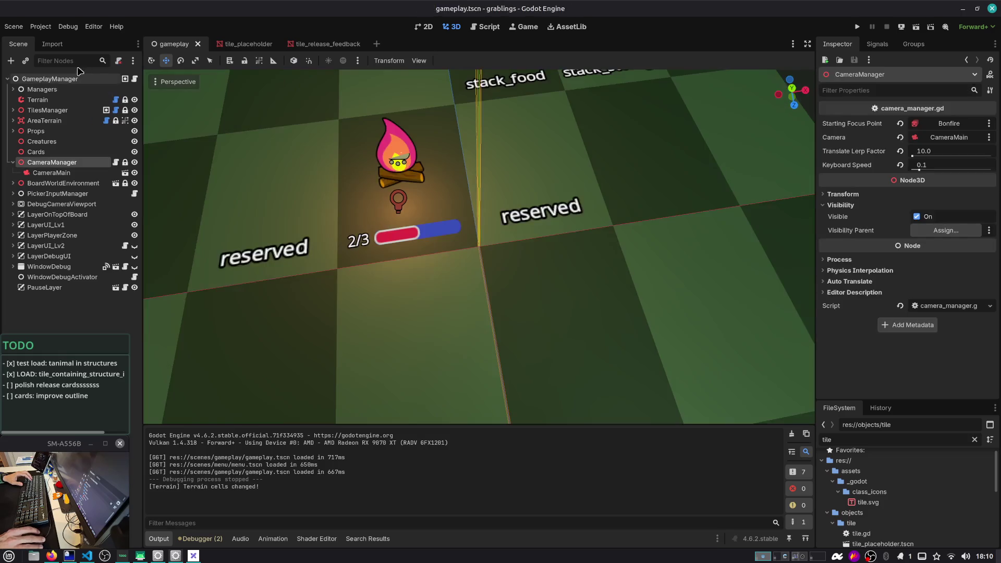
From the gameplay scene, open the NextCardToStudy card-unlock scene and its ui_card_unlock.gd script
click(13, 163)
click(67, 322)
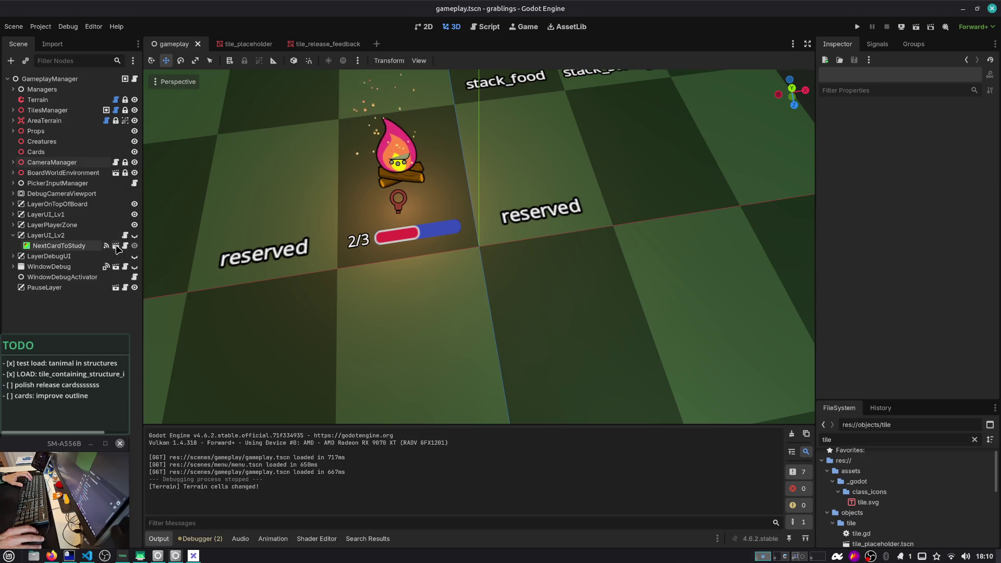
click(116, 247)
click(125, 79)
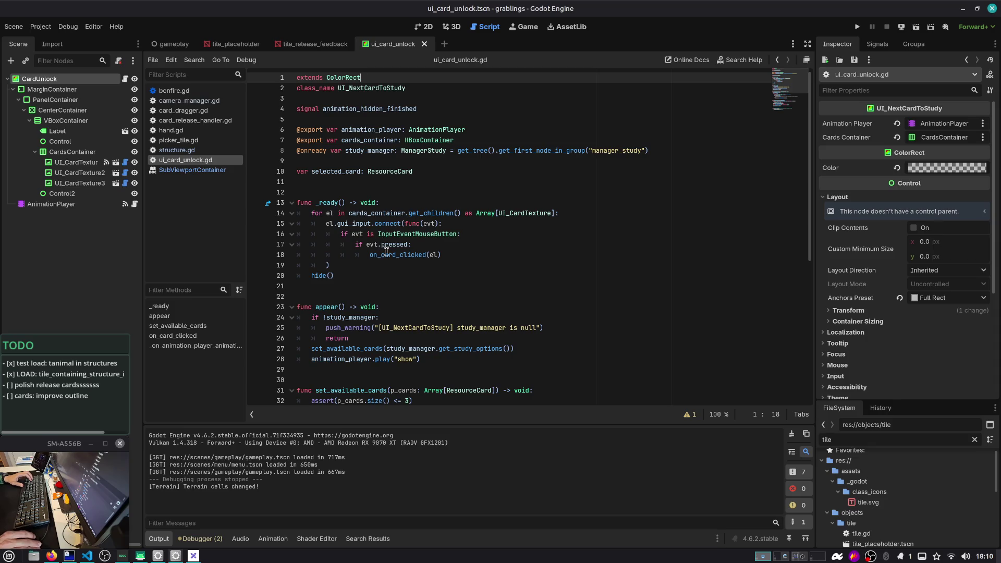
Inspect on_card_clicked, the mouse-button check, and the selected_card declaration, searching for selected_card
click(386, 254)
ctrl+click(386, 254)
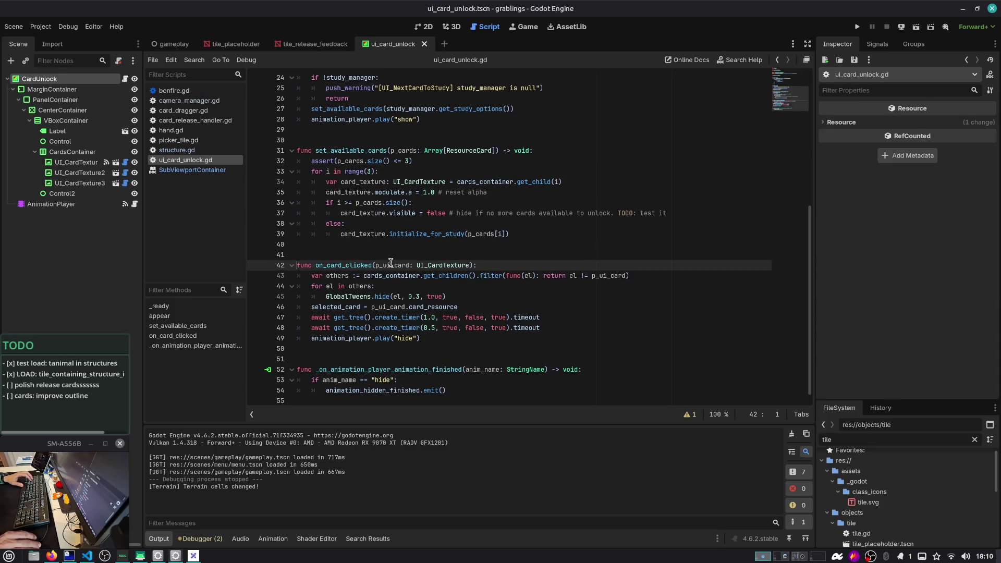
scroll(427, 240, up, 8)
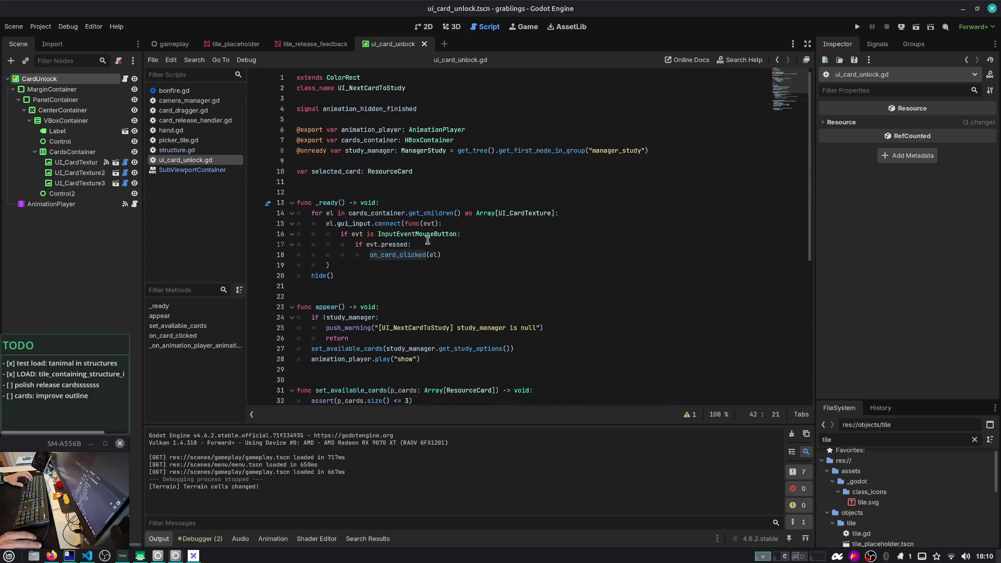
click(398, 254)
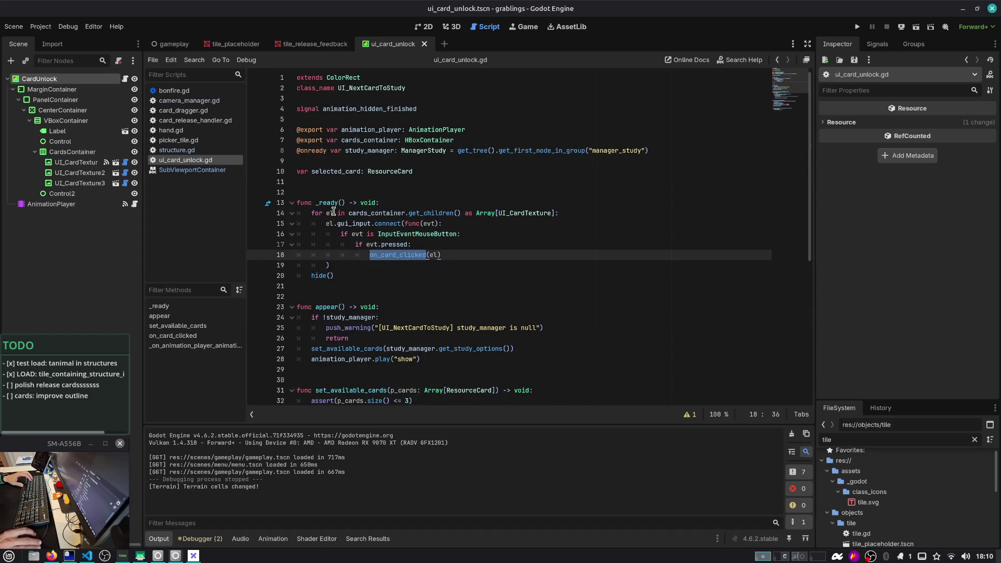
click(378, 214)
click(347, 172)
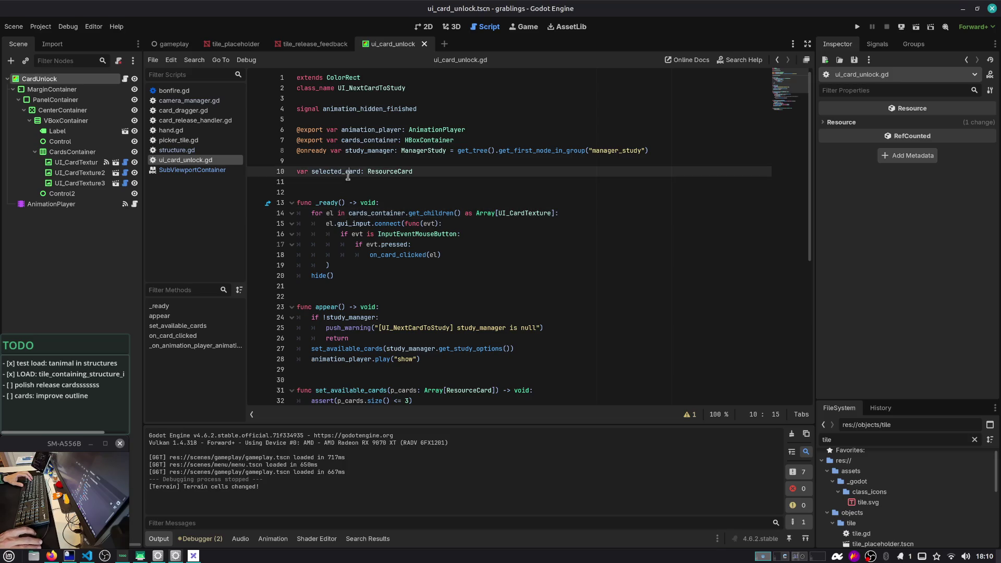
key(ctrl+f)
key(Return)
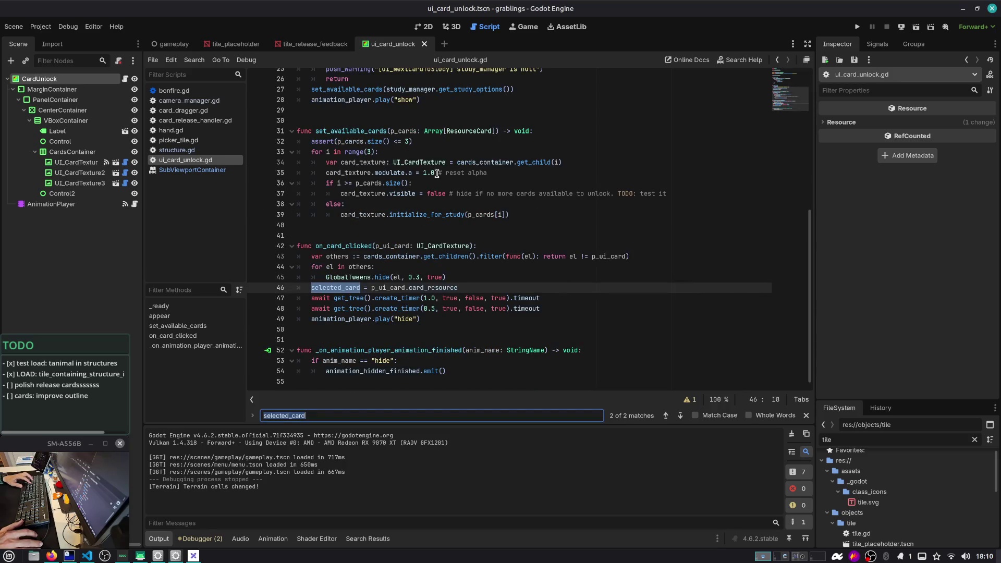
Add a print(selected_card) line at the start of on_card_clicked
click(567, 248)
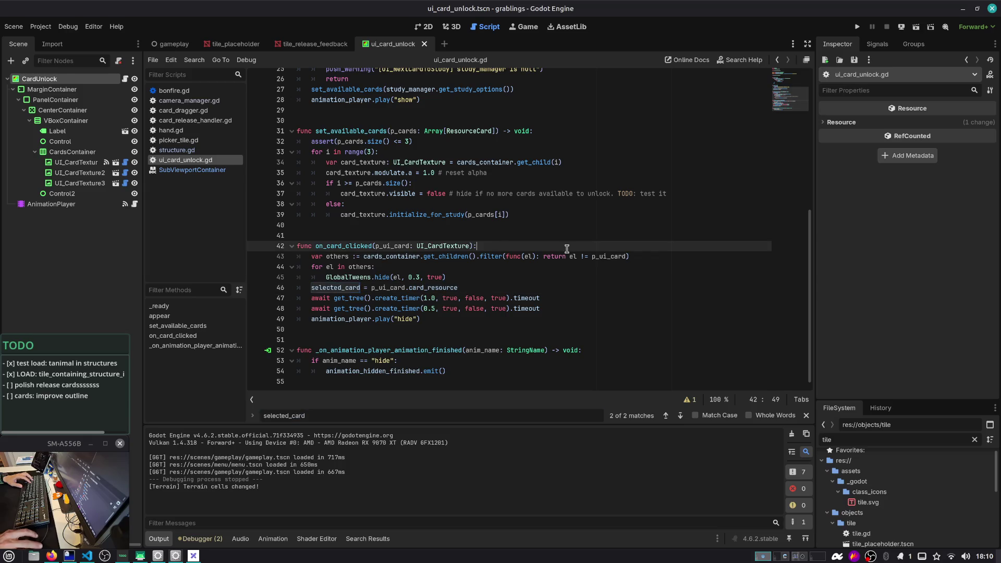
key(Return)
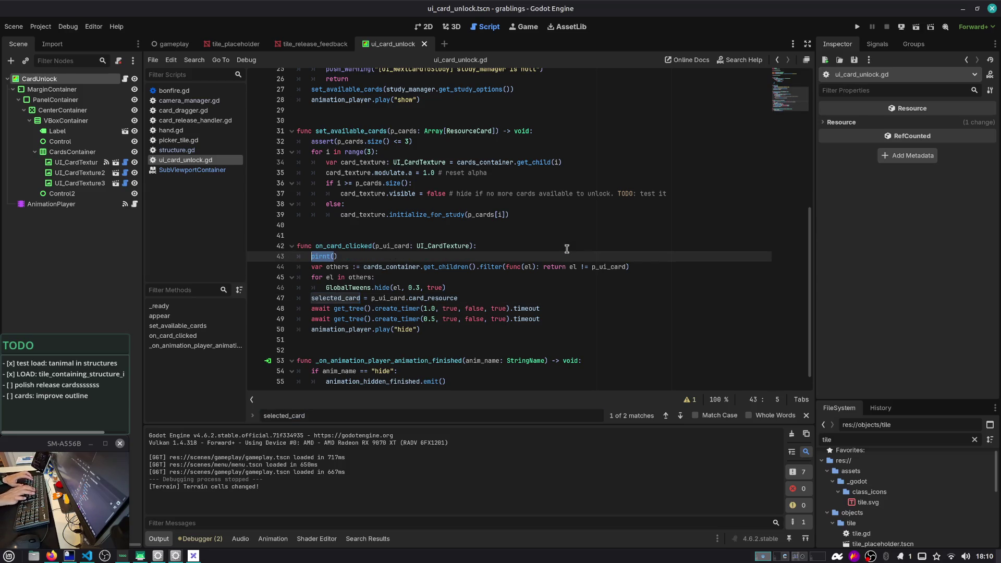
text(nt(sele)
key(Return)
scroll(496, 265, down, 1)
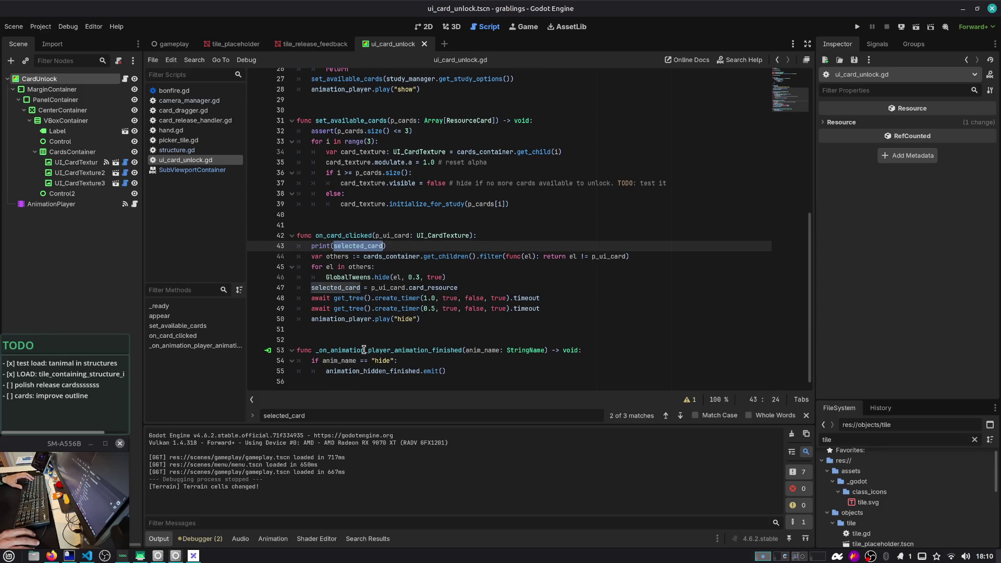
Cycle through the selected_card matches in the script to find where it should be cleared
double_click(384, 371)
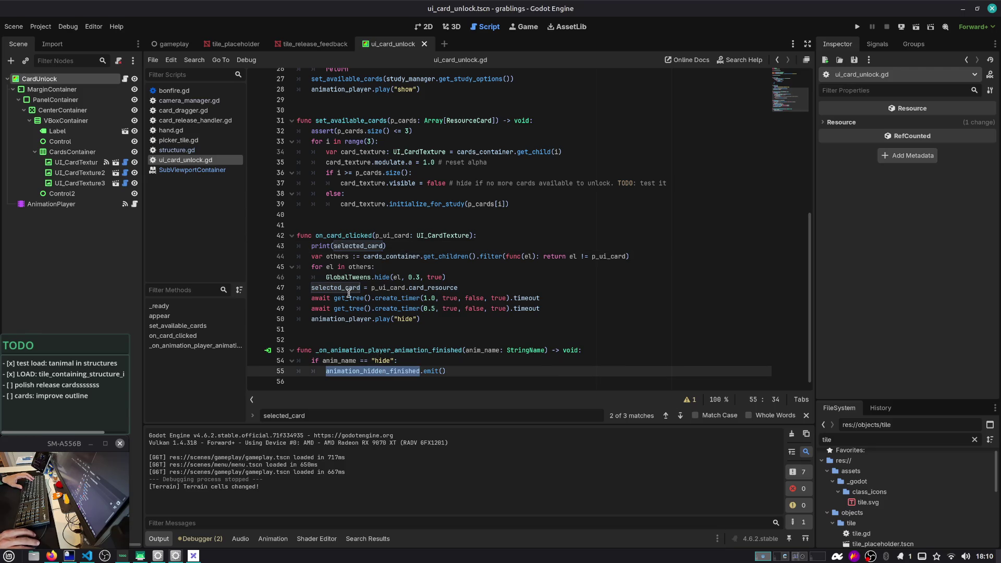
double_click(354, 247)
key(ctrl+f)
key(Return)
key(Return)
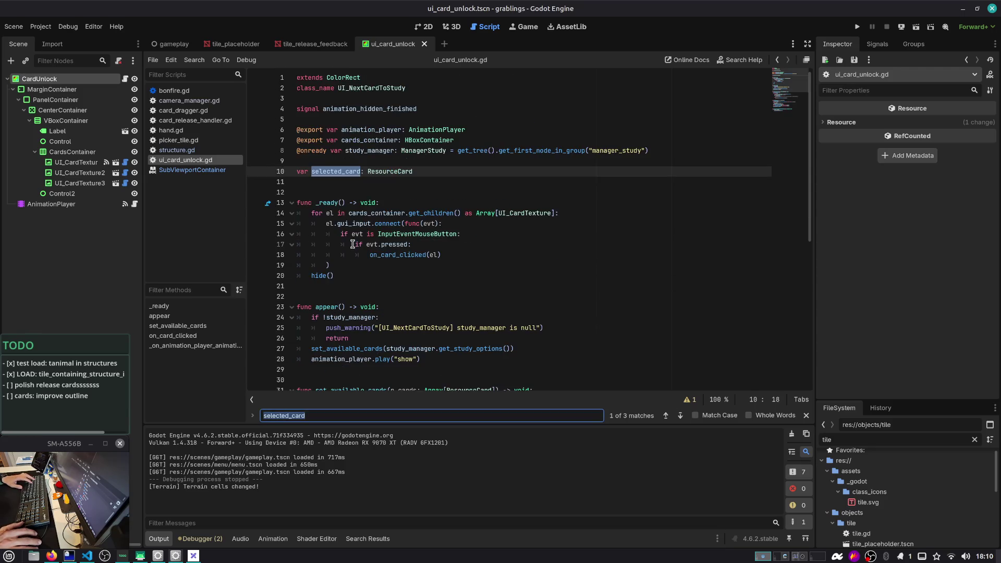
key(Return)
key(Return)
key(Return)
key(Return)
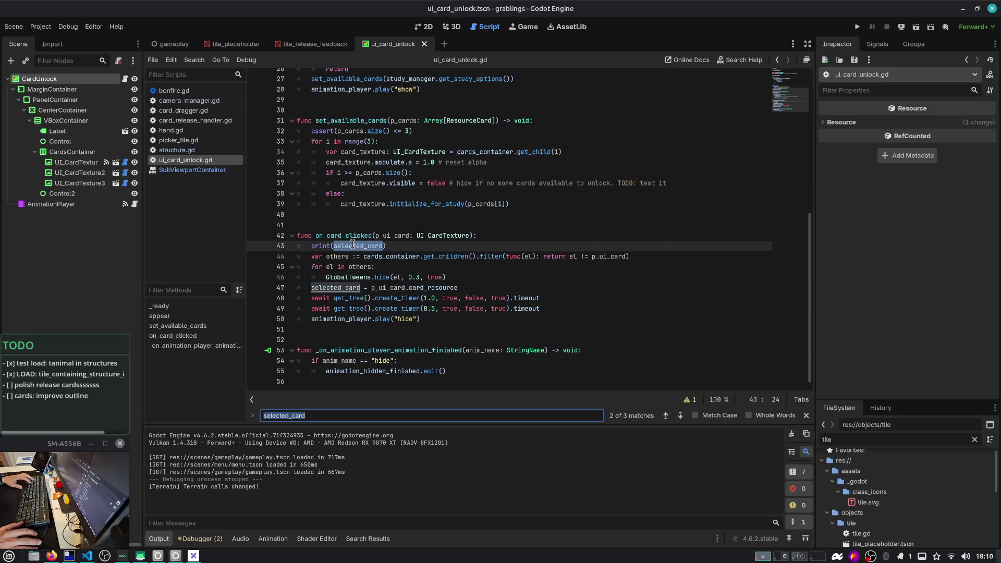
click(459, 321)
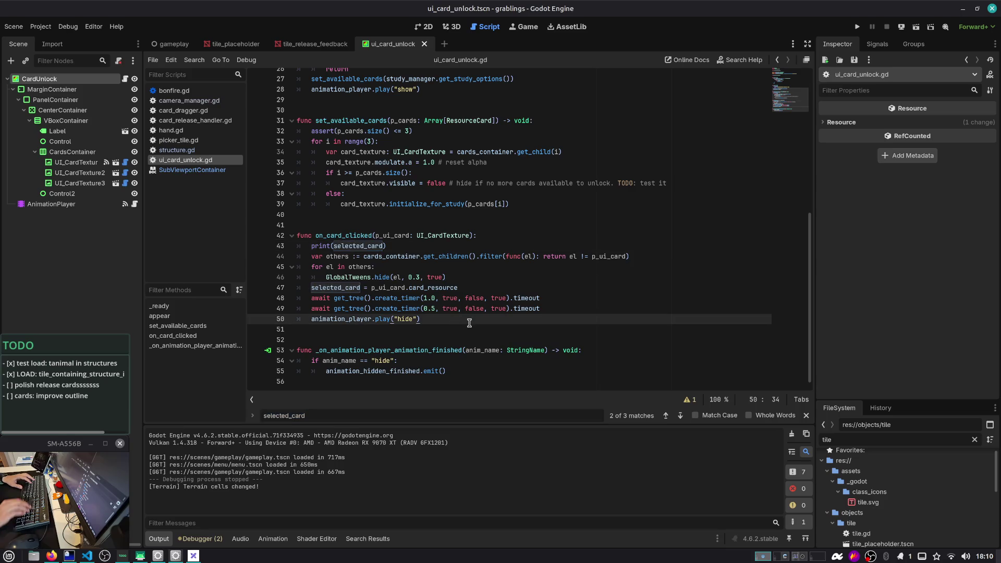
key(Return)
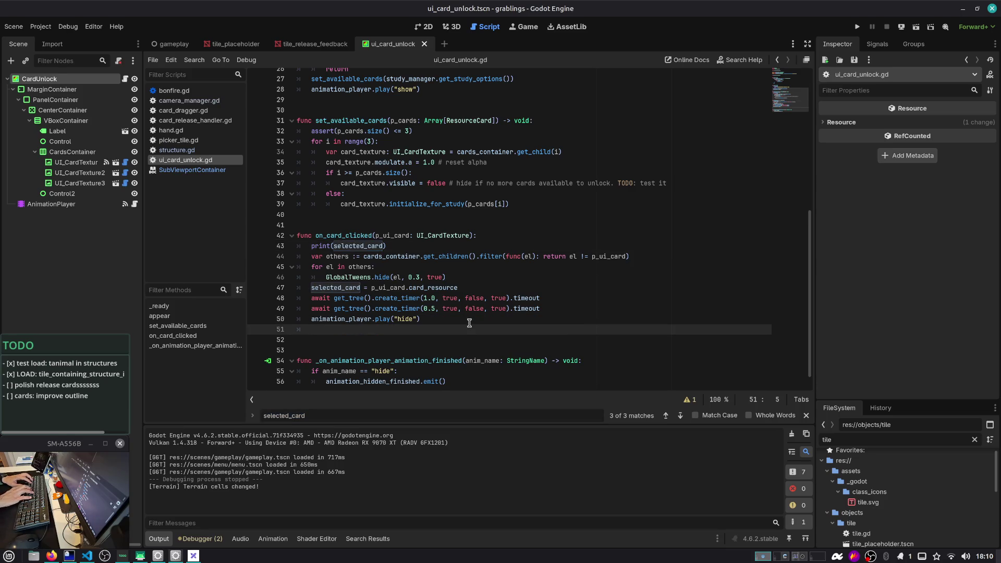
key(ctrl+z)
Below the animation_hidden_finished emit on line 55, add a line resetting selected_card to null
click(445, 350)
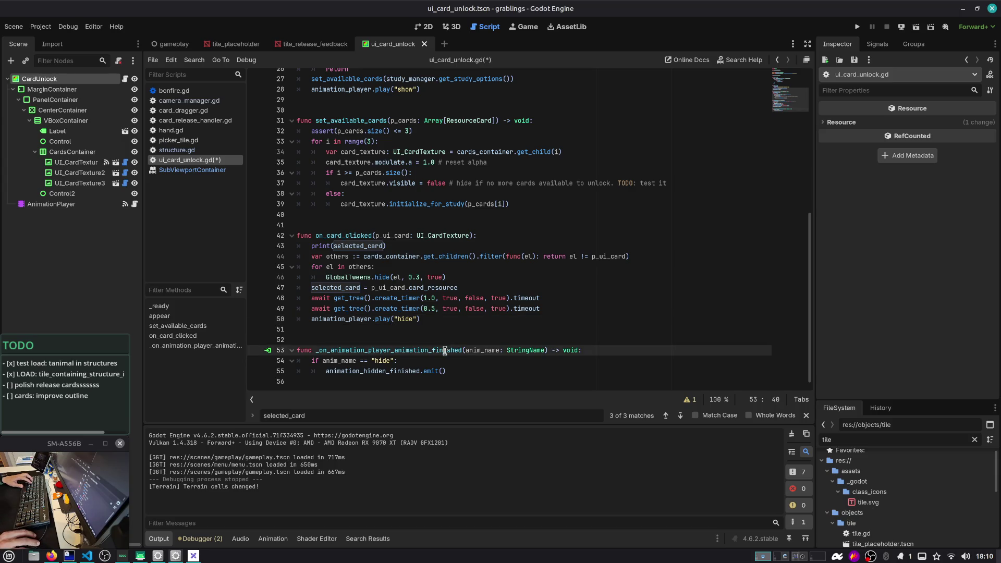
click(484, 371)
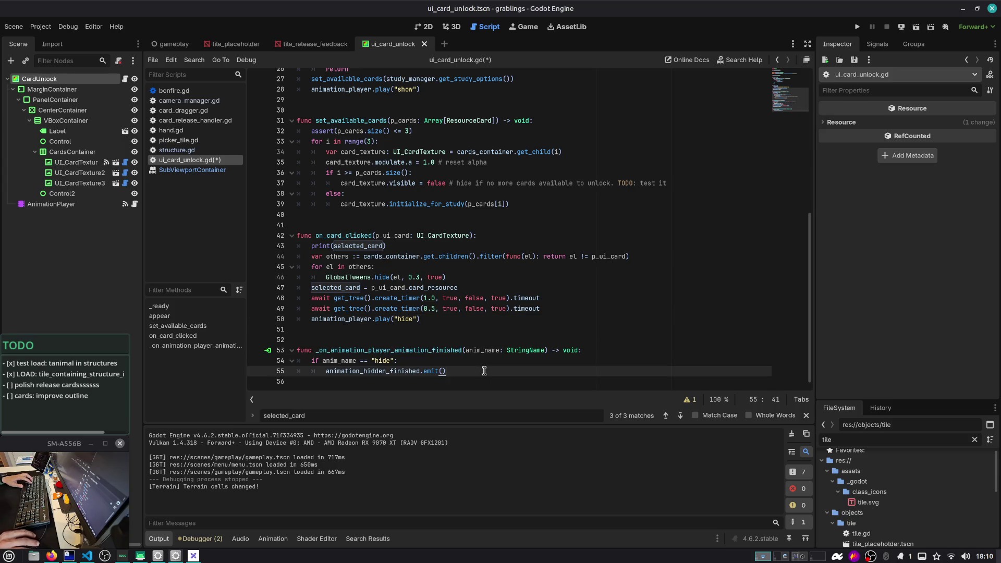
key(Return)
text(sele)
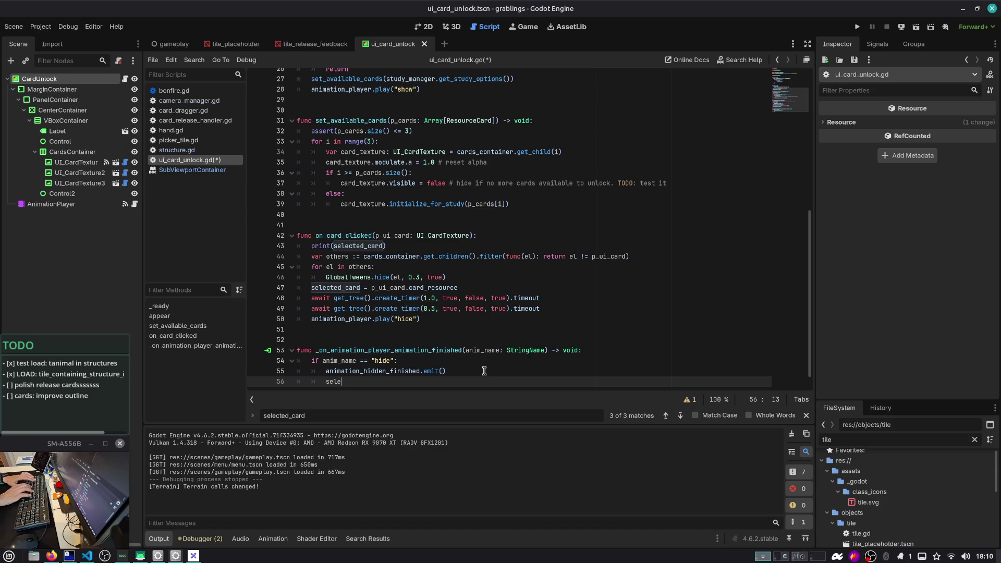
key(Return)
text(false)
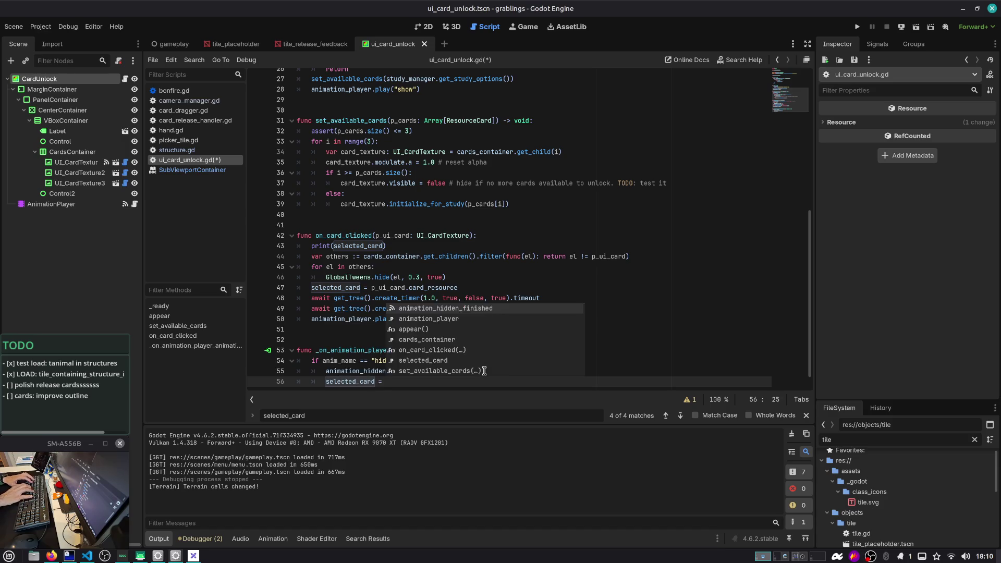
key(Escape)
text(null)
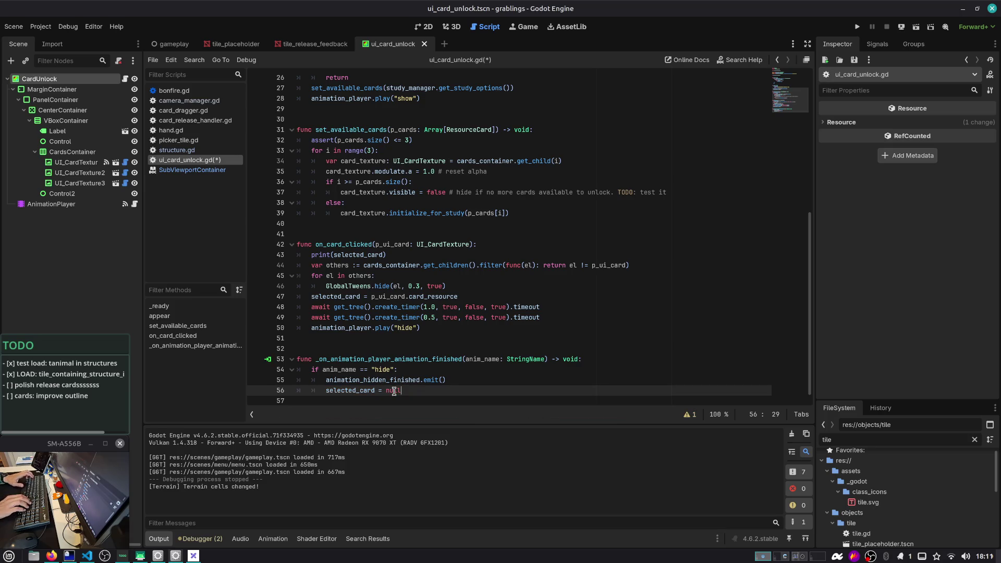
Search all project files for selected_card
key(ctrl+shift+Right)
key(ctrl+shift+f)
key(Return)
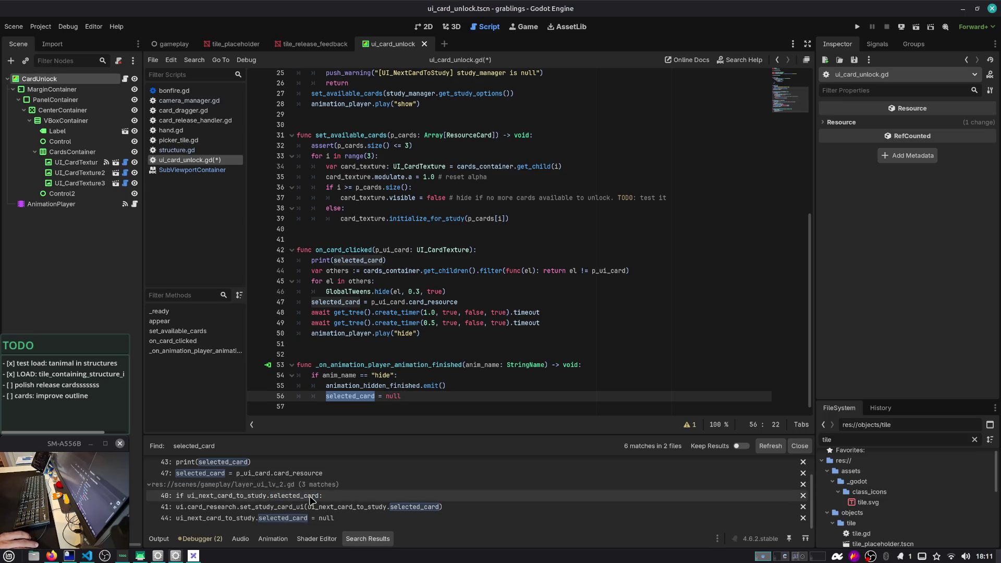
Step through the layer_ui_lv_2.gd selected_card check, its line 41 use and line 44 reset, then the declaration
scroll(311, 500, up, 2)
scroll(311, 500, down, 2)
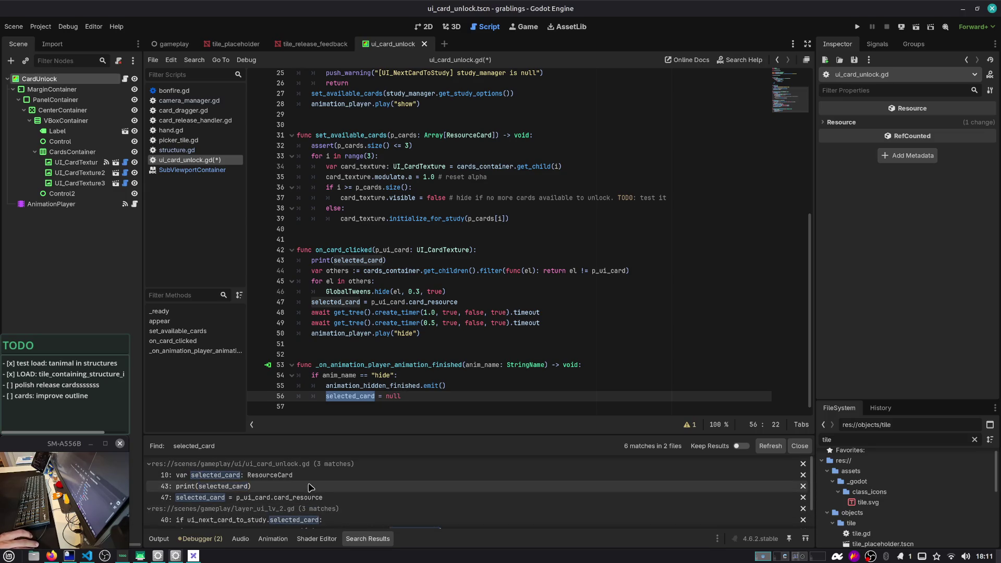
click(305, 498)
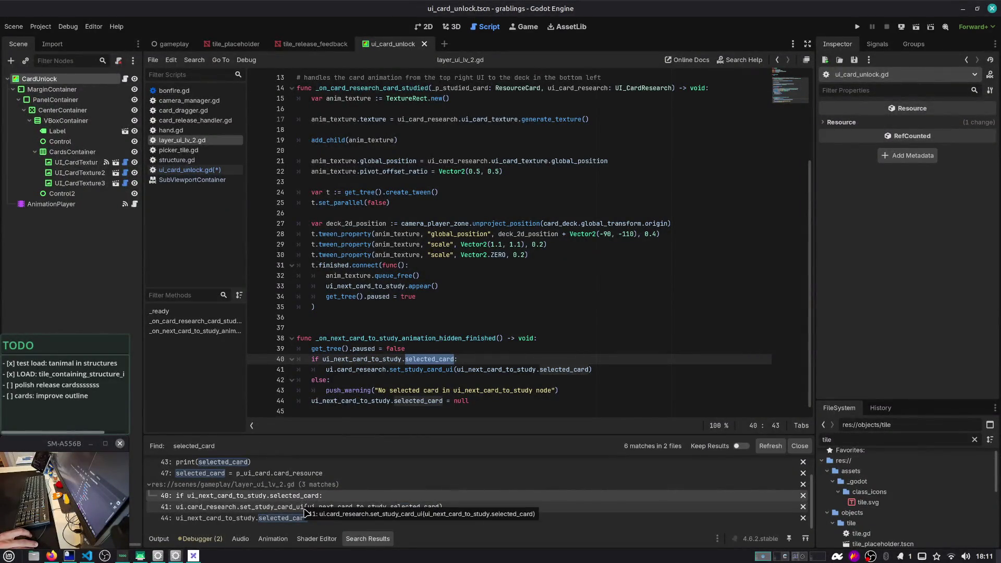
click(305, 509)
click(287, 518)
scroll(278, 480, up, 1)
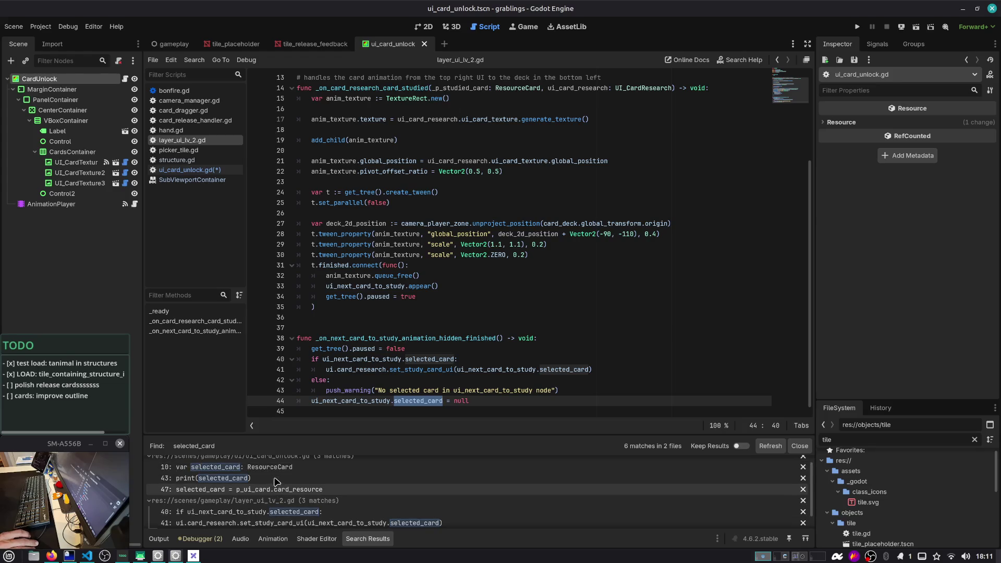
click(235, 467)
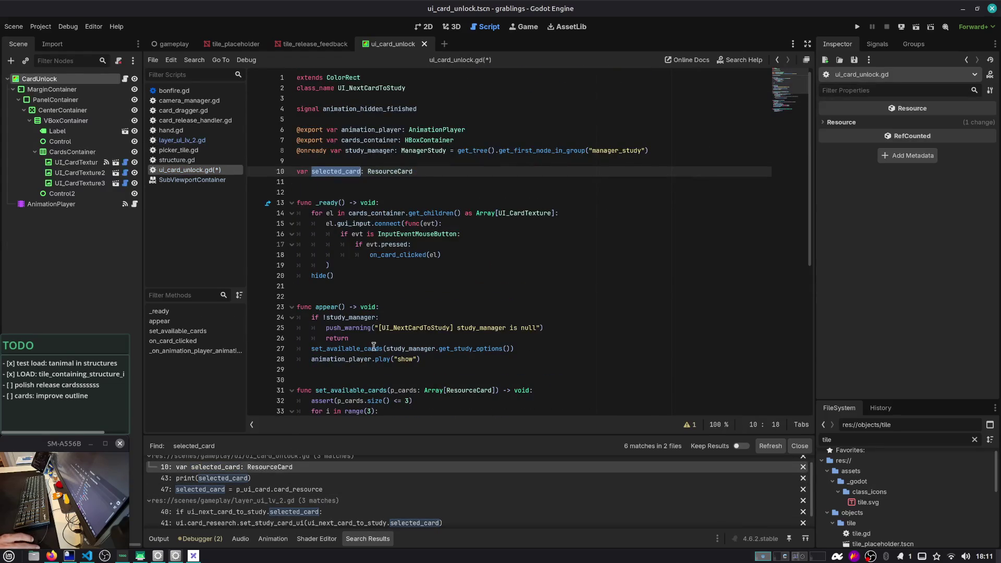
Enlarge the search results and revisit the line 10 declaration, line 43 print, and line 47 assignment
drag(374, 434, 370, 358)
click(285, 406)
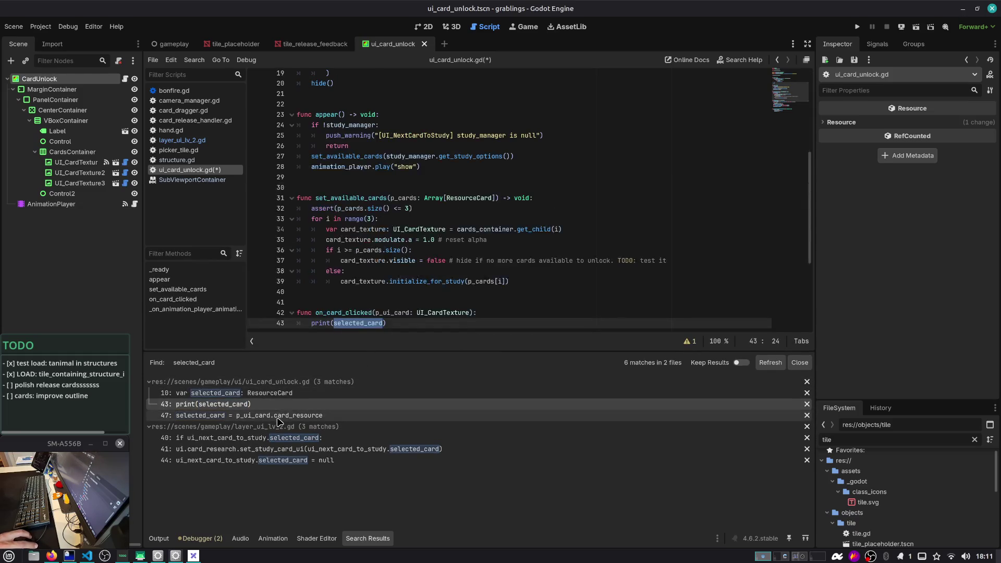
click(285, 416)
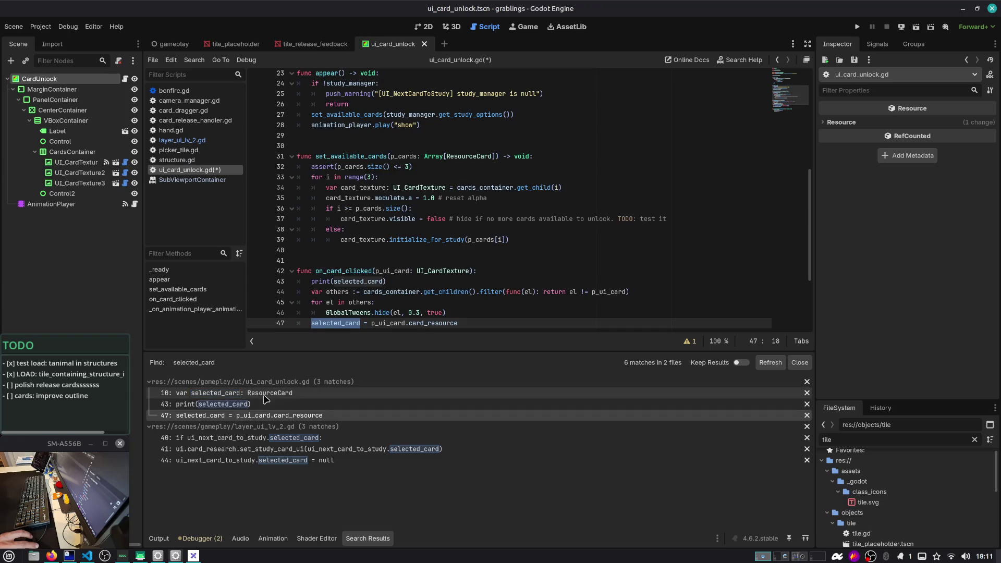
click(284, 393)
click(281, 404)
click(277, 415)
click(268, 440)
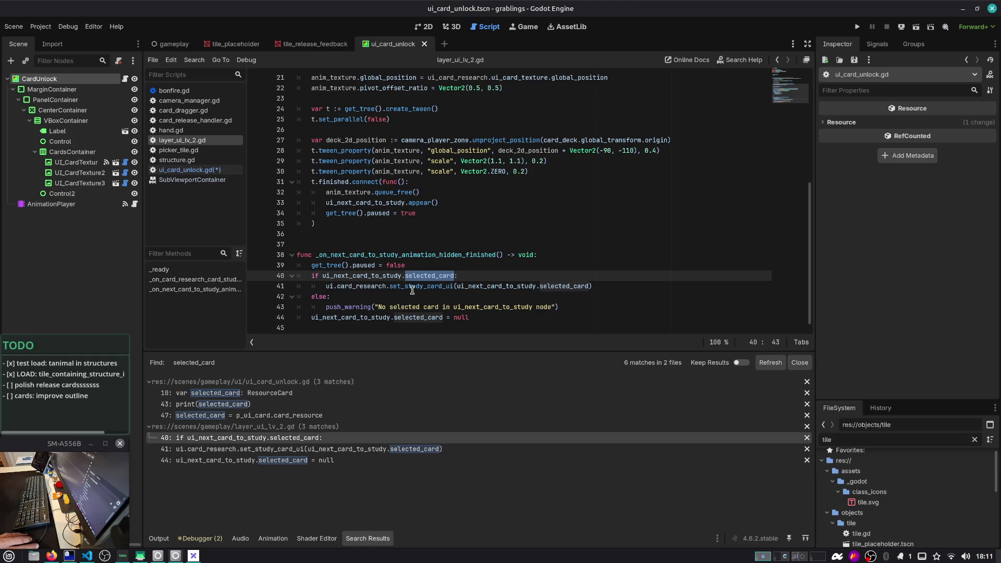
mouse_move(412, 290)
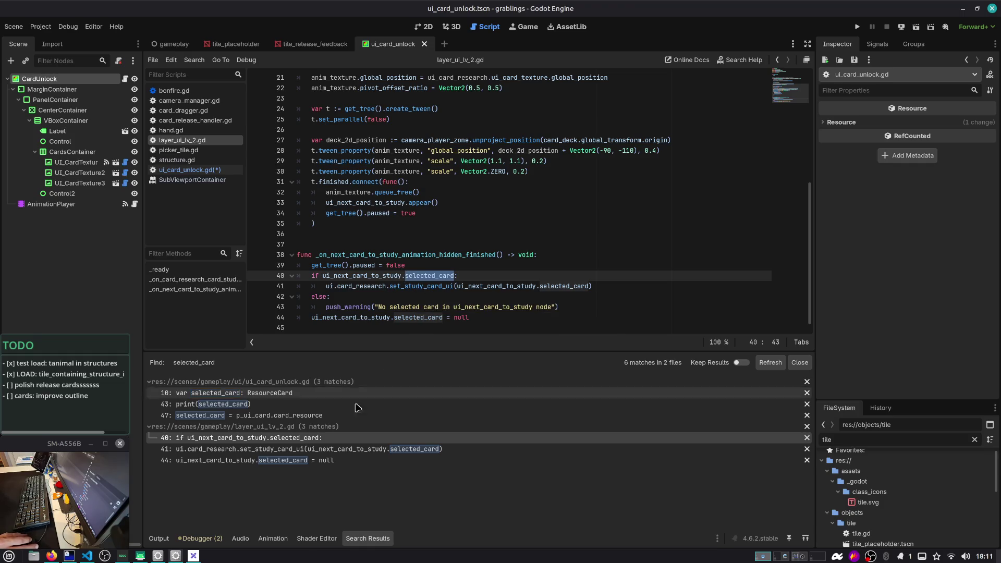
click(305, 406)
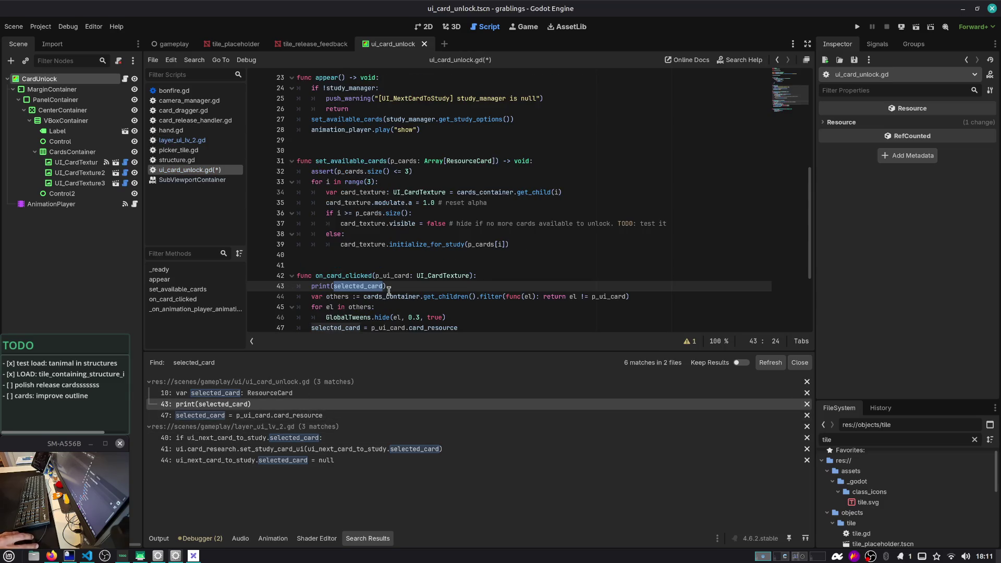
Examine the on_card_clicked call on line 18 and the gui_input connection on line 15
scroll(362, 206, up, 7)
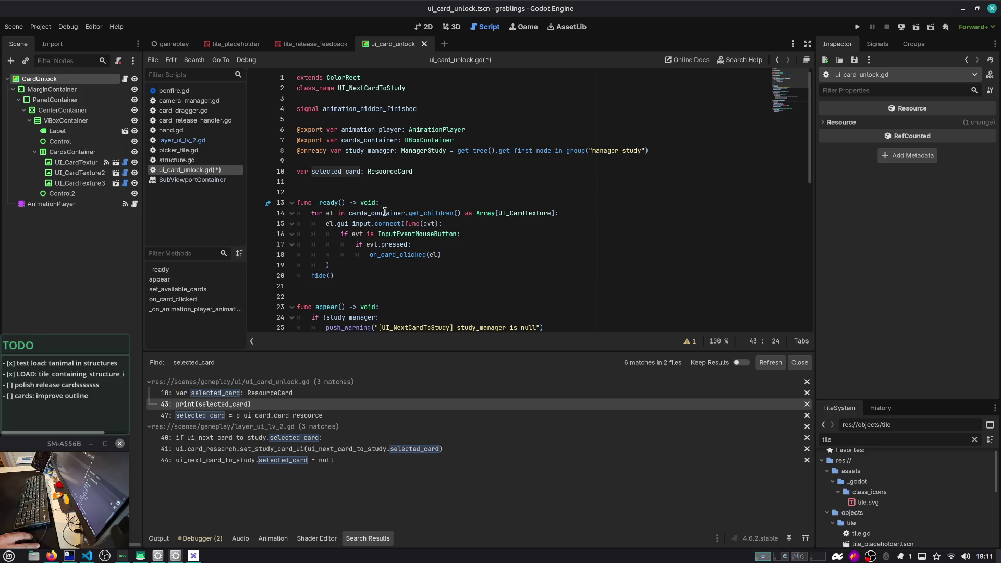
scroll(334, 217, down, 1)
double_click(398, 224)
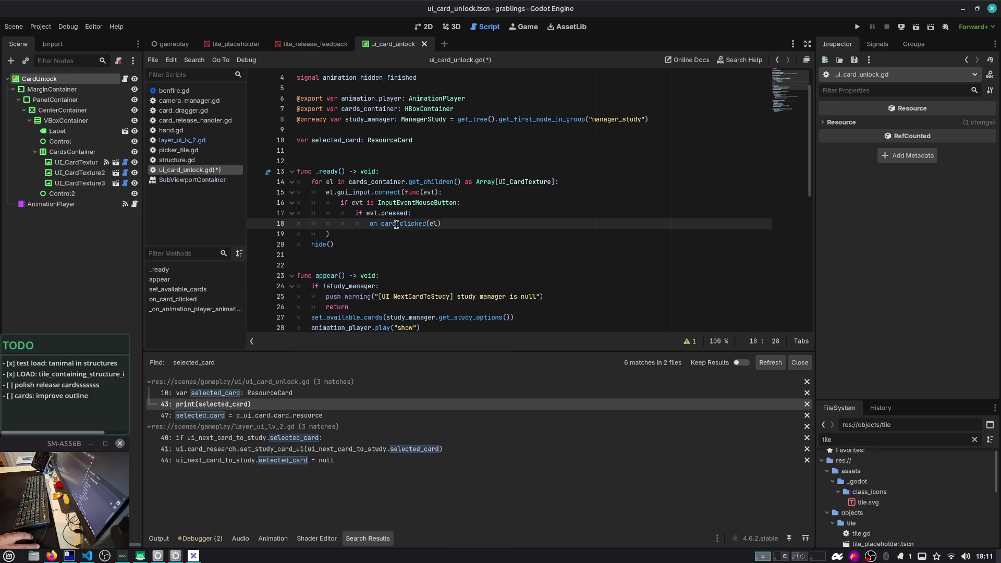
scroll(353, 249, down, 1)
scroll(353, 249, down, 1)
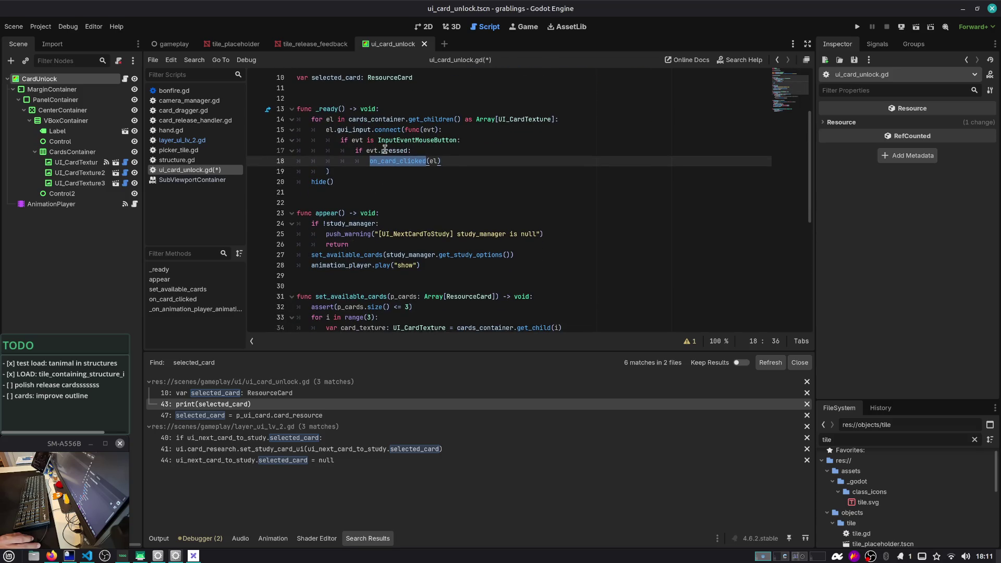
double_click(350, 131)
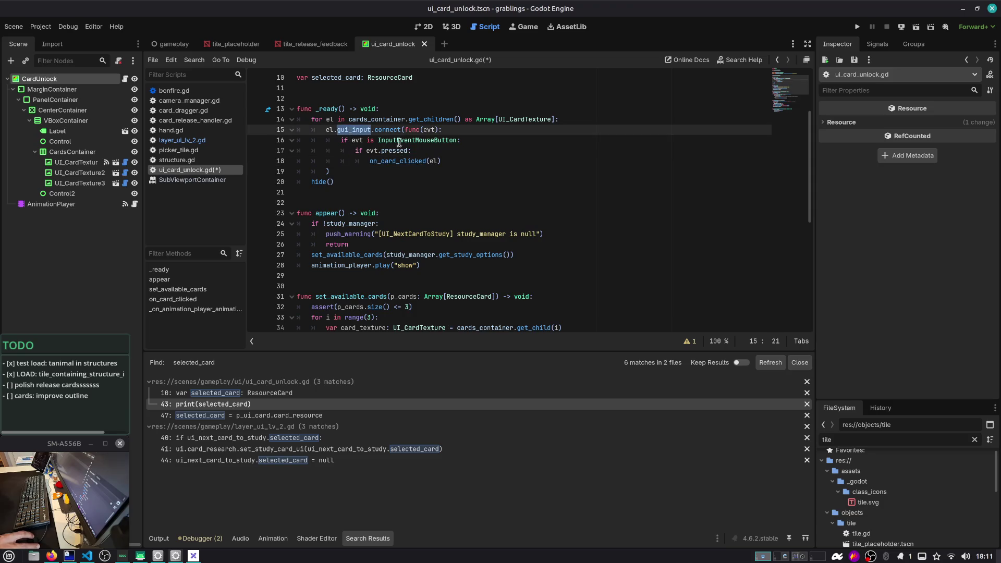
double_click(425, 161)
Review the on_card_clicked definition on line 42 and select the lines 14–19 card click-listener loop
scroll(417, 173, down, 7)
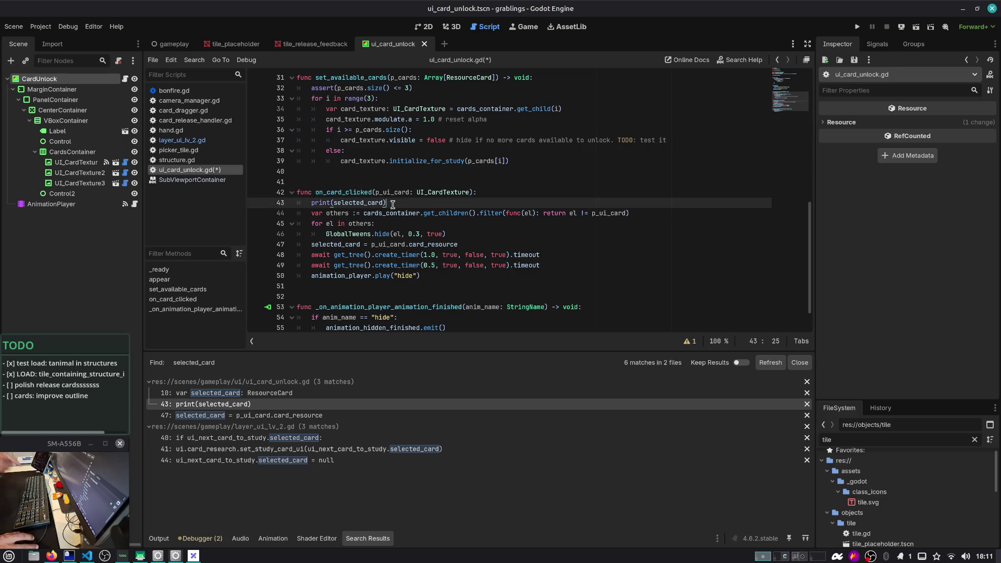
double_click(365, 193)
scroll(368, 198, up, 7)
scroll(367, 199, up, 3)
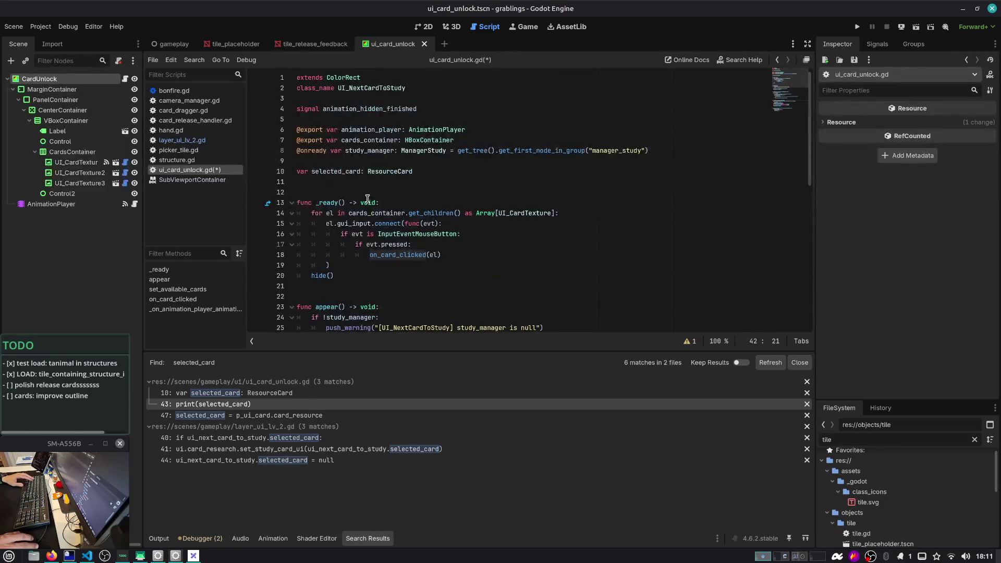
double_click(384, 215)
scroll(384, 216, down, 4)
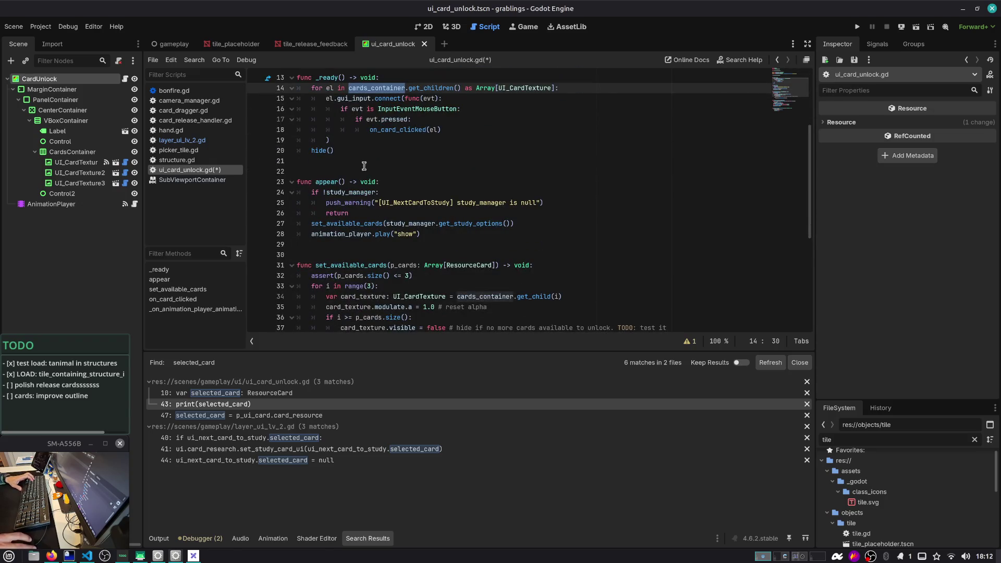
mouse_move(331, 140)
mouse_down()
mouse_move(271, 95)
mouse_move(243, 91)
mouse_up()
key(ctrl+c)
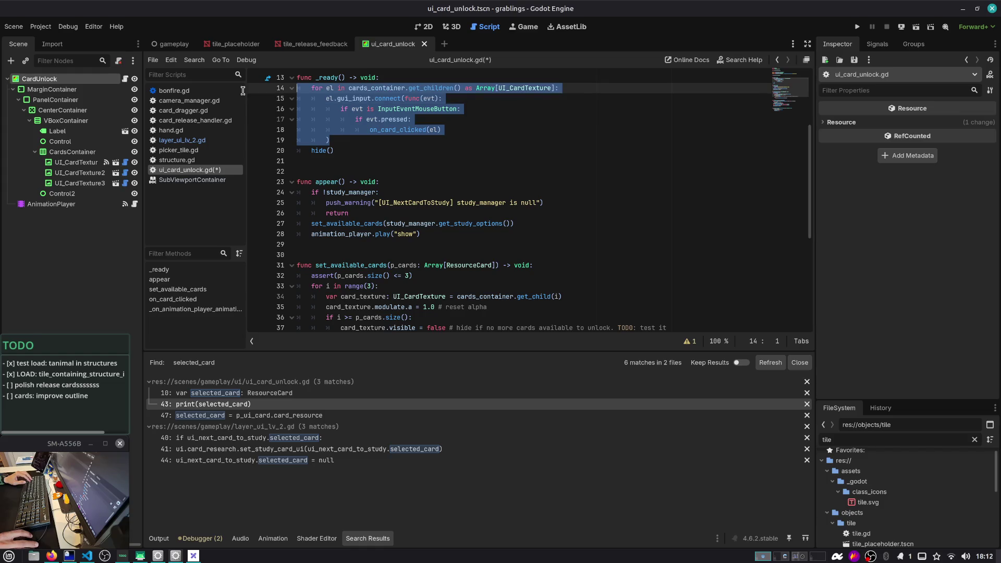
Delete the click-listener loop from _ready, paste it briefly into appear(), then remove it
key(Delete)
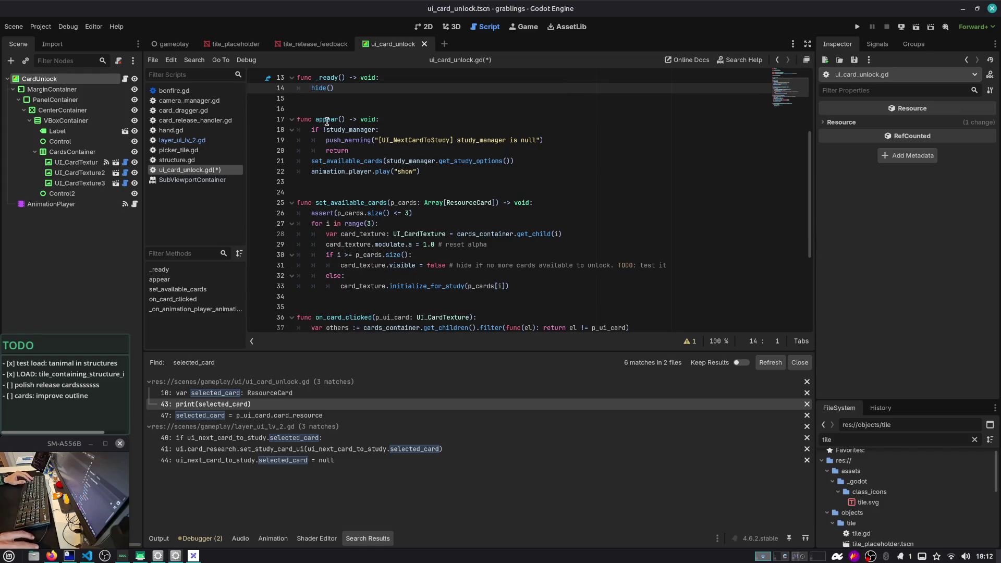
click(325, 119)
double_click(325, 118)
double_click(333, 156)
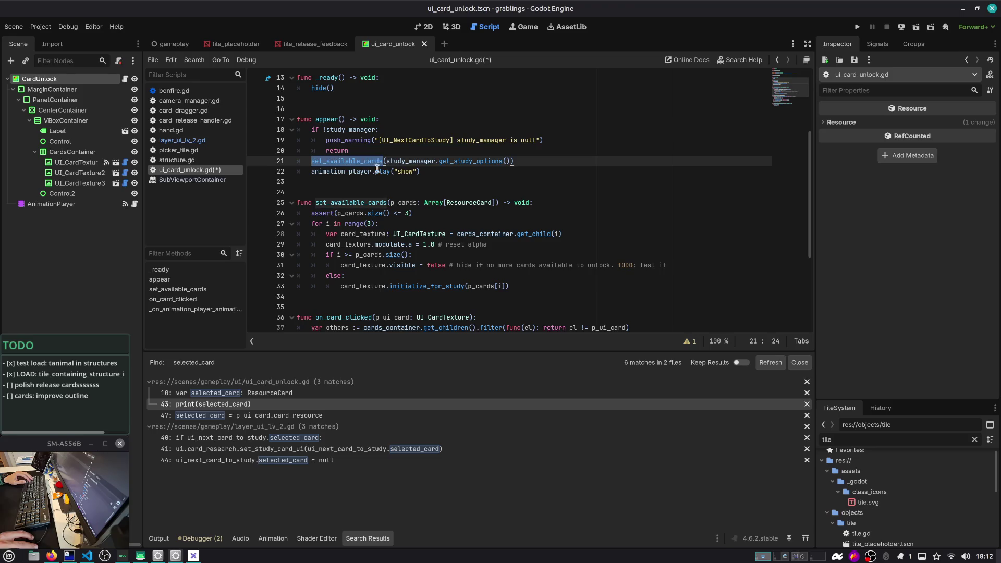
click(551, 163)
key(Down)
key(Return)
key(ctrl+v)
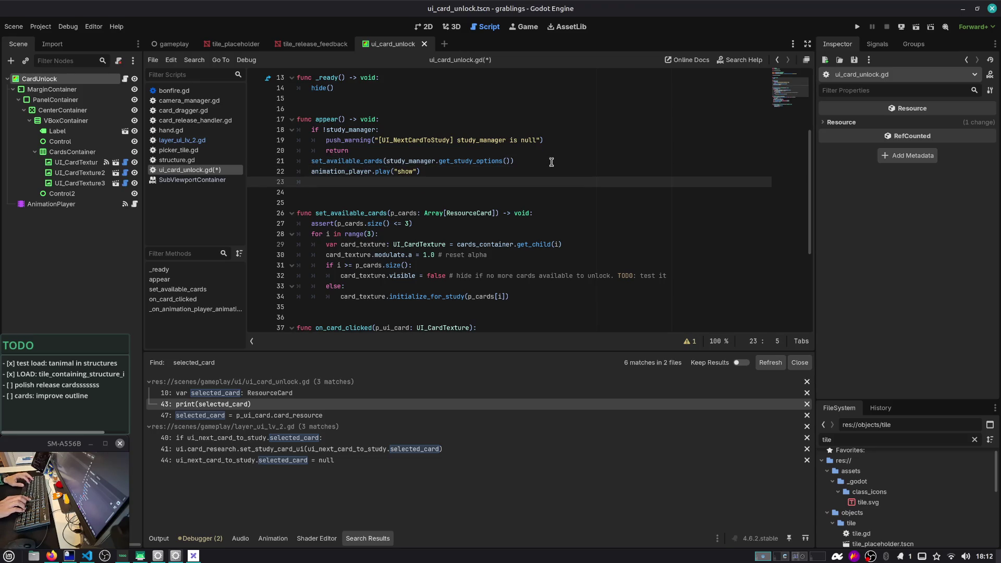
key(Up)
key(Up)
key(Up)
key(Up)
key(shift+Tab)
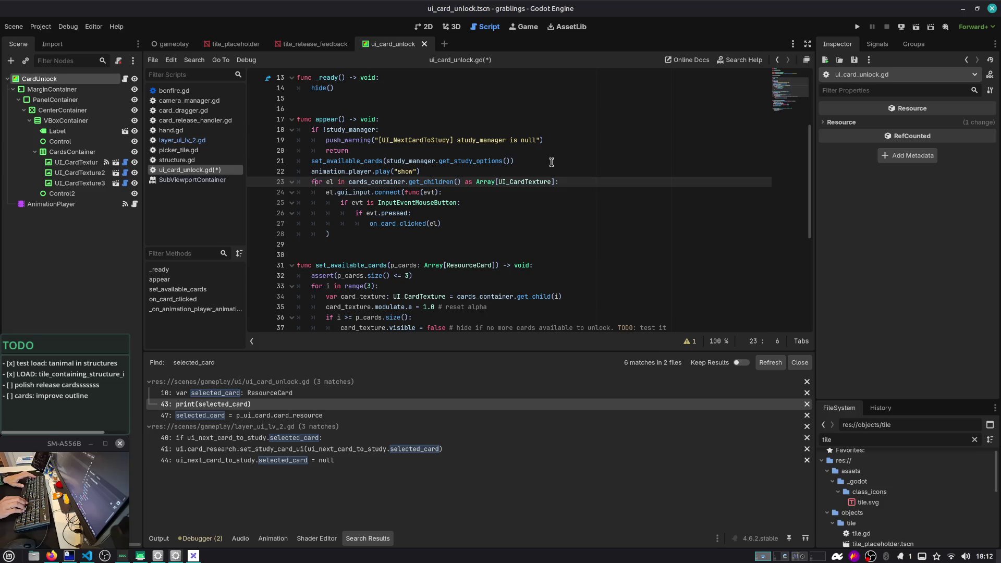
drag(297, 182, 298, 244)
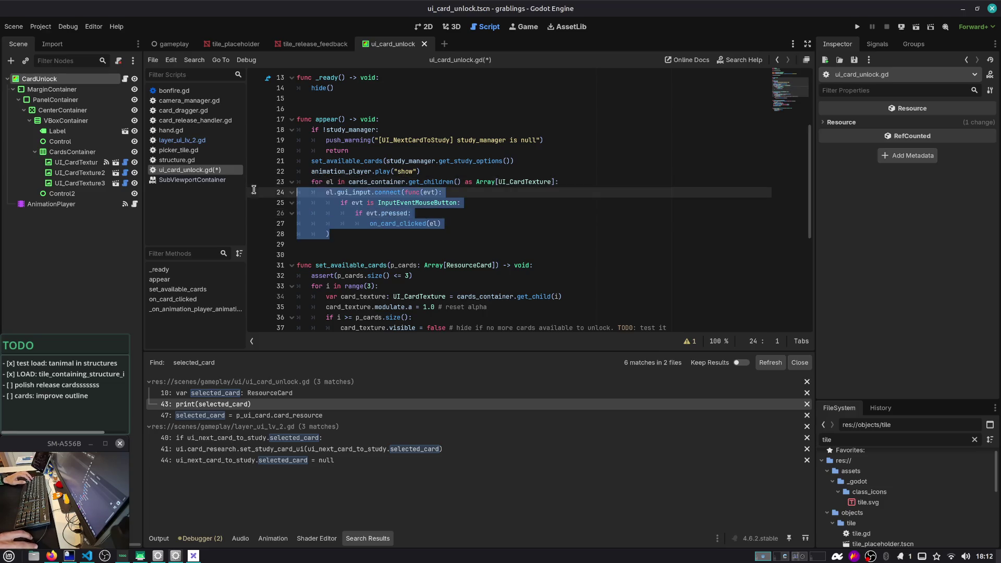
key(Delete)
Add an elif anim_name == "show": branch after the selected_card = null line
scroll(299, 201, down, 5)
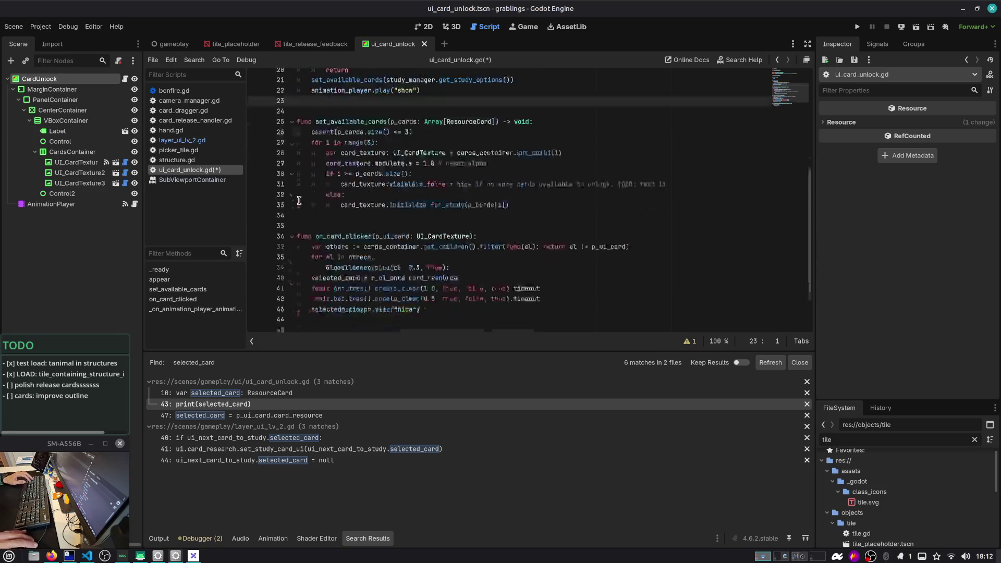
click(424, 315)
key(Return)
text(elif anim_name == ")
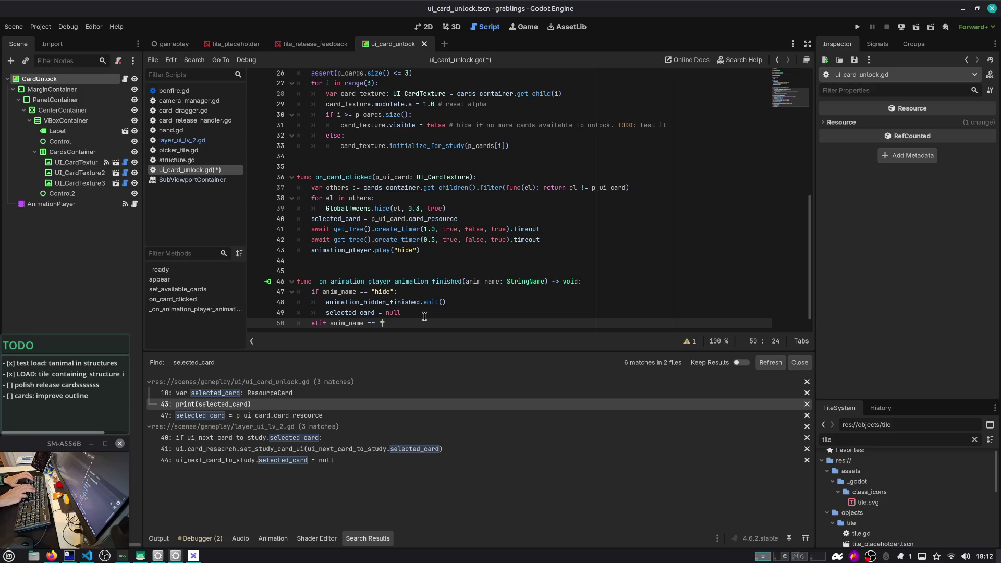
text(shown")
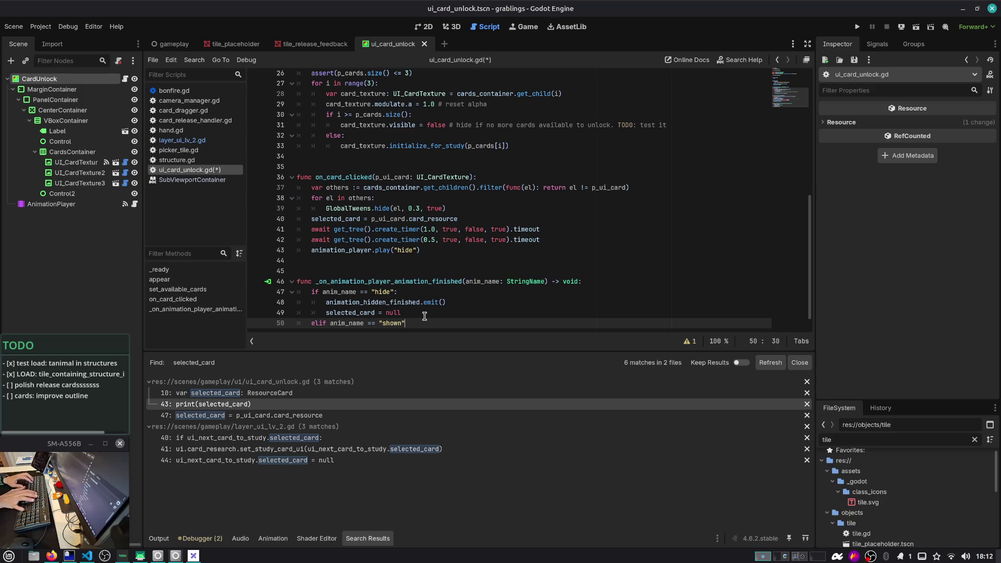
text(:)
key(Return)
scroll(431, 157, up, 6)
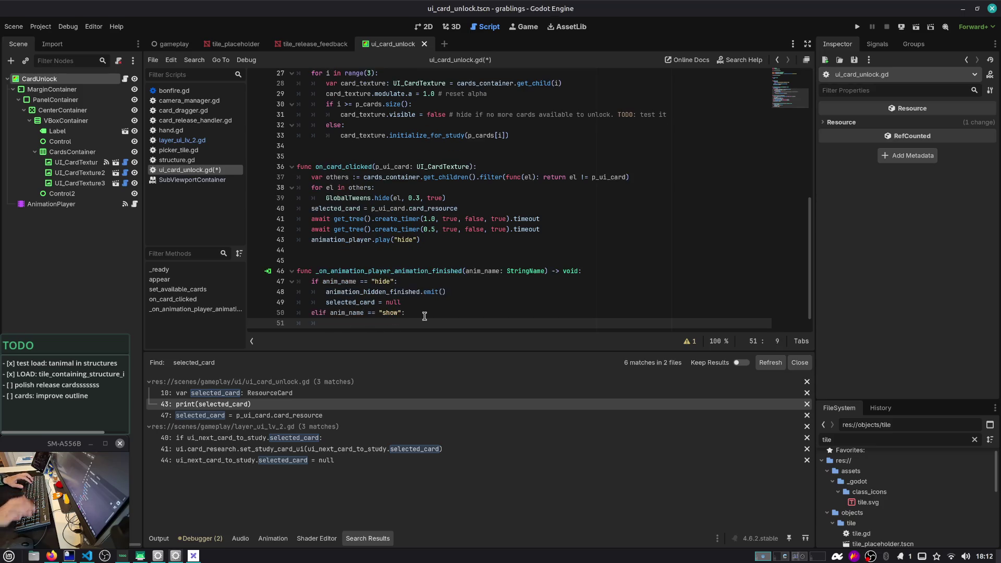
Try pasting the loop into the show branch, undo it, and start typing listen_for_card_
key(ctrl+v)
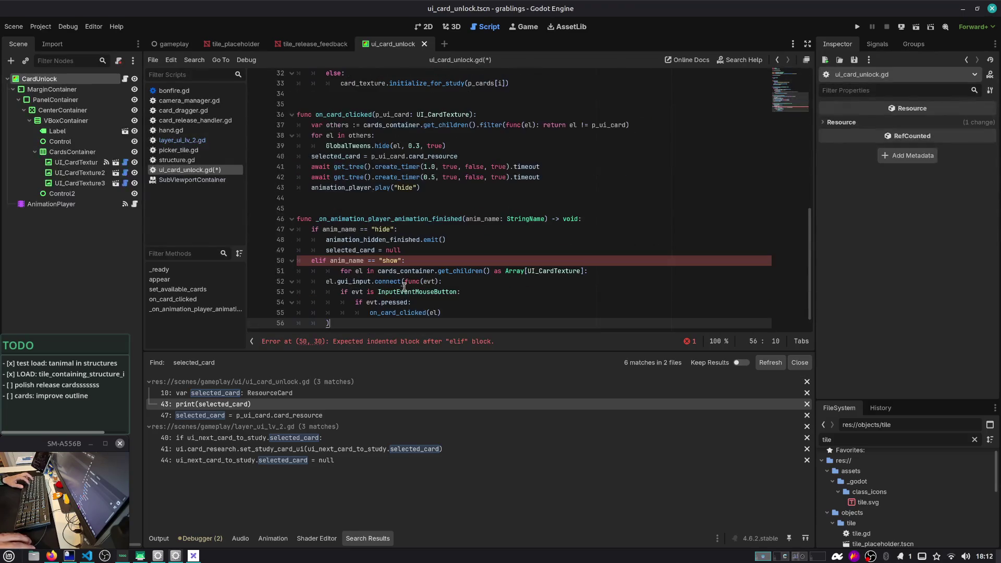
click(341, 271)
key(BackSpace)
drag(336, 282, 365, 324)
key(Tab)
key(ctrl+z)
key(ctrl+z)
key(ctrl+z)
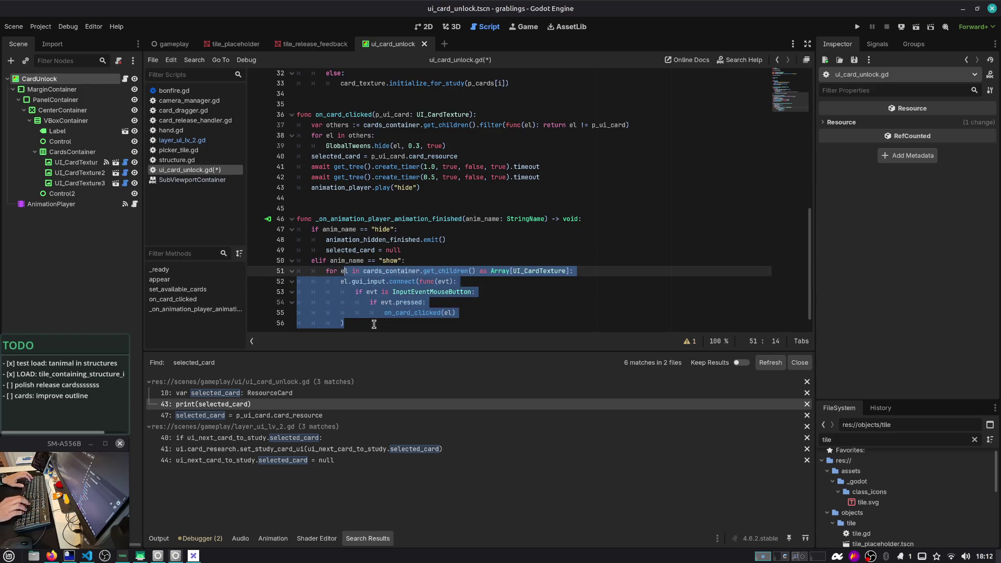
text(en_for_card_)
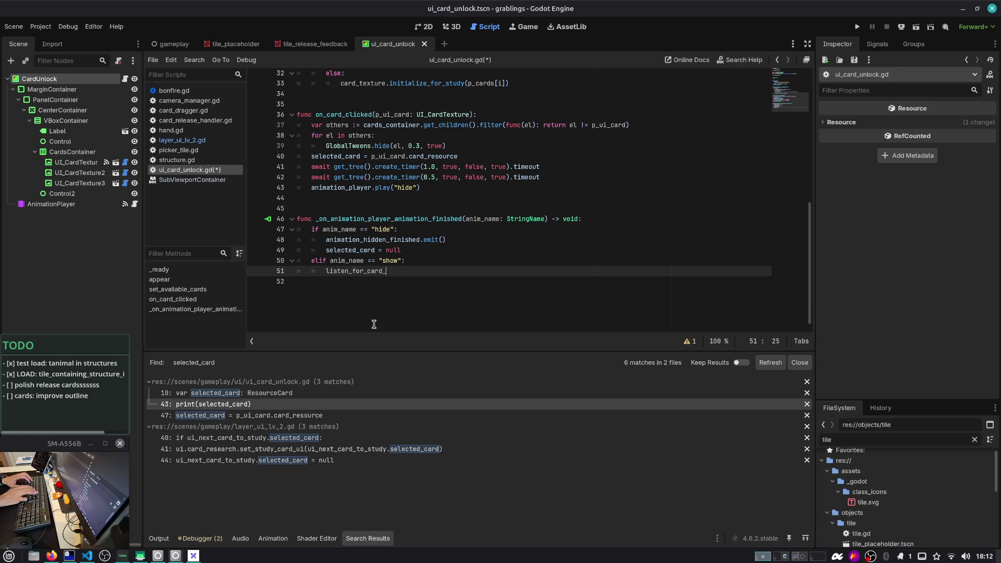
Finish the listen_for_card_selected() call and start func listen_for_card_selected() -> void: below it
text(ed())
key(Return)
key(Return)
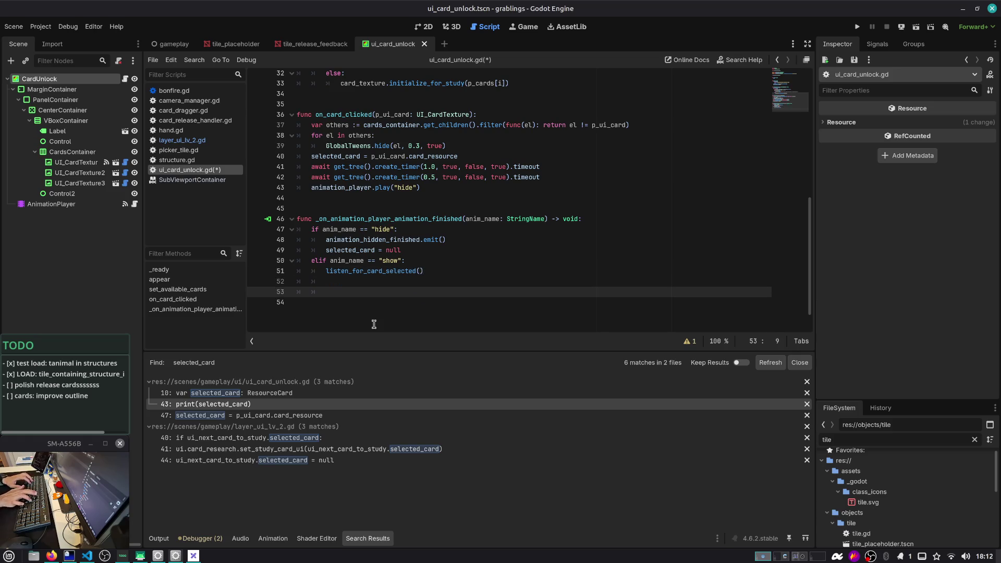
key(Return)
text(fu)
text(isten_)
text(d_selectedf()
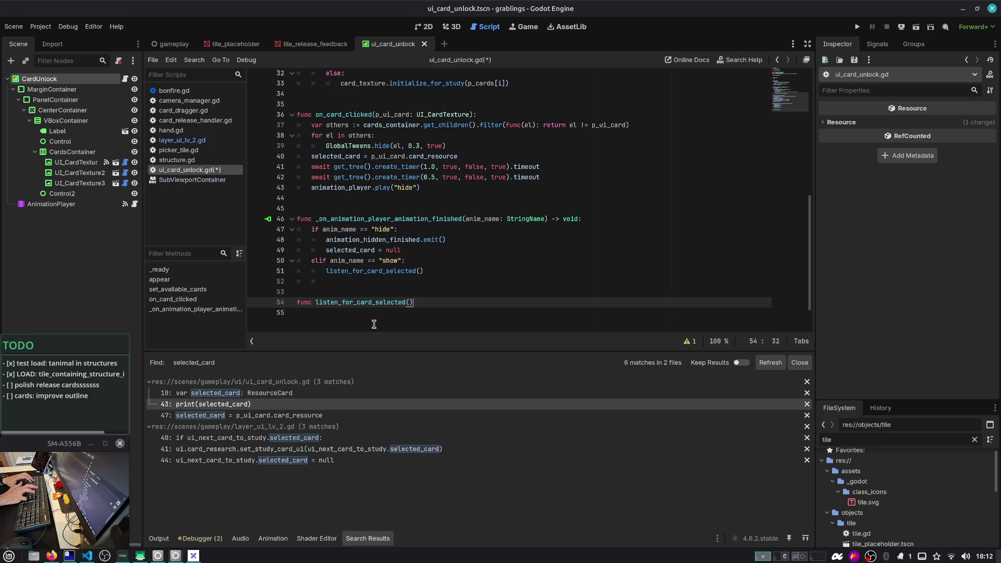
text(> void:)
Paste the gui_input click-listening loop into the new function and fix its indentation
key(Return)
key(ctrl+v)
key(Up)
key(Up)
key(Up)
key(shift+Down)
key(shift+Down)
key(shift+Down)
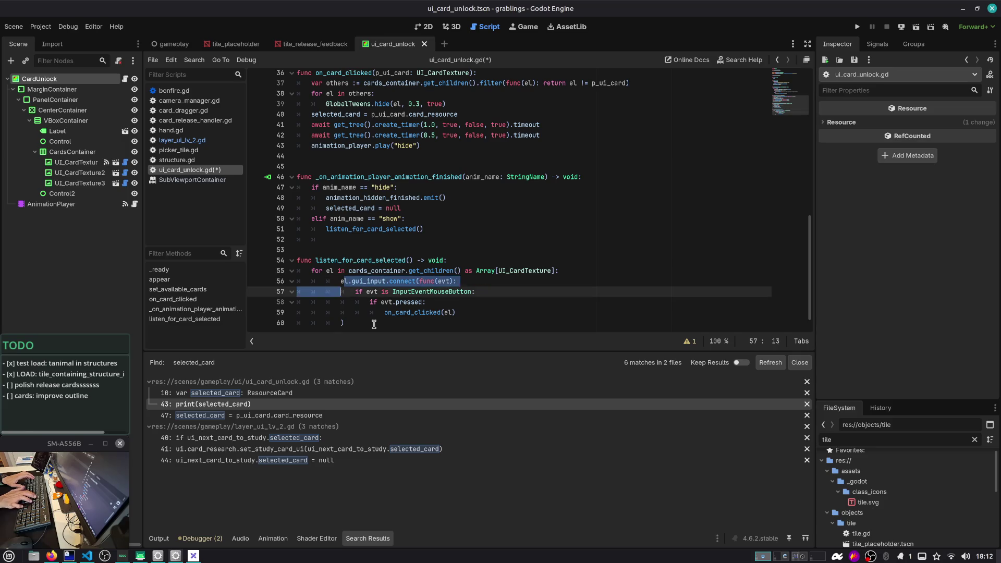
key(shift+Tab)
key(Up)
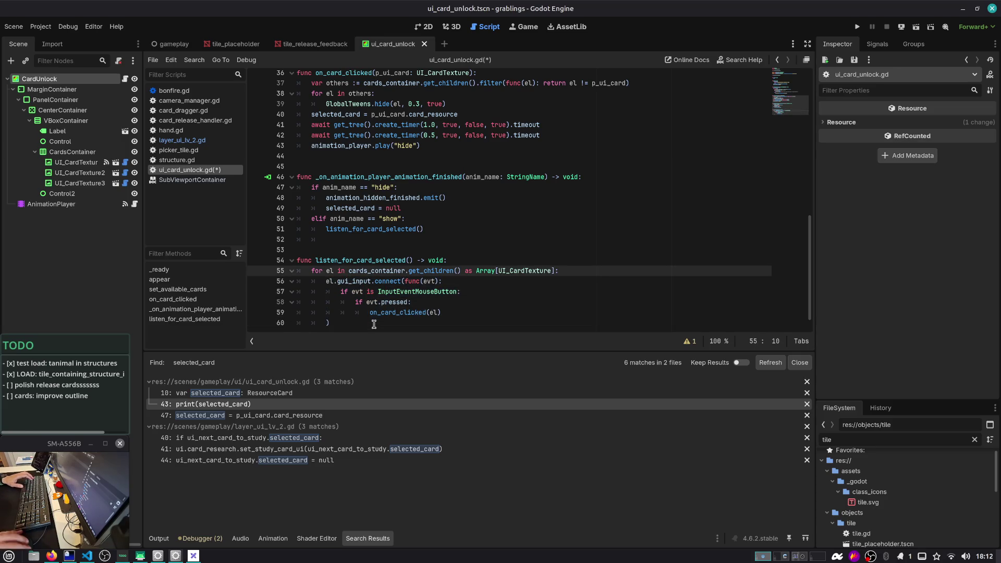
double_click(365, 260)
double_click(396, 291)
key(Up)
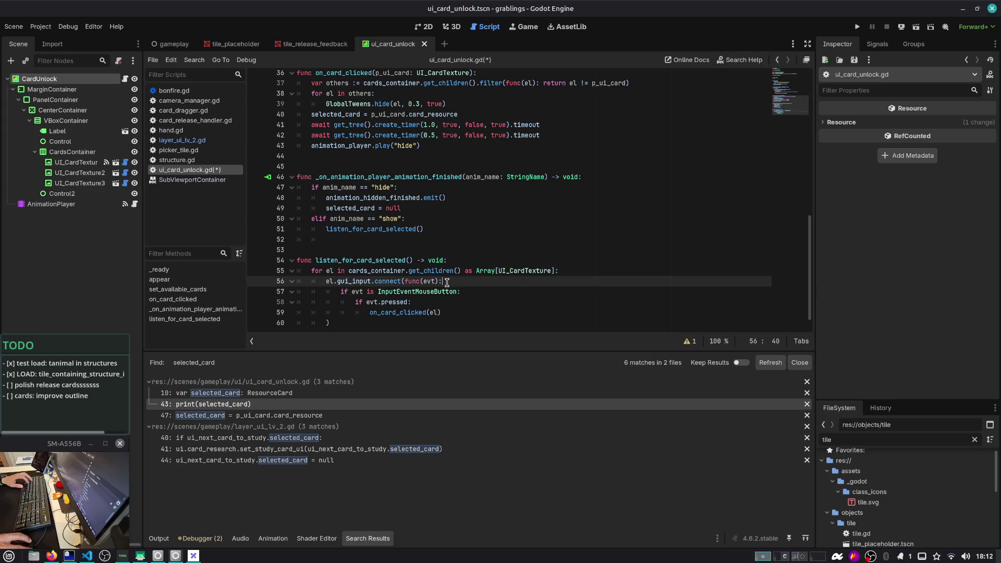
Add the CONNECT_ONE_SHOT flag to the gui_input.connect call
click(326, 322)
text())
key(Left)
text(, )
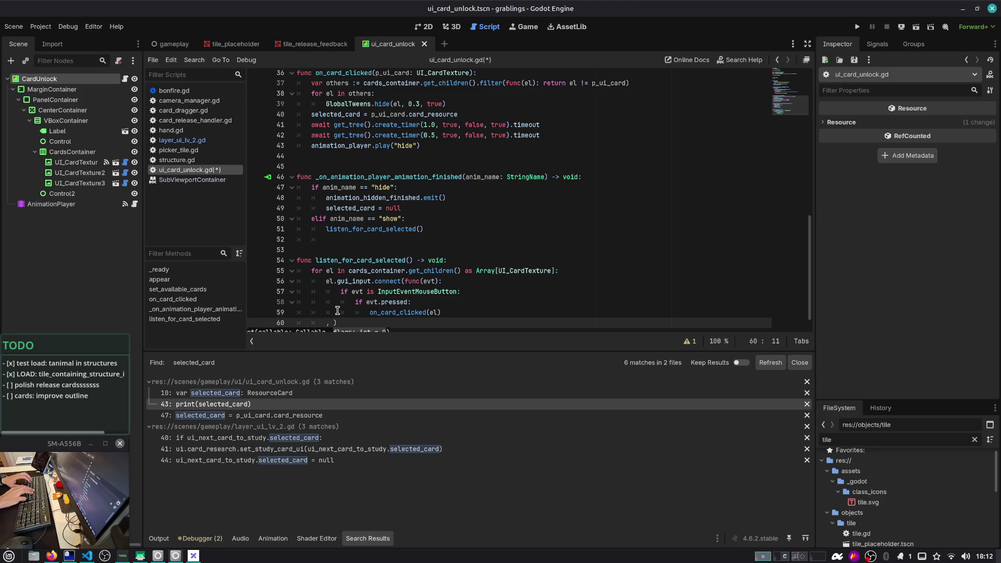
text(ONE)
key(Down)
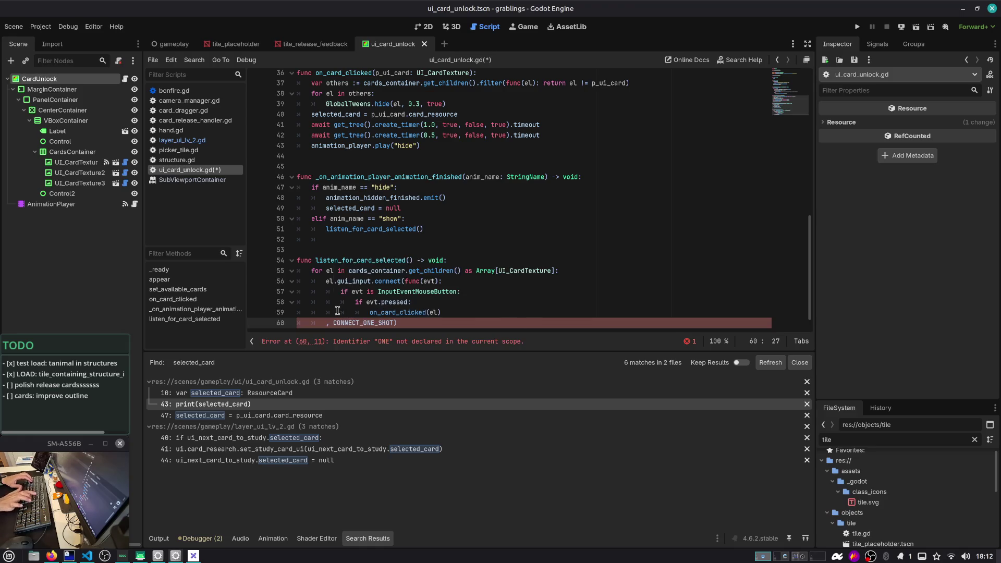
key(Return)
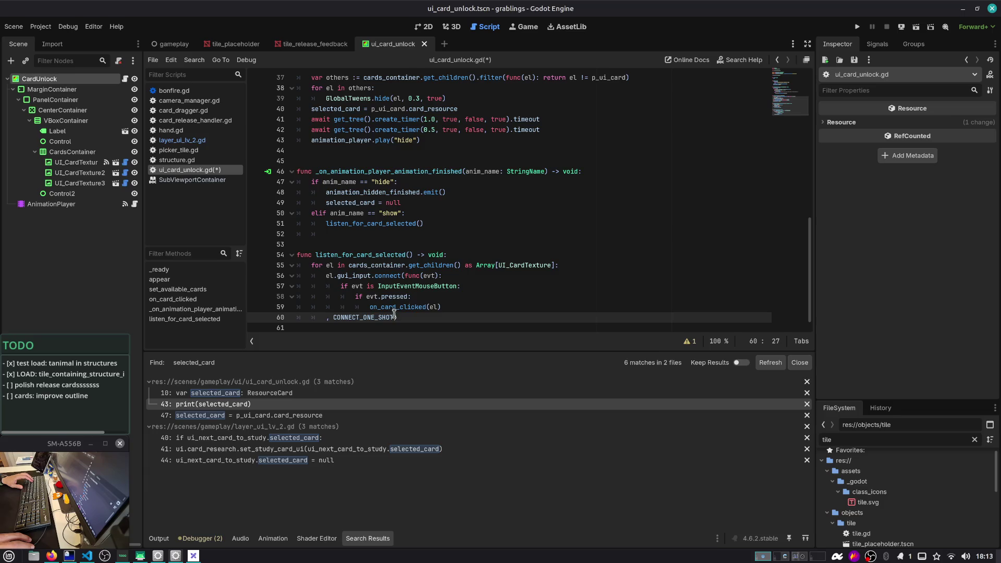
Review the on_card_clicked connection and InputEventMouseButton check, then save the script
double_click(392, 307)
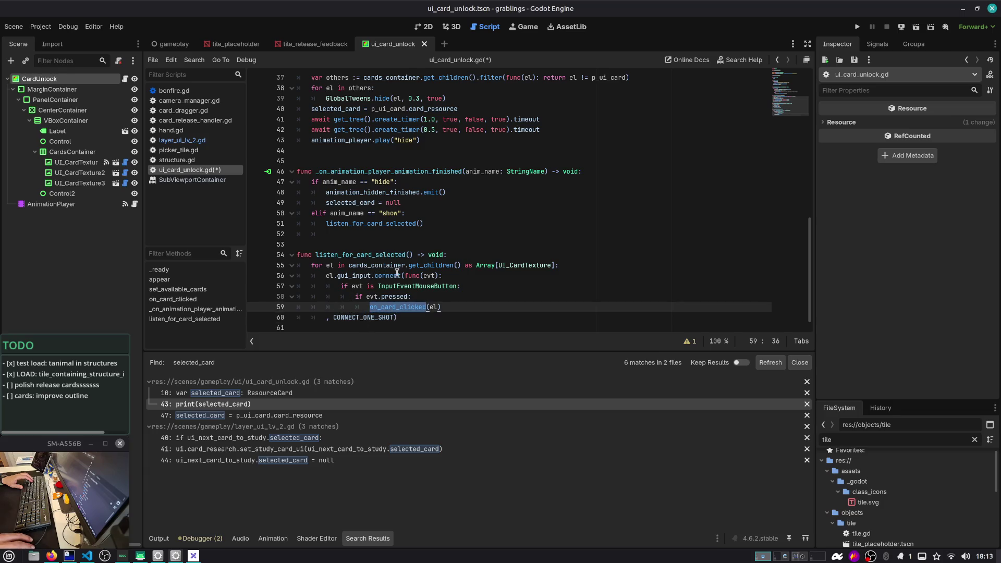
double_click(348, 316)
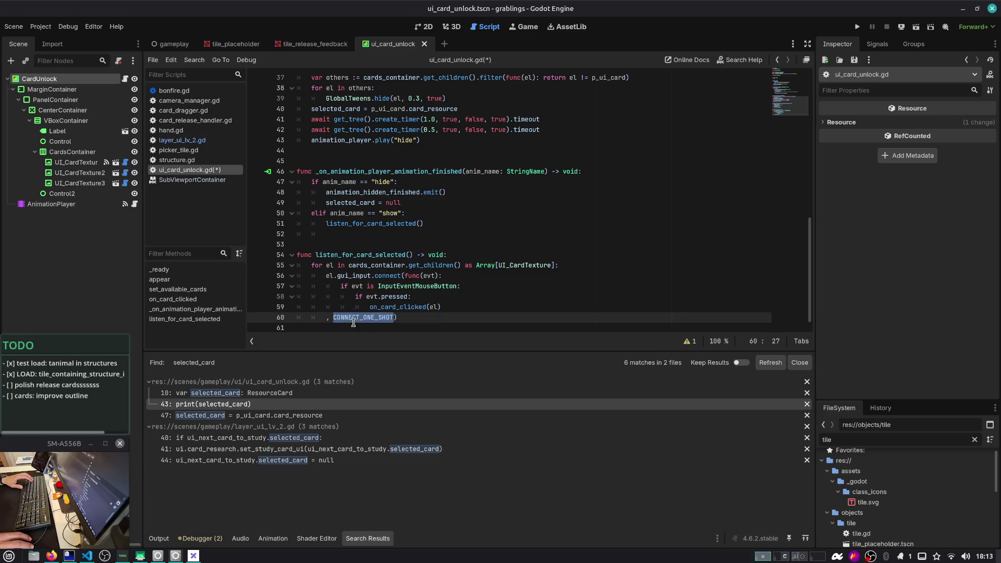
double_click(413, 286)
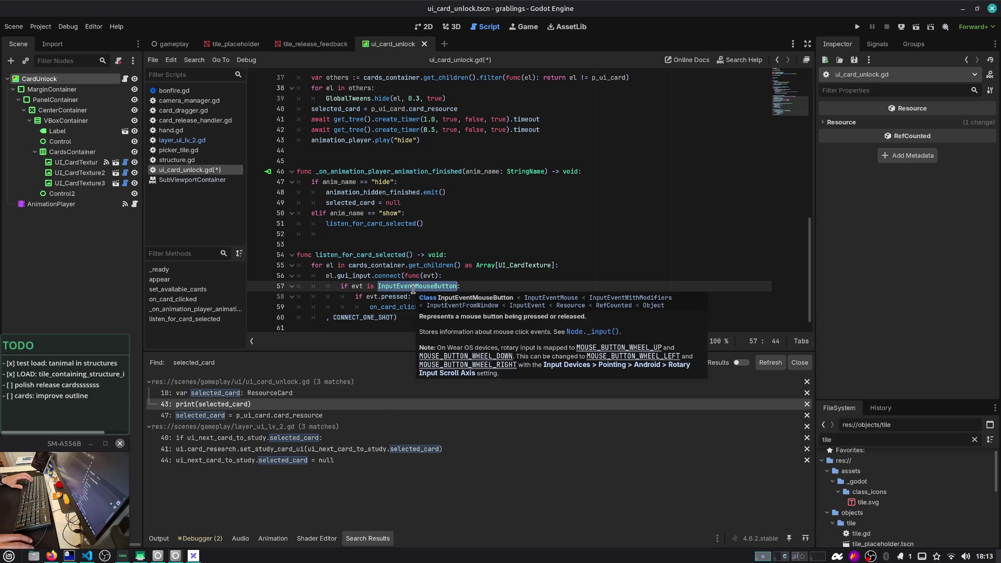
double_click(355, 255)
key(ctrl+s)
Add a blank line after listen_for_card_selected and start a new func line
mouse_move(399, 317)
mouse_down()
mouse_move(334, 286)
mouse_move(311, 261)
mouse_up()
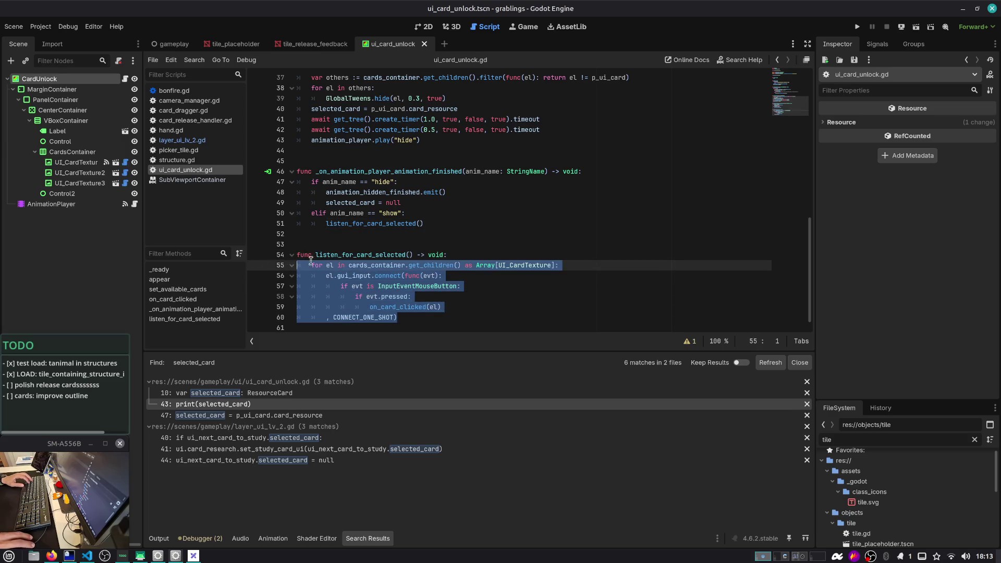
click(312, 257)
click(414, 319)
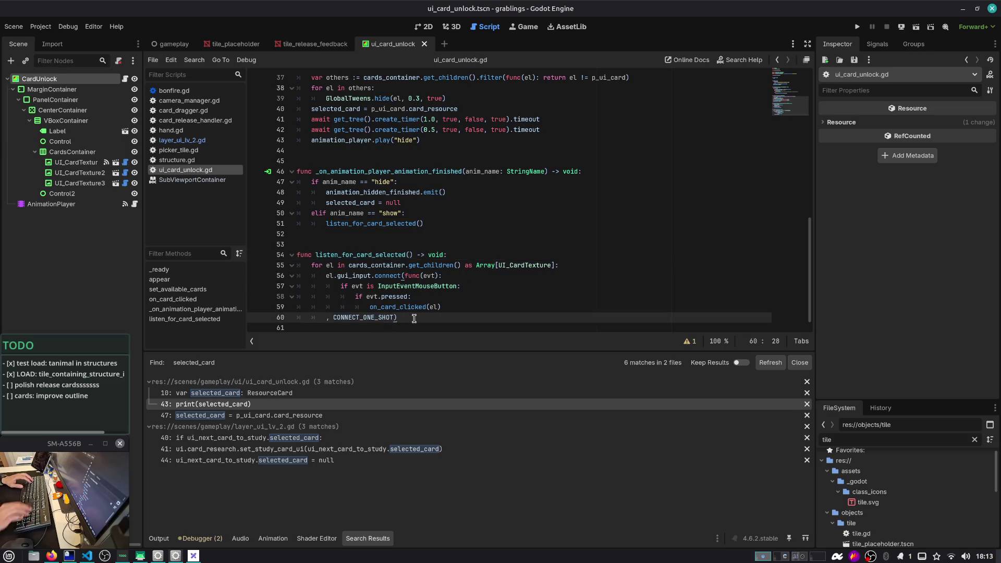
key(Down)
key(Return)
text(func)
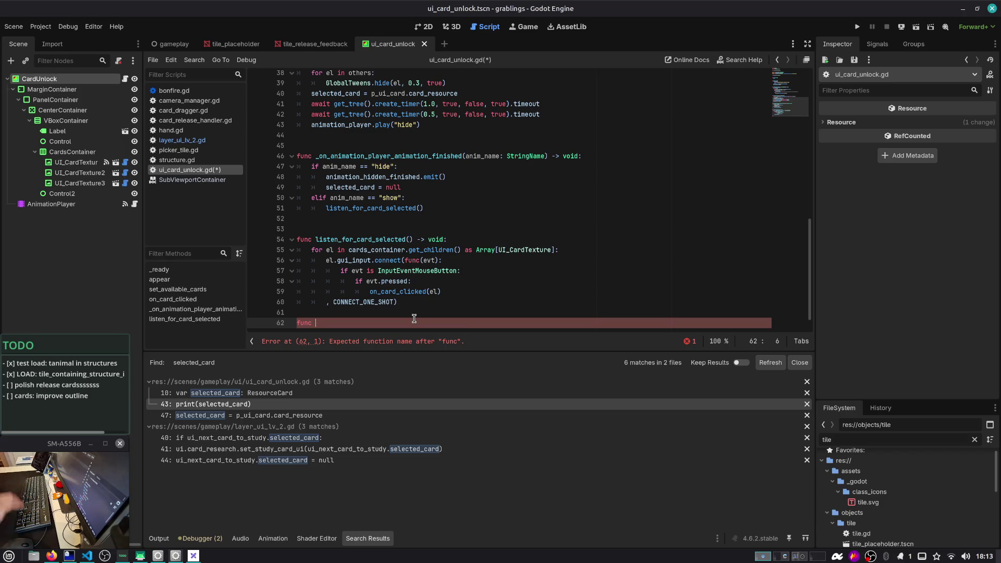
Review the connect line, then remove the unfinished func keyword
double_click(352, 260)
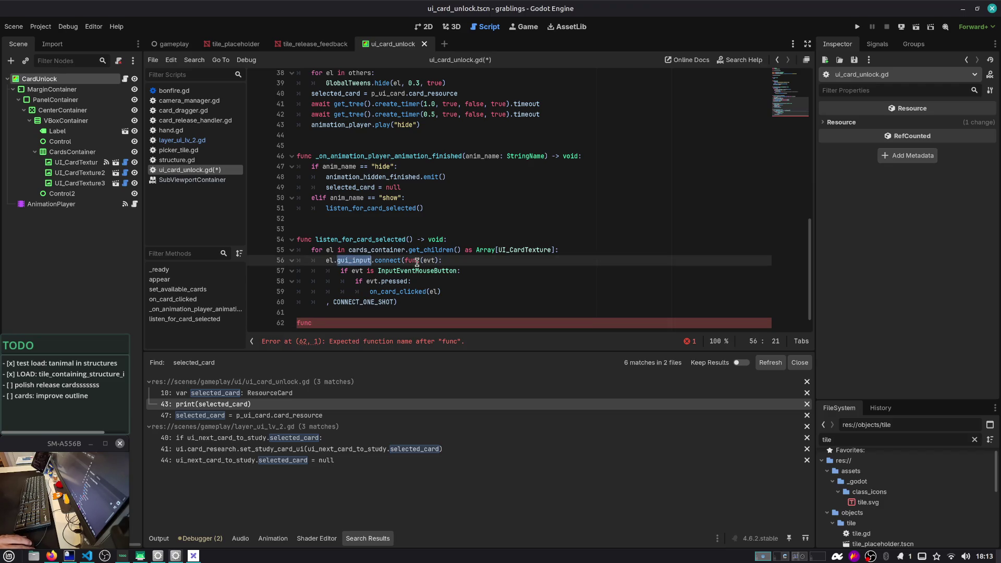
click(395, 291)
scroll(396, 276, up, 6)
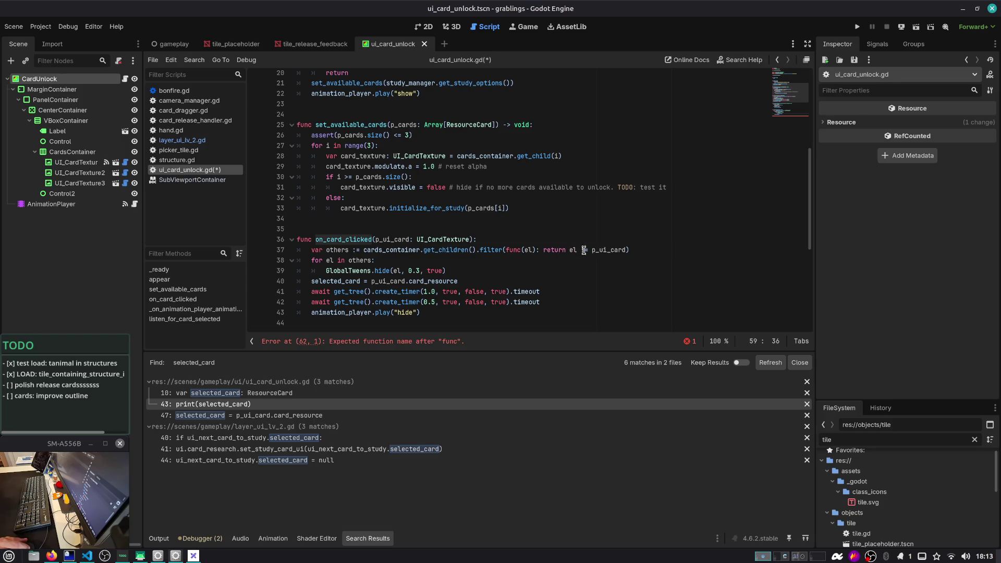
scroll(535, 251, down, 6)
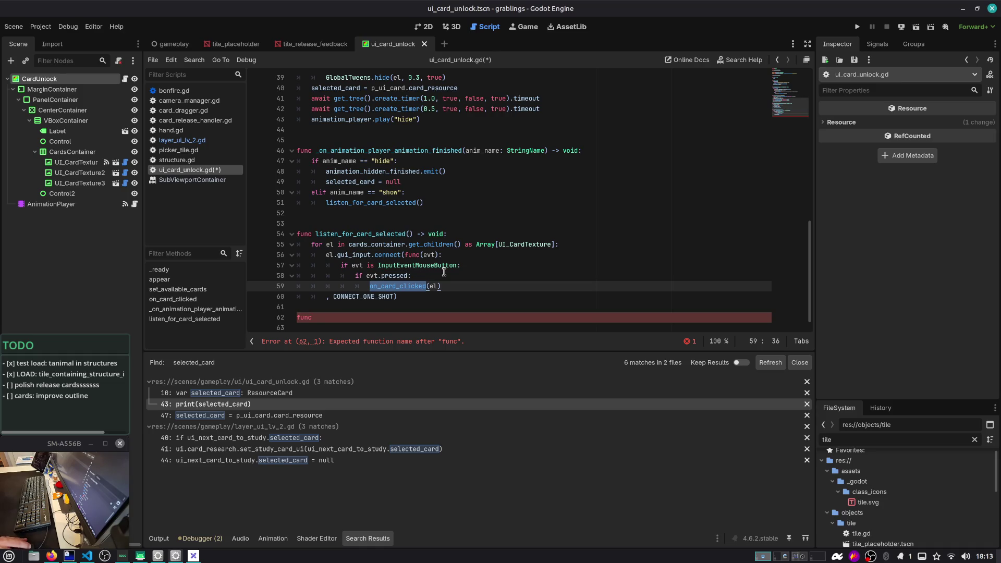
mouse_move(415, 288)
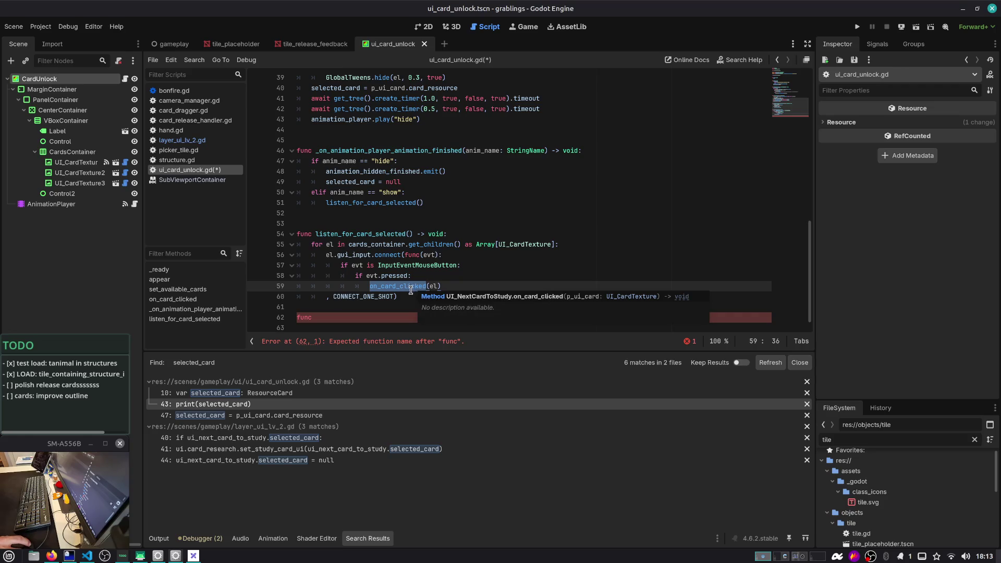
click(368, 317)
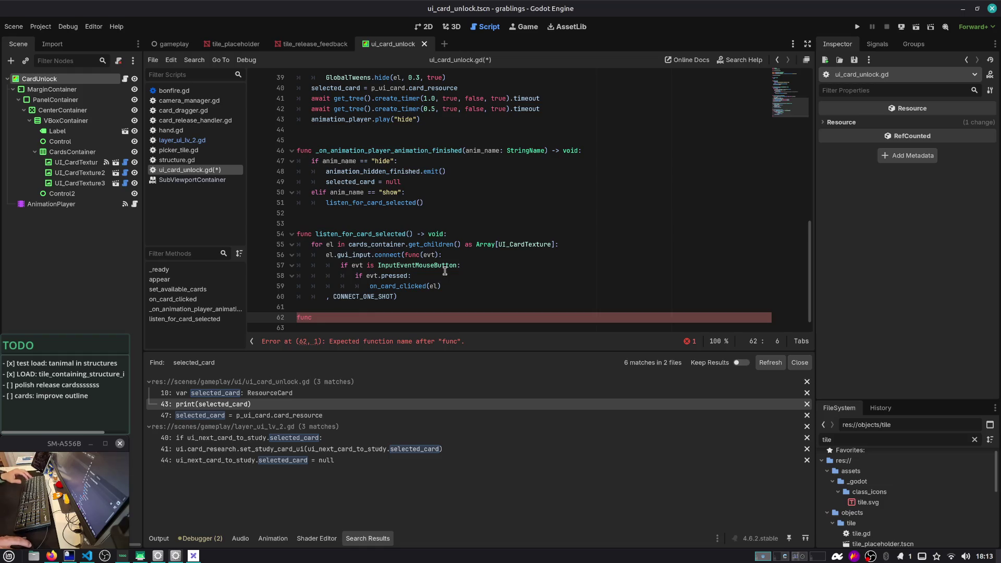
key(ctrl+z)
Delete the show branch calling listen_for_card_selected, then restore it with undo
drag(398, 292, 232, 239)
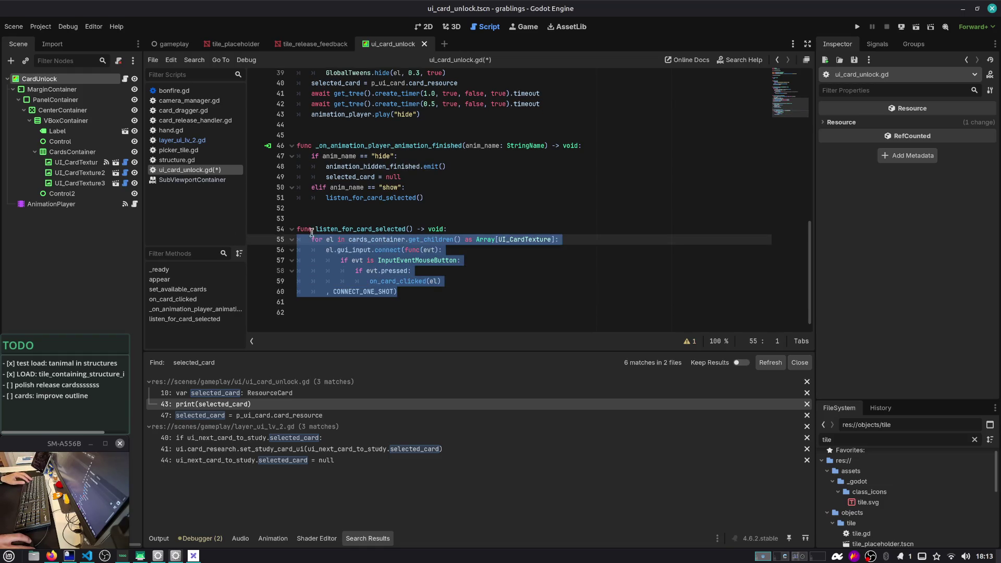
double_click(355, 228)
drag(438, 192, 429, 203)
key(Delete)
scroll(427, 193, up, 4)
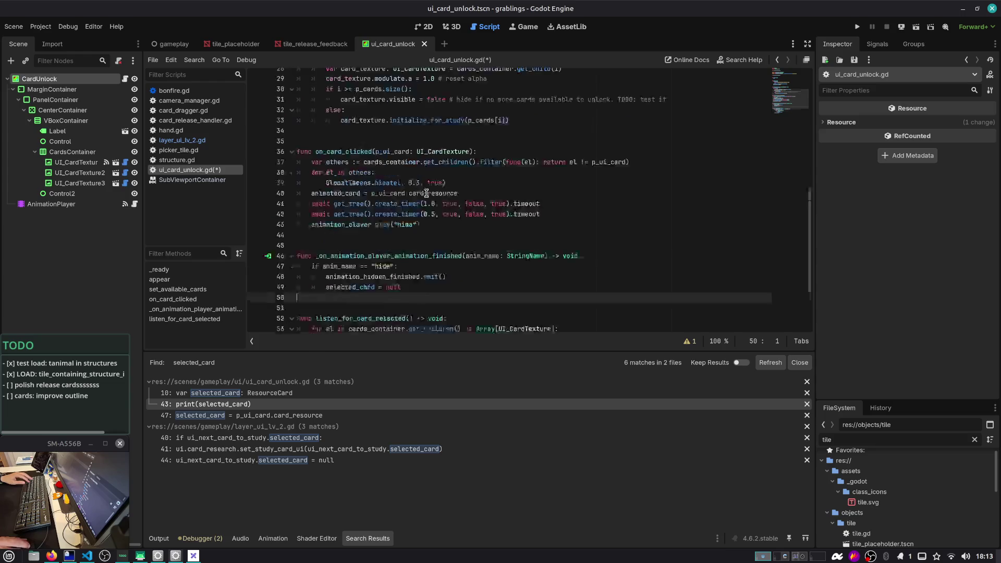
scroll(412, 219, down, 3)
key(ctrl+z)
Highlight uses of listen_for_card_selected and save ui_card_unlock.gd
double_click(392, 242)
scroll(393, 250, down, 1)
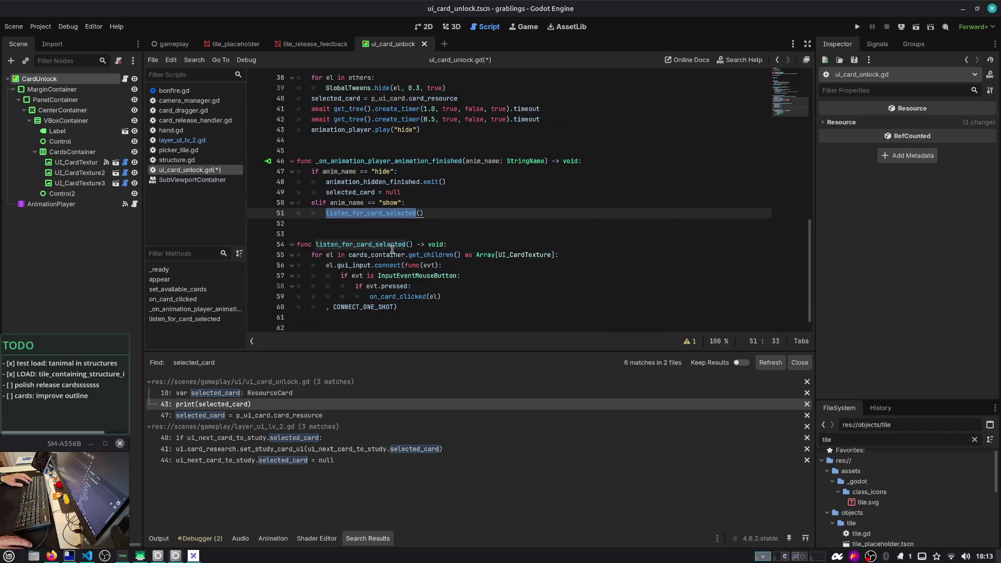
key(ctrl+s)
mouse_move(366, 211)
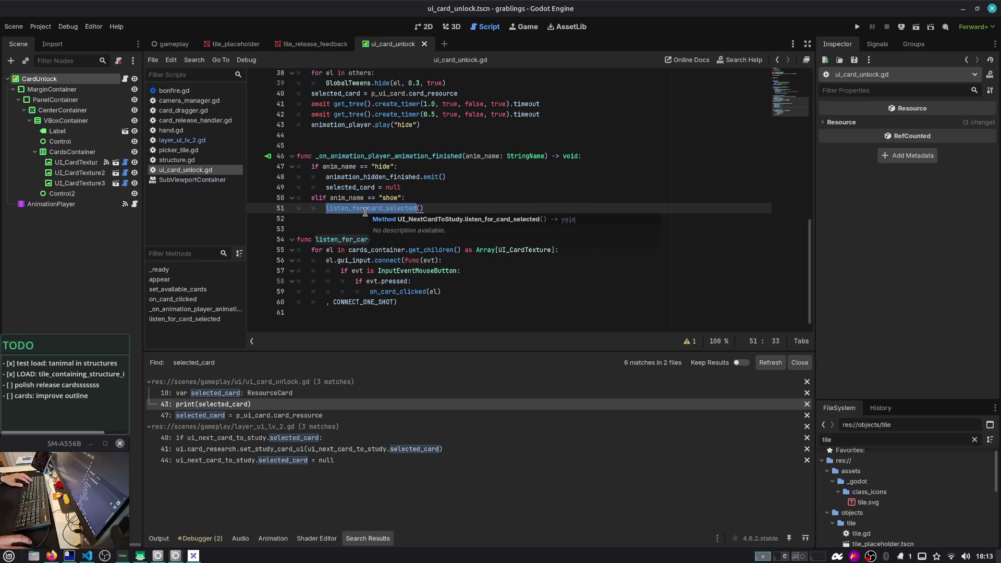
double_click(360, 302)
scroll(361, 303, up, 2)
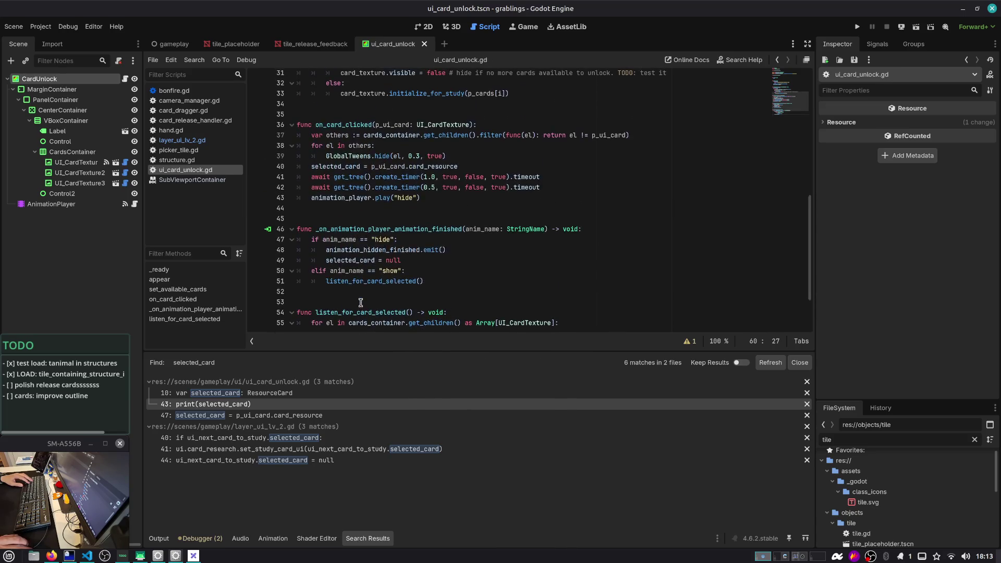
scroll(360, 250, up, 10)
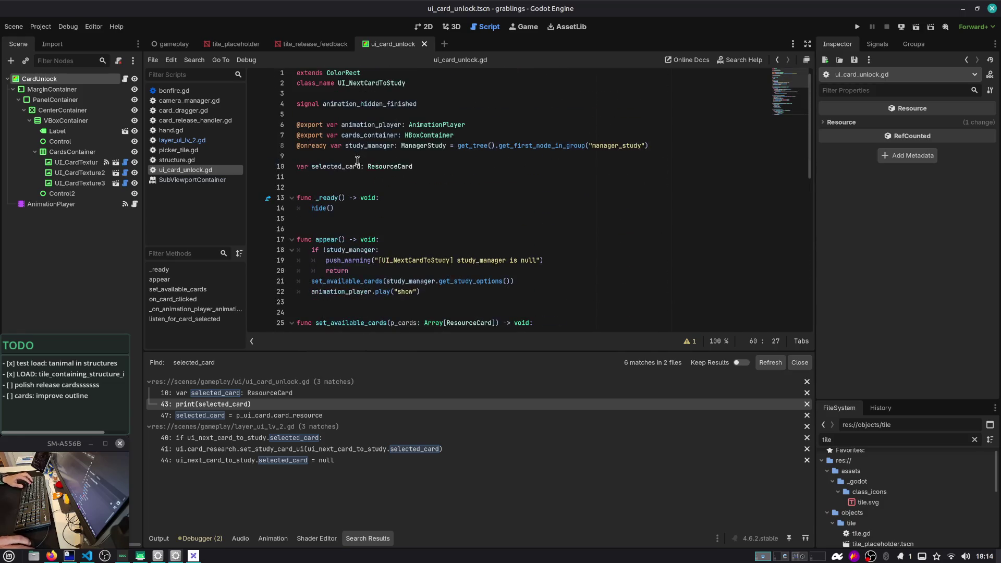
Declare var _ignore_inputs := false on line 11 and save
click(354, 177)
text(var _)
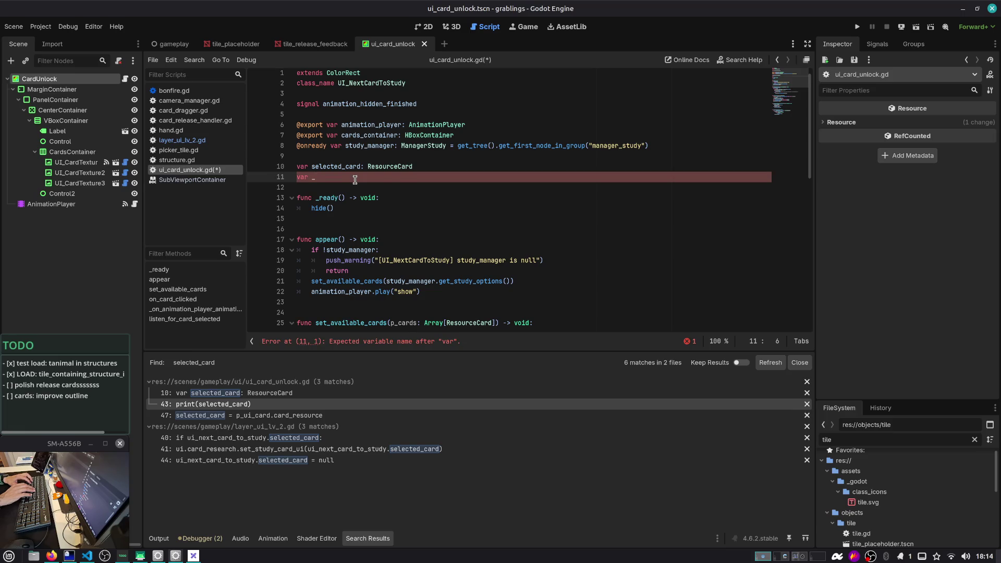
text(rd_selected)
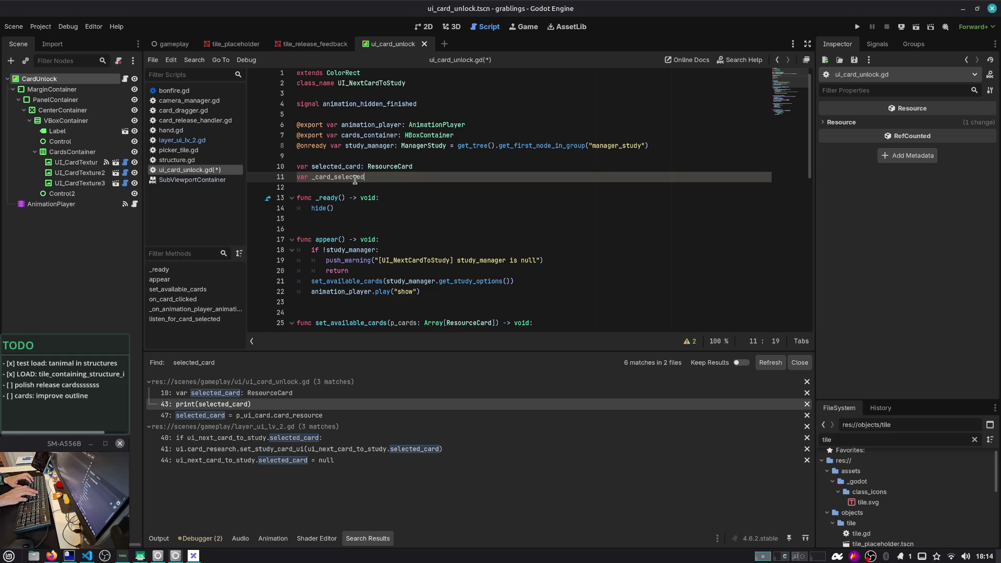
double_click(355, 177)
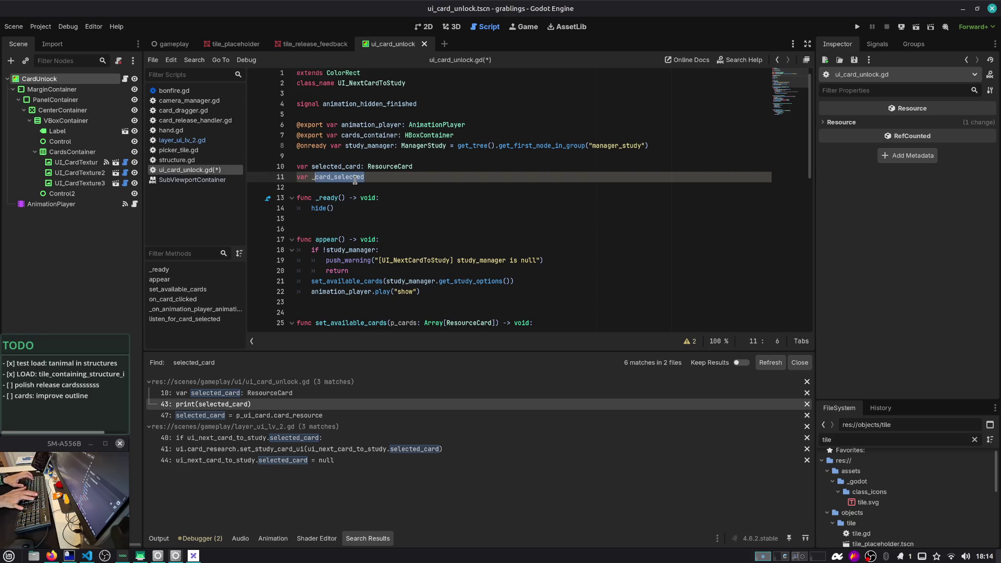
text(_ignore_inputs = )
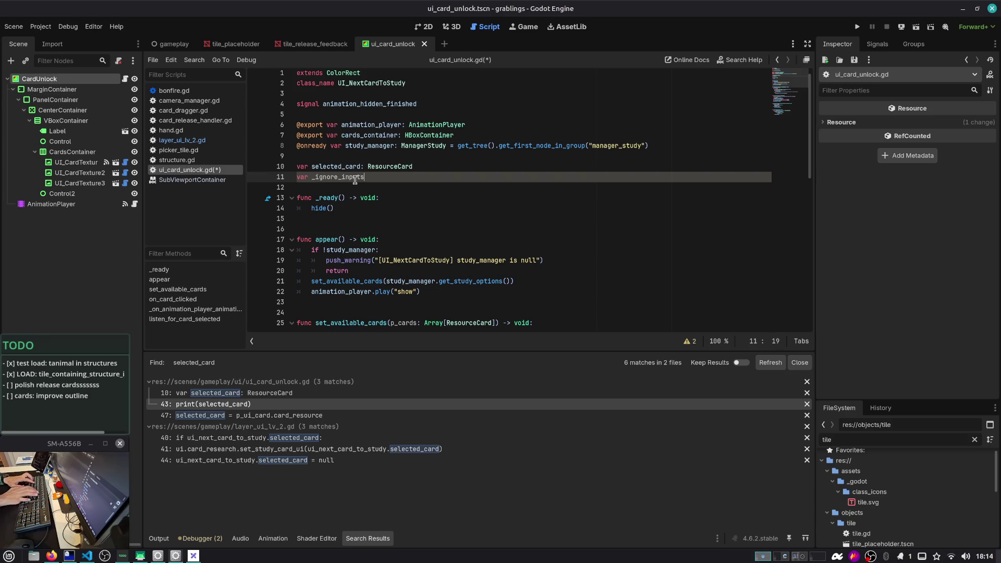
text(false)
key(ctrl+s)
click(361, 189)
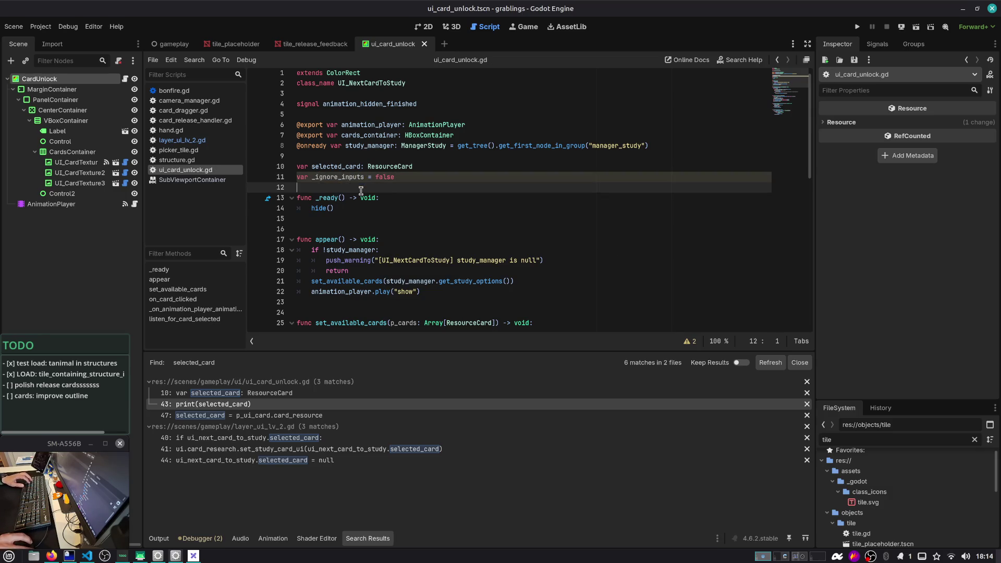
key(Return)
click(368, 177)
text(:)
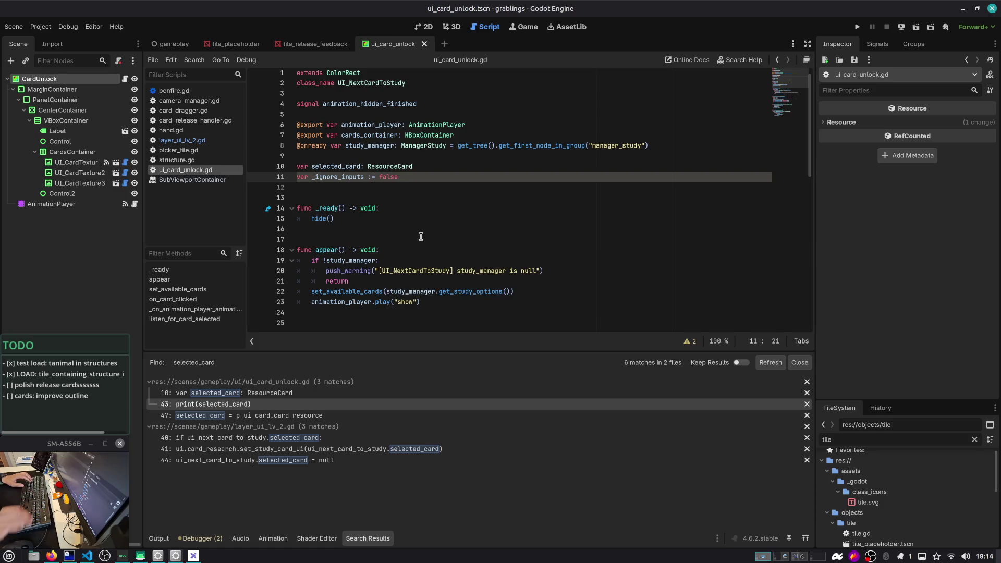
Set _ignore_inputs = true at the start of on_card_clicked
double_click(343, 178)
scroll(355, 187, down, 8)
double_click(360, 83)
scroll(352, 168, down, 2)
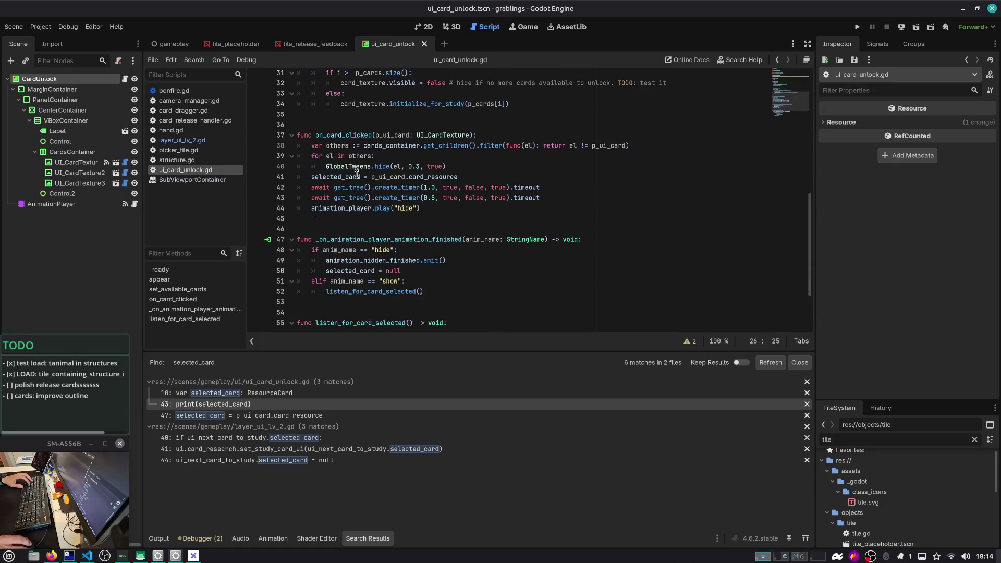
click(585, 144)
key(ctrl+shift+Return)
text(_ignore_inputs = true)
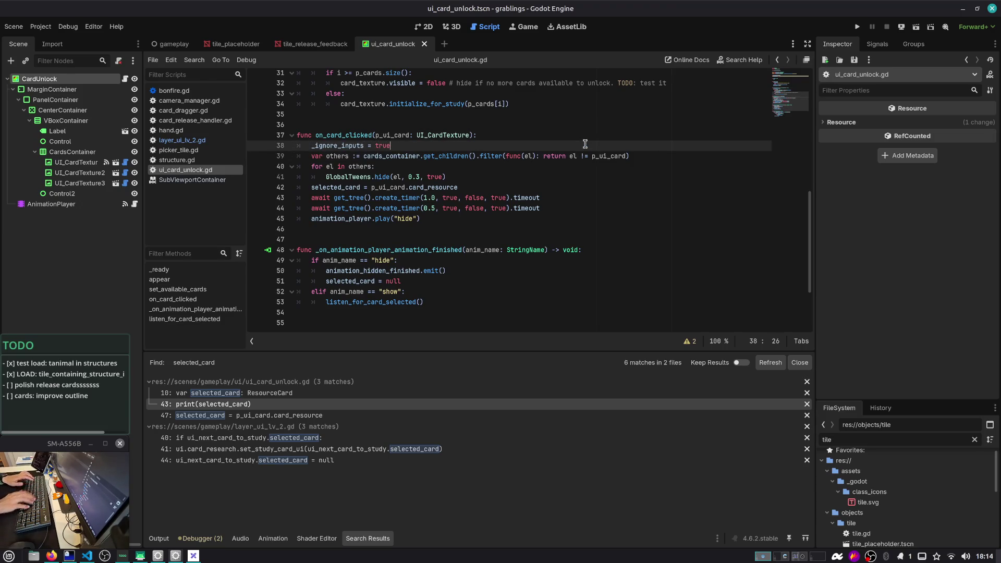
Reset _ignore_inputs = false in the hide branch, replacing selected_card = null, and save
double_click(336, 146)
scroll(359, 237, down, 3)
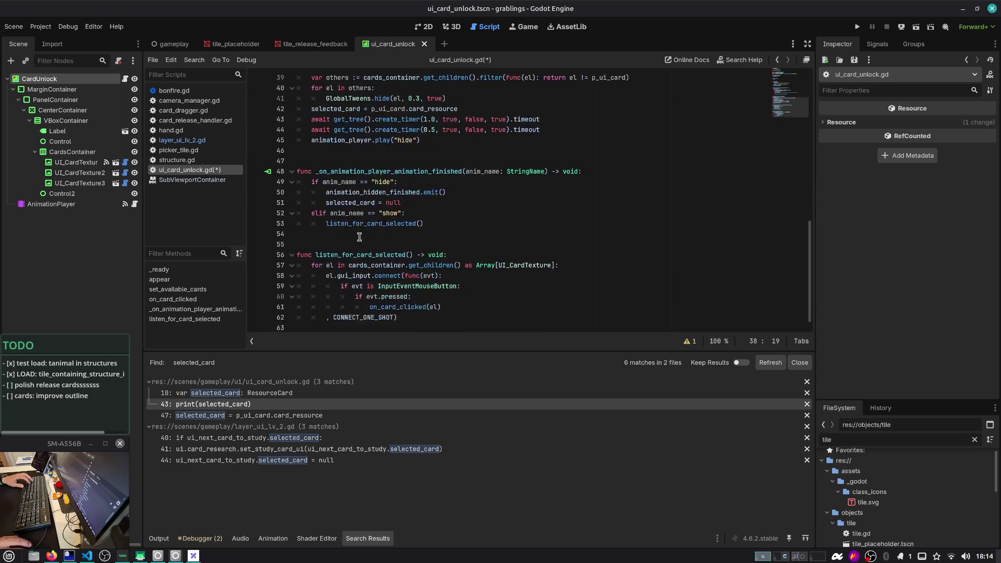
double_click(362, 254)
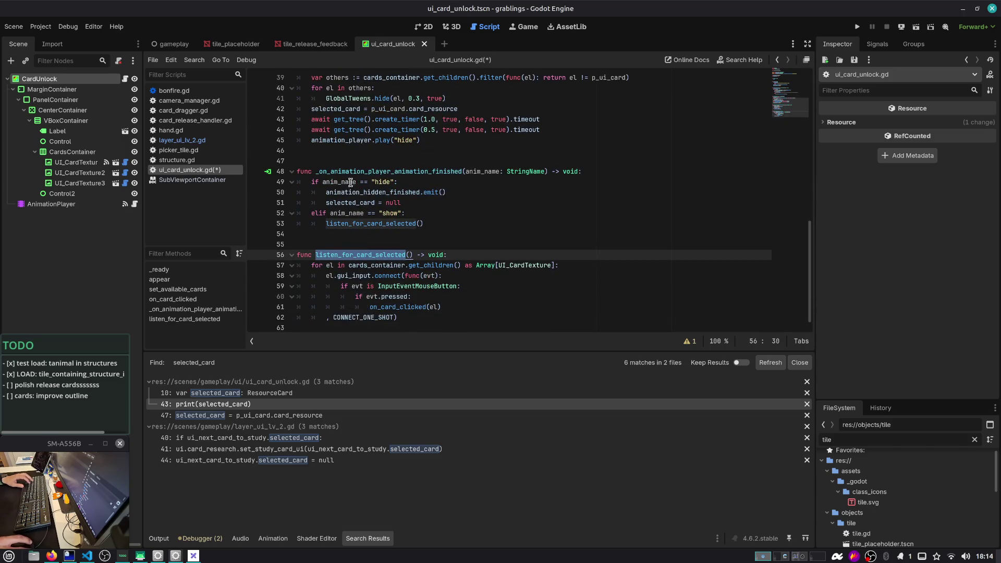
click(474, 204)
text(_ignore_inputs = false)
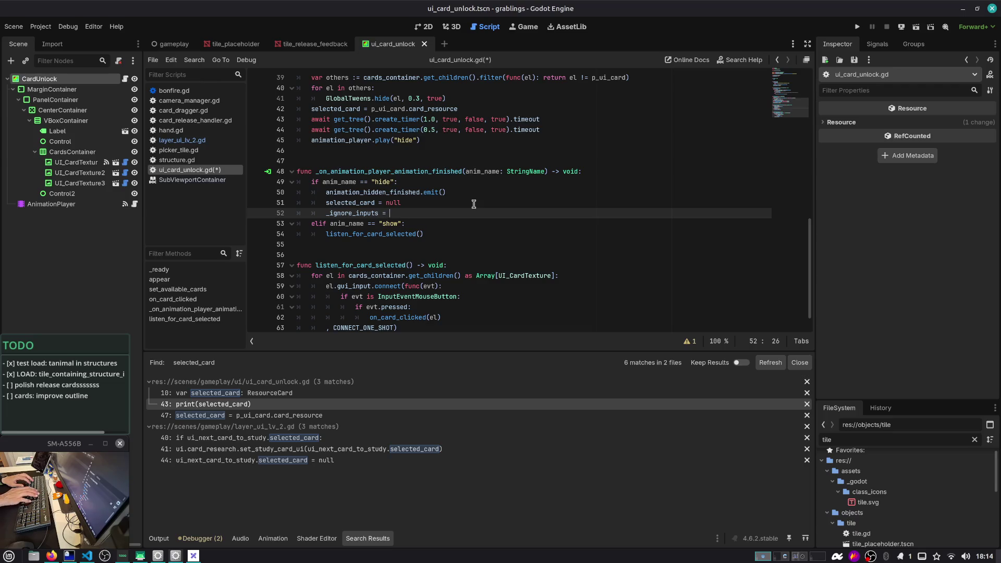
key(Escape)
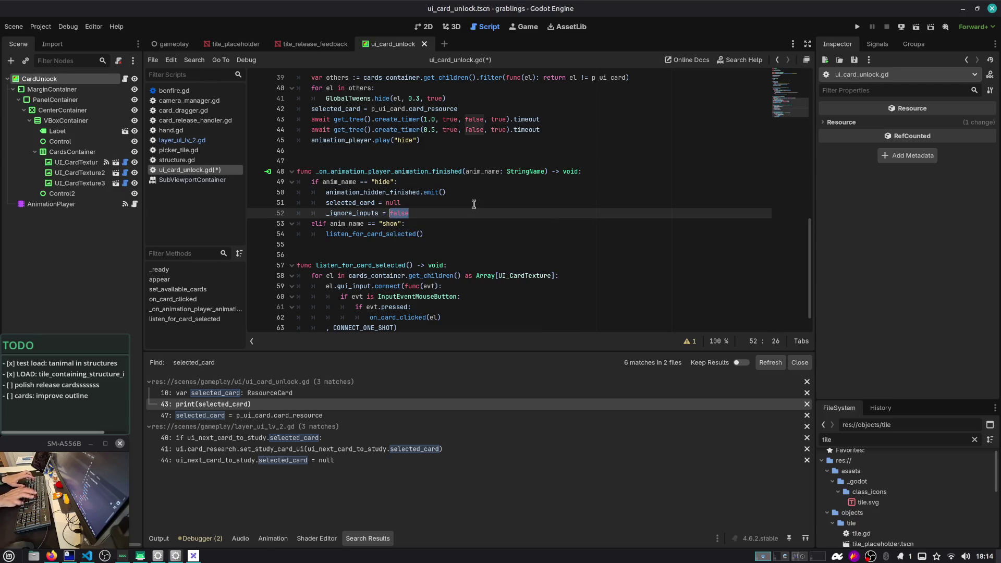
key(Up)
key(ctrl+shift+k)
key(ctrl+s)
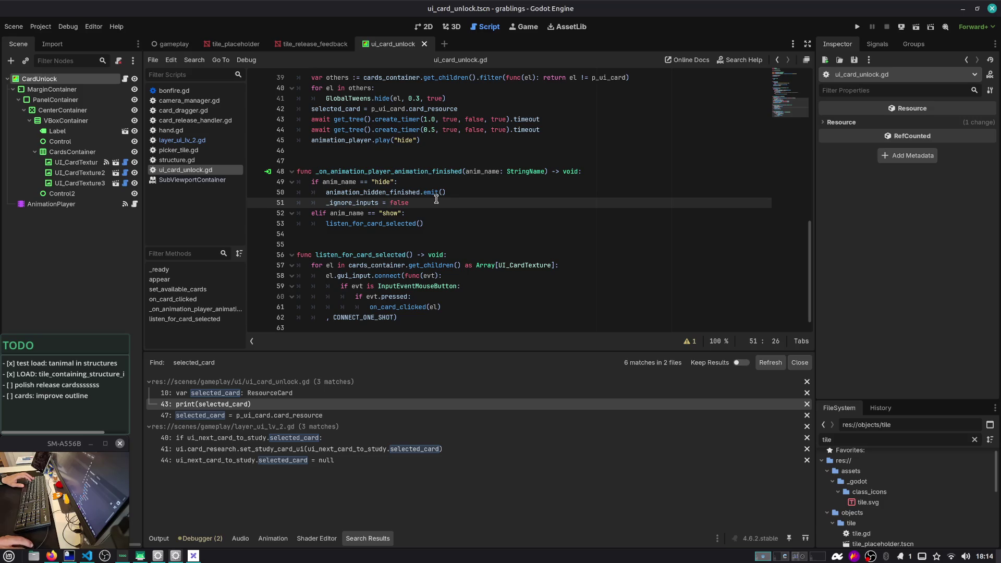
Add an if _ignore_inputs: return guard at the top of on_card_clicked
scroll(436, 199, up, 5)
scroll(361, 228, down, 4)
double_click(361, 231)
key(ctrl+c)
scroll(365, 203, up, 1)
click(469, 130)
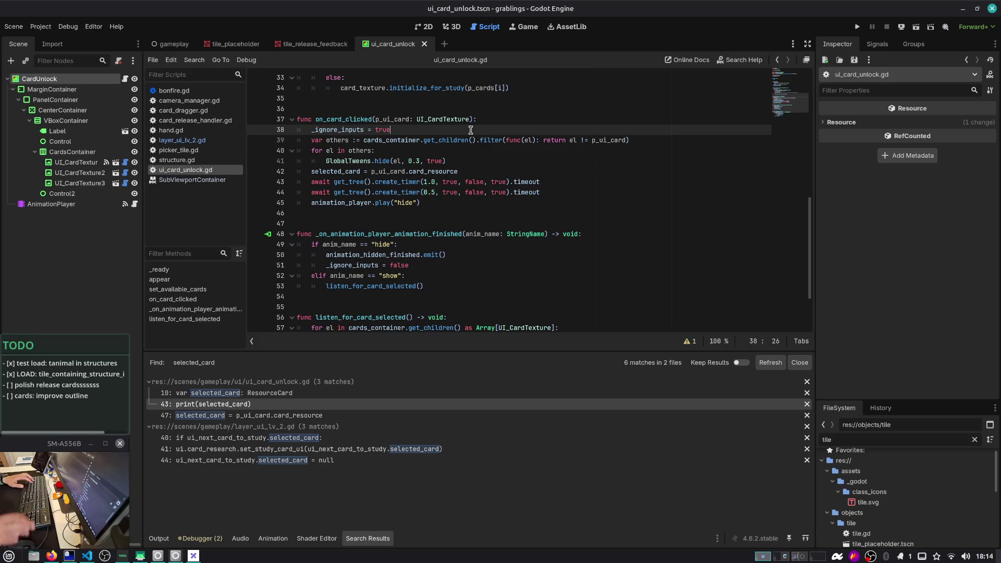
key(Up)
key(End)
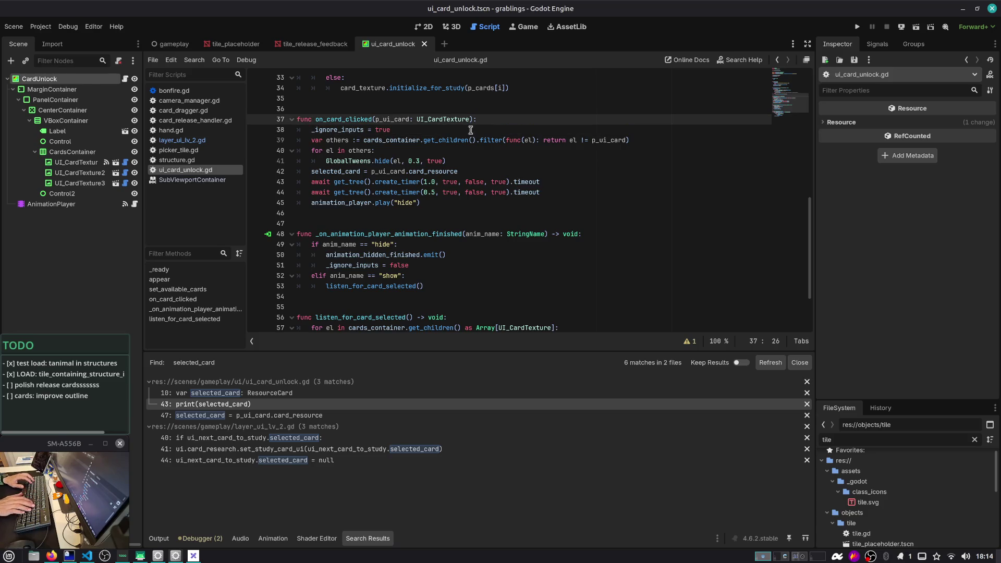
key(Return)
text(if)
key(ctrl+v)
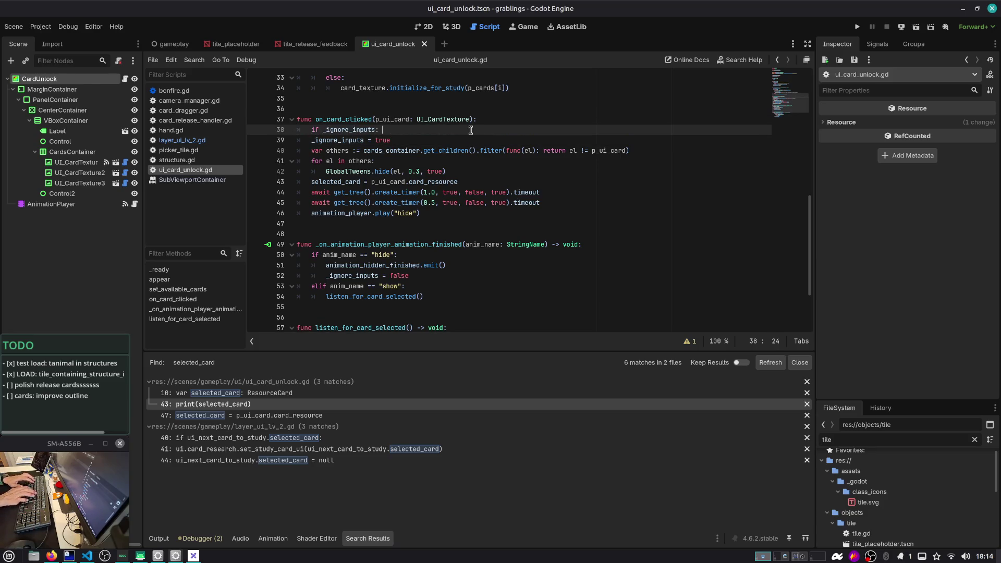
key(Return)
text(return)
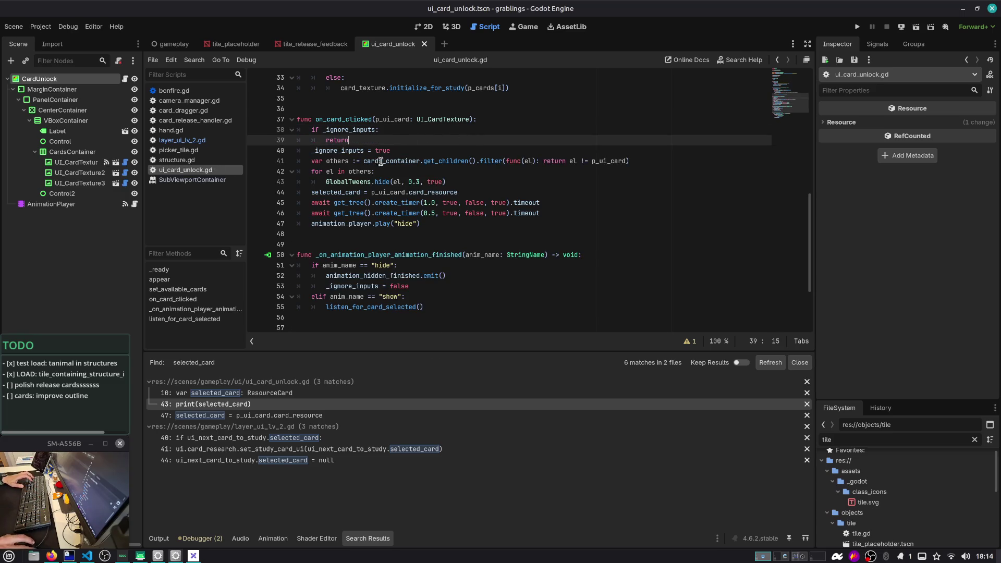
Run the game with F5 and load the first save slot
key(F5)
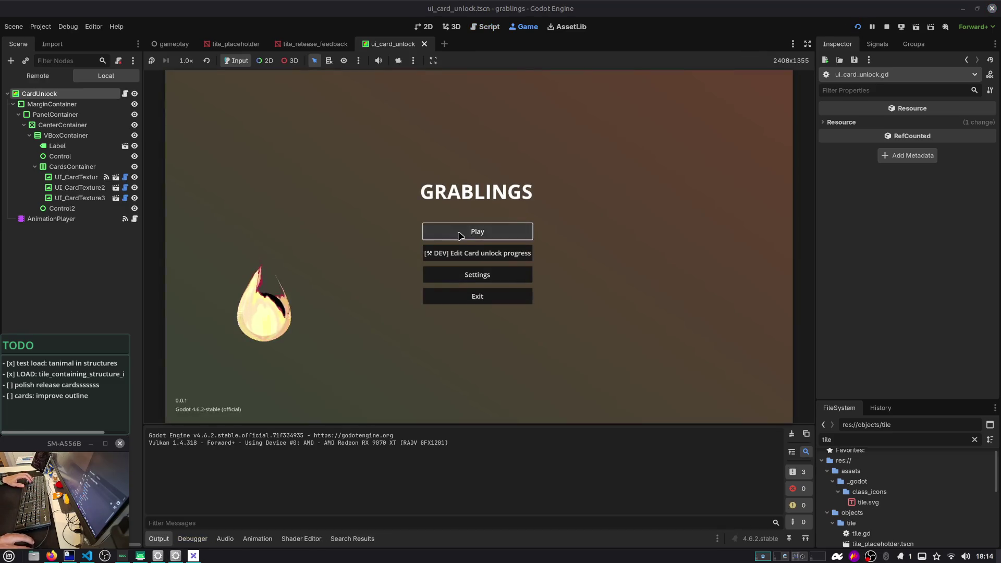
click(461, 235)
click(459, 236)
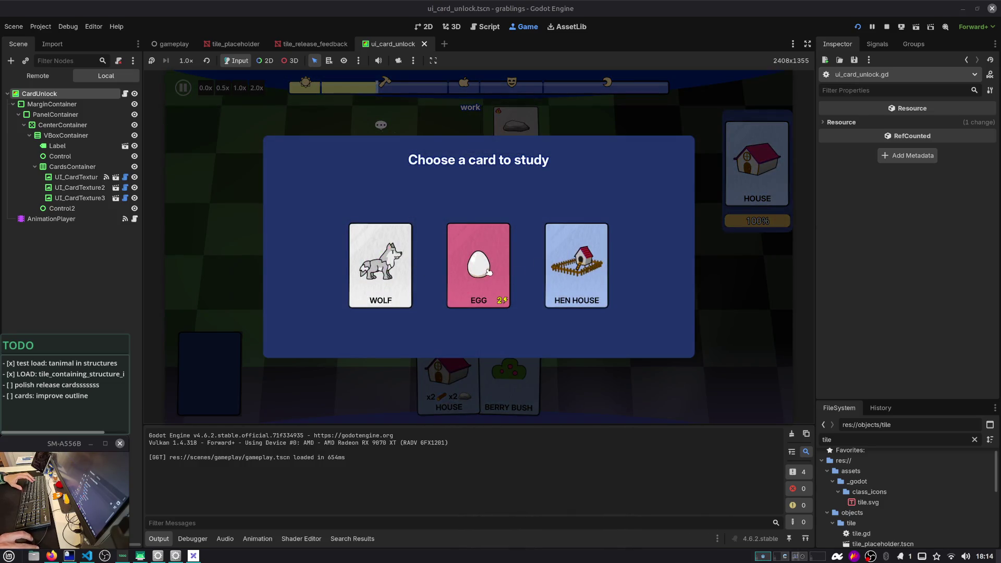
Return from the running game to the ui_card_unlock.gd script editor
click(485, 26)
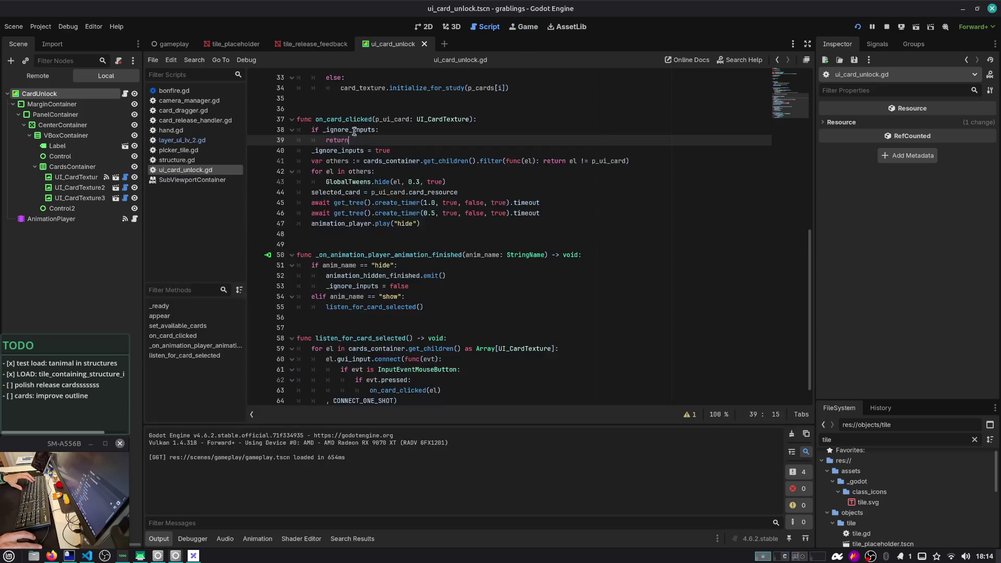
Check each use of _ignore_inputs in the script with Ctrl+F
double_click(341, 130)
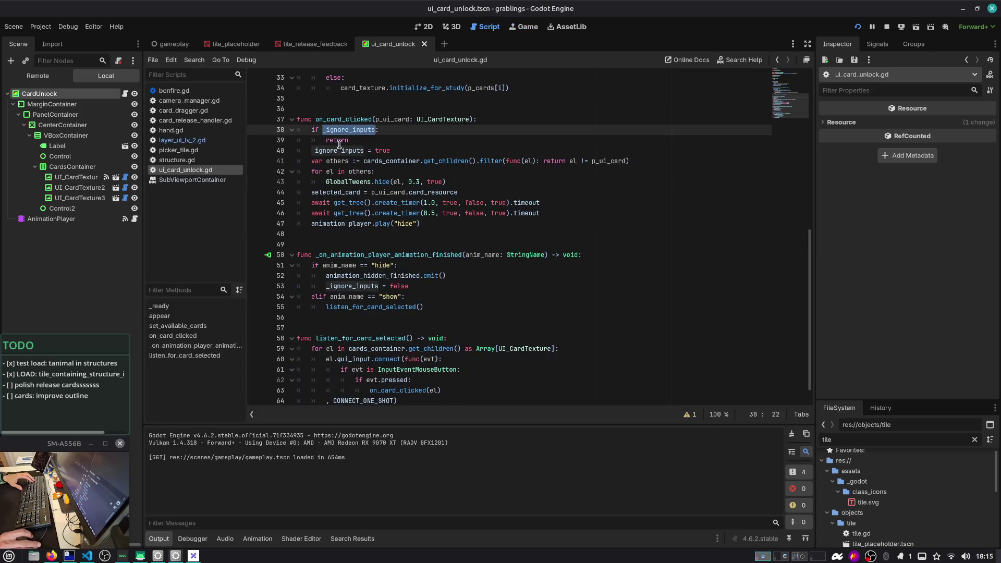
scroll(360, 131, up, 10)
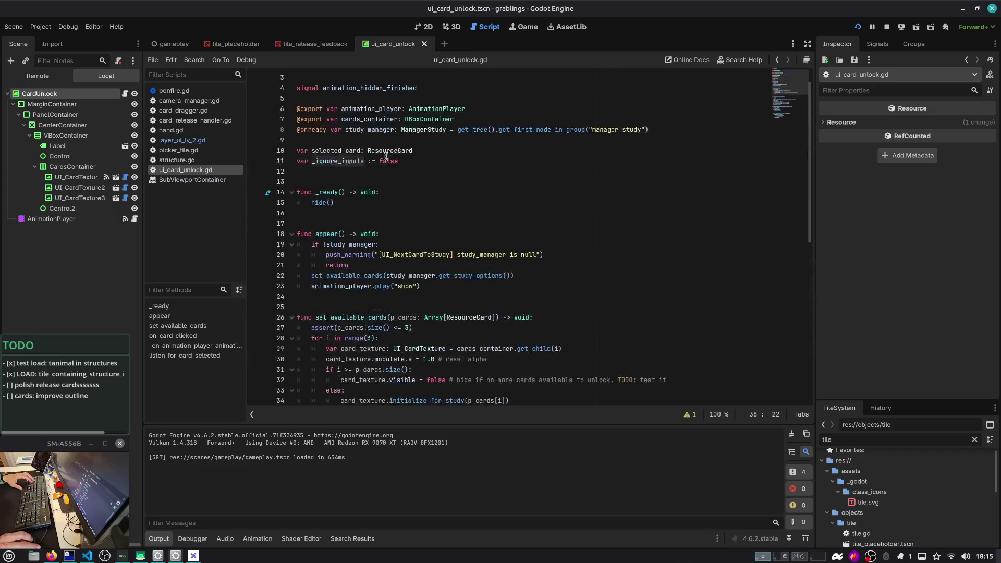
double_click(339, 161)
key(ctrl+f)
key(Return)
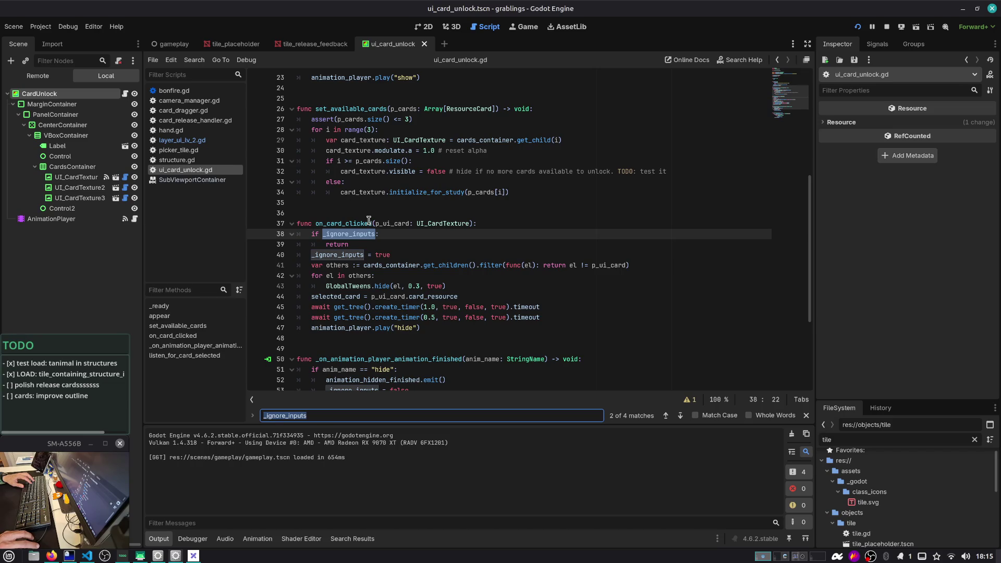
double_click(363, 255)
scroll(364, 258, down, 1)
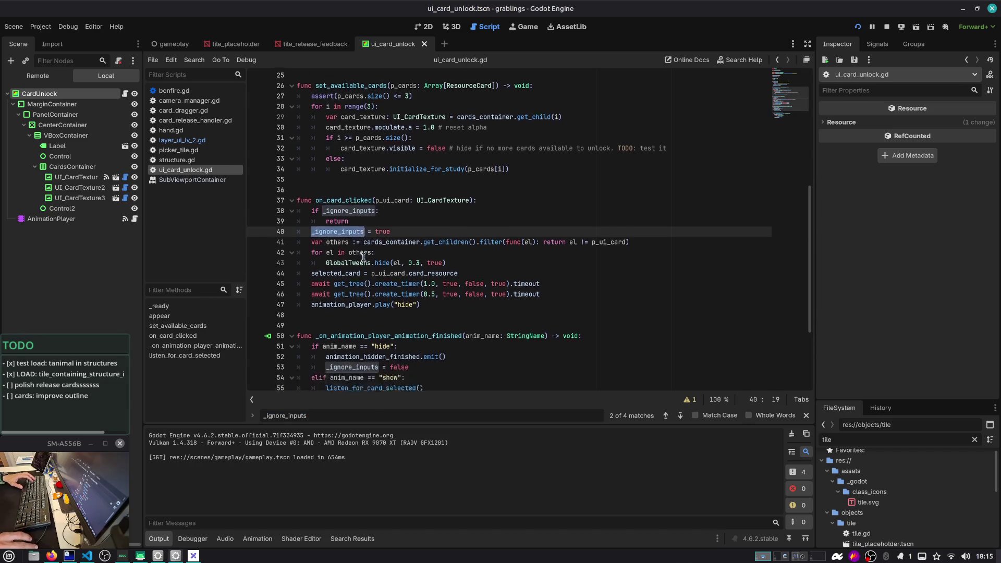
scroll(364, 257, down, 3)
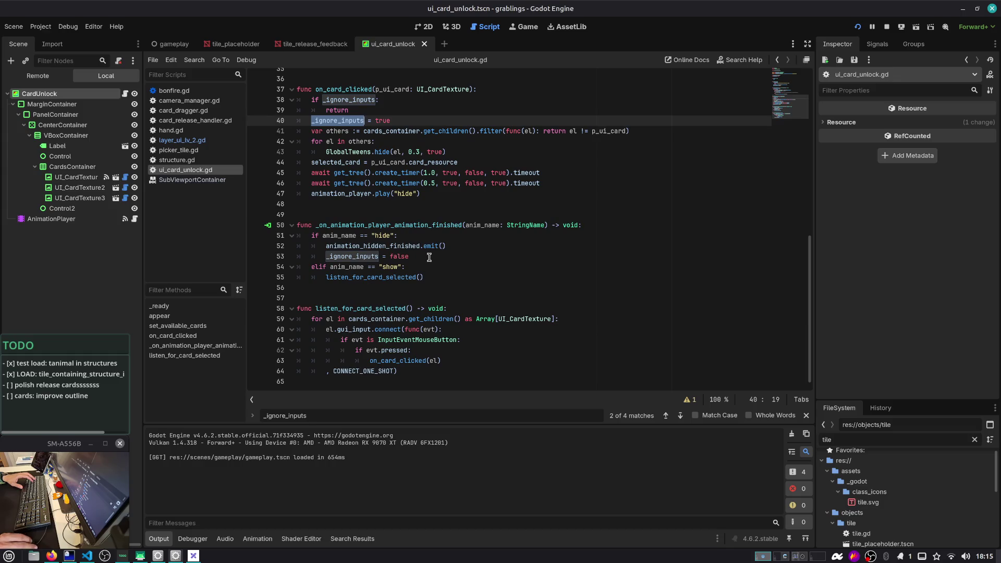
Delete the elif "show" branch that calls listen_for_card_selected on lines 54–55
click(378, 287)
double_click(379, 278)
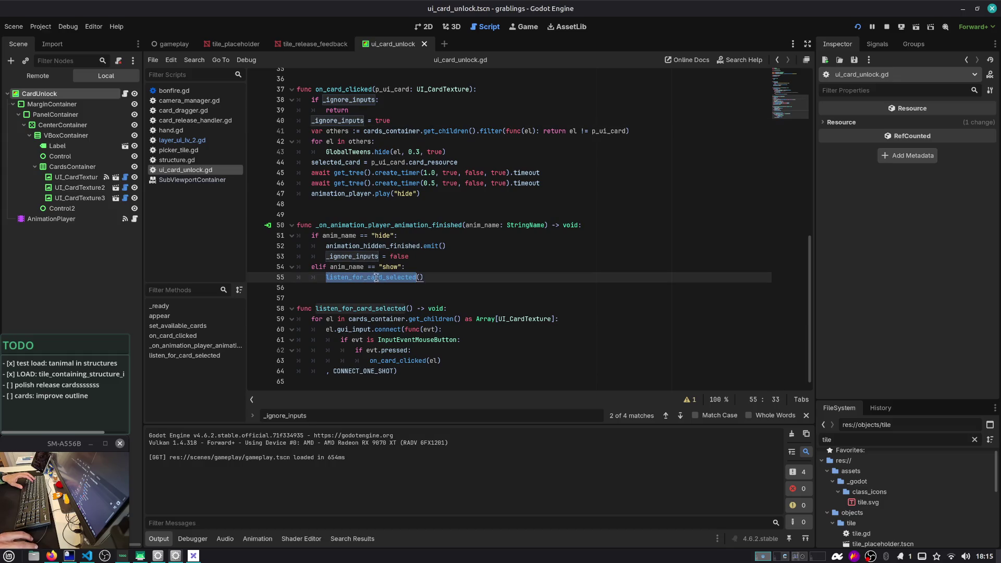
double_click(357, 267)
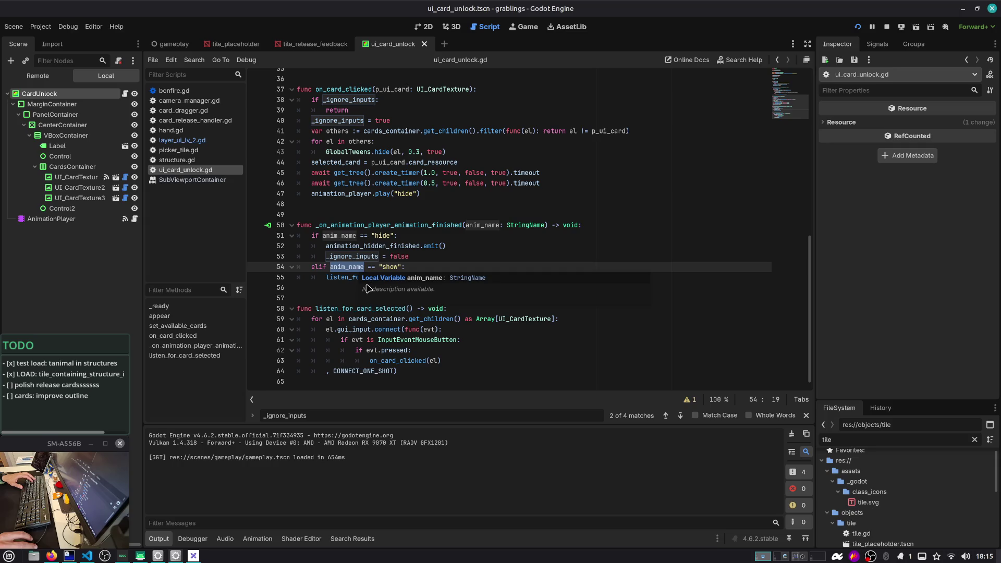
double_click(358, 226)
scroll(390, 271, up, 10)
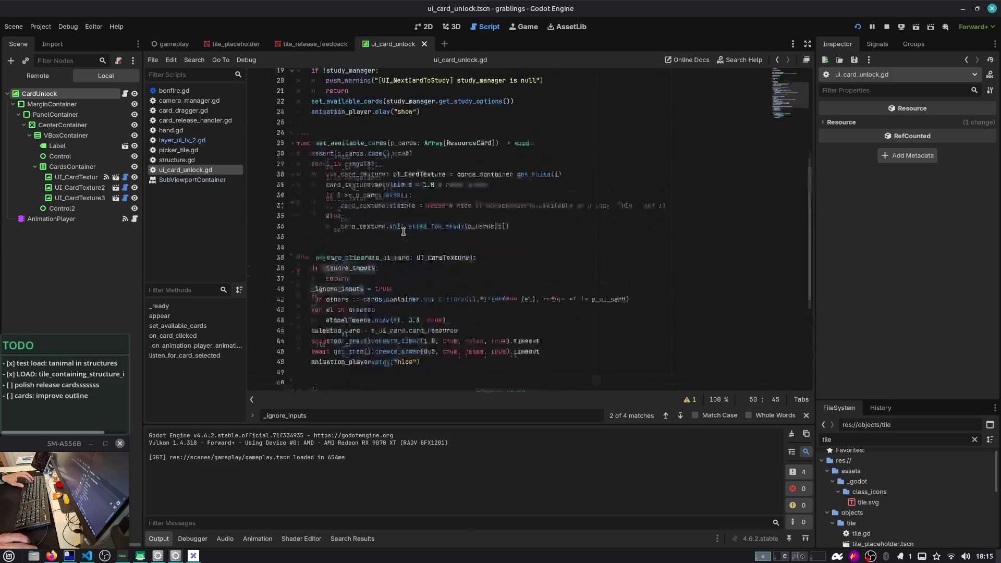
double_click(338, 253)
scroll(397, 238, down, 7)
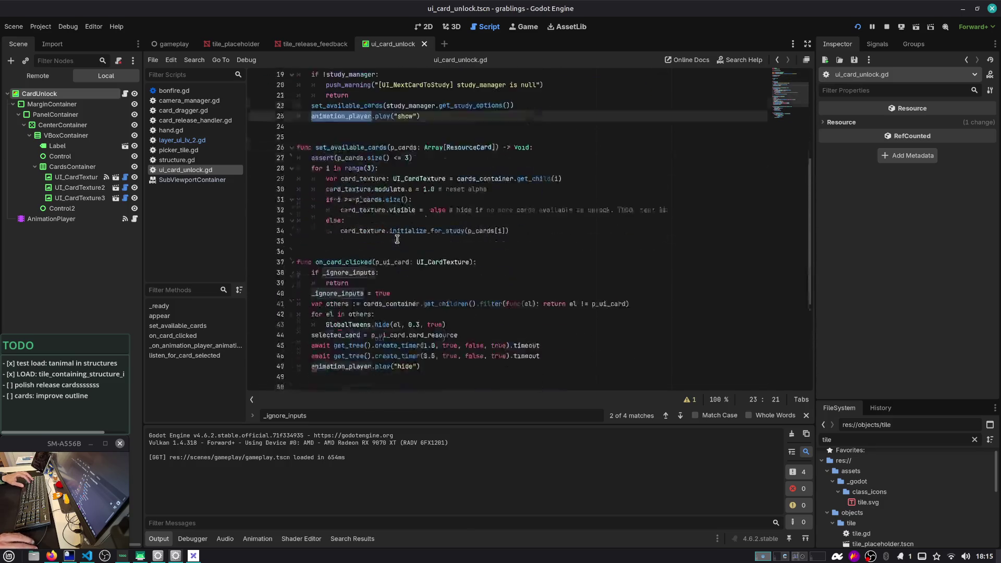
scroll(398, 239, down, 3)
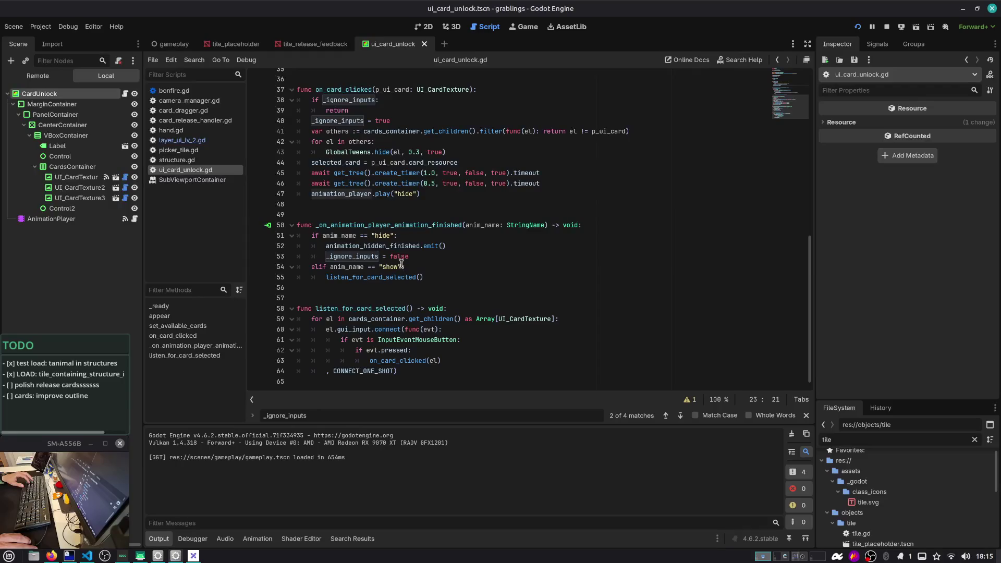
scroll(403, 277, up, 5)
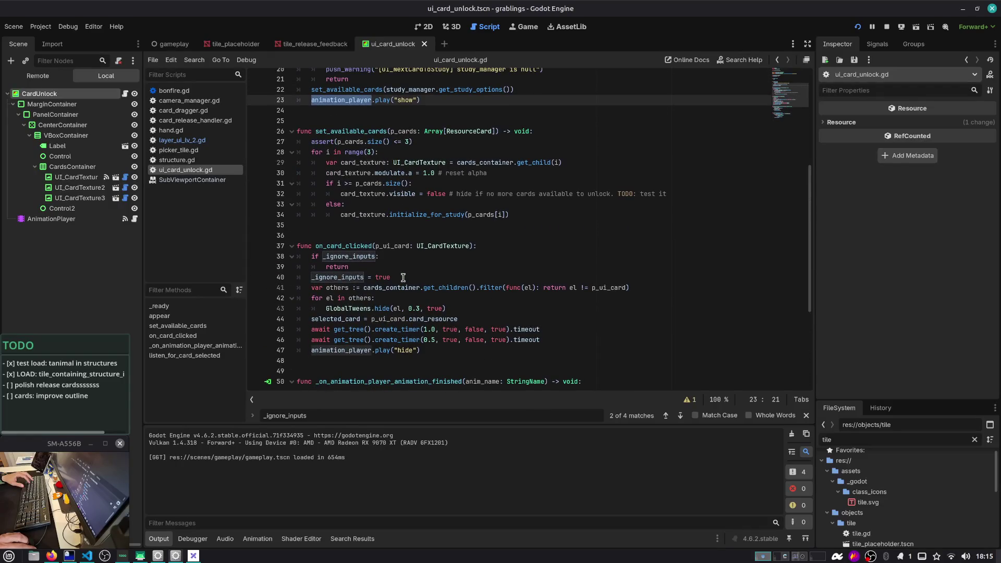
scroll(403, 277, down, 5)
click(409, 278)
click(422, 268)
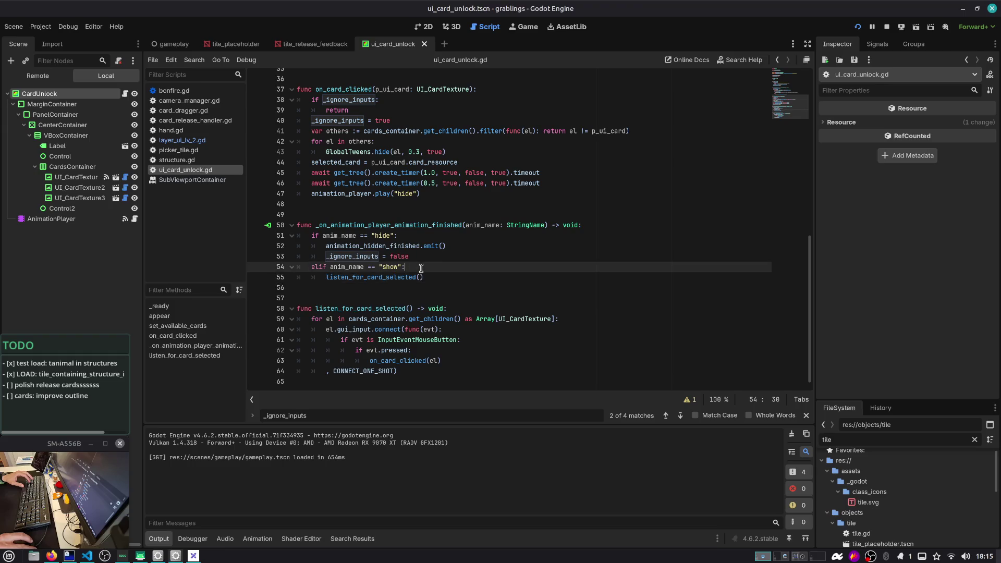
key(ctrl+shift+k)
key(ctrl+shift+k)
scroll(422, 268, up, 12)
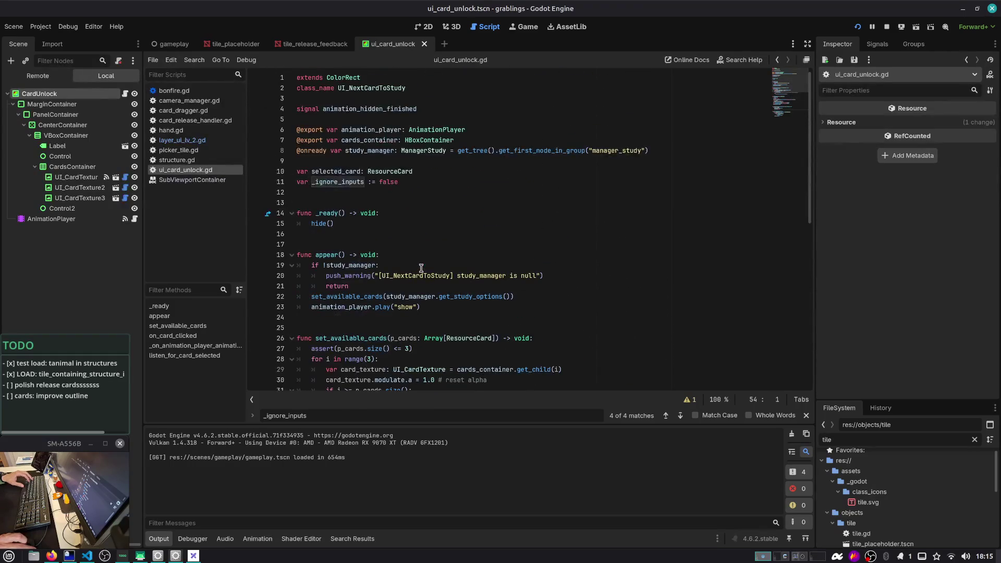
Add a listen_for_card_selected() call after hide() in _ready
click(349, 223)
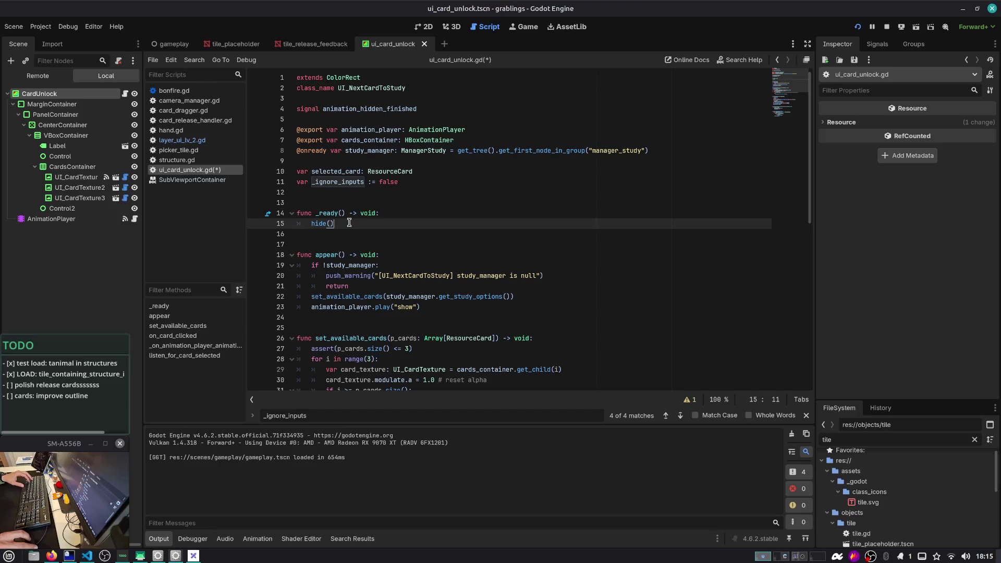
key(Return)
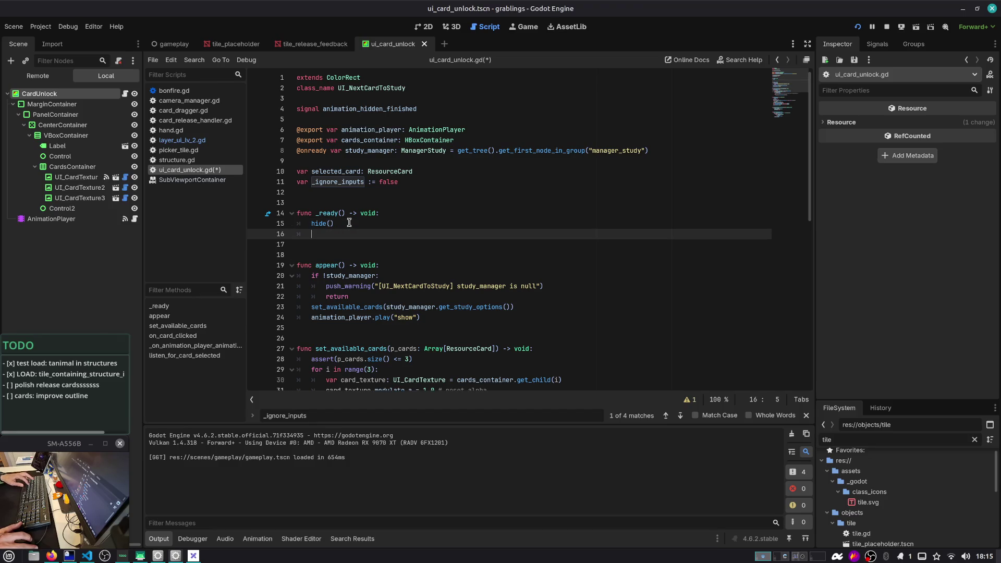
key(ctrl+v)
click(363, 234)
key(shift+Tab)
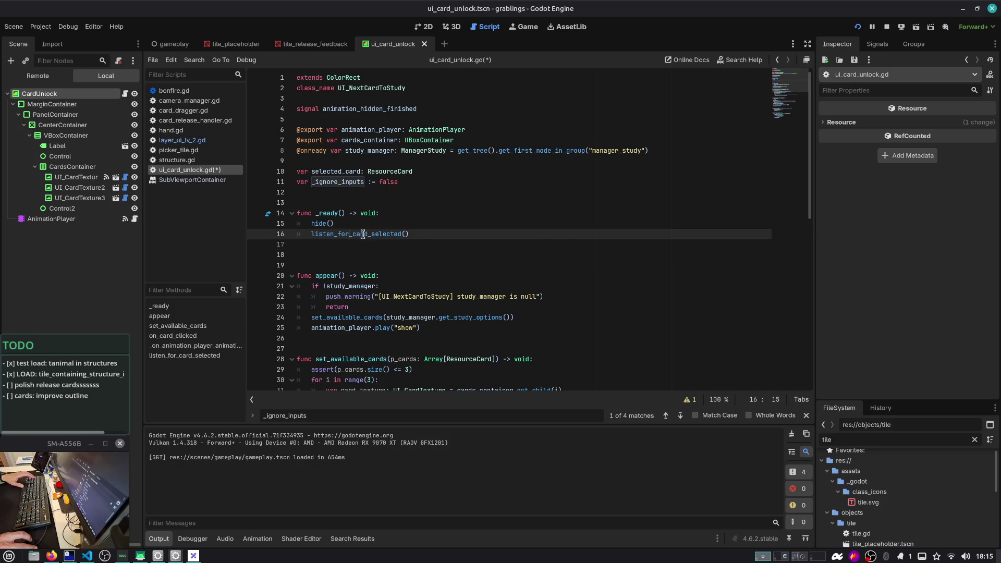
Insert print(anim_name) as the first line of the animation-finished handler
double_click(358, 328)
key(ctrl+f)
key(Return)
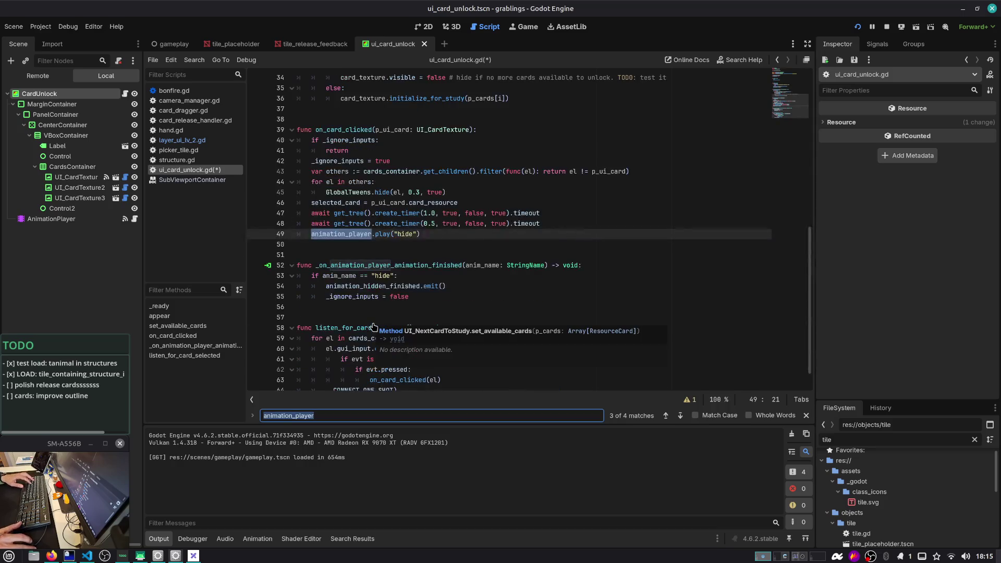
key(Escape)
double_click(396, 265)
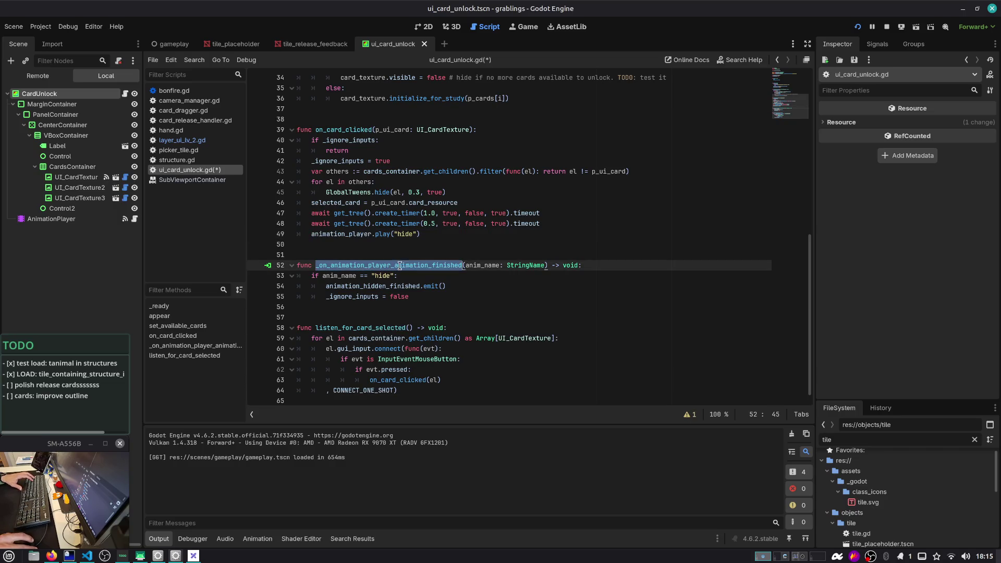
click(443, 273)
key(ctrl+shift+Return)
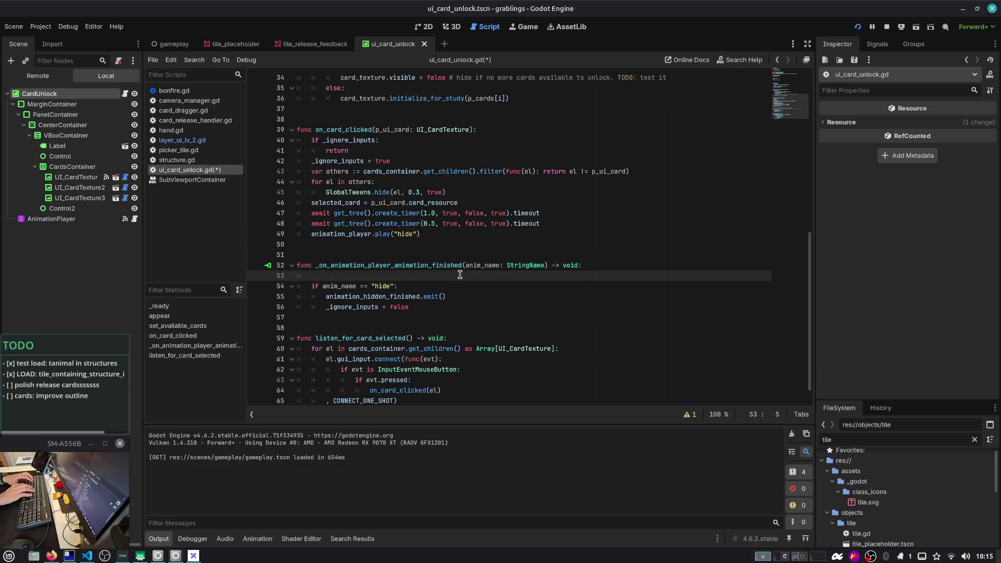
text(print(anim_))
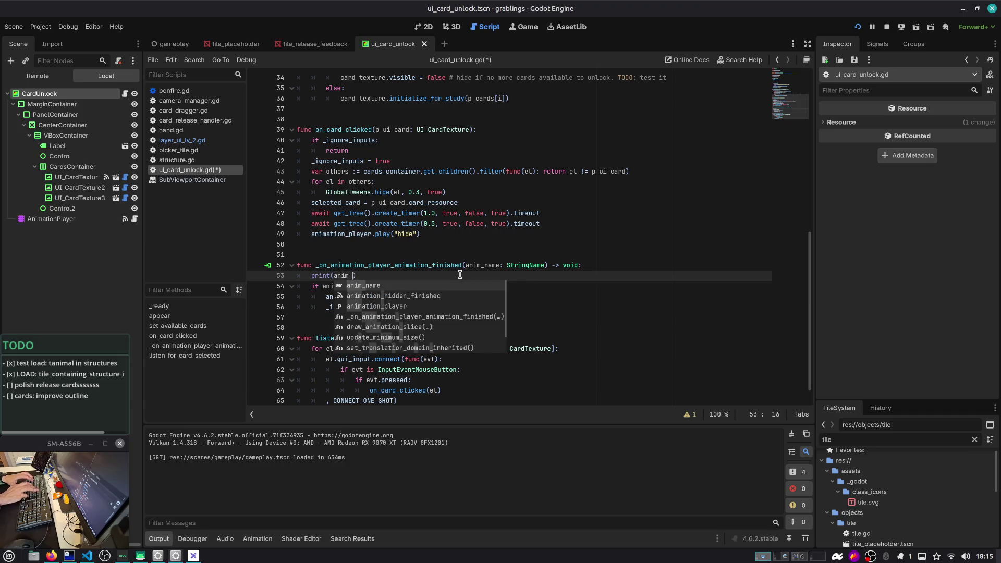
key(Return)
Run the game and load Slot 1 to reach the Cow/Chicken/Tree LV2 card choice
key(F6)
click(466, 231)
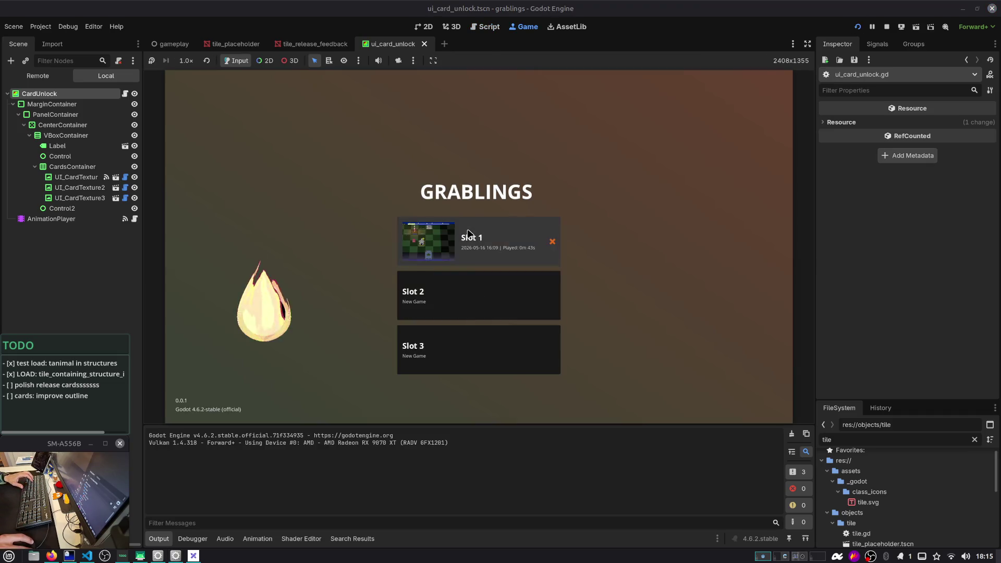
click(467, 234)
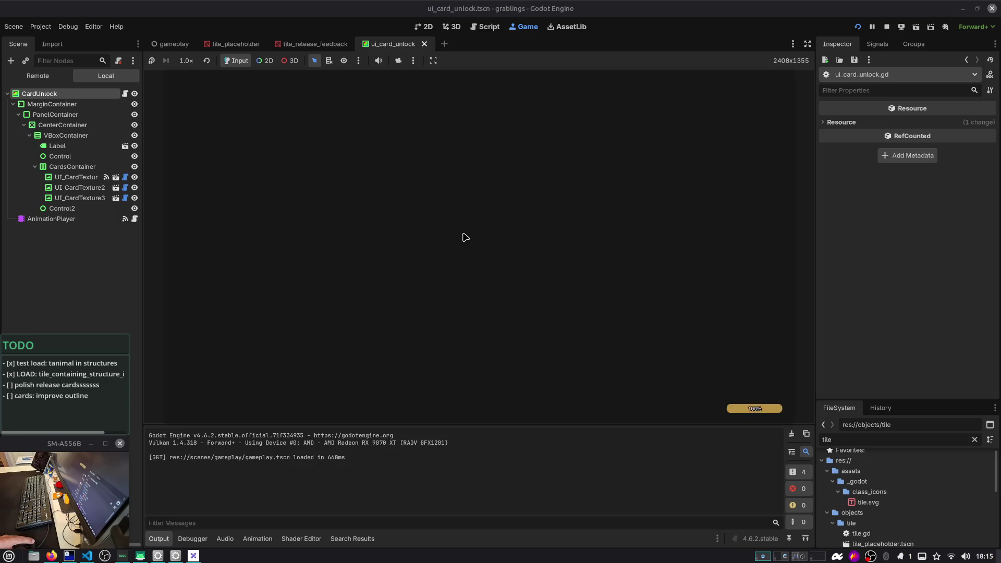
key(ctrl+alt+Right)
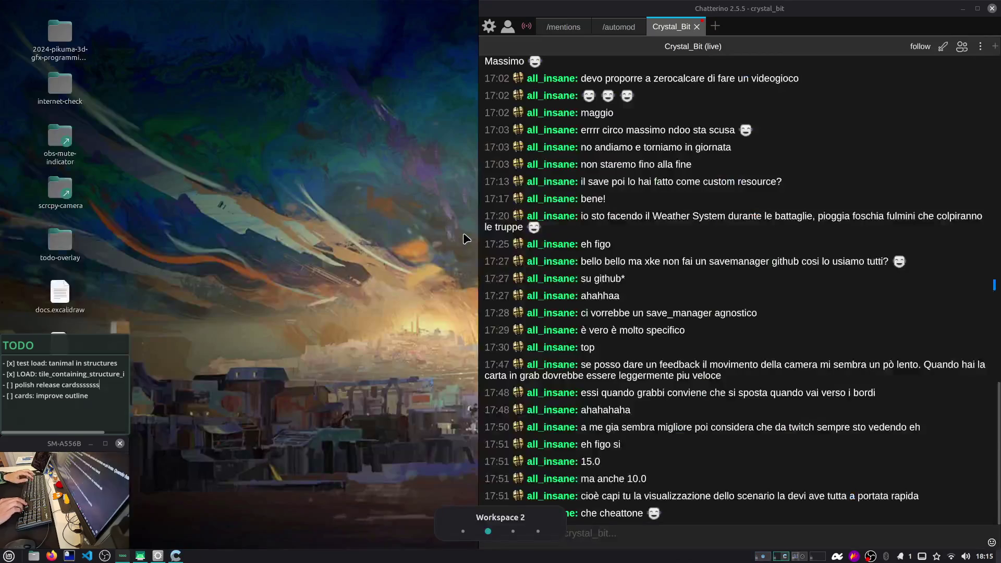
key(ctrl+alt+Left)
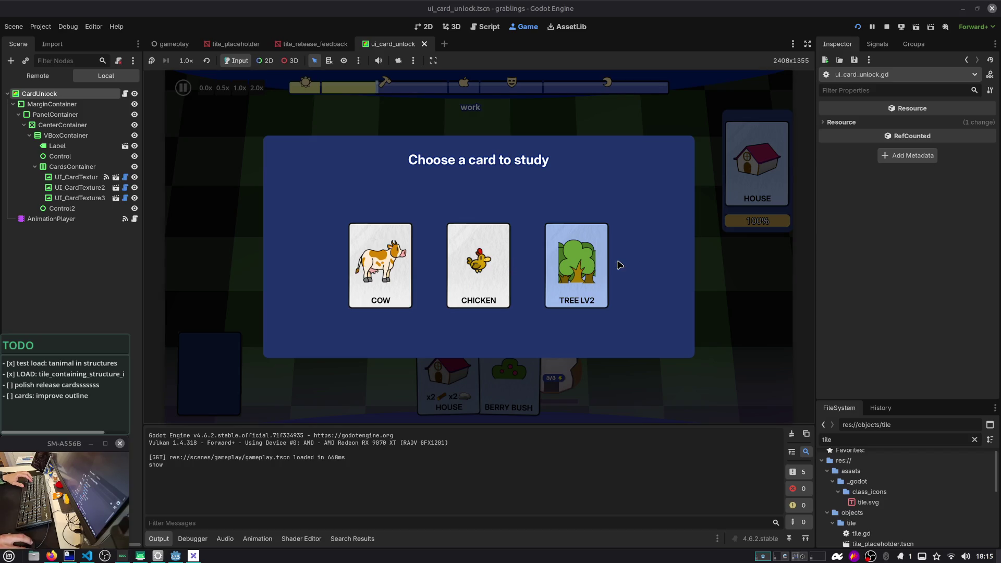
click(473, 33)
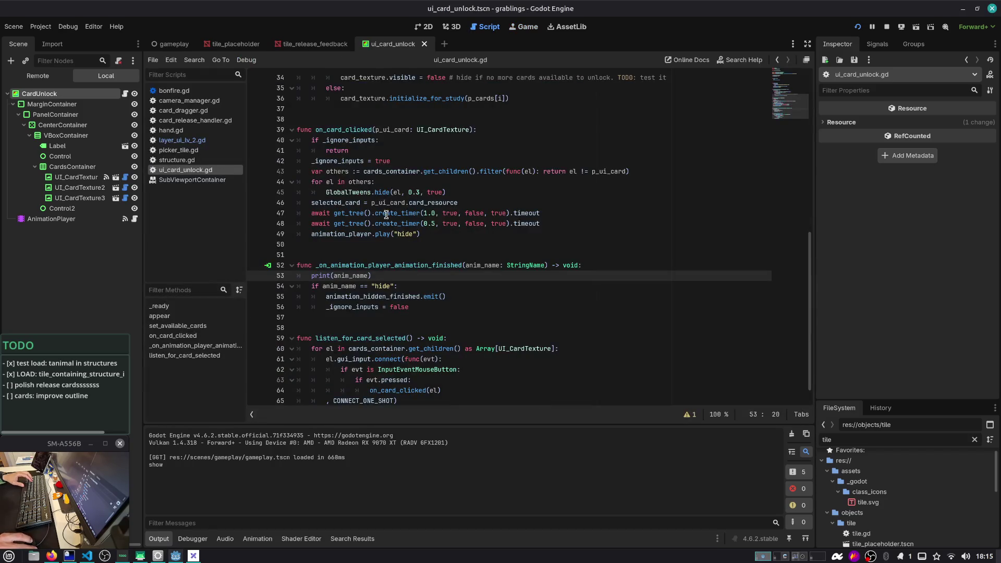
Delete the listen_for_card_selected call from _ready
scroll(378, 203, up, 3)
click(346, 234)
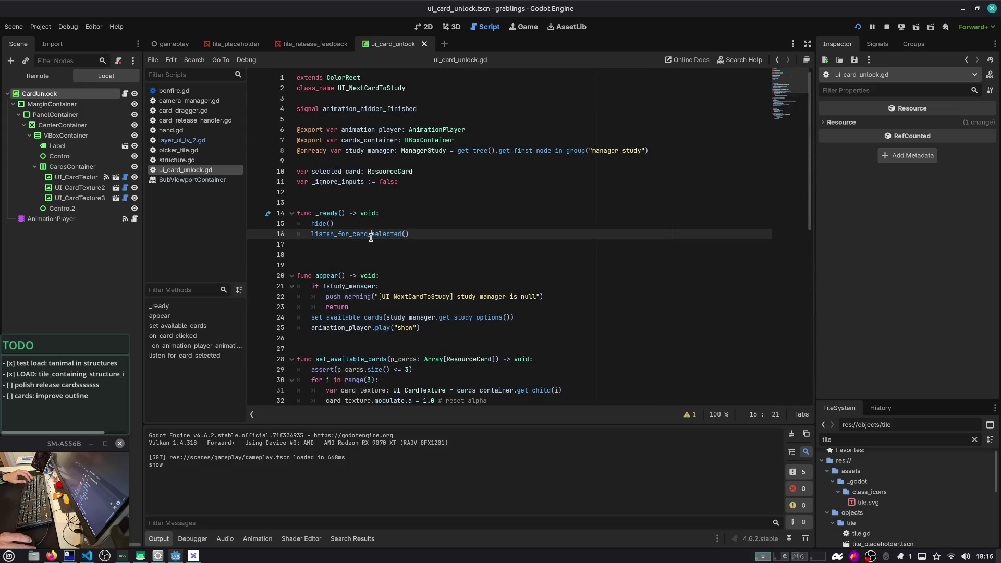
scroll(360, 193, down, 6)
key(BackSpace)
scroll(360, 193, down, 8)
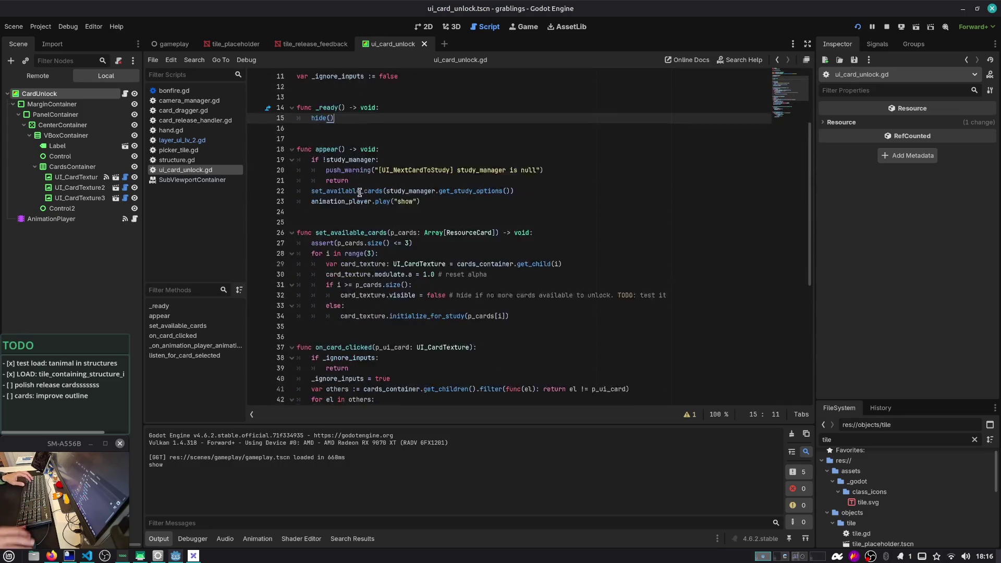
Add a "show" branch that calls listen_for_card_selected() in the animation-finished handler, then save
click(417, 297)
key(Return)
text(listen_for_card_selected())
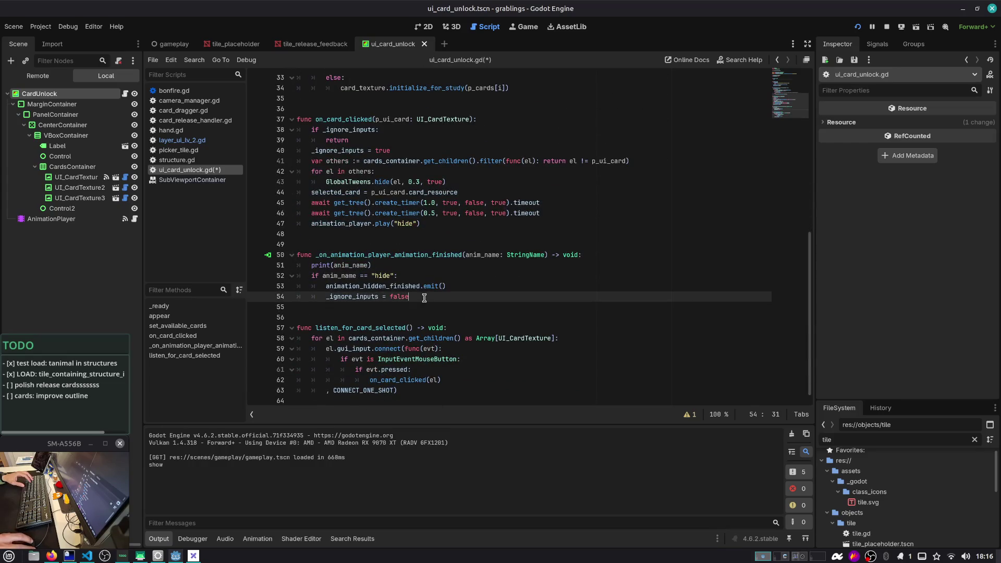
key(Return)
key(Up)
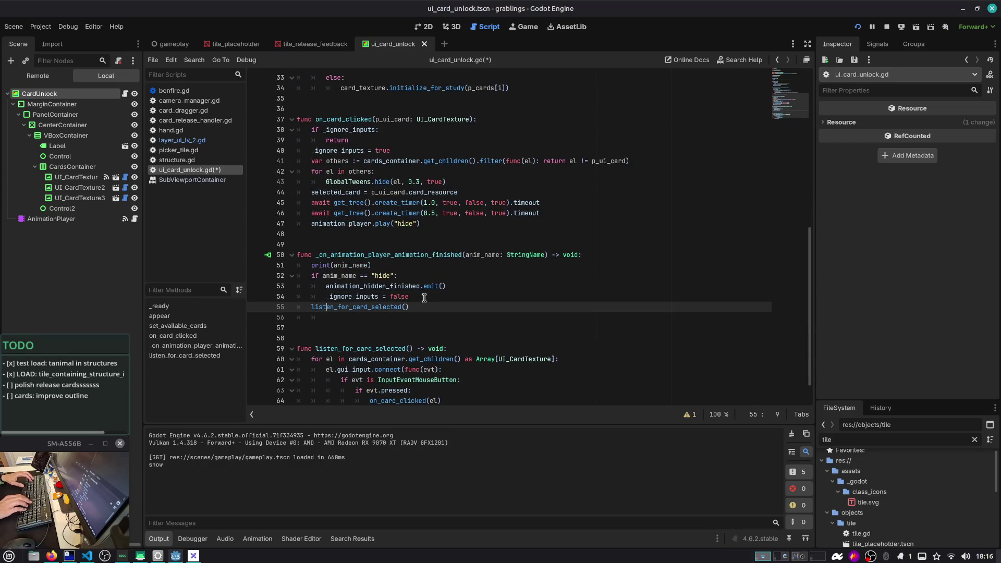
key(Left)
key(Return)
key(Up)
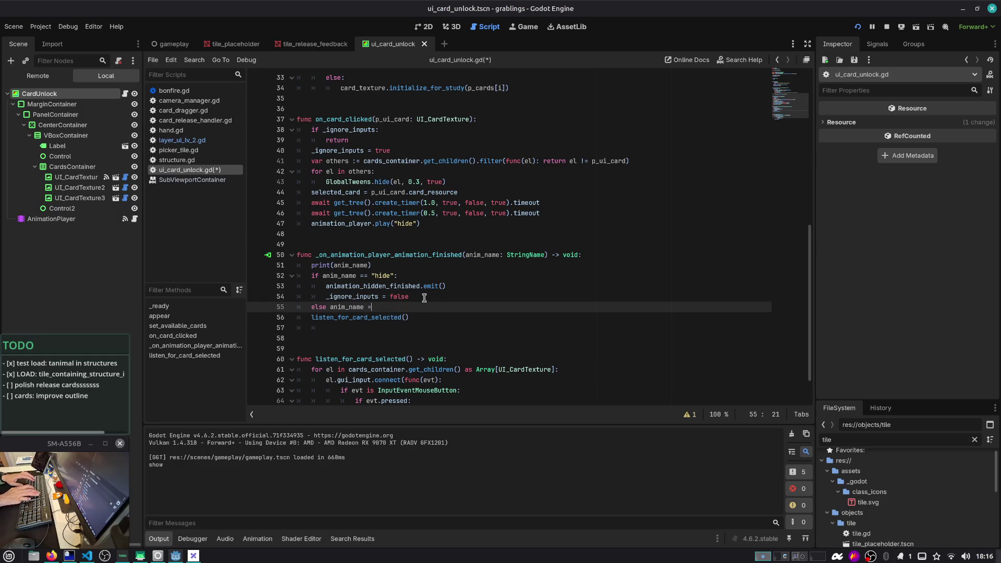
text(= "show":)
key(Down)
key(Home)
key(Tab)
key(ctrl+s)
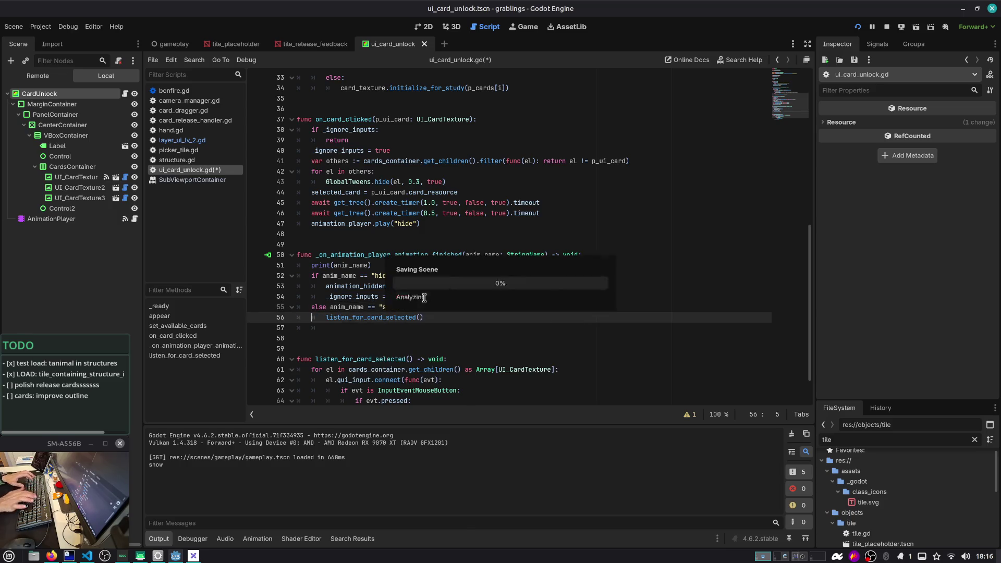
Replace print(anim_name) with print("connect events") at the top of listen_for_card_selected
click(405, 266)
key(ctrl+shift+k)
double_click(412, 307)
click(447, 347)
key(Return)
text(print("connecte)
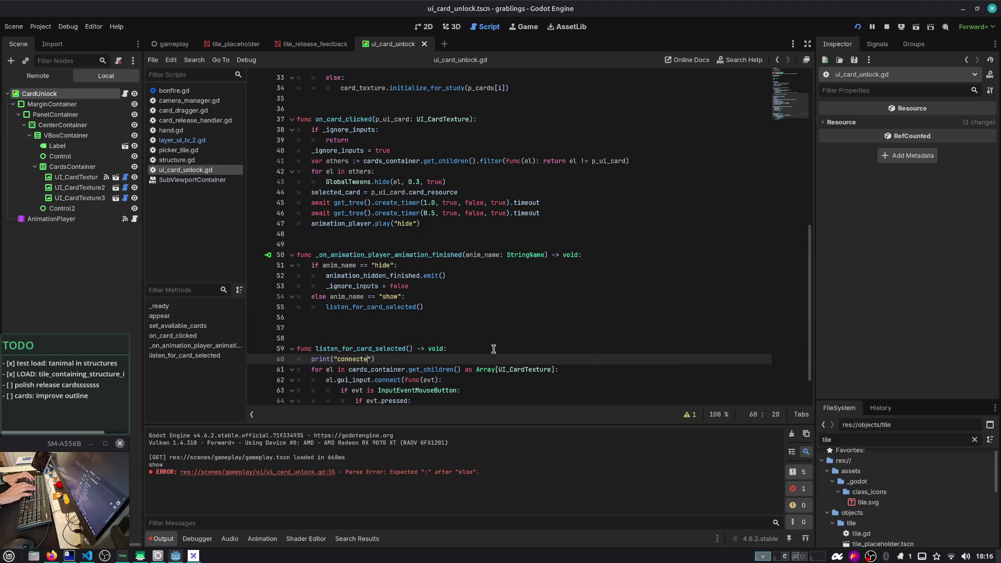
text(vents)
Begin turning the else on line 54 into an elif
scroll(469, 345, down, 1)
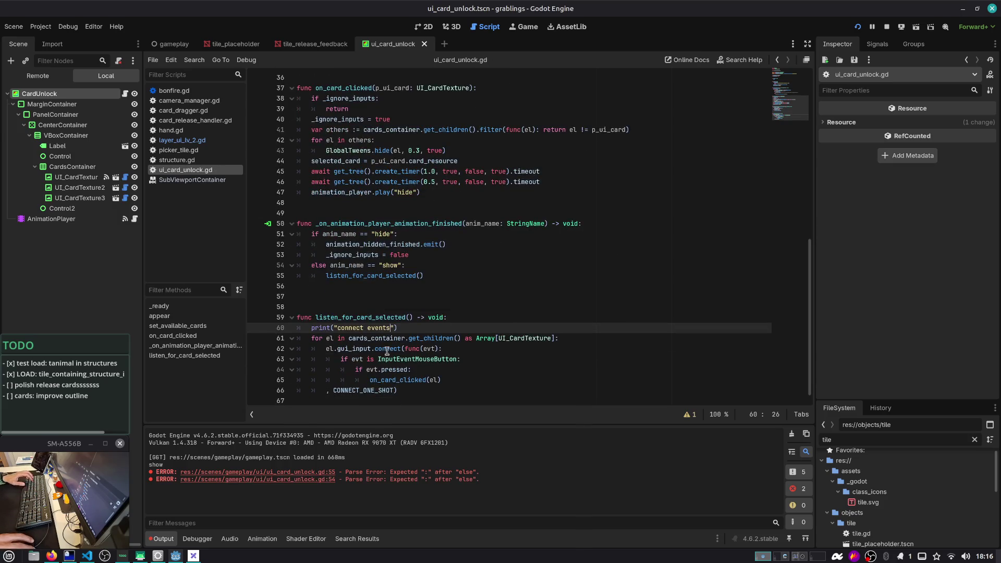
double_click(372, 340)
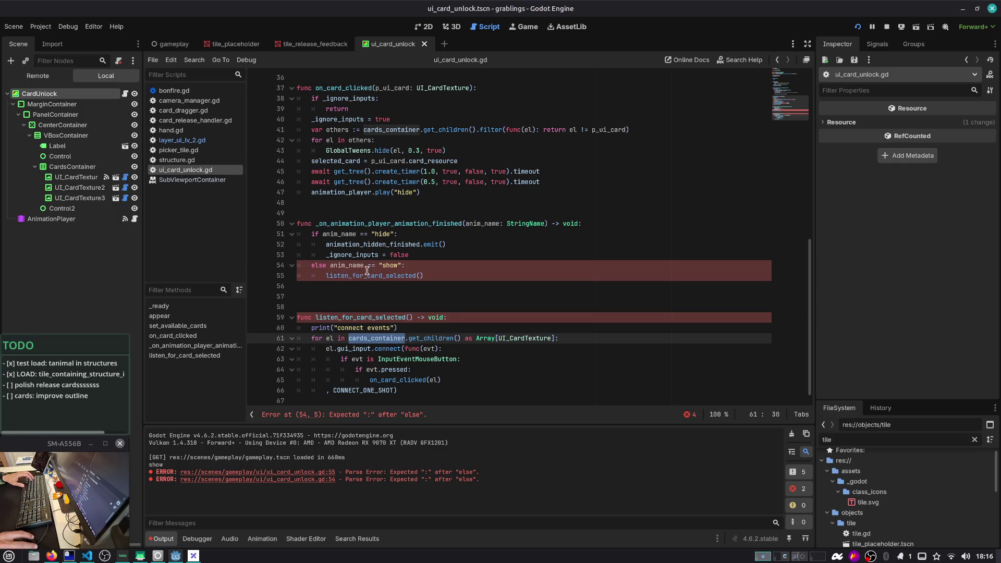
click(326, 266)
key(BackSpace)
key(BackSpace)
Complete the elif and review listen_for_card_selected's CONNECT_ONE_SHOT connection and on_card_clicked call
text(i)
key(Return)
double_click(362, 317)
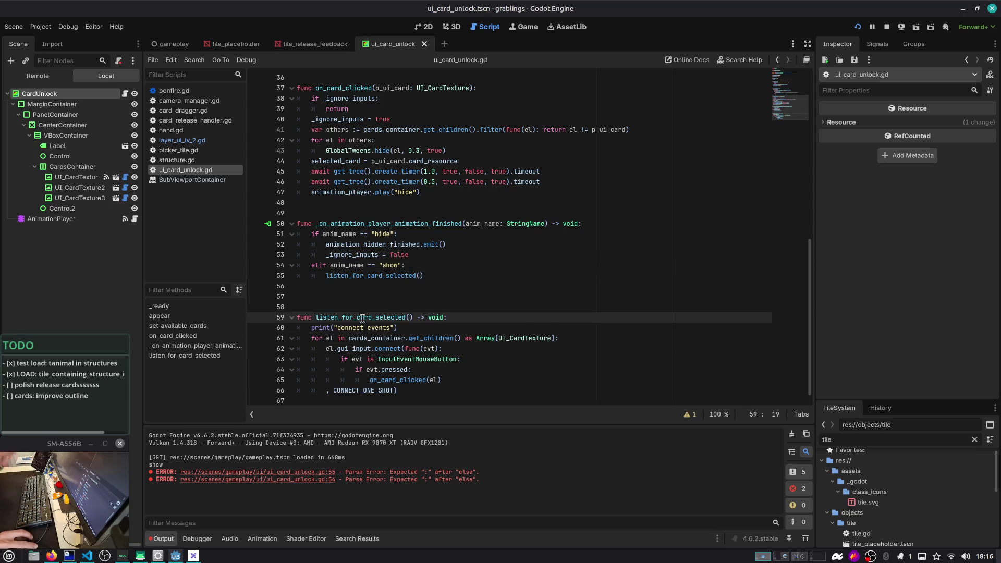
double_click(345, 328)
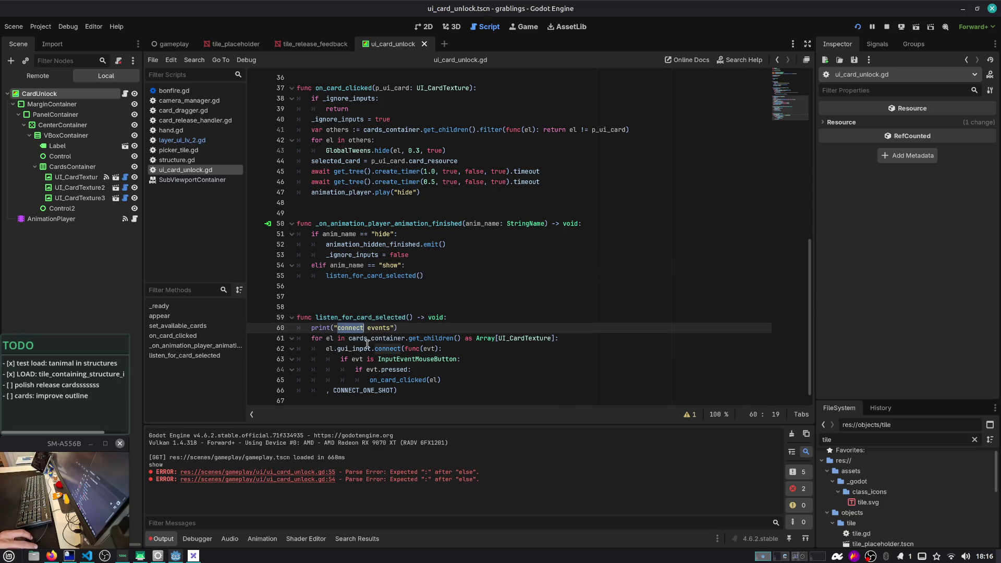
double_click(398, 338)
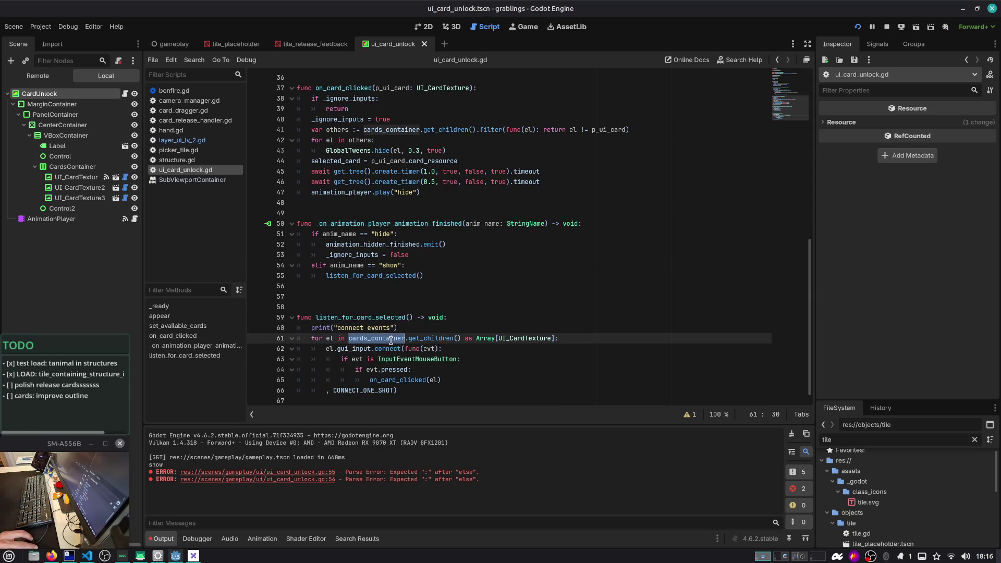
click(334, 348)
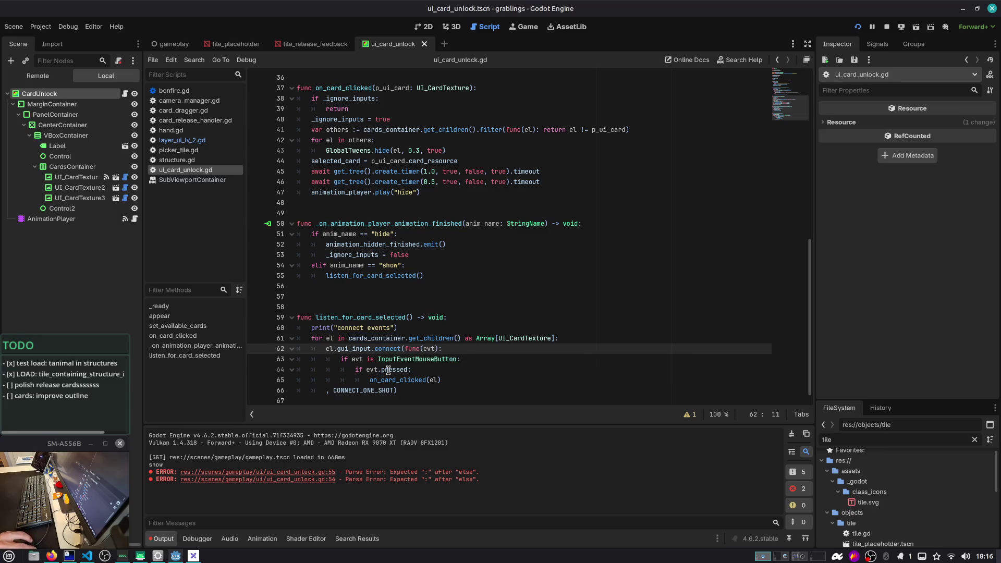
double_click(373, 392)
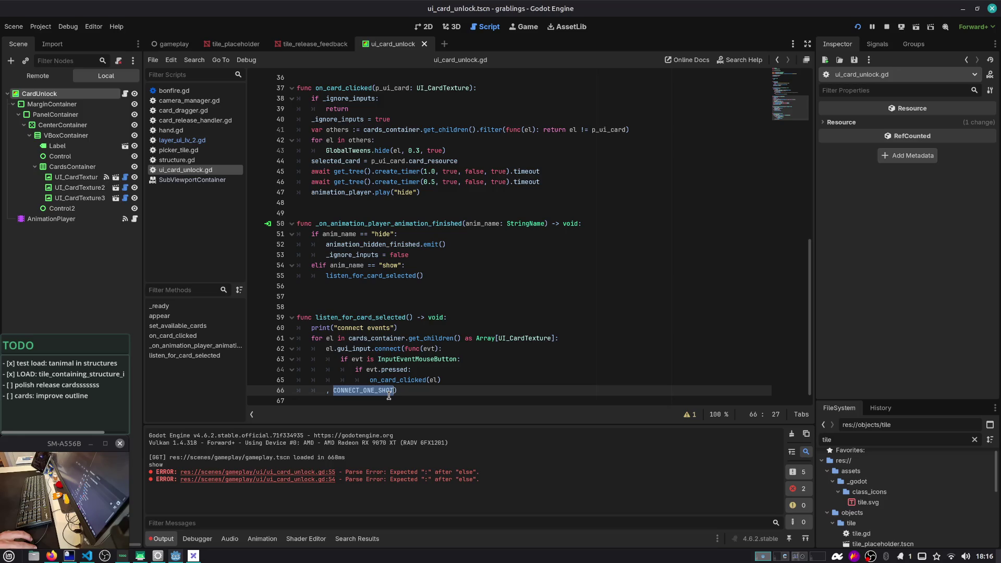
double_click(412, 380)
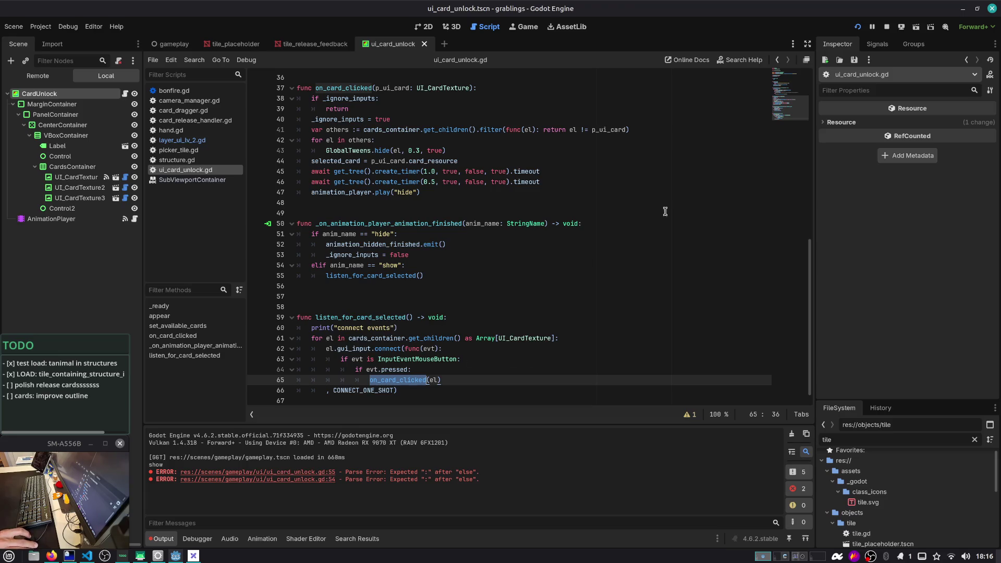
Remove the "show" branch and its listen call from the animation-finished handler
click(427, 266)
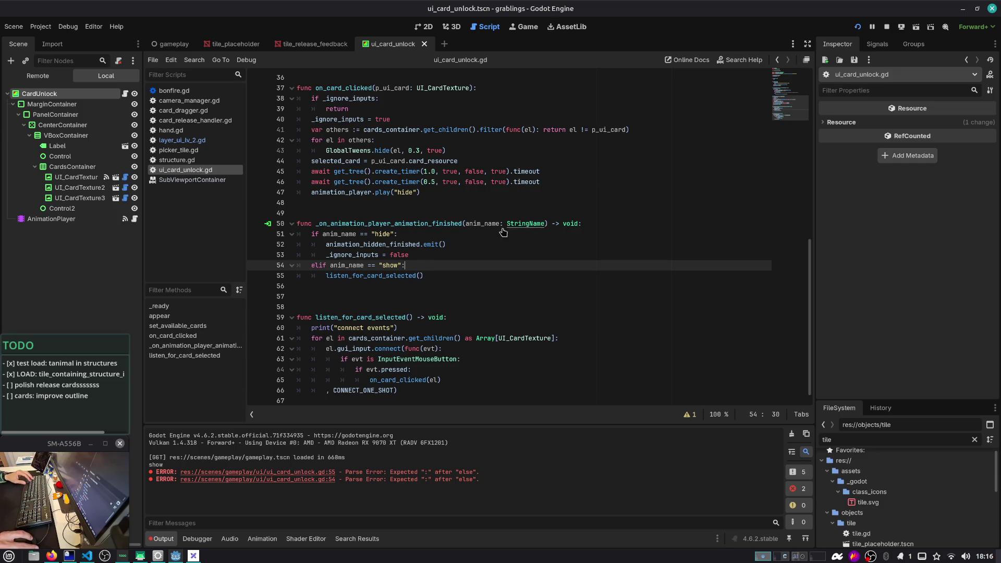
scroll(434, 256, up, 2)
key(ctrl+shift+k)
key(ctrl+shift+k)
key(BackSpace)
Put listen_for_card_selected() in appear() above animation_player.play("show") and save
scroll(409, 178, up, 6)
click(434, 178)
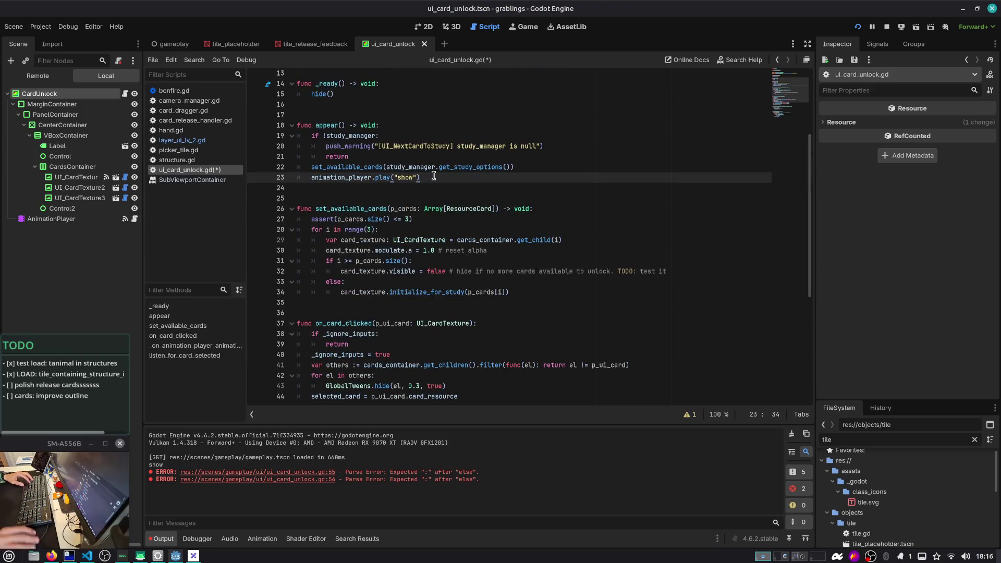
key(Return)
key(ctrl+v)
key(Up)
key(alt+Up)
key(ctrl+s)
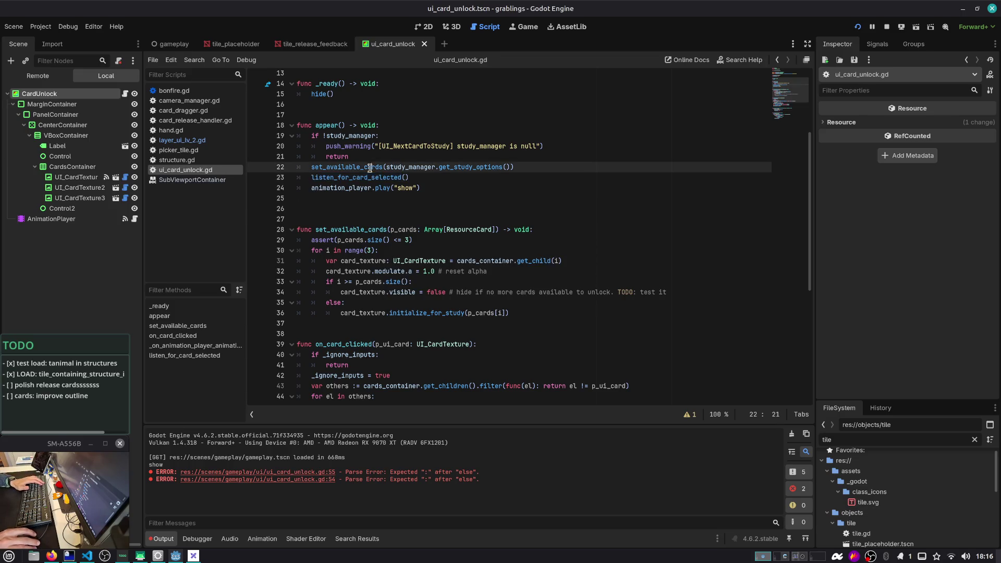
Run the project and open its save-slot list
ctrl+click(347, 167)
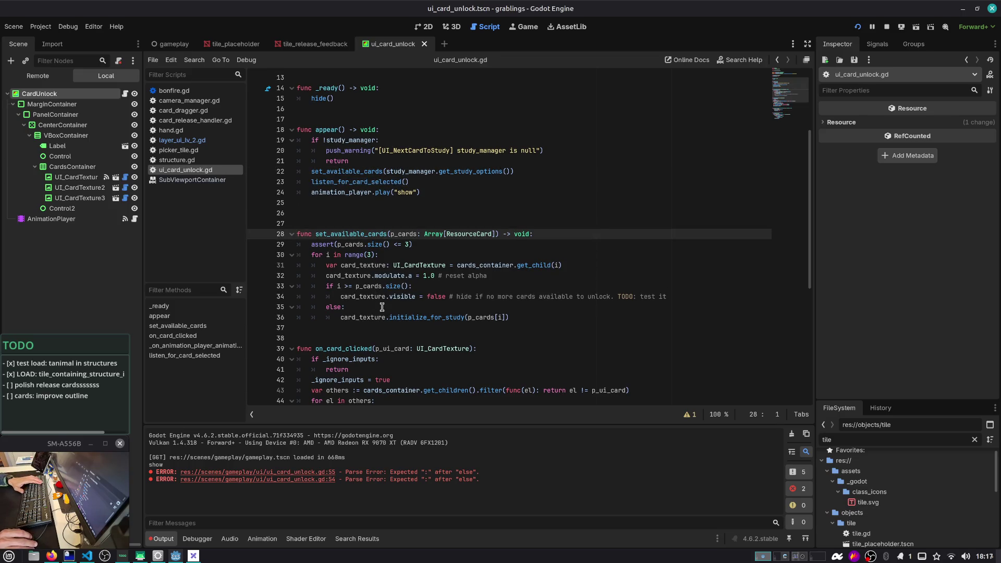
key(F5)
click(449, 238)
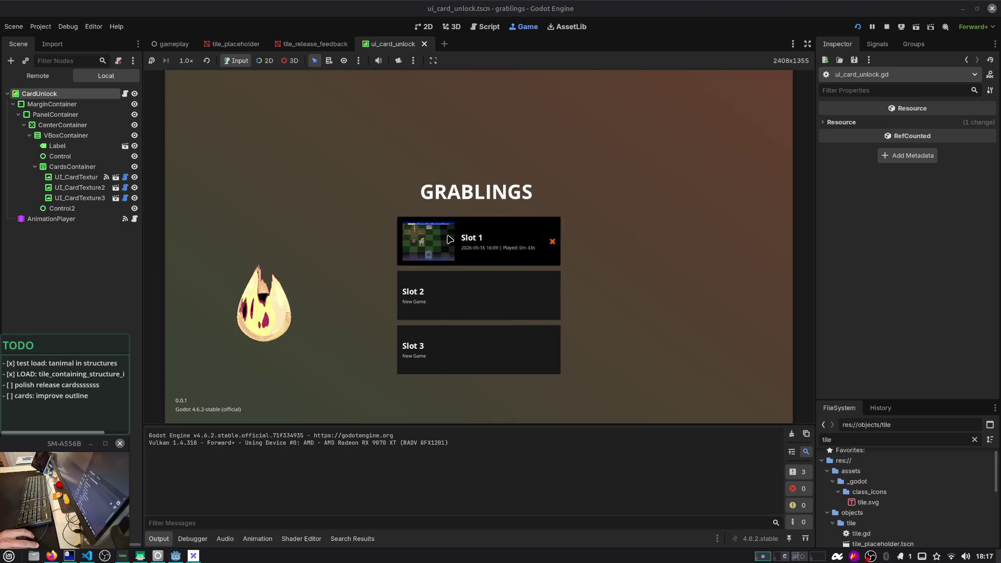
Load Slot 1 and check every use of _ignore_inputs in the script
click(455, 258)
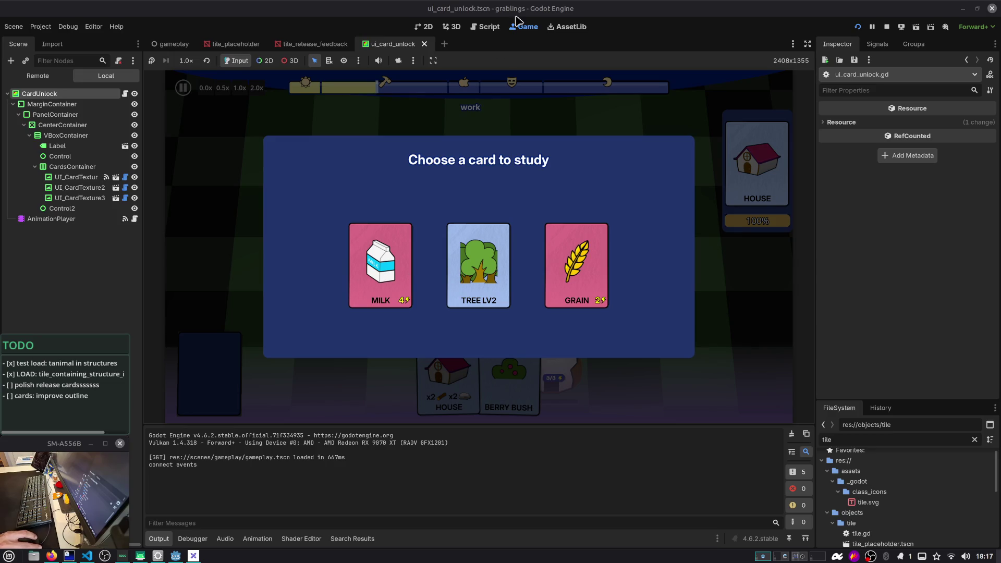
click(489, 29)
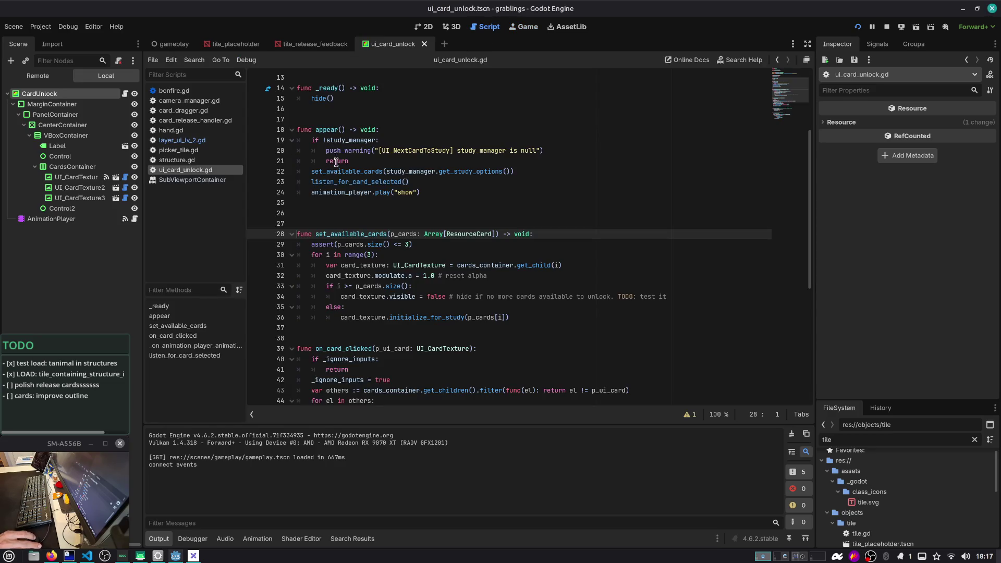
scroll(340, 196, up, 1)
scroll(345, 253, up, 2)
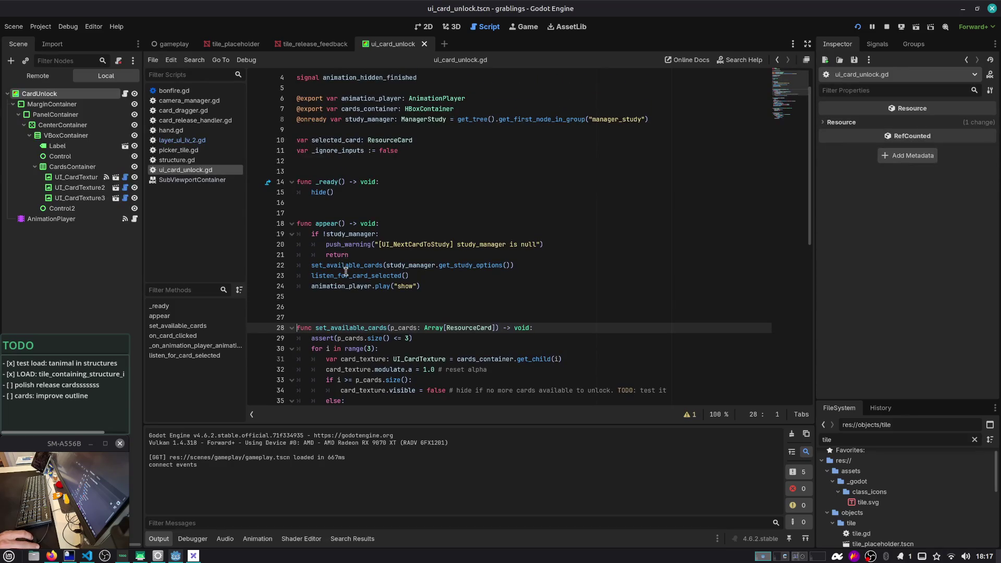
double_click(332, 151)
scroll(344, 209, down, 8)
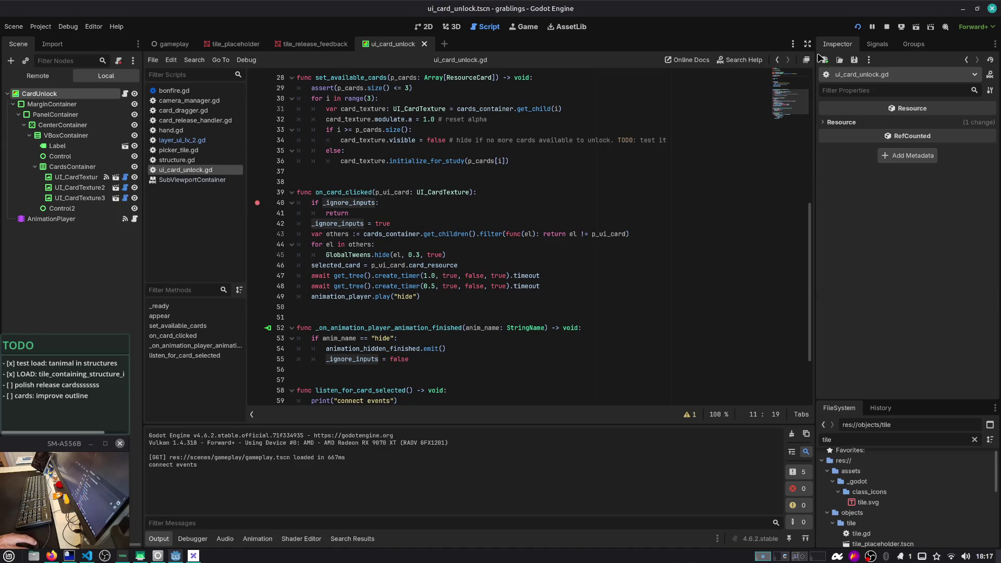
Restart the game from Slot 1 and pick a card at the Chicken/Cow/Grain study choice
click(525, 27)
key(F5)
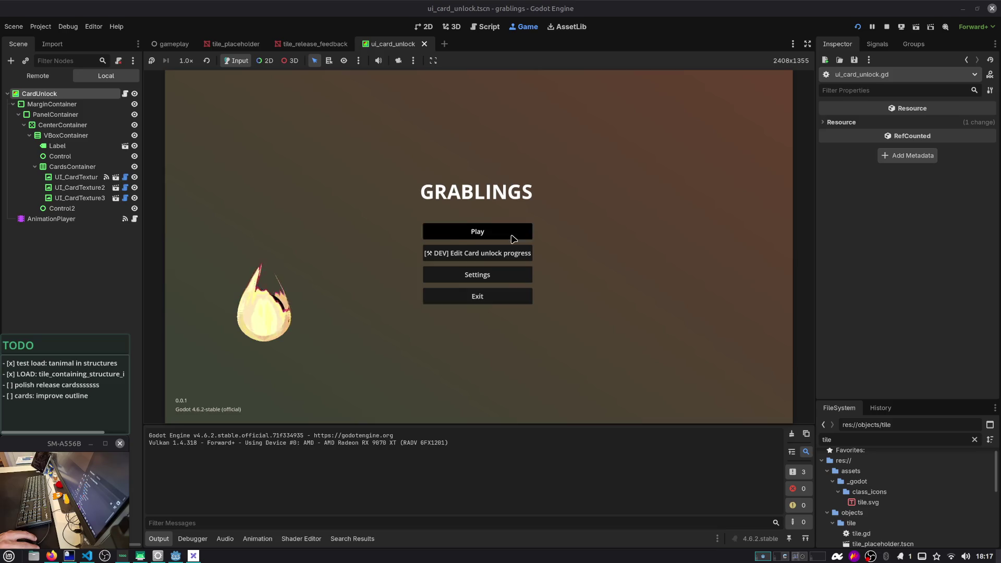
click(514, 239)
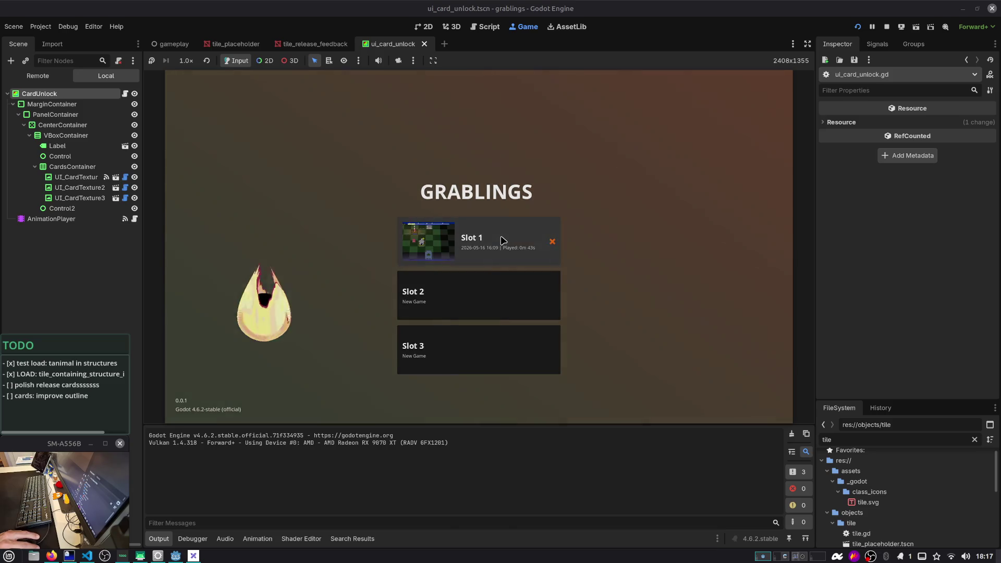
click(502, 233)
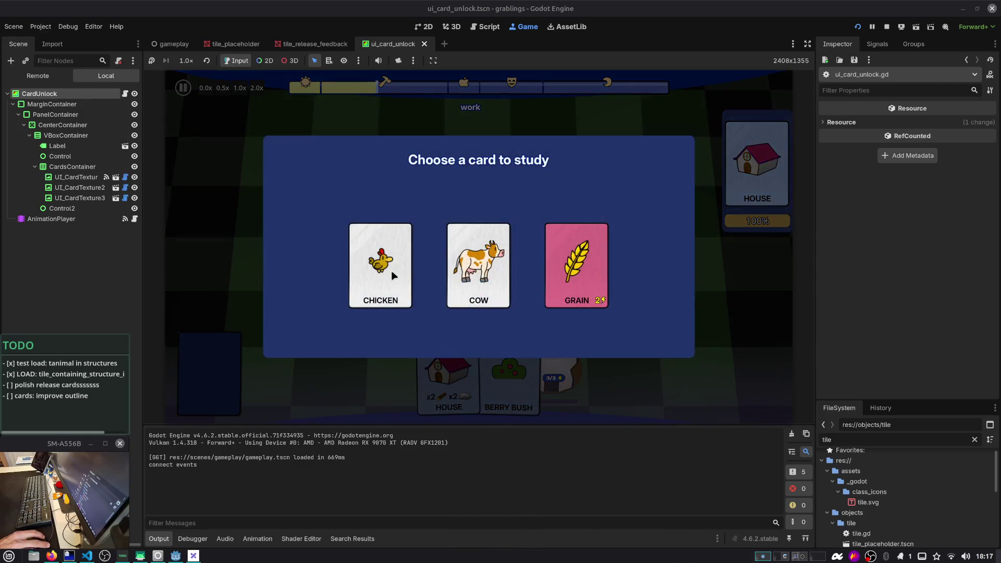
click(504, 275)
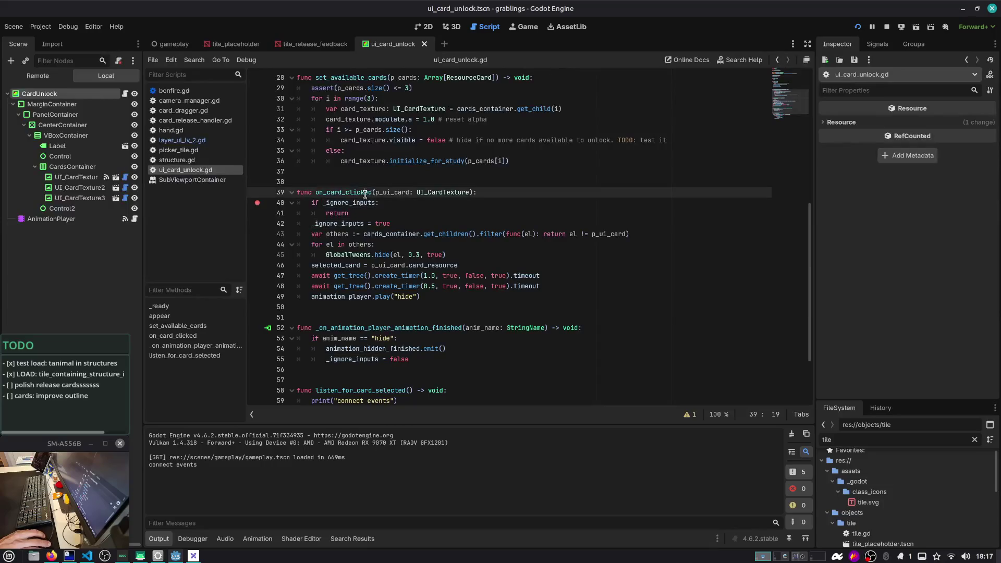
Add print("CLICK", evt) as the first line of the gui_input lambda
scroll(363, 212, down, 2)
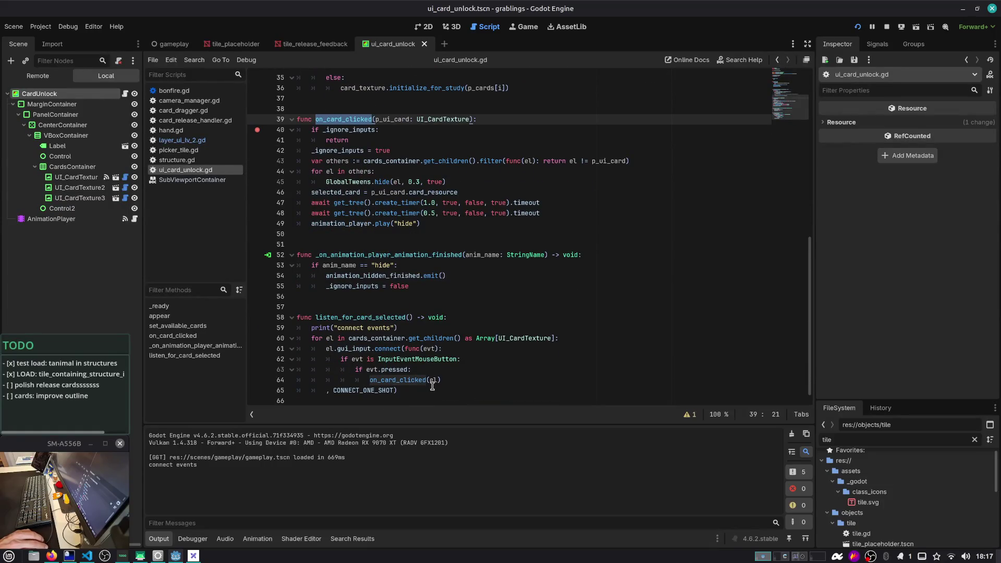
click(463, 349)
key(Return)
text(print(evt)
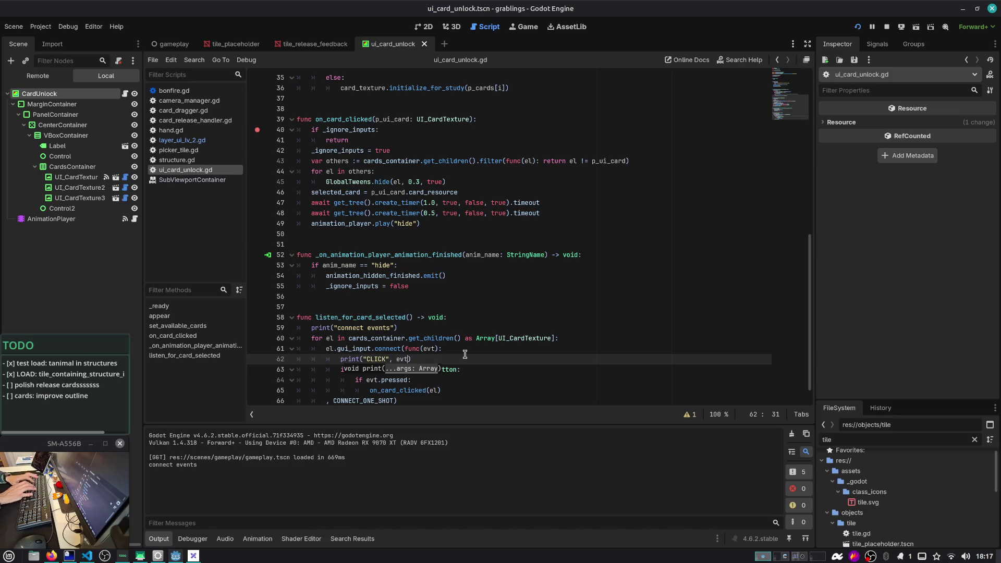
Rerun the game from Slot 1 to log CLICK mouse-motion events at the Grain/Wolf/Milk choice
key(F5)
click(466, 230)
click(461, 238)
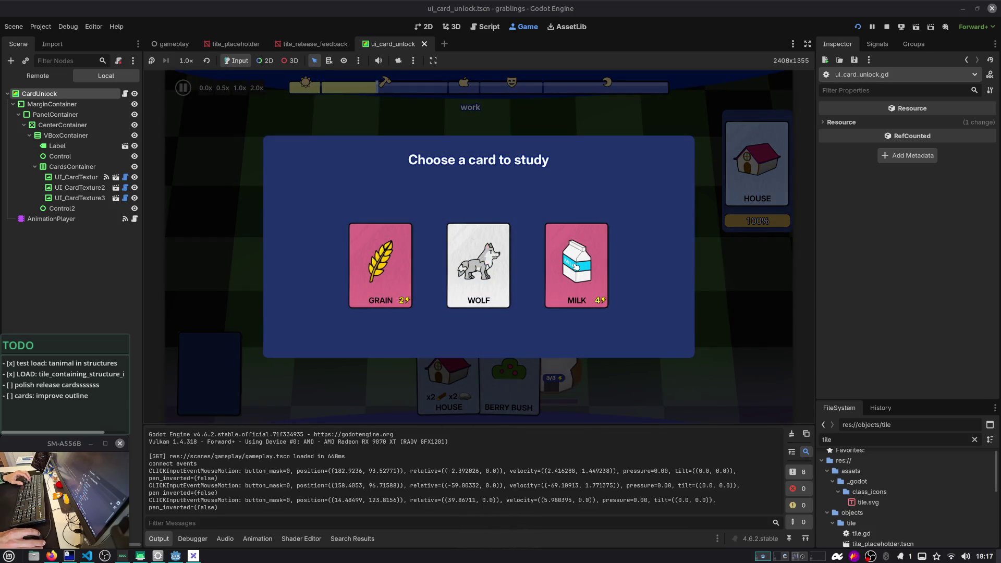
click(490, 26)
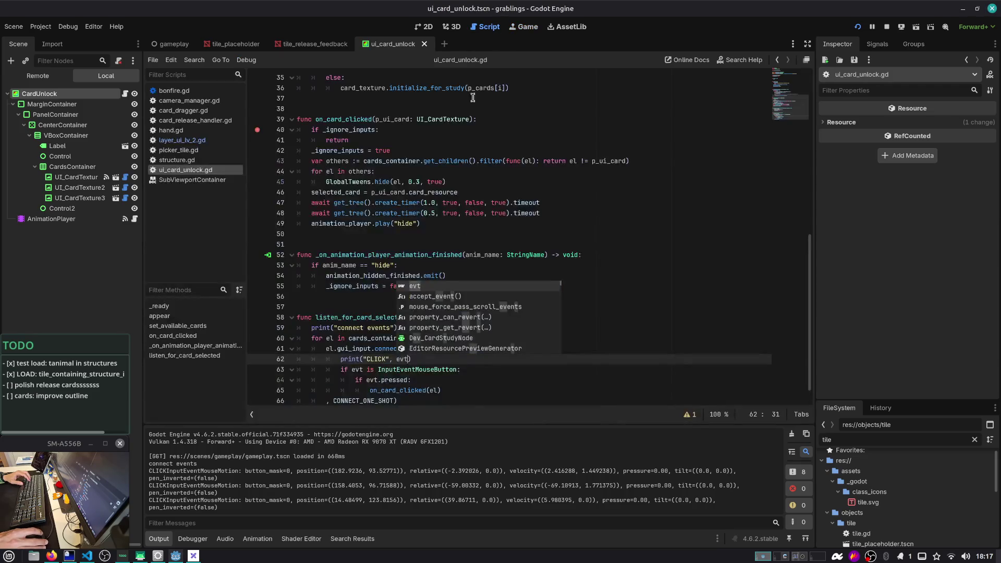
Review on_card_clicked's InputEventMouseButton check and clear the Output log
click(465, 175)
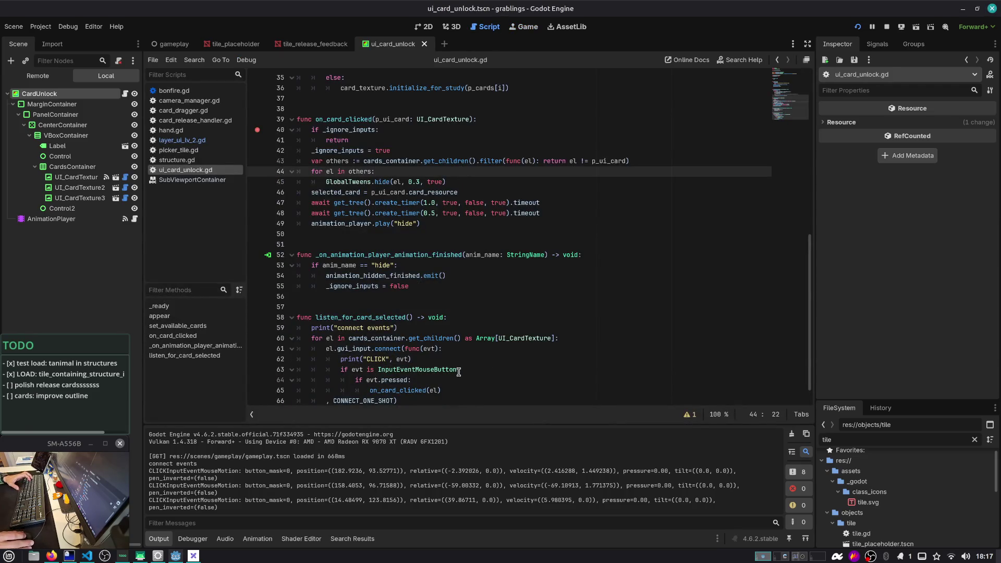
scroll(459, 371, down, 1)
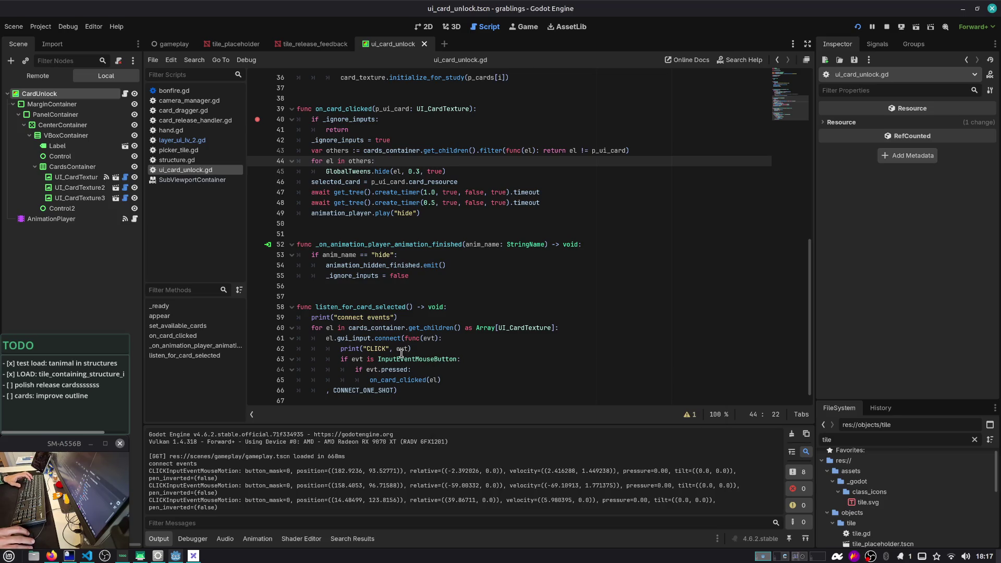
double_click(409, 361)
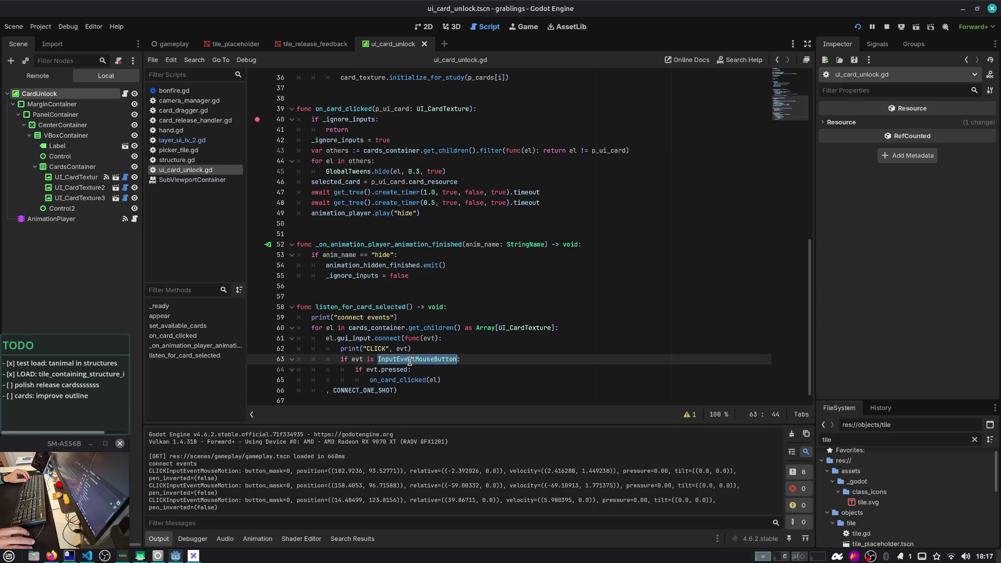
key(ctrl+F4)
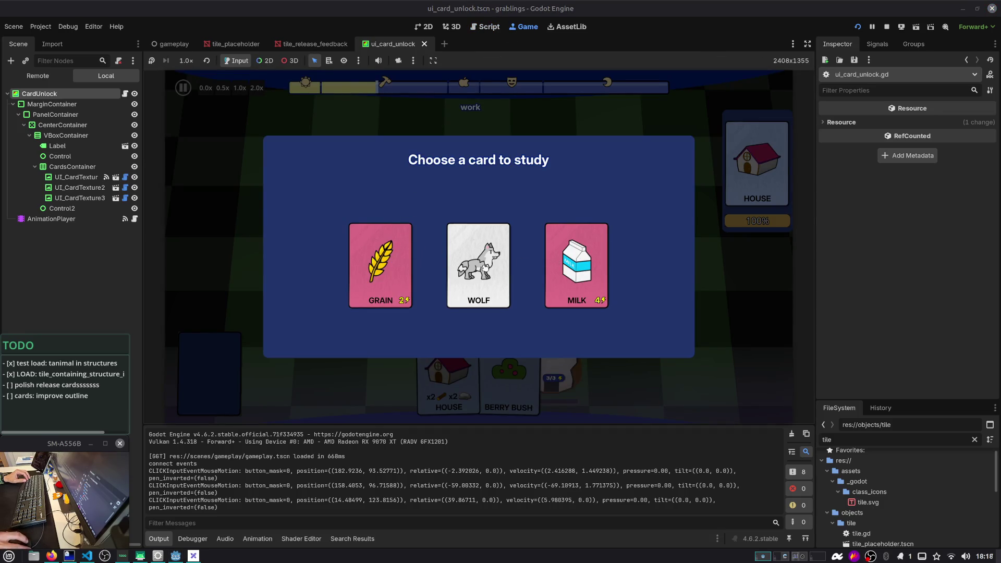
click(792, 435)
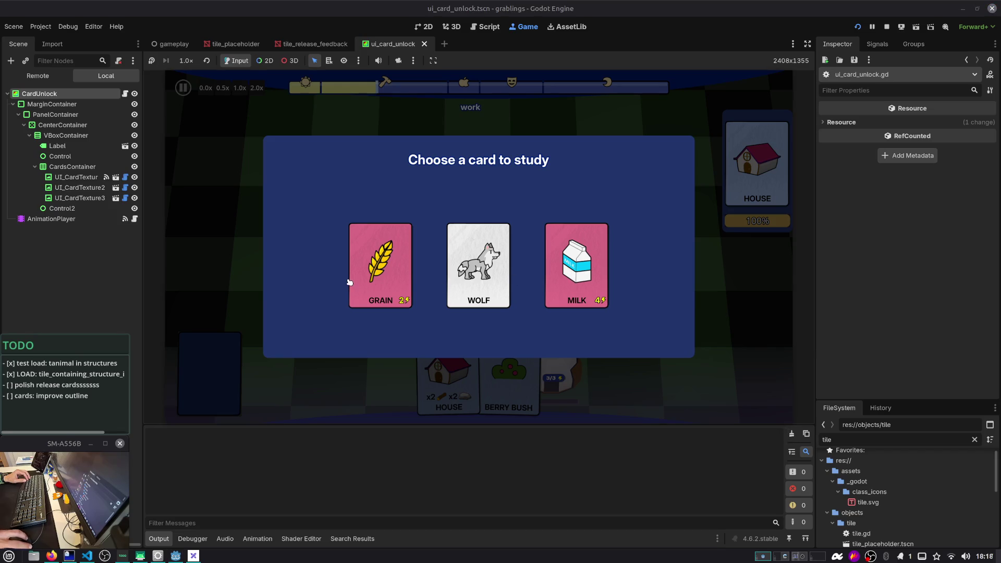
click(487, 27)
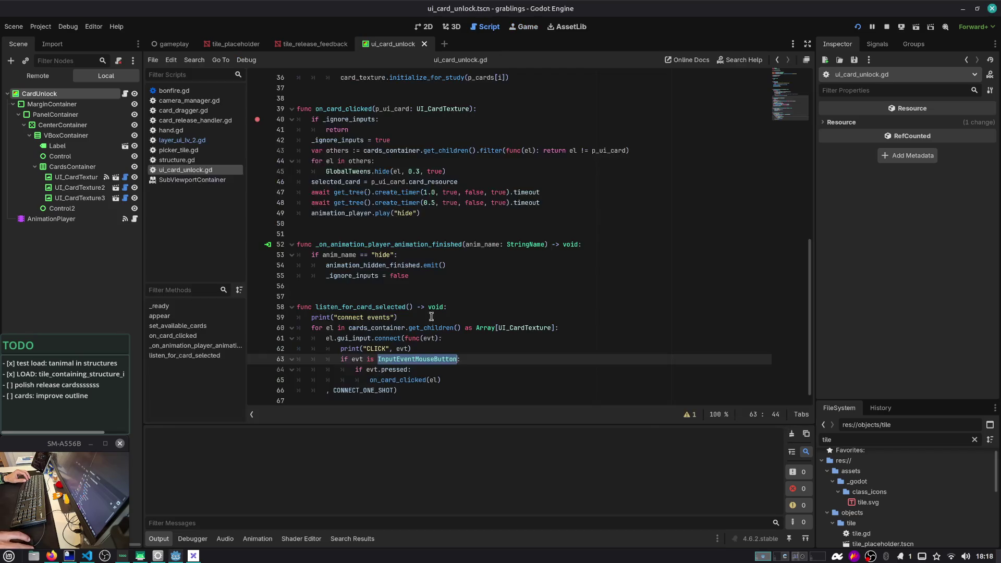
Remove CONNECT_ONE_SHOT from the gui_input connect() call on line 66 and restart the game
double_click(390, 391)
key(BackSpace)
key(BackSpace)
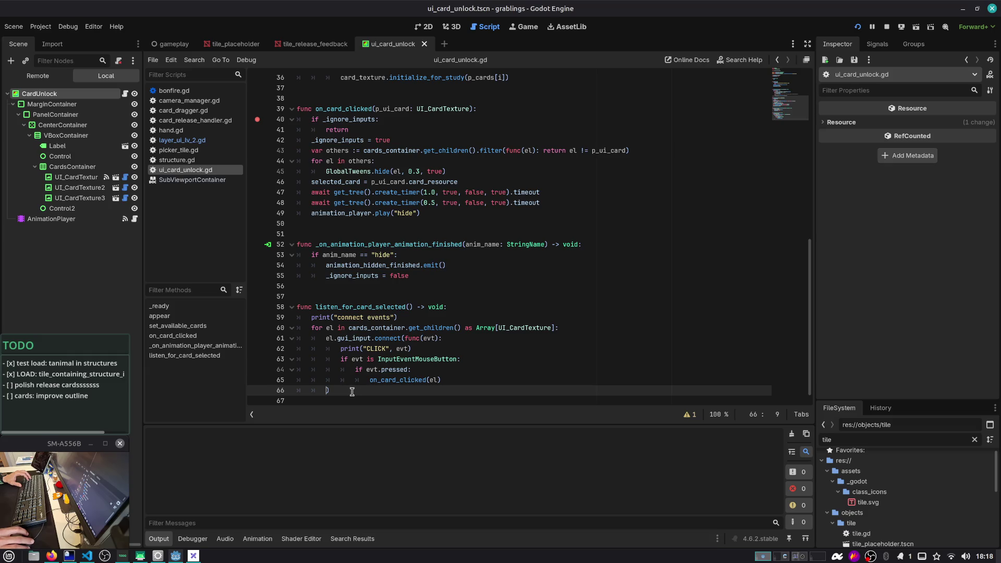
click(857, 26)
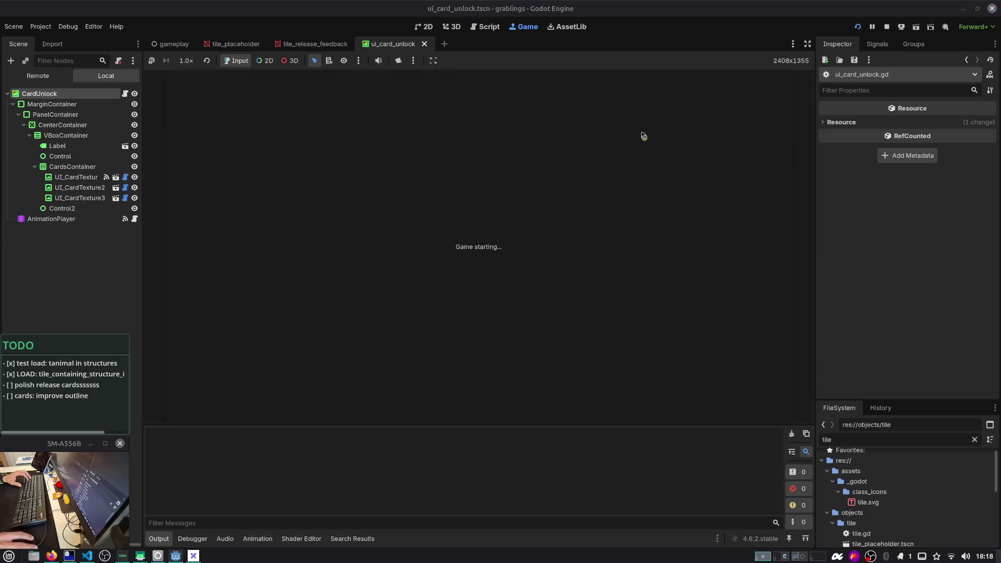
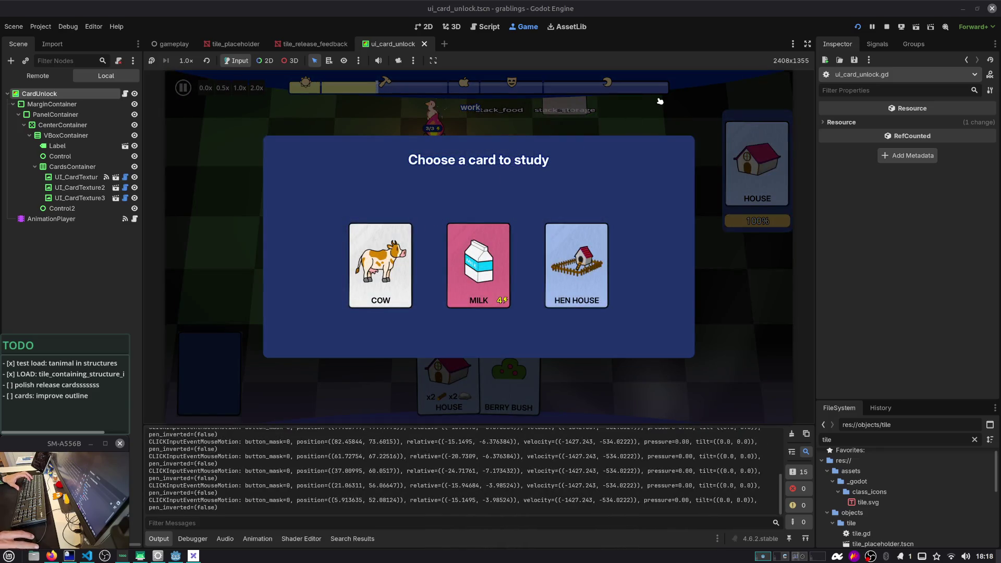
Pick the MILK card, then delete the CLICK and connect-events debug print lines in ui_card_unlock.gd
click(452, 272)
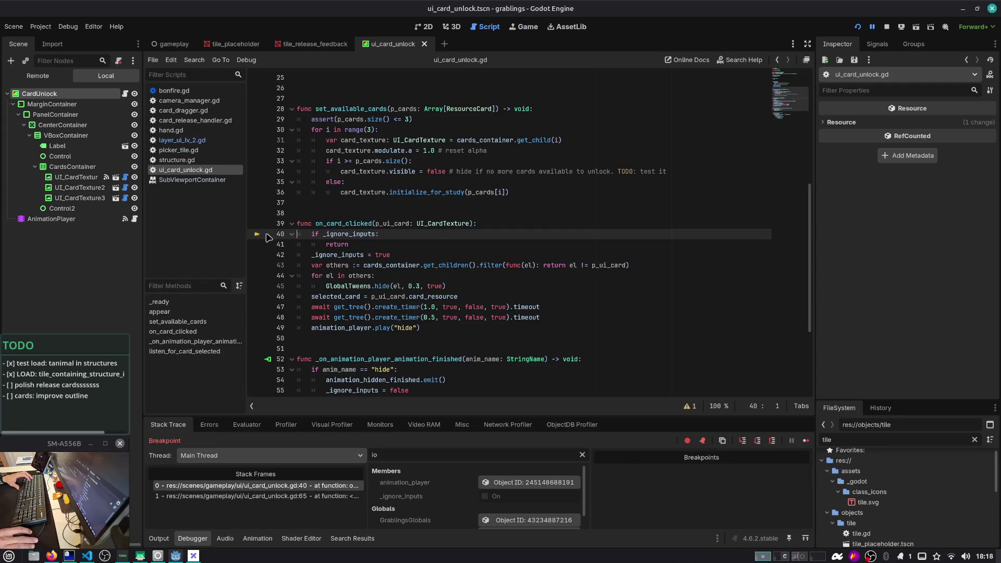
scroll(362, 238, down, 4)
click(379, 339)
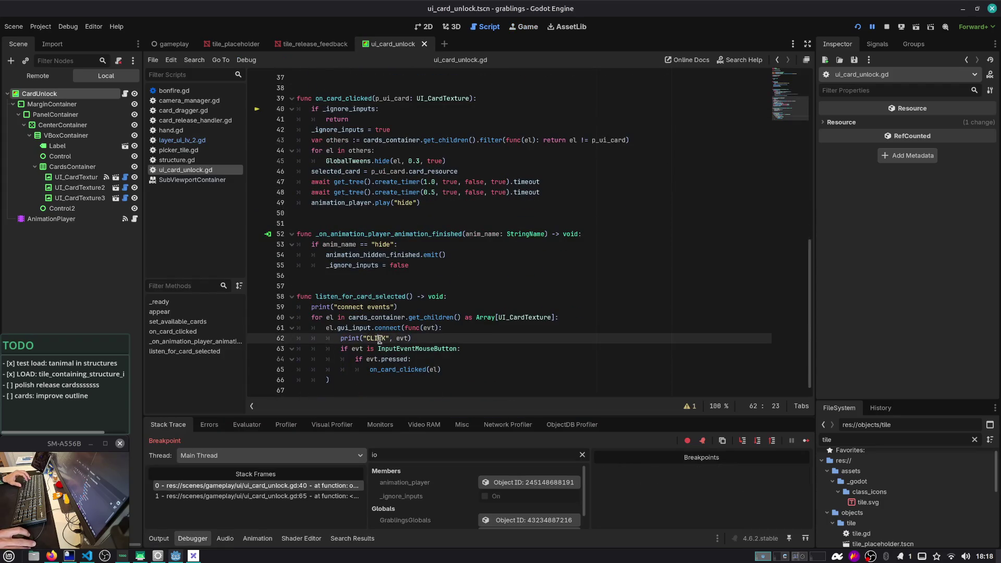
key(ctrl+shift+k)
click(377, 306)
key(ctrl+shift+k)
scroll(371, 339, up, 12)
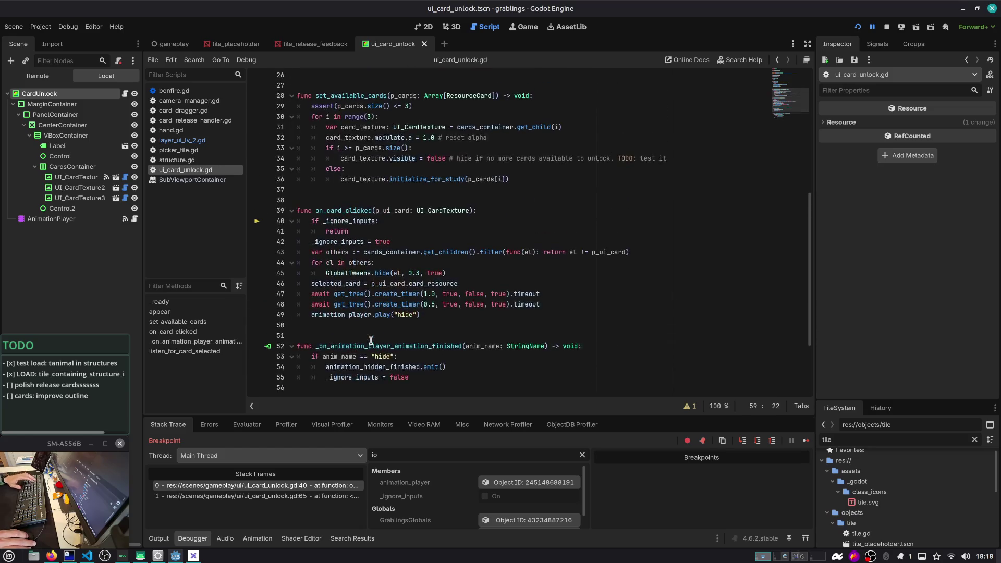
Rerun the game from a save slot, pick WOLF to study, then stop the game
key(F5)
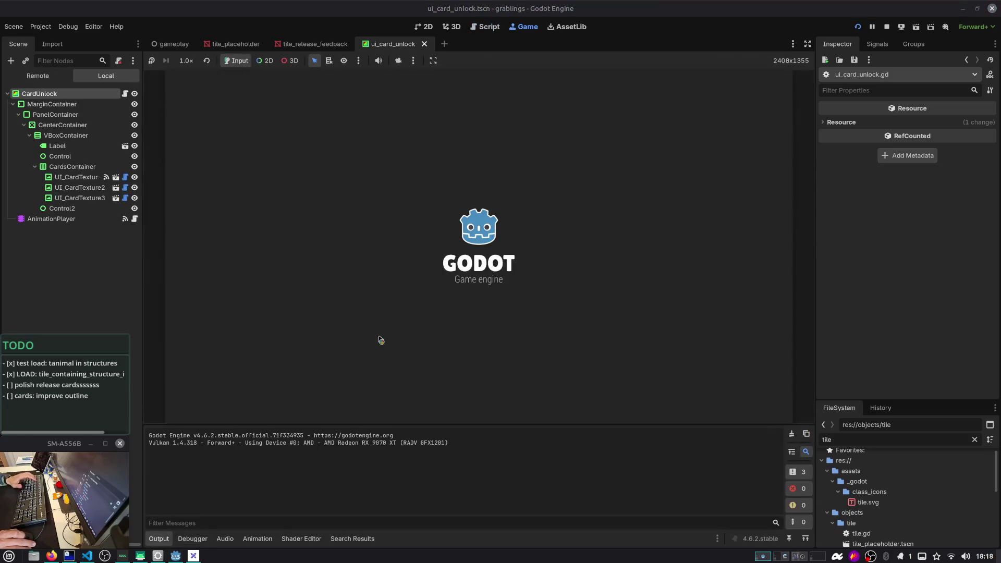
click(447, 228)
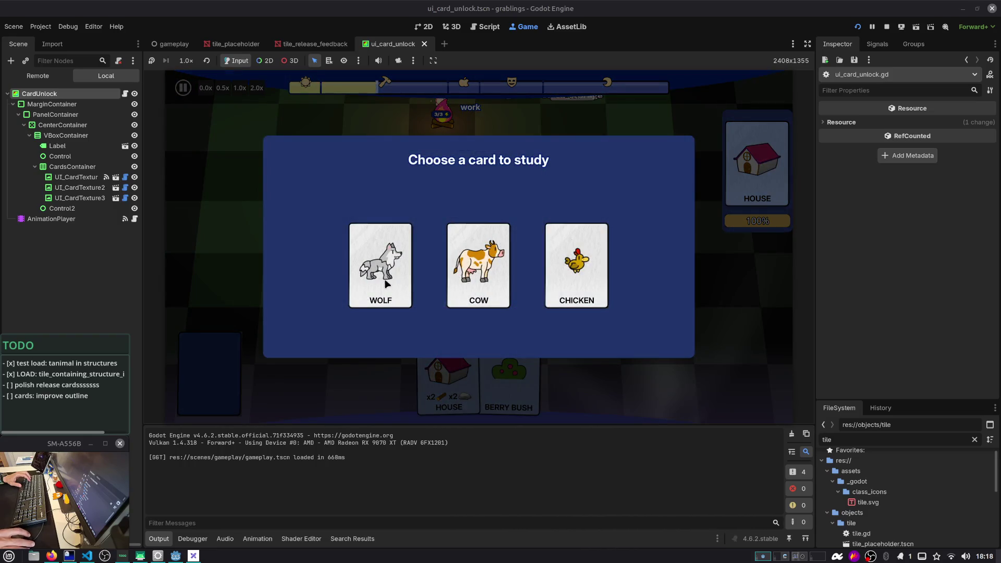
click(386, 284)
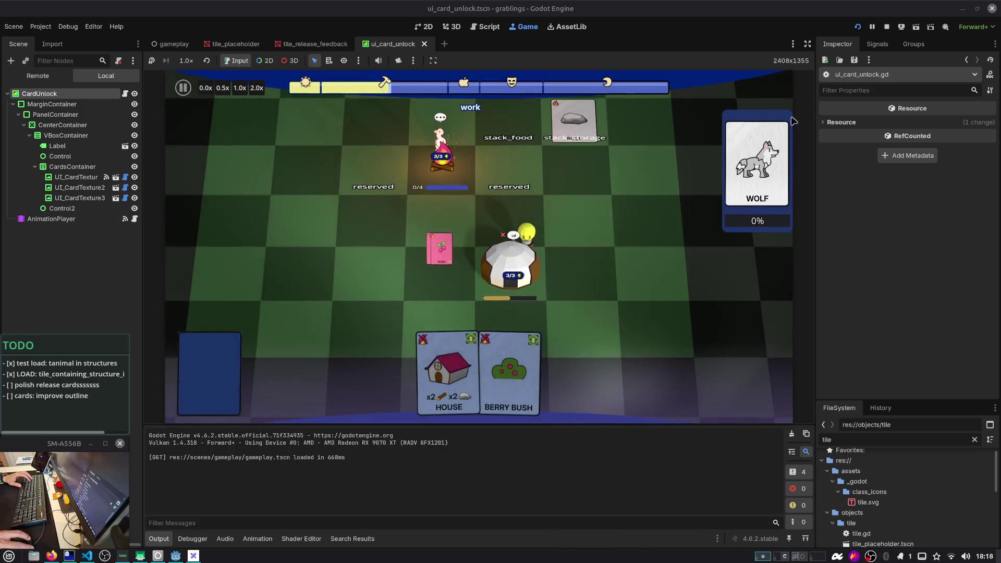
key(F8)
key(alt+Tab)
key(alt+Tab)
key(alt+Tab)
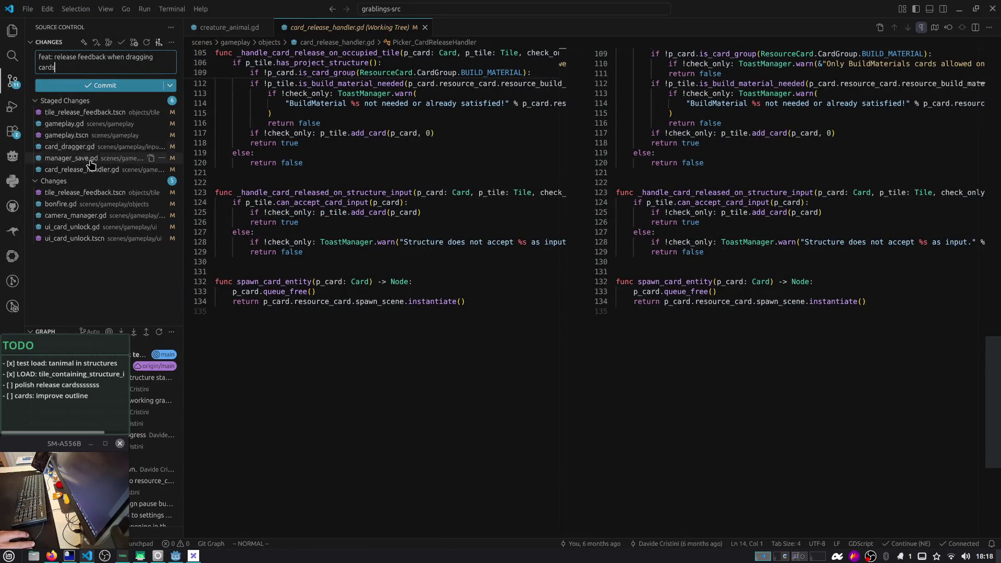
Review tile_release_feedback.tscn, then discard all bonfire.gd changes
click(89, 193)
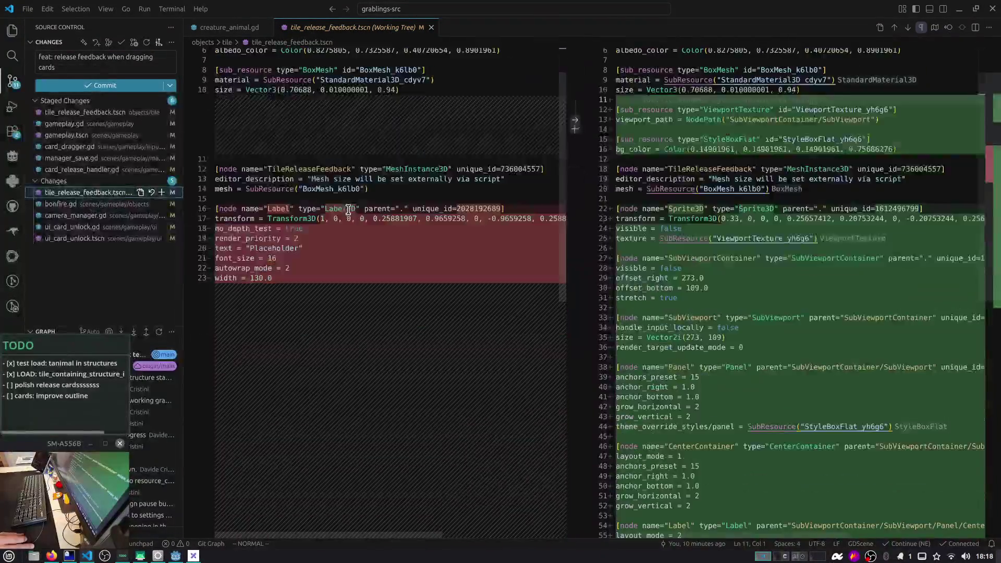
scroll(348, 209, down, 3)
click(97, 204)
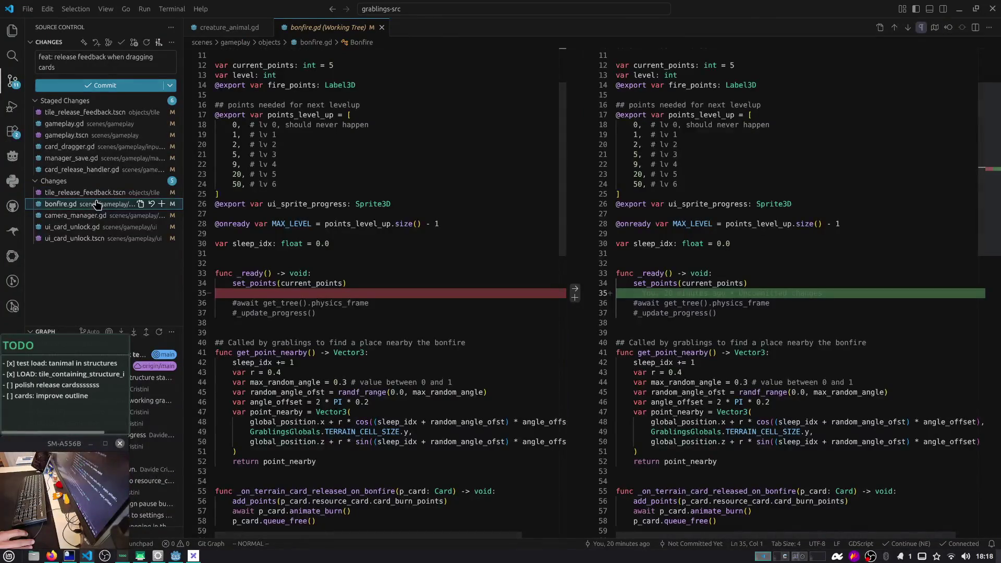
click(151, 204)
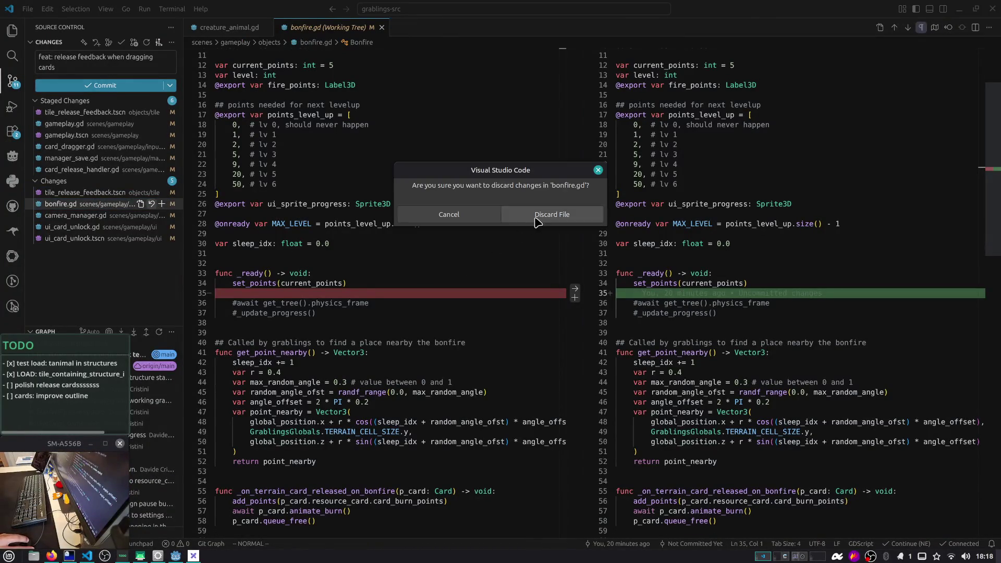
click(552, 214)
Review camera_manager.gd and ui_card_unlock.gd changes, then stage tile_release_feedback.tscn
click(95, 205)
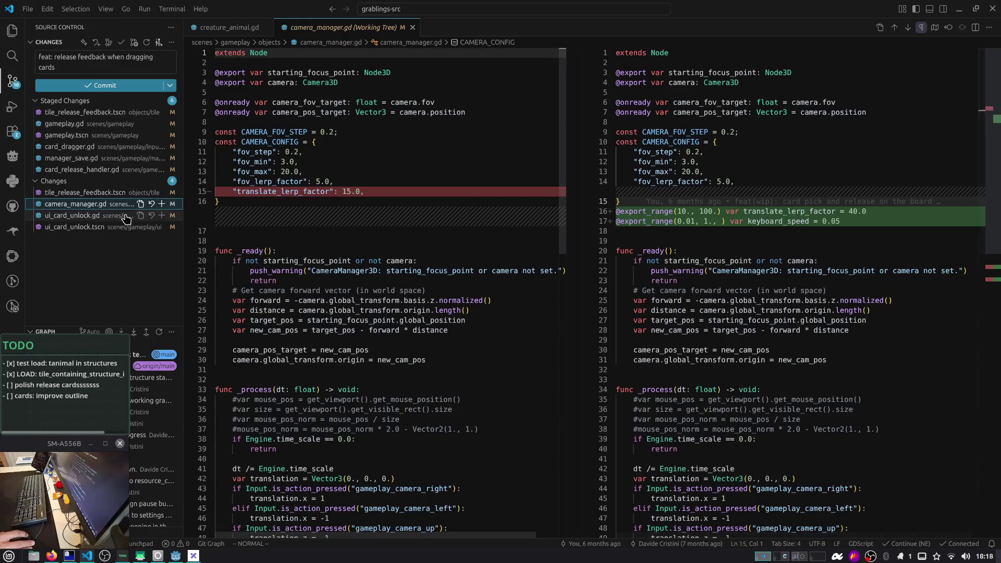
click(116, 217)
scroll(543, 225, down, 10)
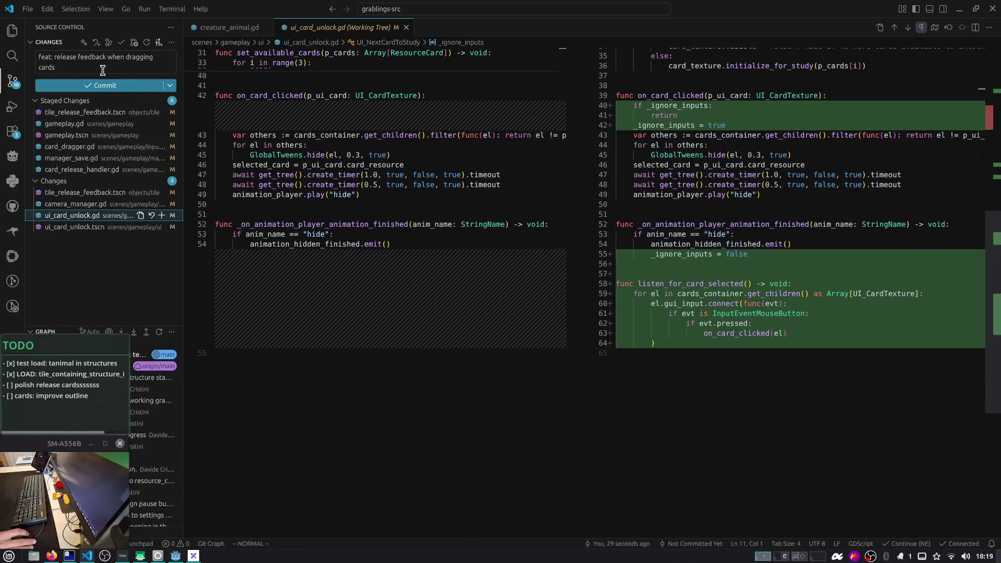
click(91, 87)
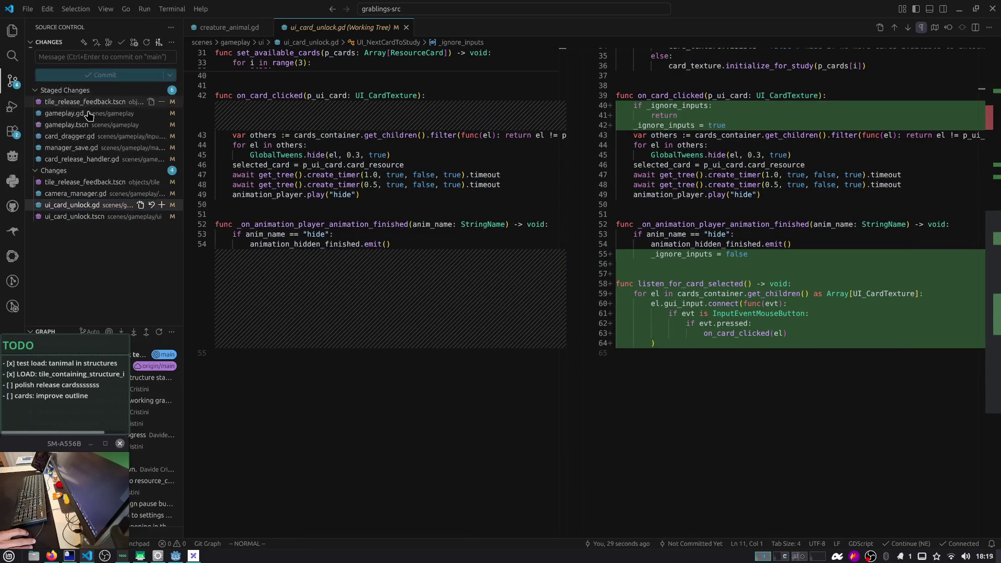
click(161, 106)
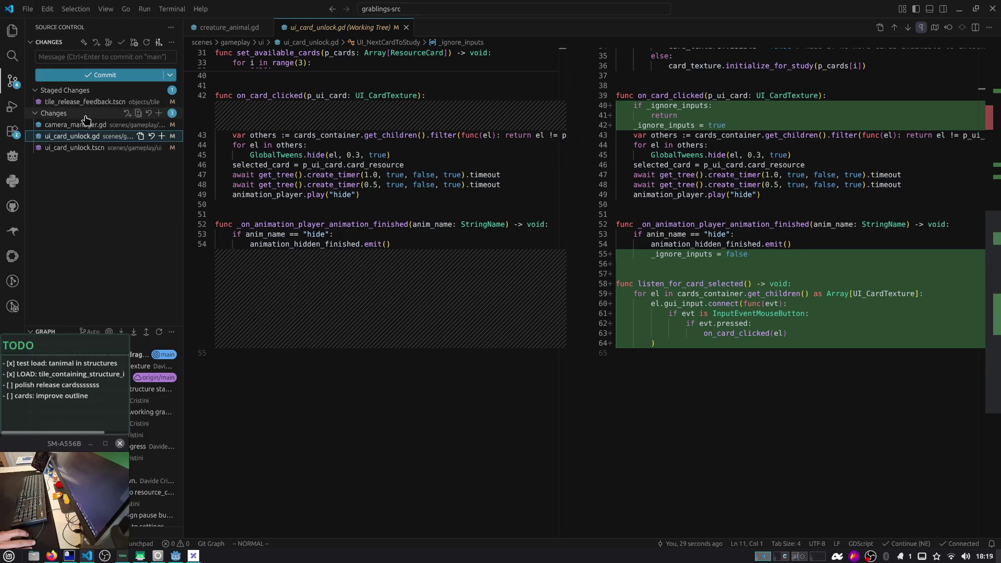
Run the gca amend-commit alias in the terminal and save the message with :wq
key(ctrl+grave)
key(Return)
text(:wq)
key(Return)
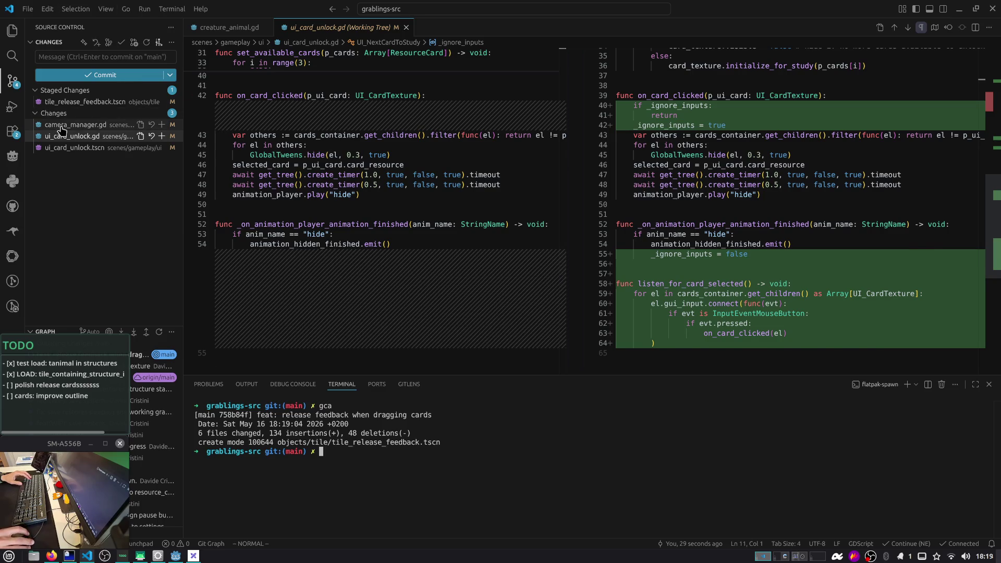
Stage camera_manager.gd and commit it with a feat: message about keyboard camera speed
click(61, 127)
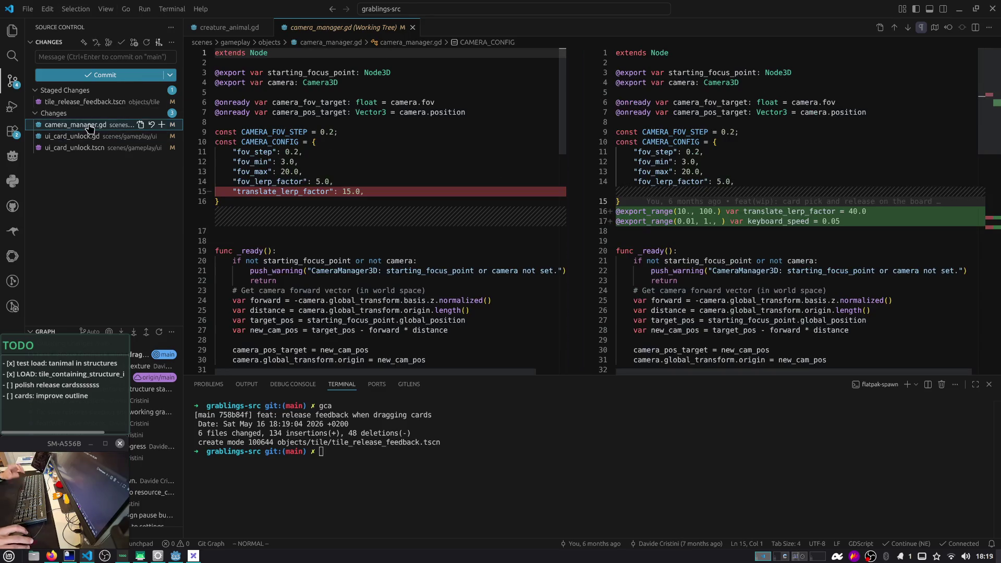
click(161, 125)
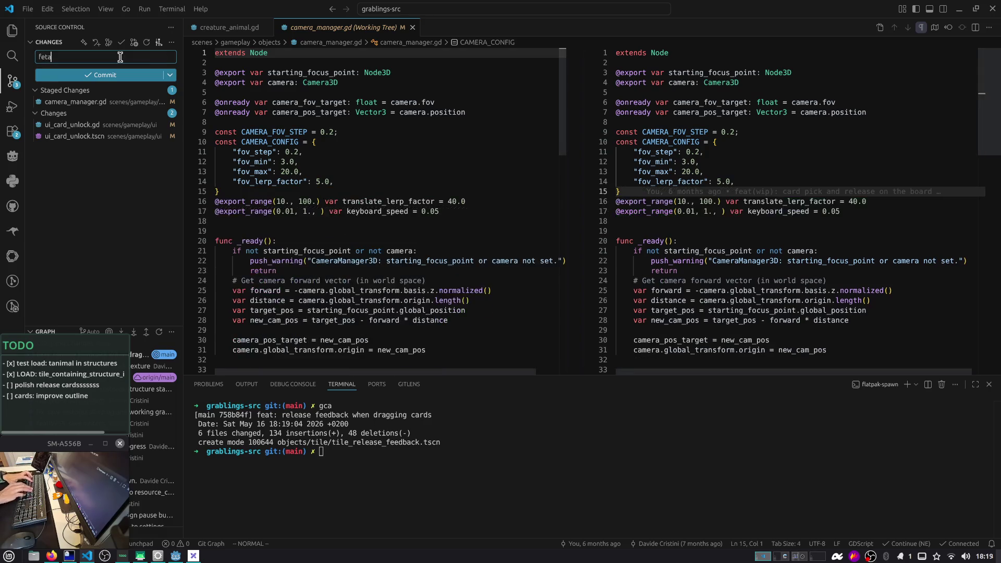
text(fe)
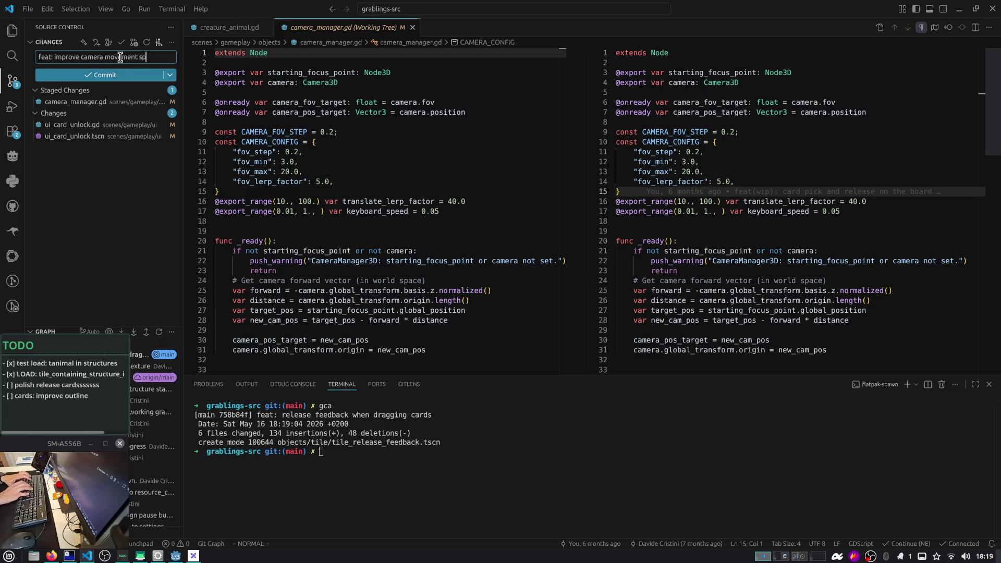
text(ith k)
text(rd)
key(ctrl+Return)
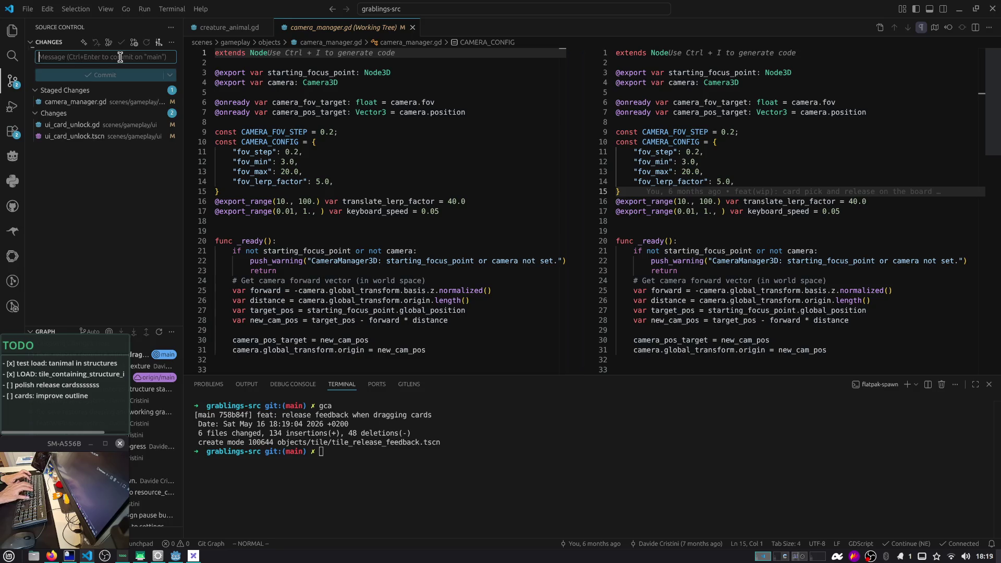
Stage both ui_card_unlock files and commit them as "fix: allow only one clicked card per unlock"
click(54, 90)
click(78, 102)
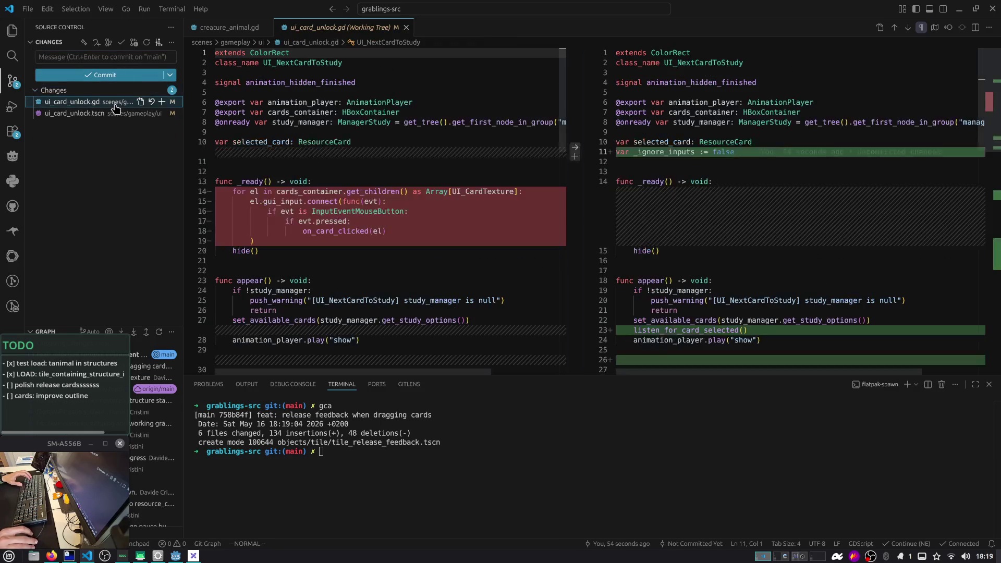
right_click(111, 113)
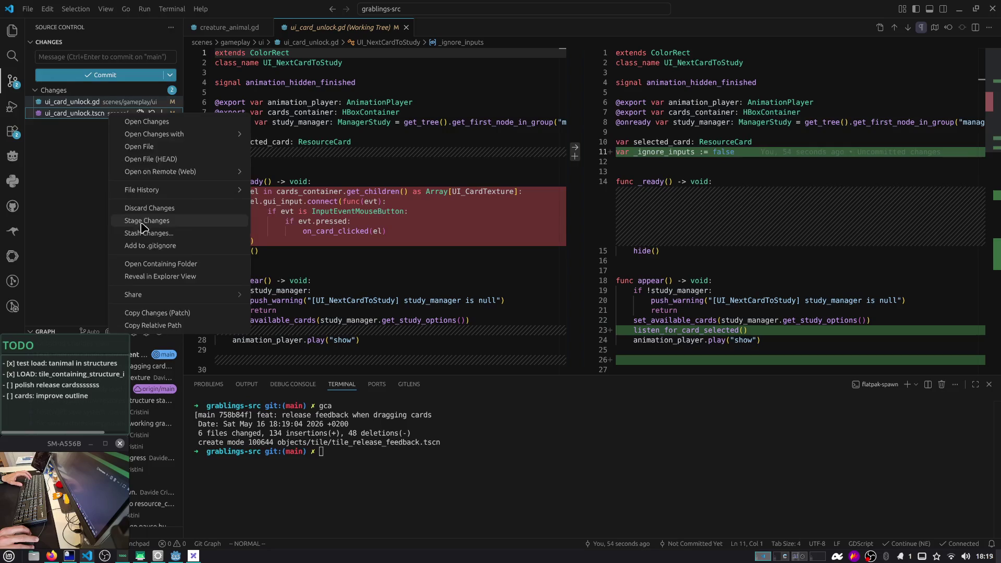
click(147, 221)
click(99, 58)
text(fix: allow only one clicked card per unlock)
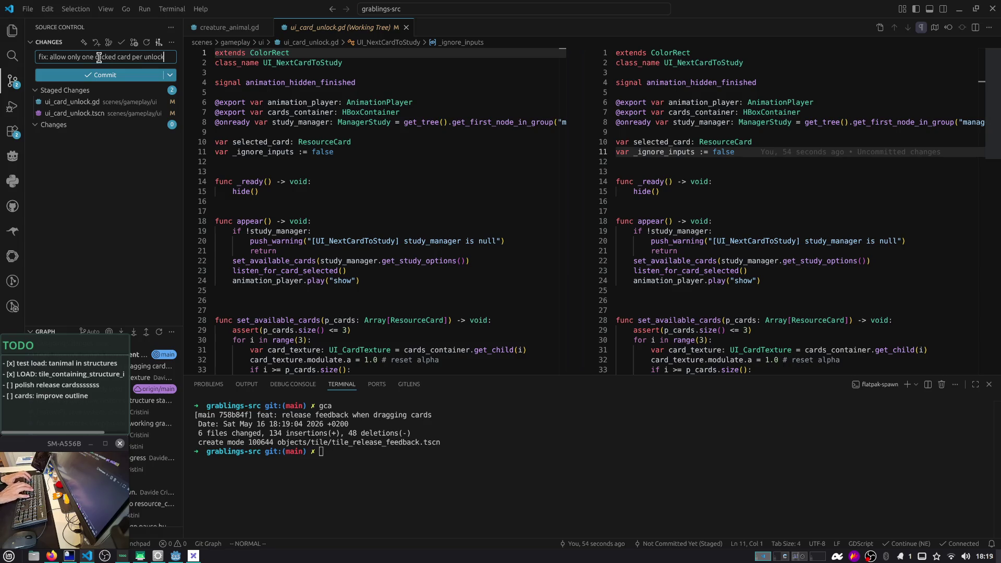
key(ctrl+Return)
click(440, 214)
key(alt+Tab)
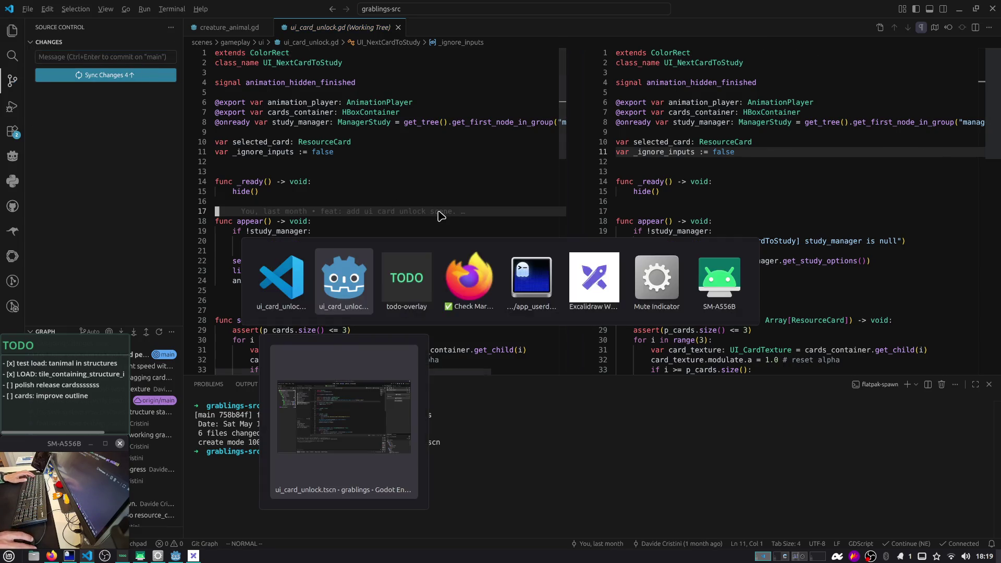
Run the game from save slot 1 and pick GRAIN to study
key(F5)
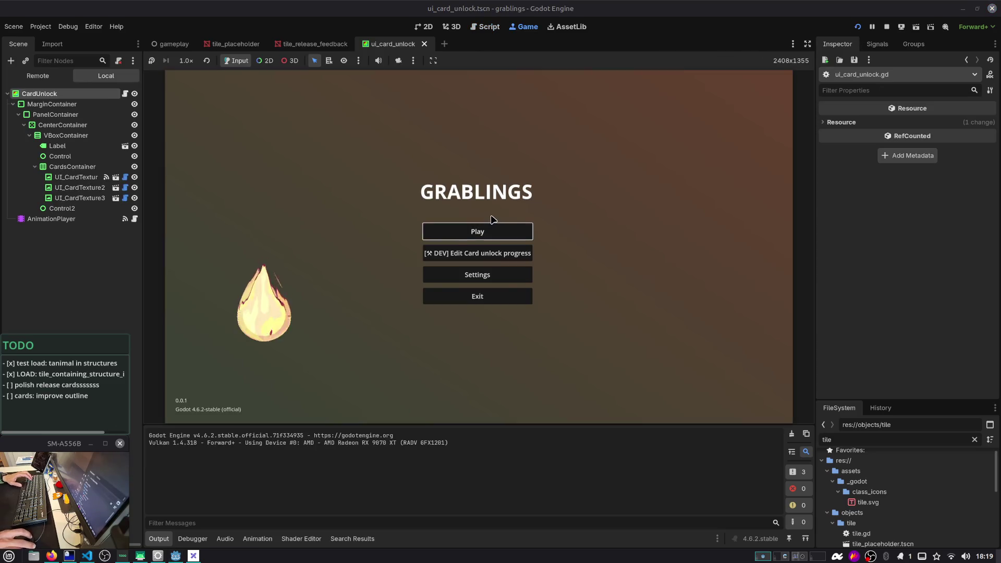
click(490, 228)
click(485, 232)
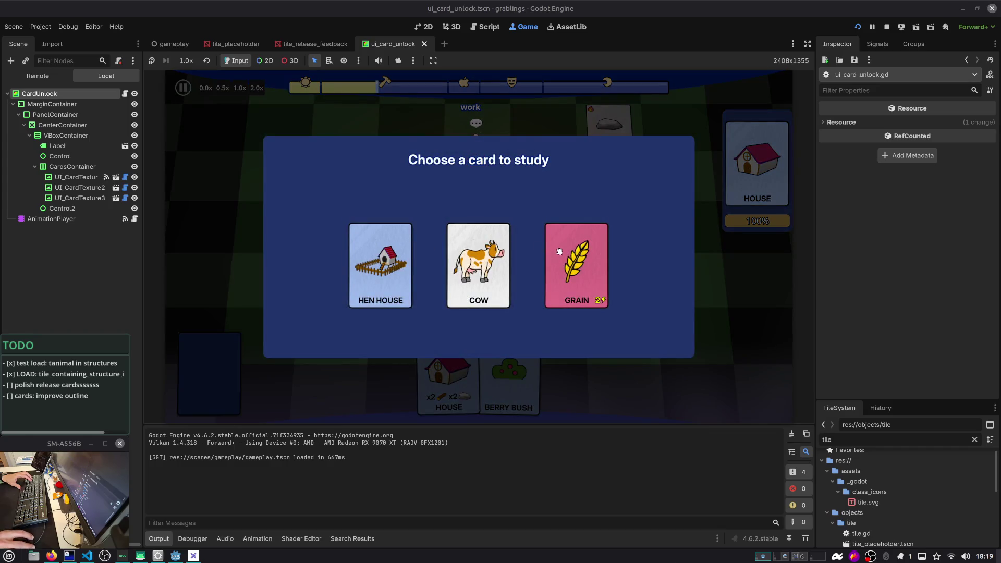
click(566, 264)
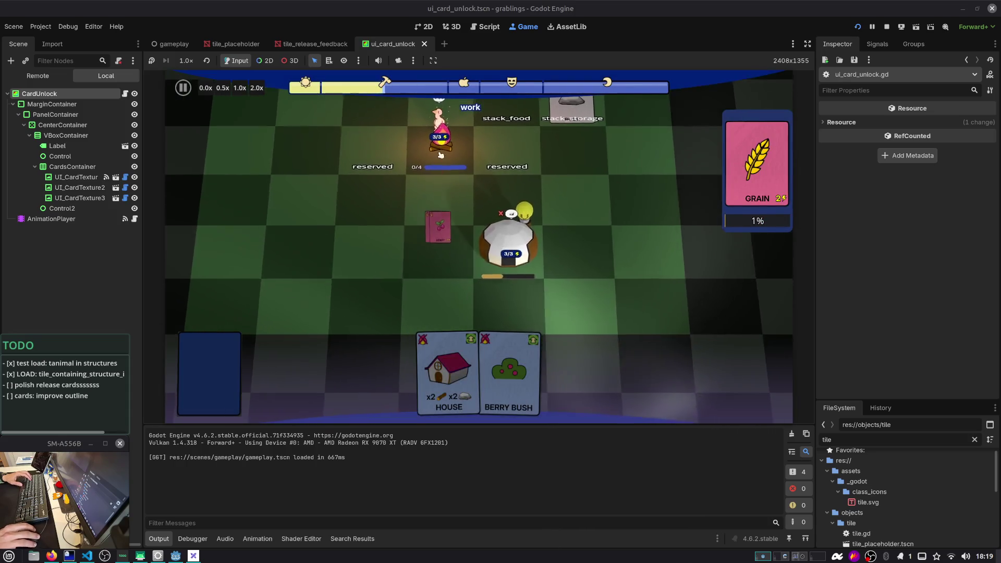
Toggle Speedup work in the debug window, study TREE LV2, play GRAIN onto the board, then stop
key(F1)
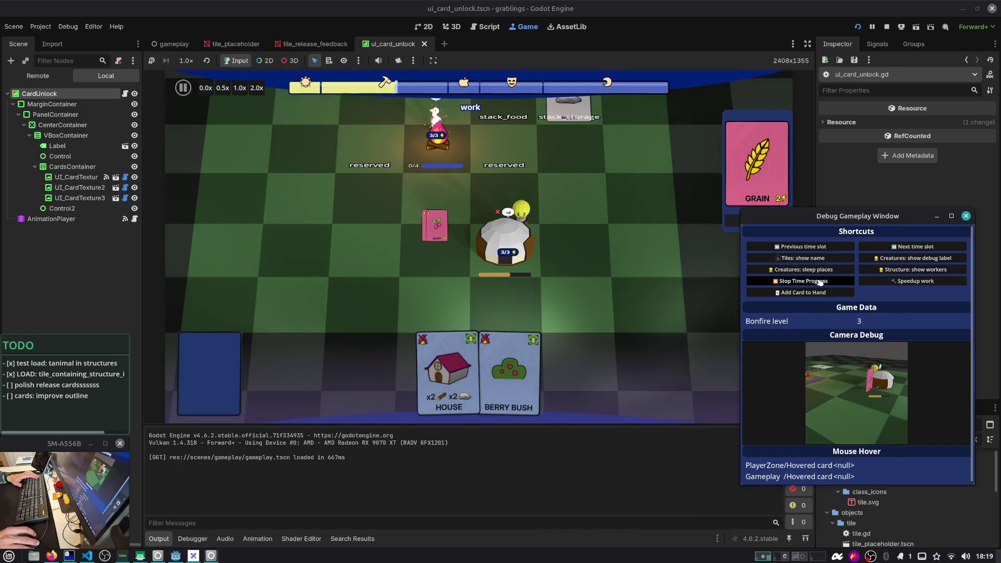
click(886, 282)
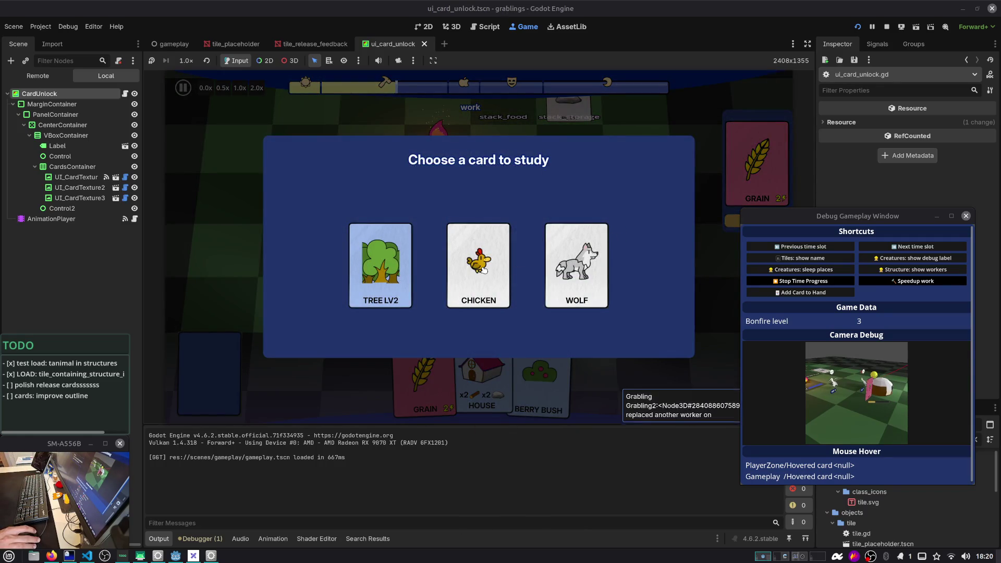
click(498, 258)
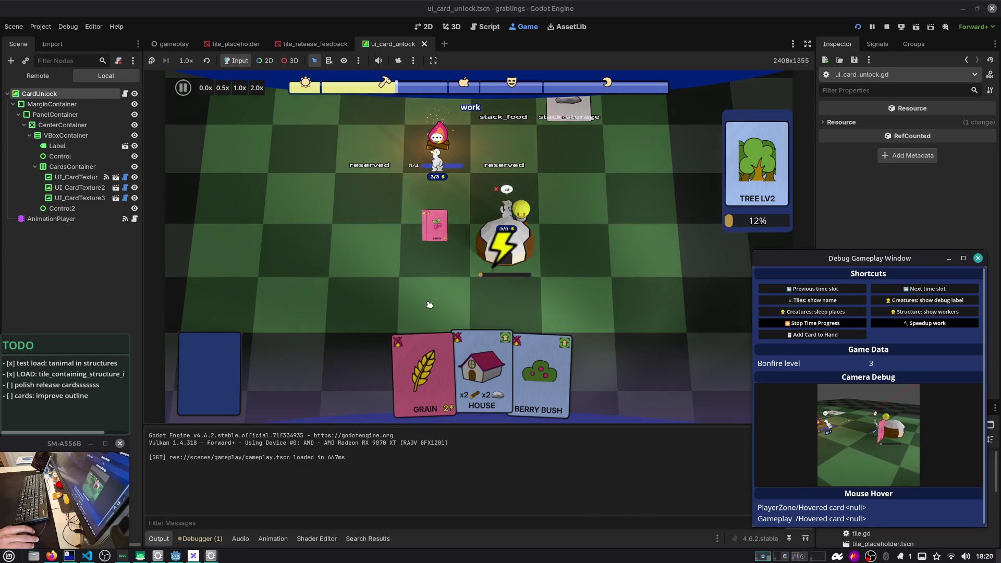
mouse_move(422, 370)
mouse_down()
mouse_move(422, 292)
mouse_move(504, 122)
mouse_up()
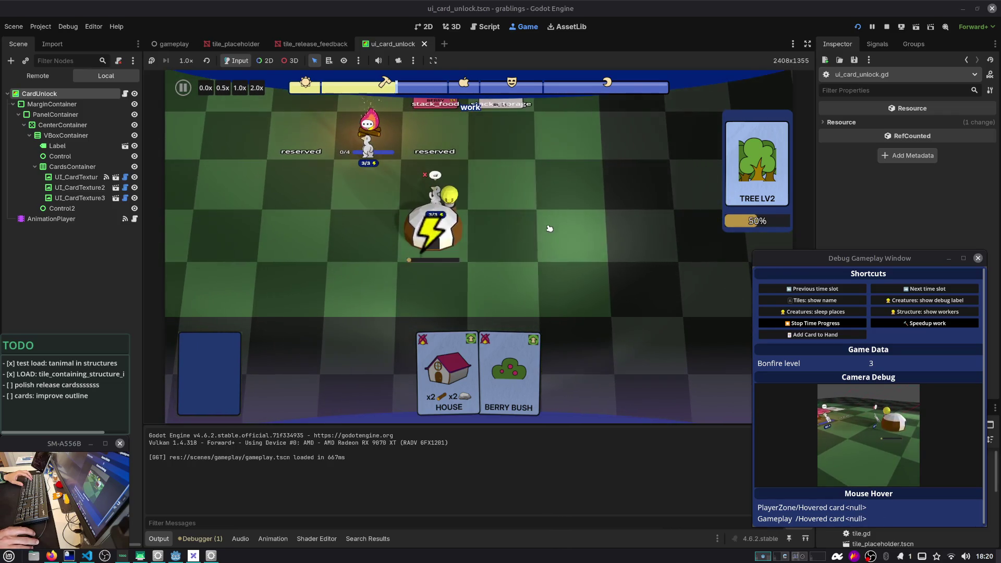
key(F8)
key(alt+Tab)
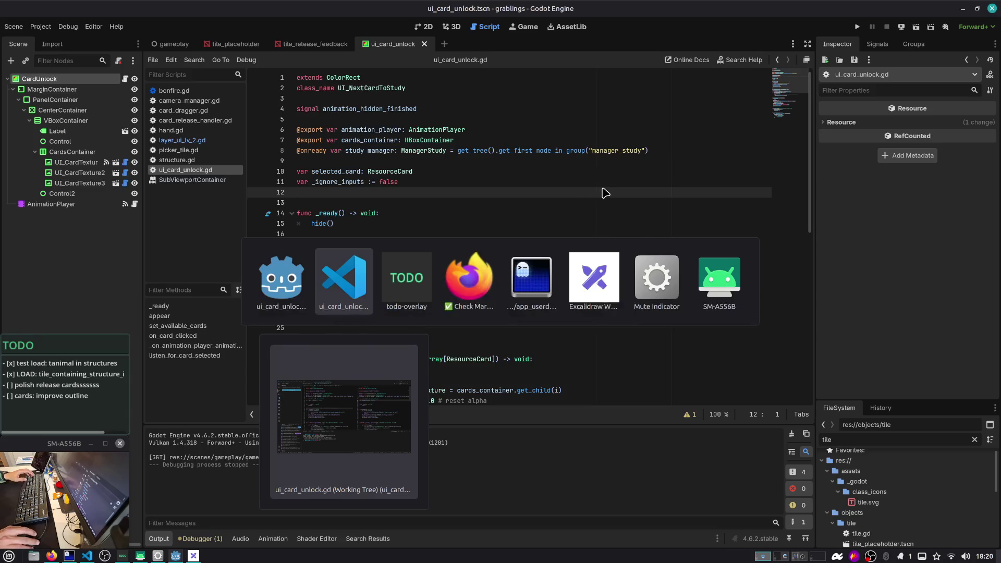
Push the new commits to the remote with the gp alias in the VS Code terminal
text(gp)
key(Return)
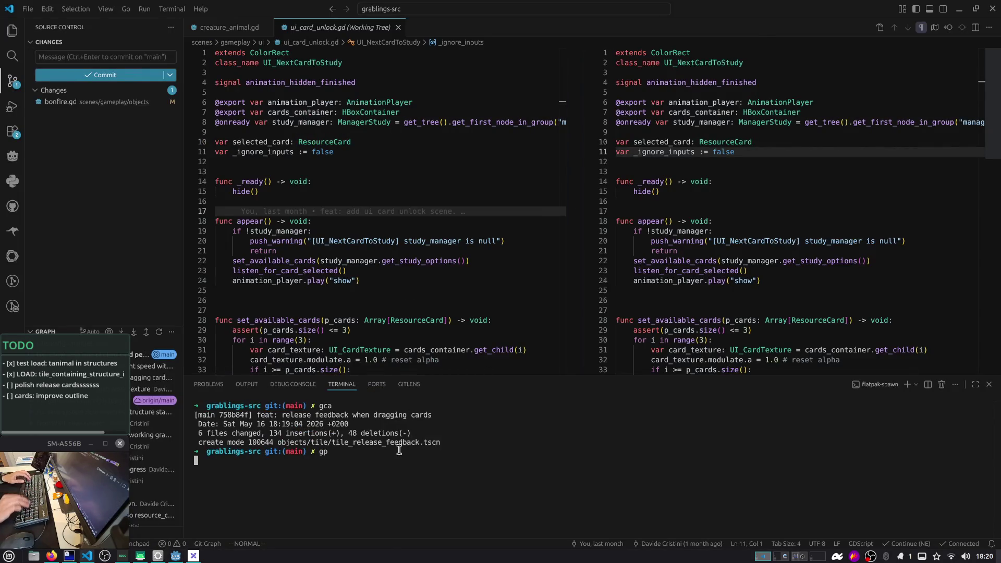
key(alt+Tab)
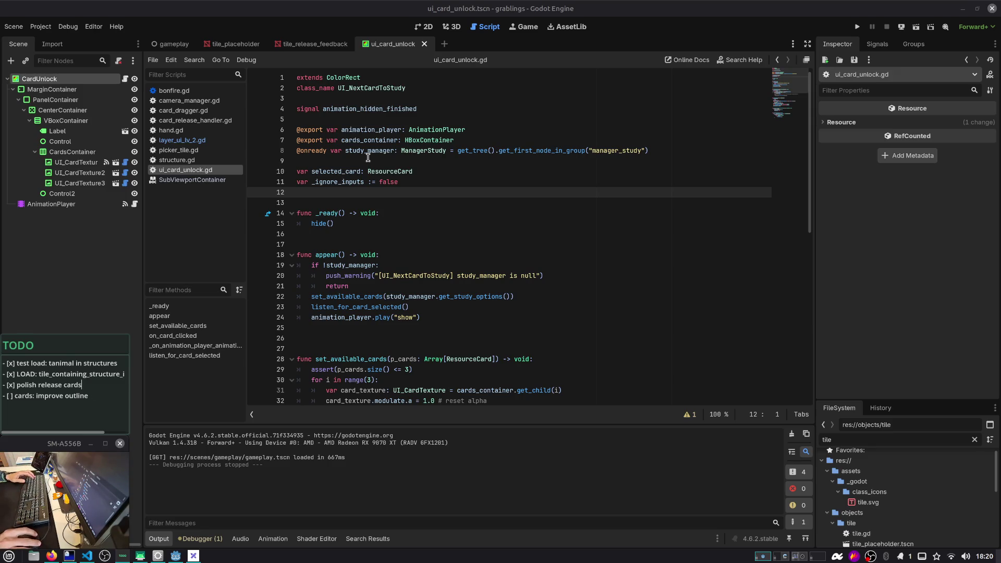
Close the ui_card_unlock, tile_placeholder and gameplay scenes and frame the tile plane in 3D
key(ctrl+shift+w)
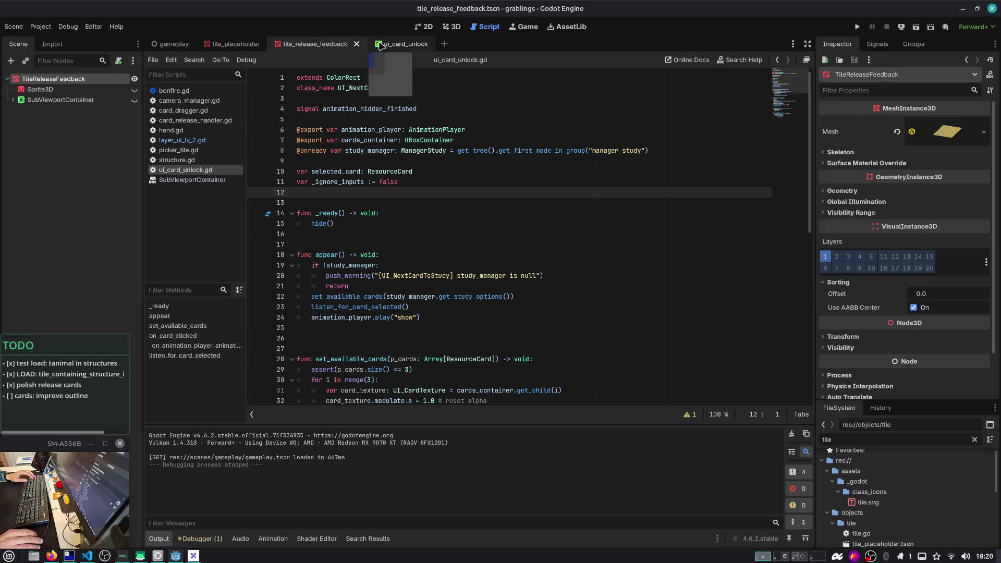
middle_click(241, 45)
middle_click(170, 45)
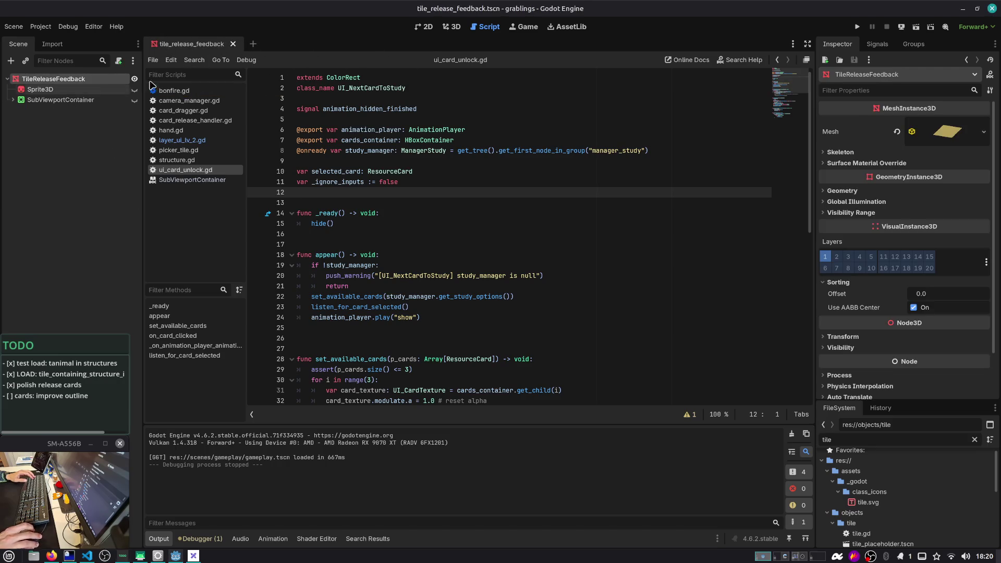
click(442, 29)
scroll(401, 203, up, 5)
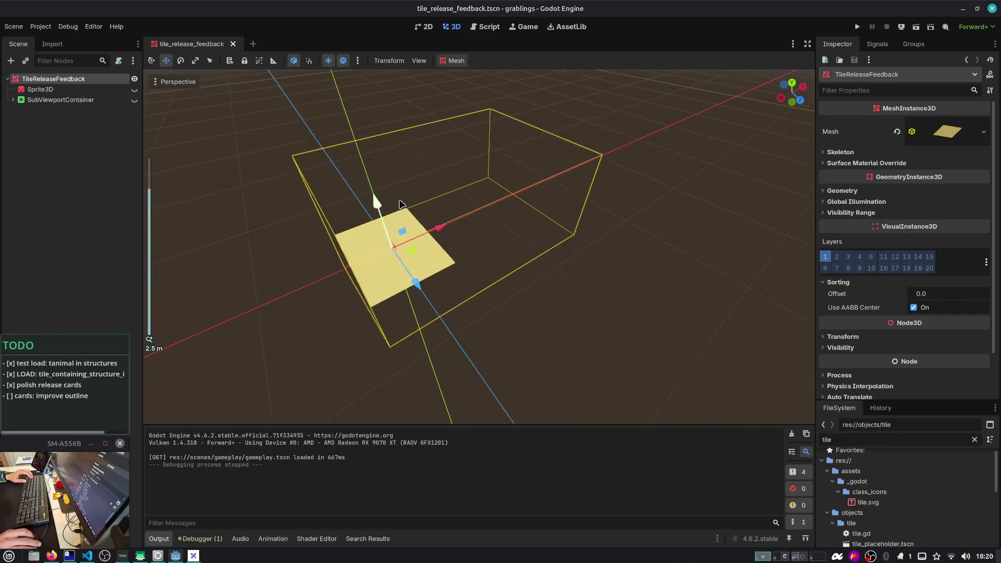
key(f)
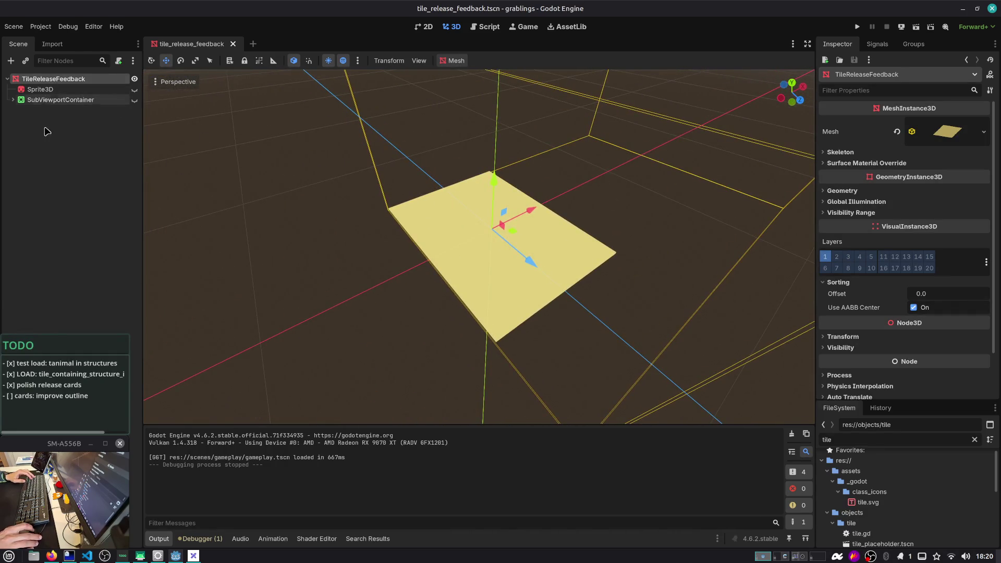
Select the improve-outline todo entry and switch to the chat window
drag(86, 396, 1, 396)
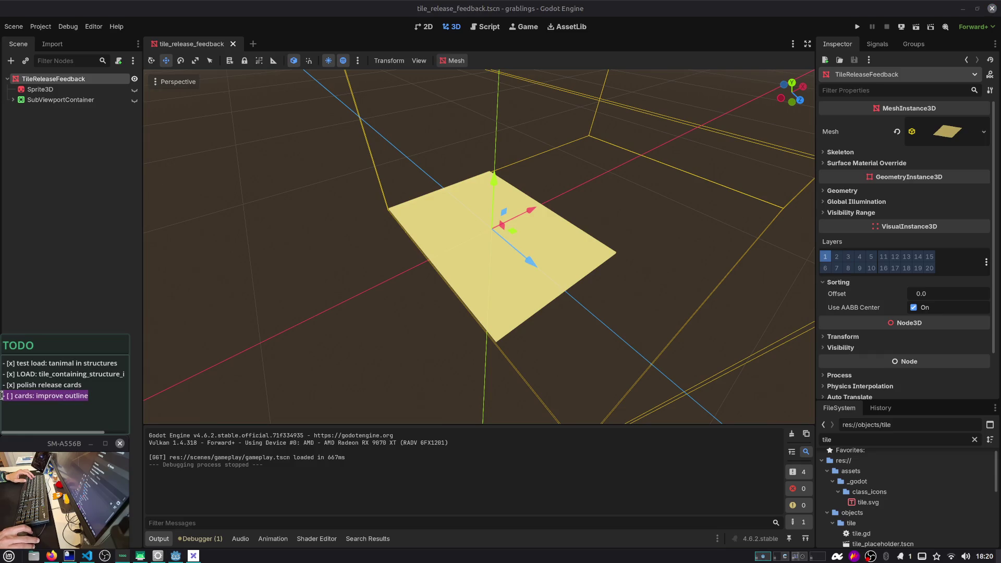
key(alt+Tab)
key(alt+Tab)
key(alt+Tab)
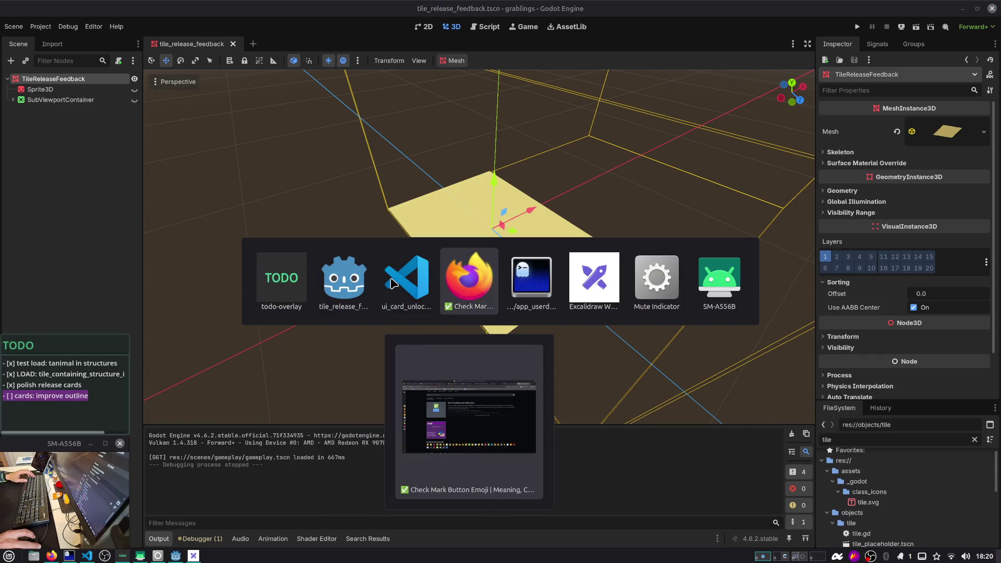
key(Escape)
key(ctrl+alt+Right)
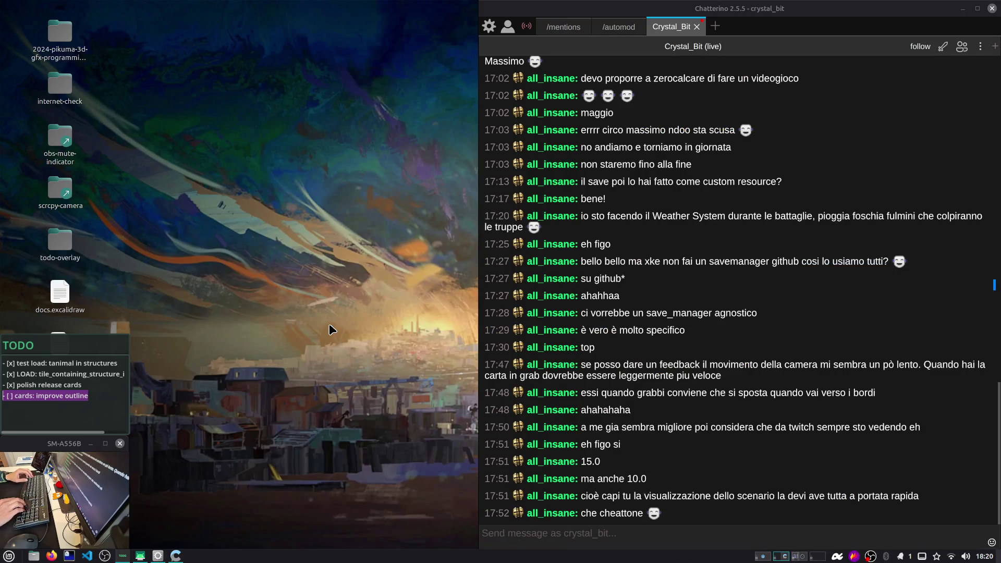
In Firefox, close the Check Mark Button emoji tab
key(ctrl+alt+Left)
key(alt+Tab)
key(alt+Tab)
key(alt+Tab)
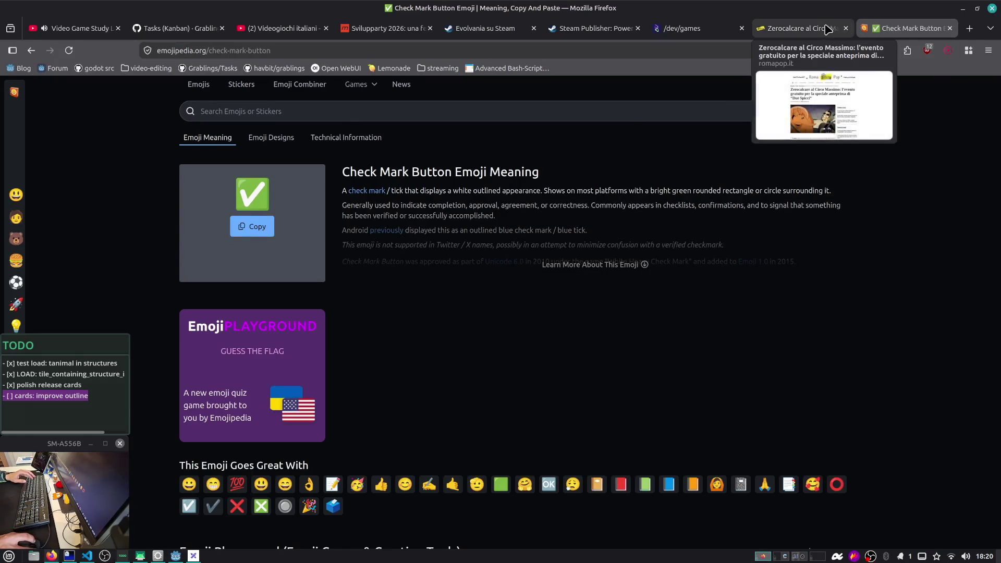
click(695, 32)
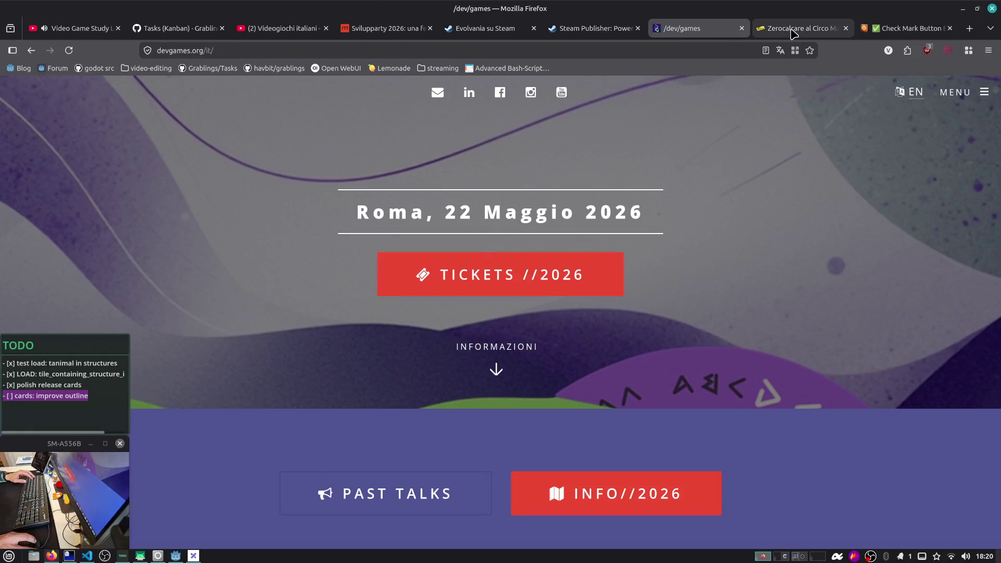
click(793, 33)
middle_click(876, 34)
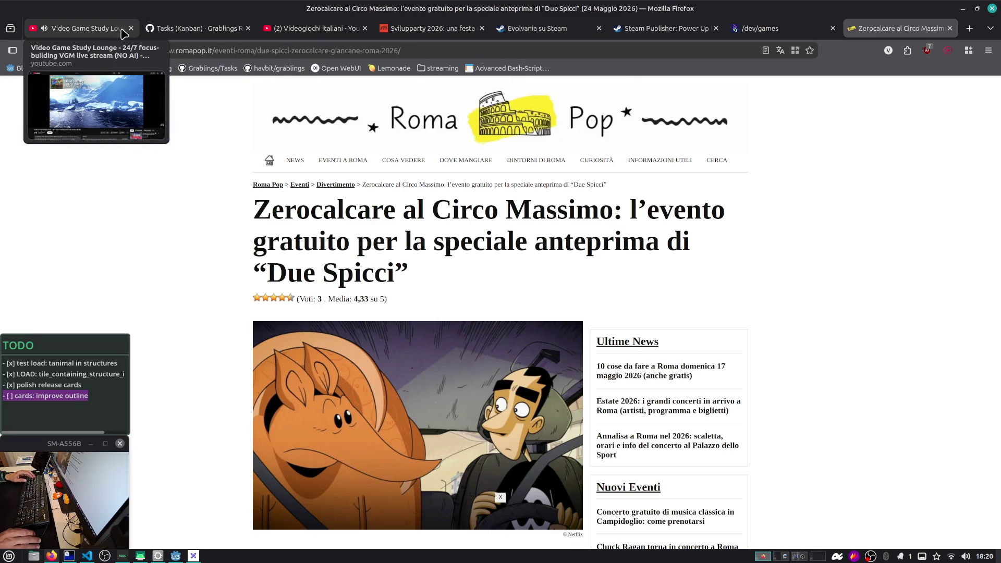
key(alt+Tab)
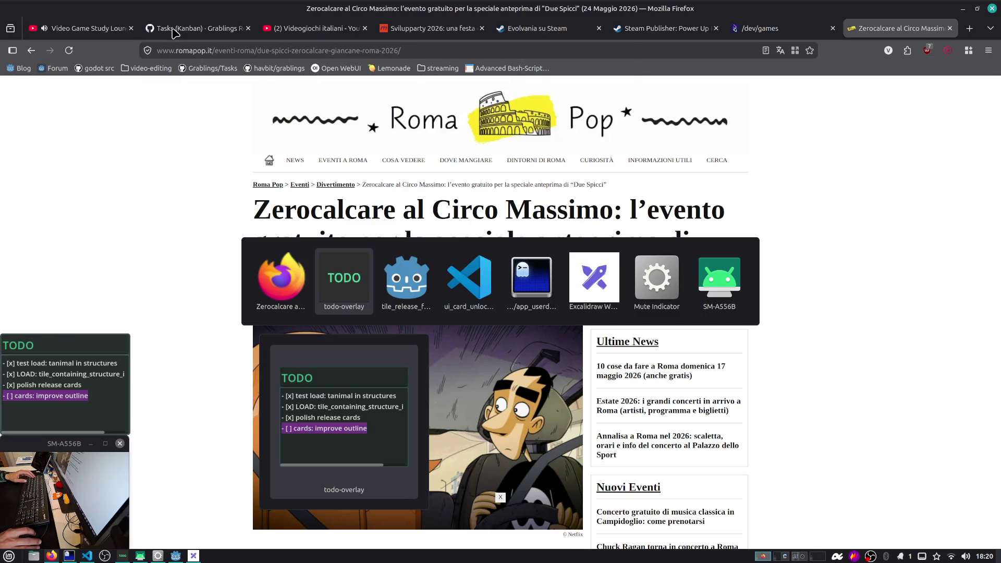
Search "godot shaders" in a new tab and open the godotshaders.com result
key(ctrl+t)
text(godot sh)
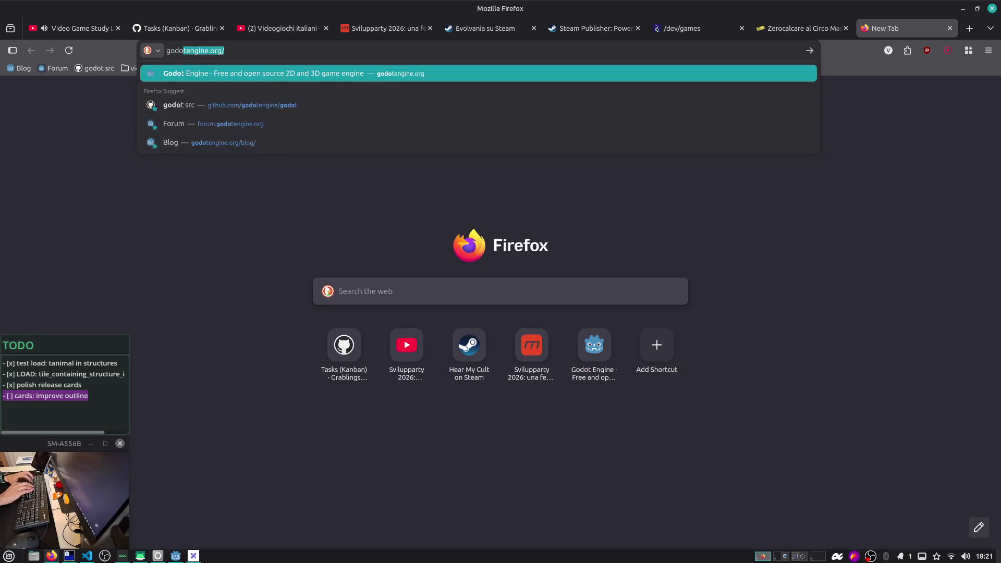
text(aders)
key(Return)
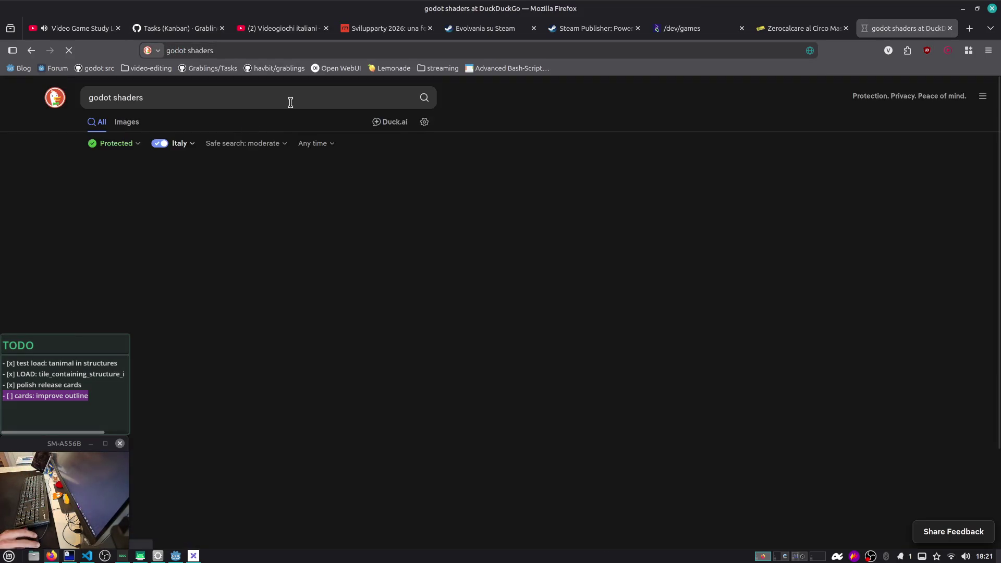
click(153, 191)
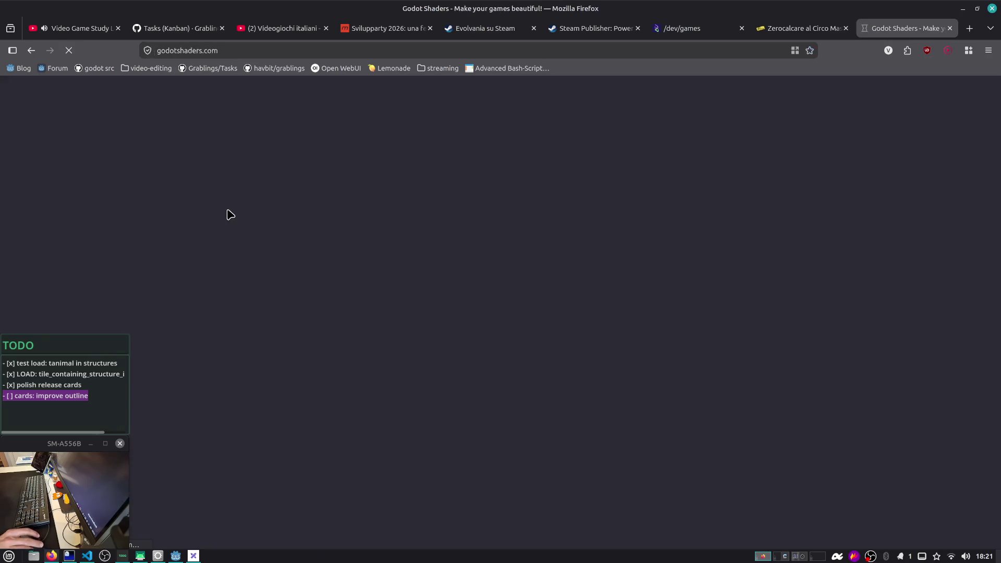
Scroll down through the date-sorted shader library, past entries like Orbitals and Canvas Godray Edge Detection
scroll(282, 240, down, 5)
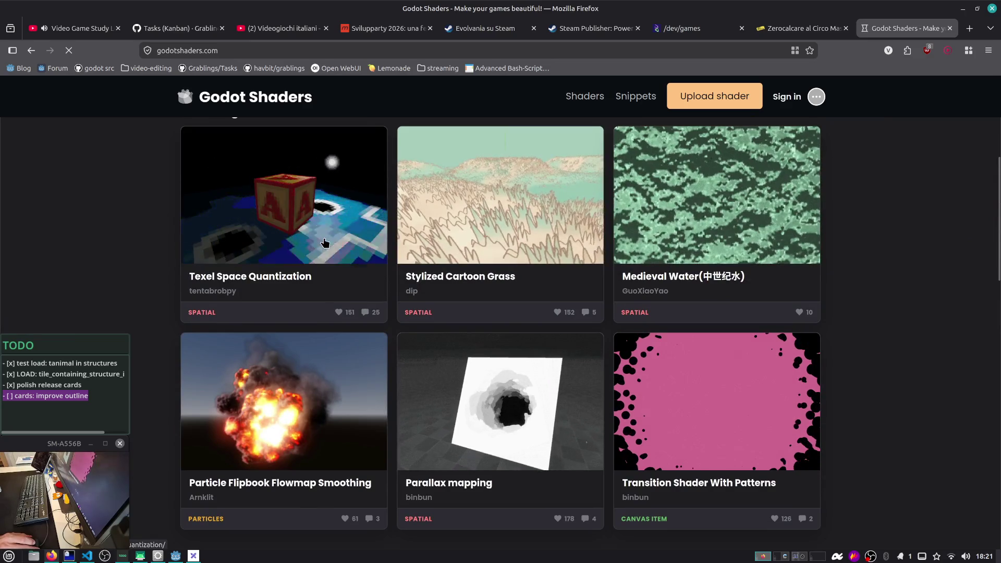
scroll(317, 237, down, 3)
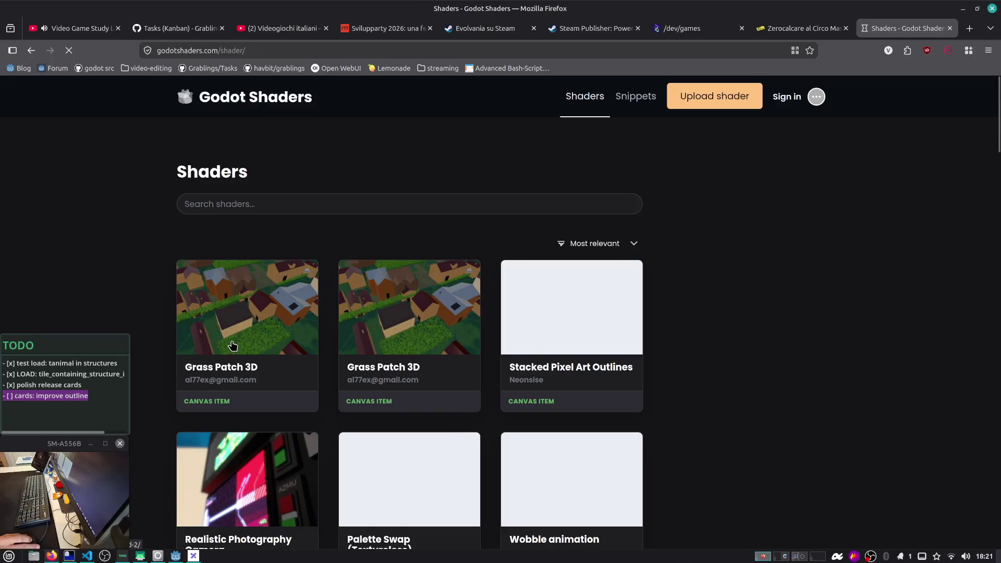
scroll(441, 330, down, 2)
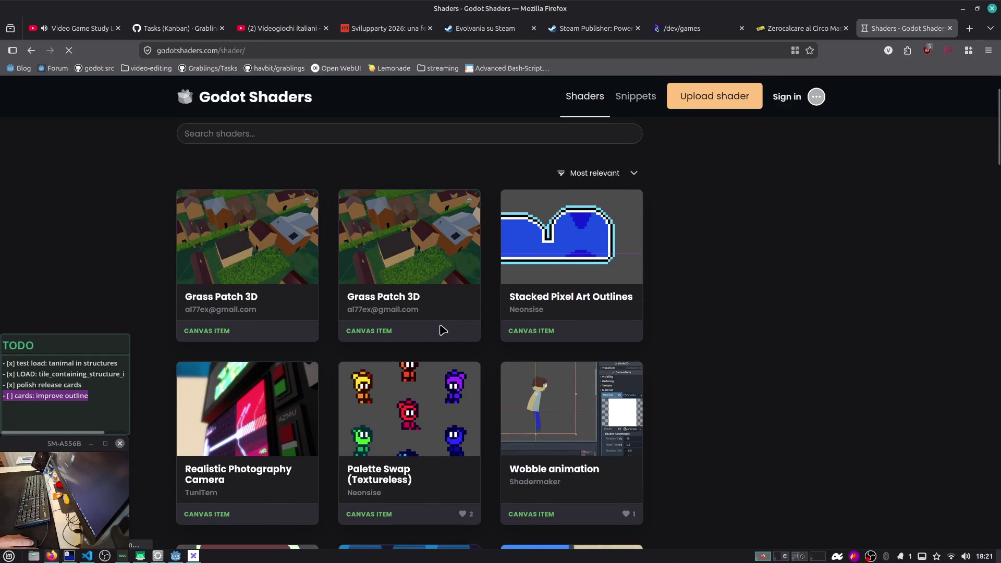
scroll(442, 330, down, 4)
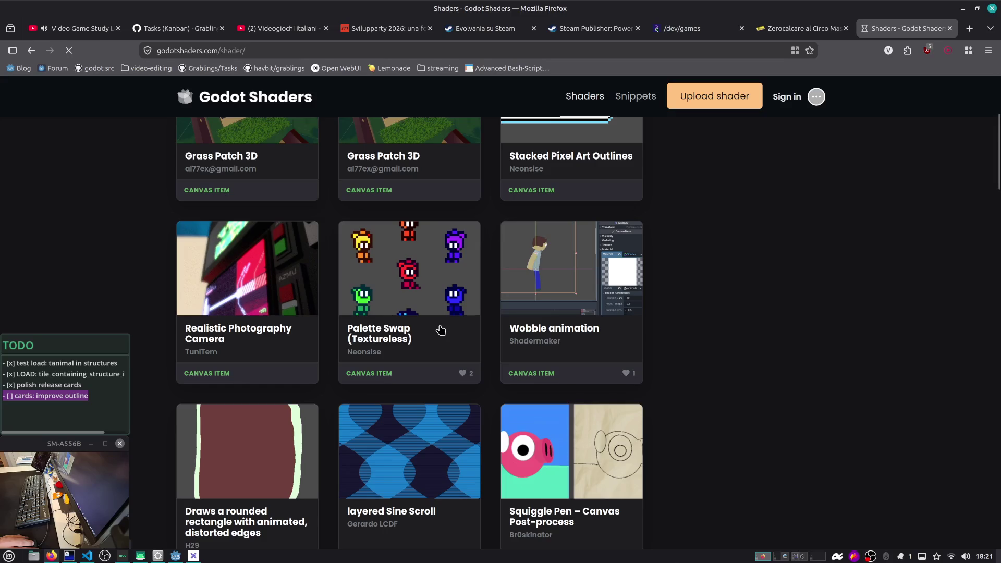
scroll(590, 314, down, 5)
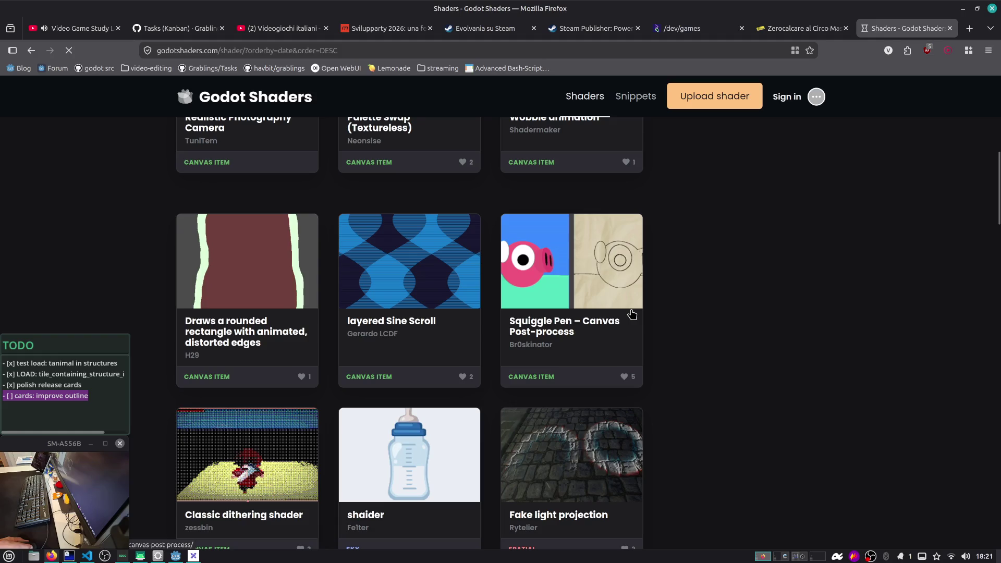
scroll(462, 343, down, 9)
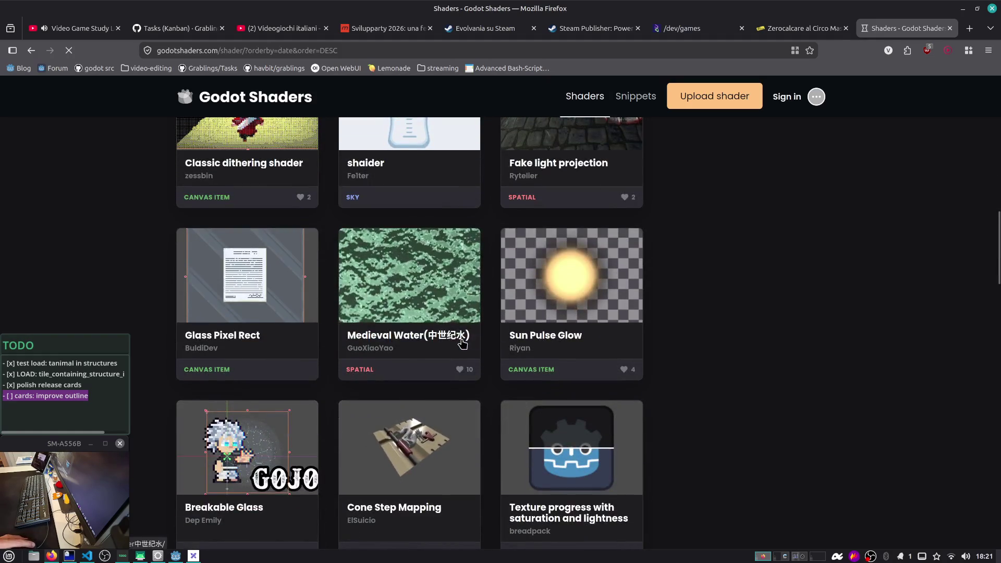
scroll(463, 343, down, 5)
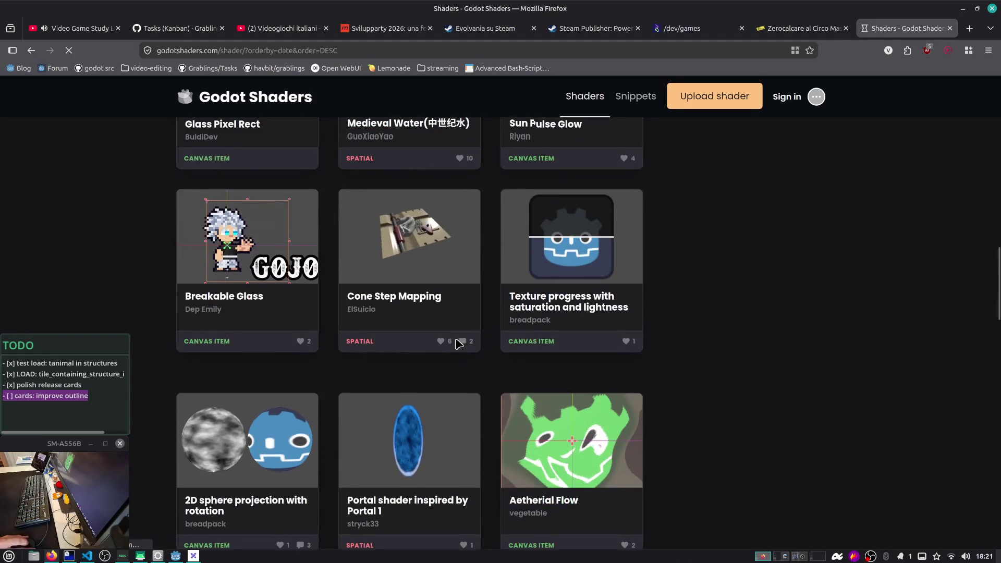
scroll(458, 343, down, 9)
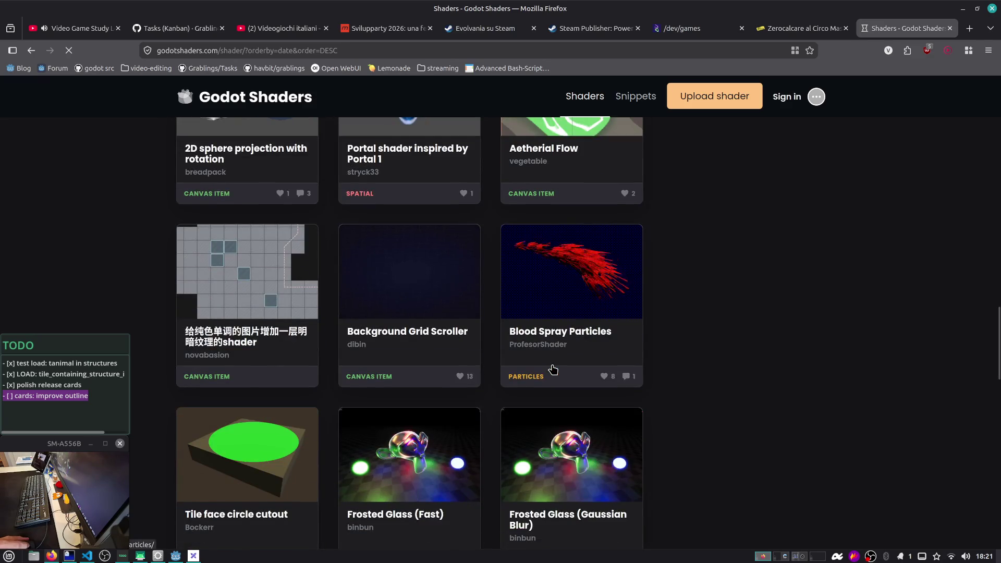
scroll(552, 369, down, 2)
scroll(553, 369, down, 7)
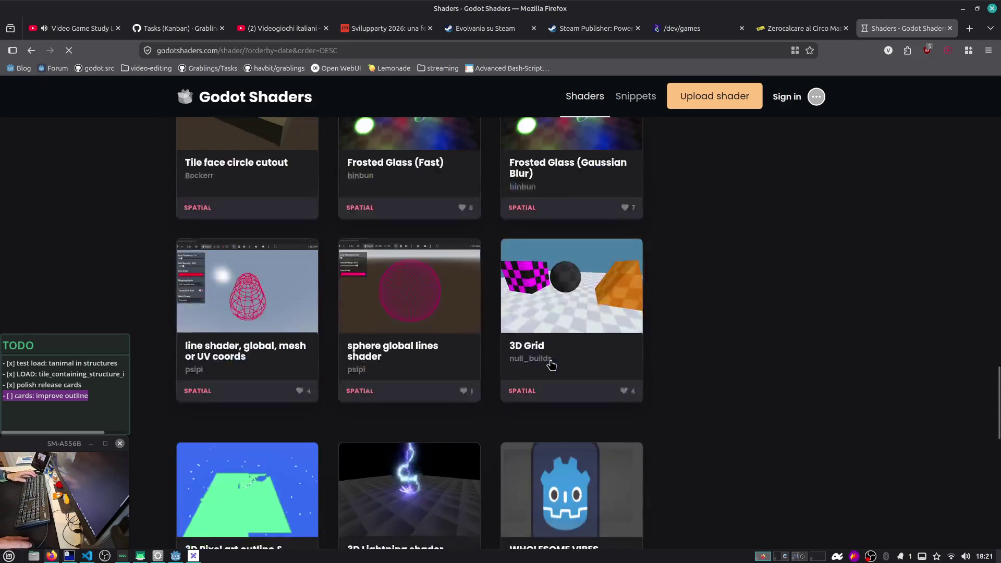
scroll(551, 365, down, 7)
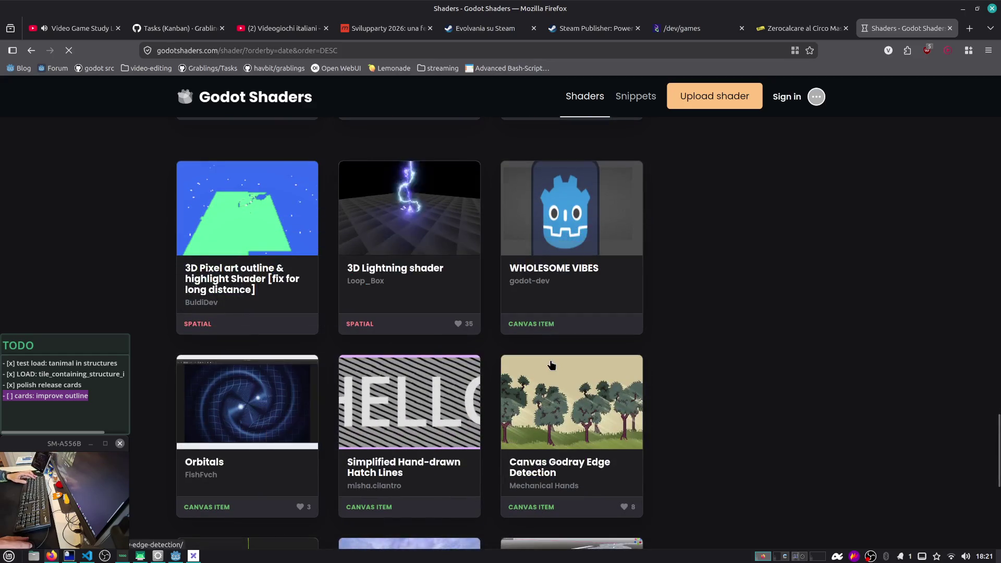
scroll(552, 365, down, 7)
Expand the tile plane's mesh and material settings in the Inspector and bring up the material's replacement options
key(alt+Tab)
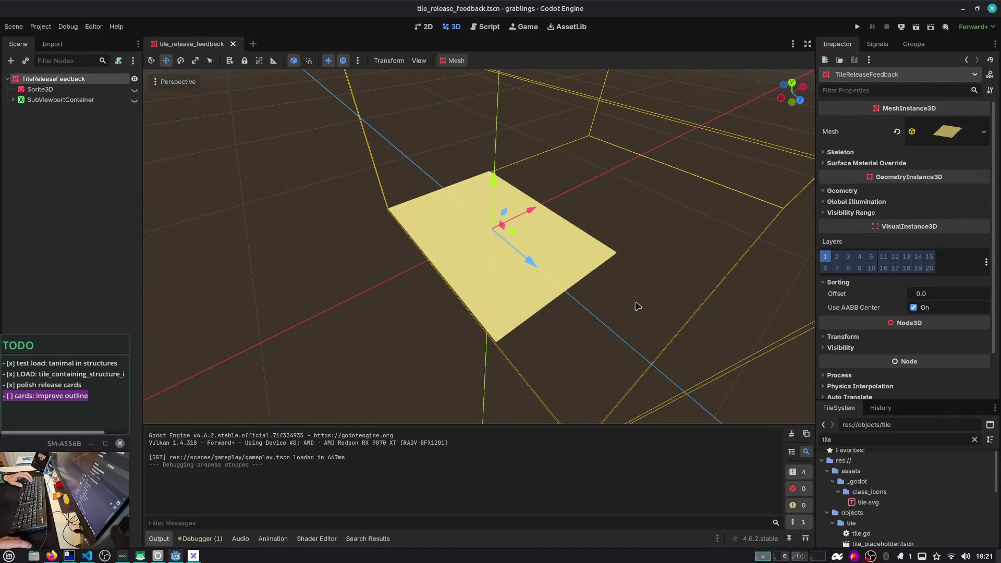
click(881, 164)
click(877, 152)
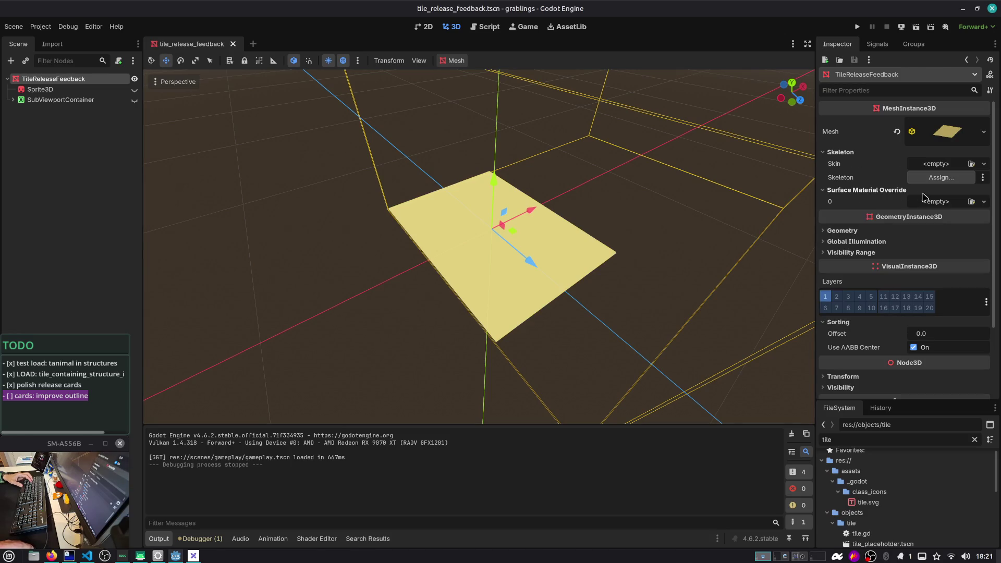
click(947, 135)
click(925, 303)
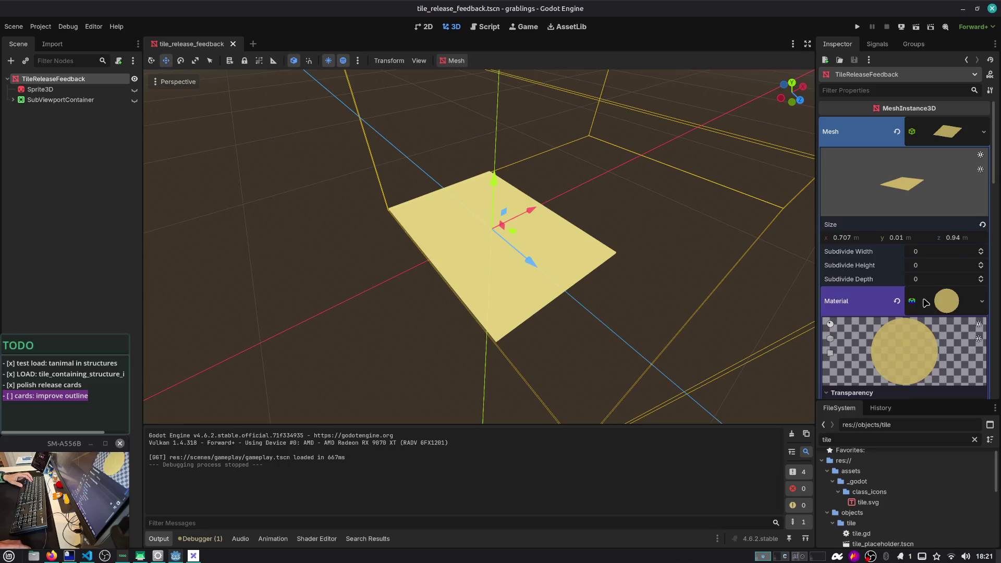
scroll(913, 298, down, 10)
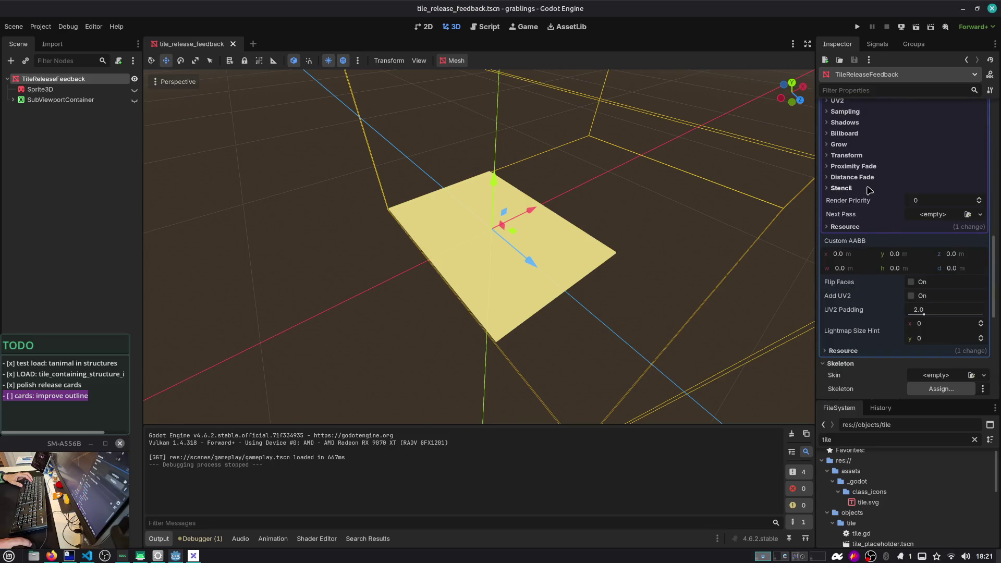
click(859, 226)
click(858, 226)
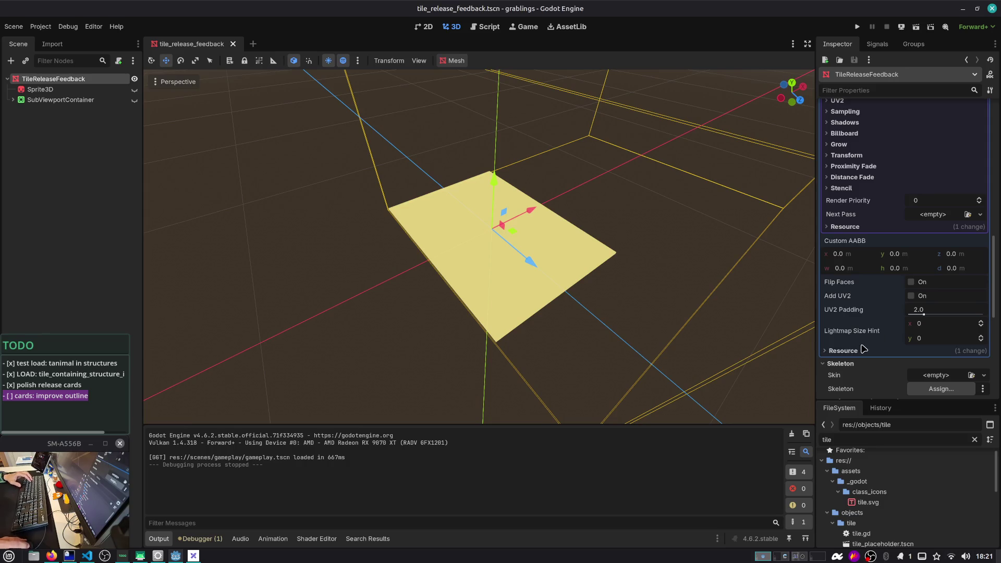
scroll(864, 348, down, 3)
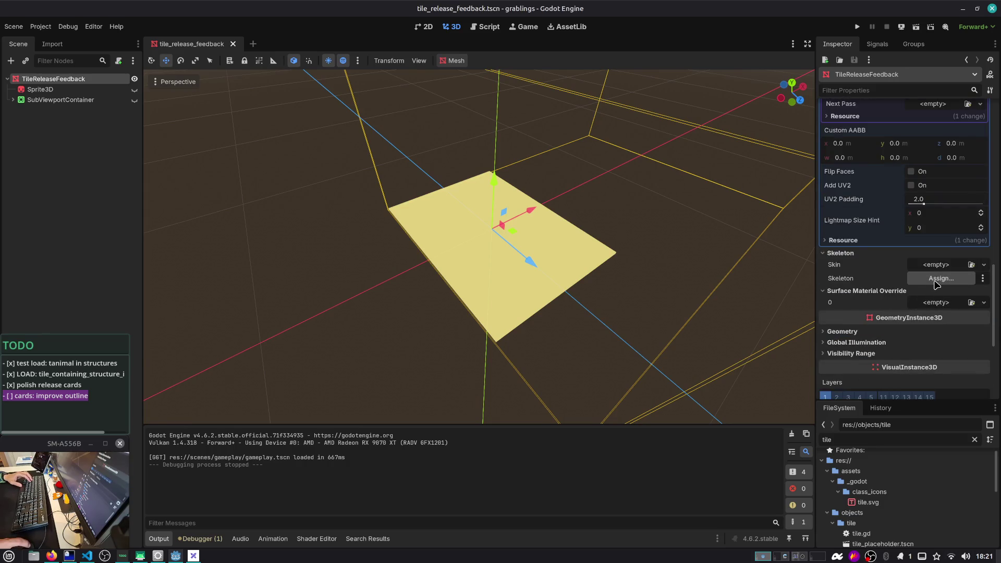
scroll(894, 235, up, 15)
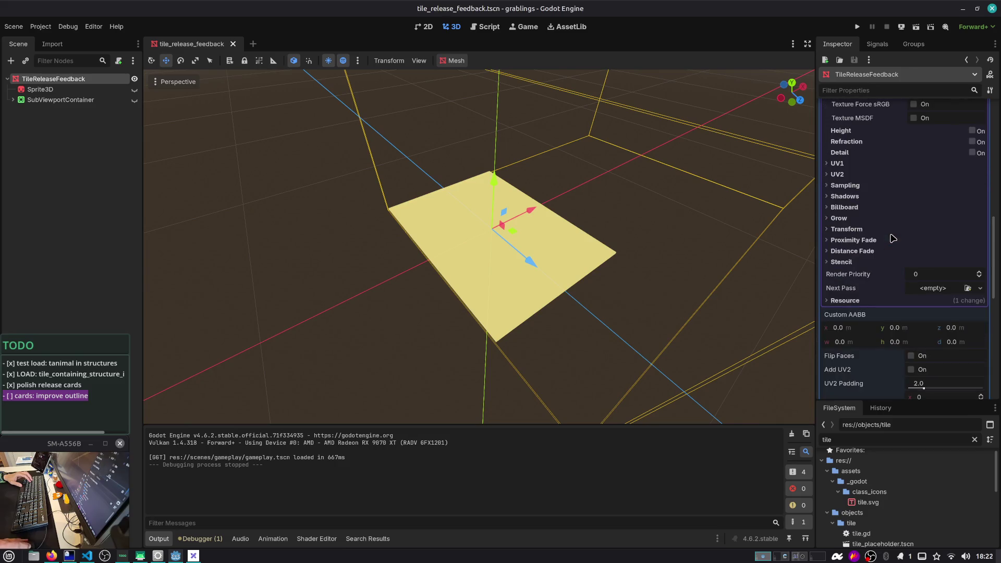
right_click(951, 127)
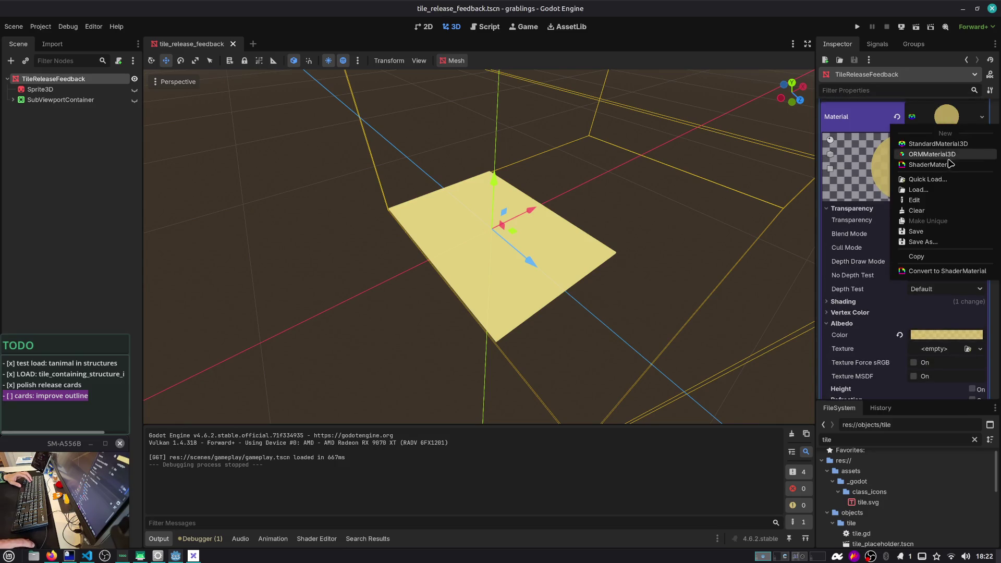
Replace the plane's material with a New ShaderMaterial and start a new shader for it
click(947, 161)
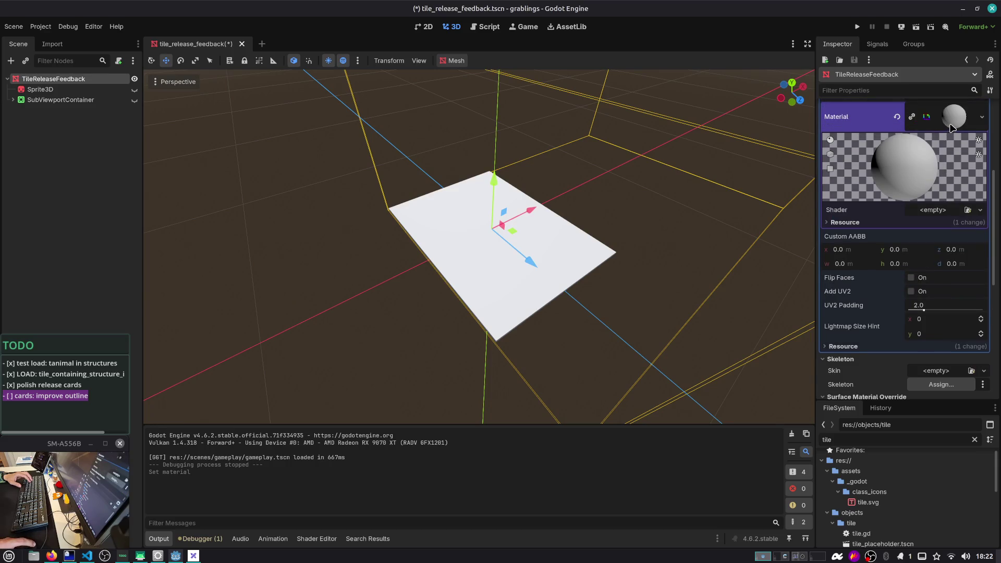
click(968, 210)
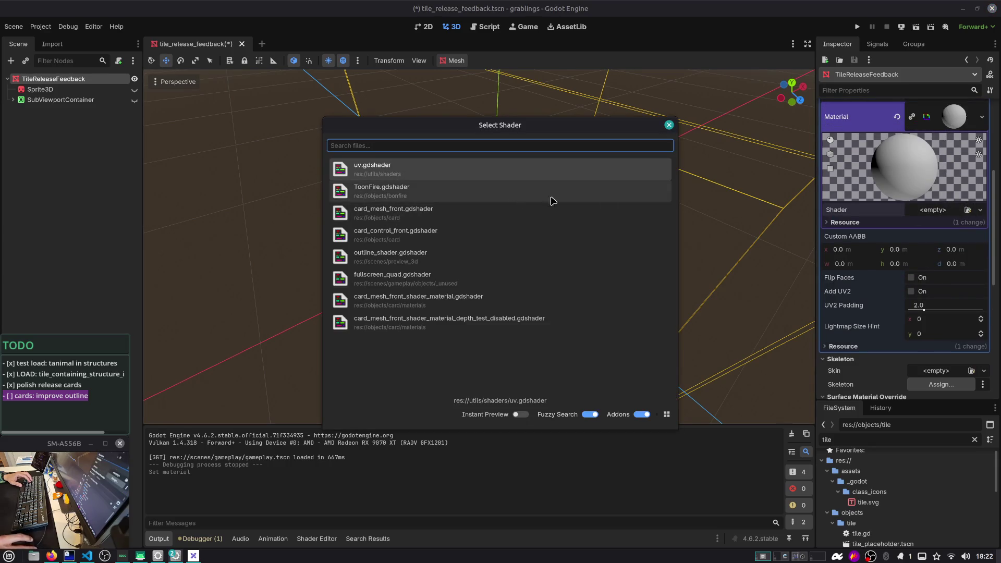
key(Escape)
click(955, 210)
click(950, 226)
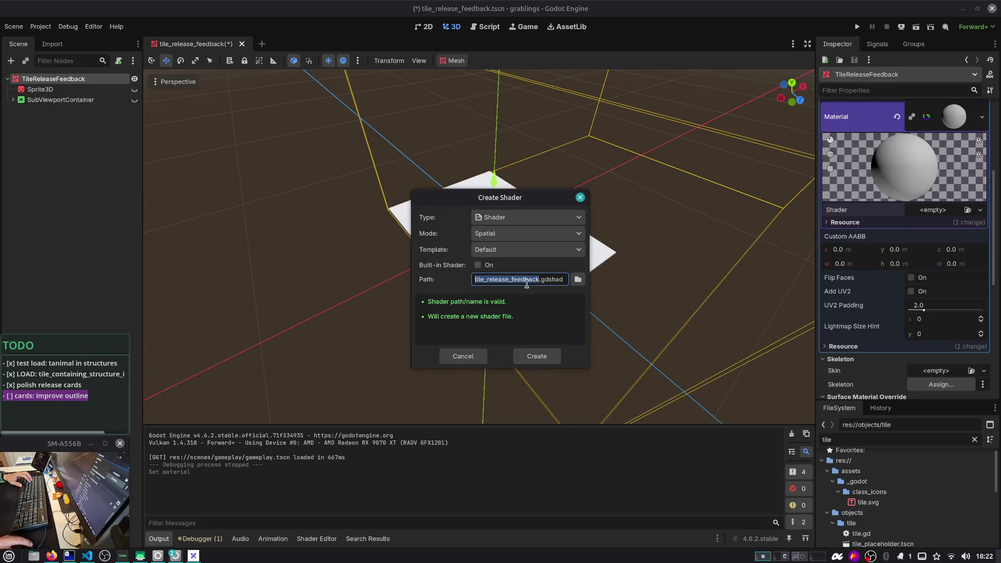
Create tile_release_feedback.gdshader in Spatial mode with the Default template and open its code
click(538, 236)
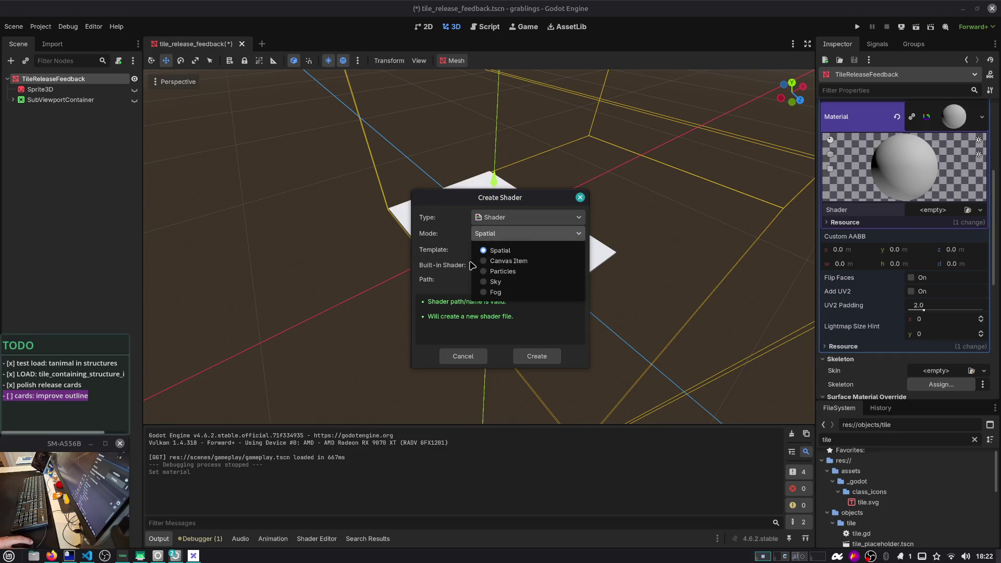
click(451, 250)
click(528, 250)
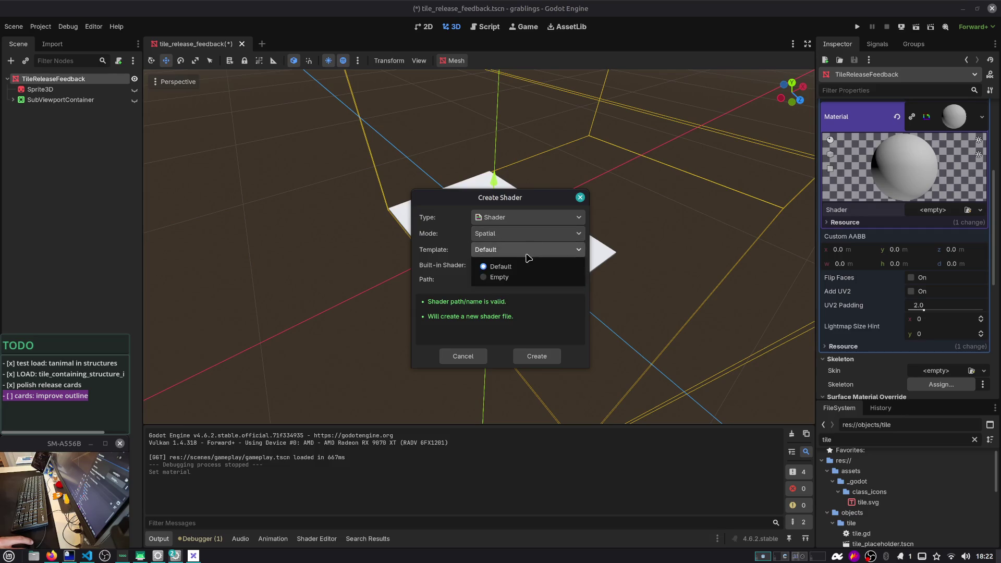
click(495, 331)
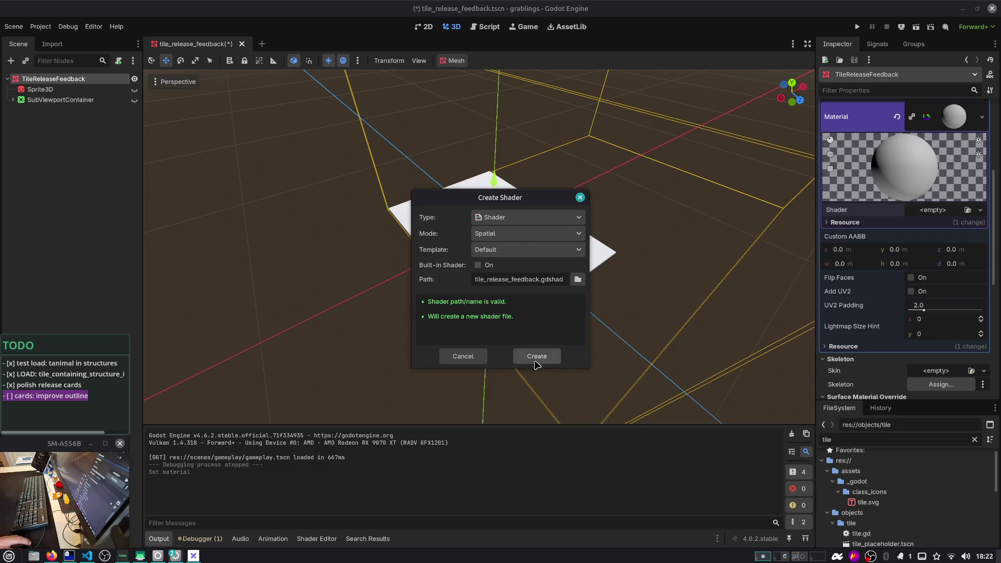
click(537, 357)
click(946, 209)
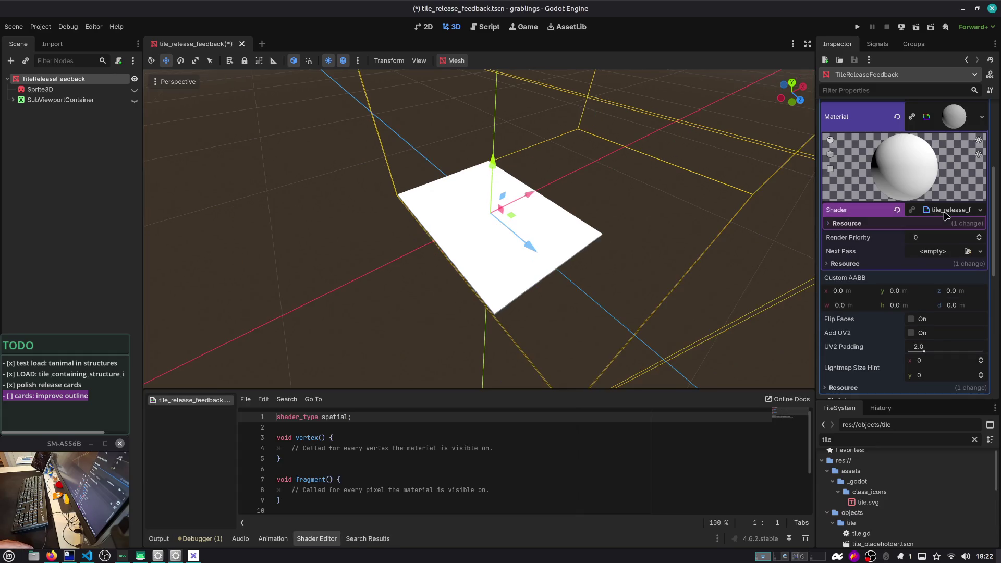
Enlarge the Shader Editor and add a comma after 'shader_type spatial' on line 1
mouse_move(457, 395)
mouse_down()
mouse_move(453, 274)
mouse_move(441, 326)
mouse_up()
click(439, 354)
text(,)
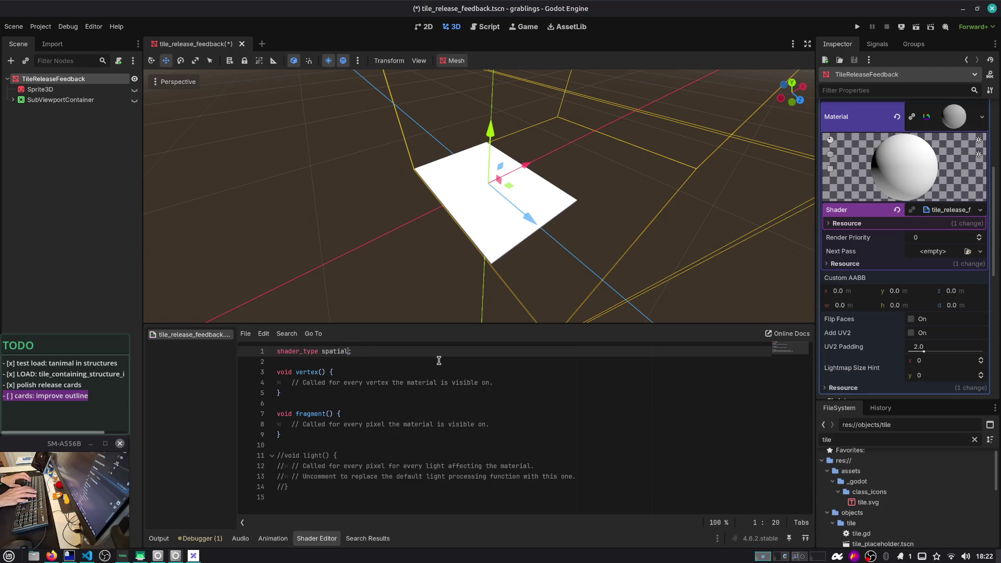
key(ctrl+Return)
key(BackSpace)
key(BackSpace)
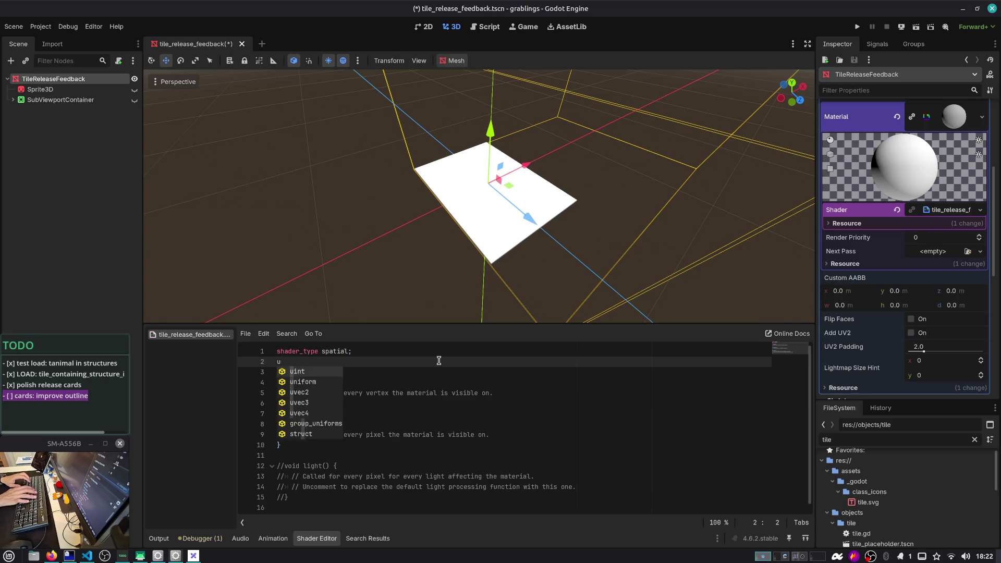
key(Up)
key(ctrl+Right)
key(ctrl+Right)
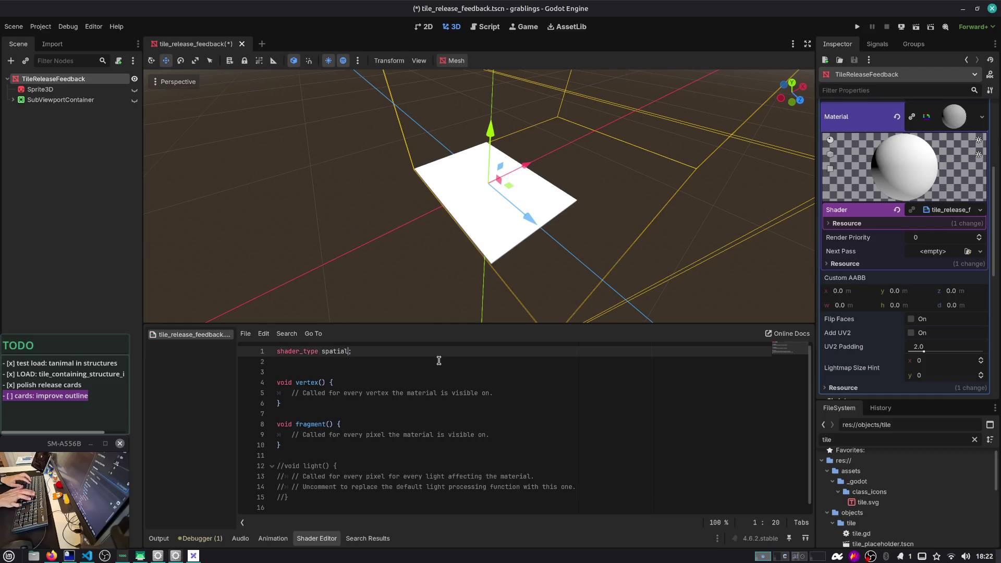
text(, unshaded)
Save the shader, rework 'unshaded' on line 1, and switch to Firefox
key(ctrl+s)
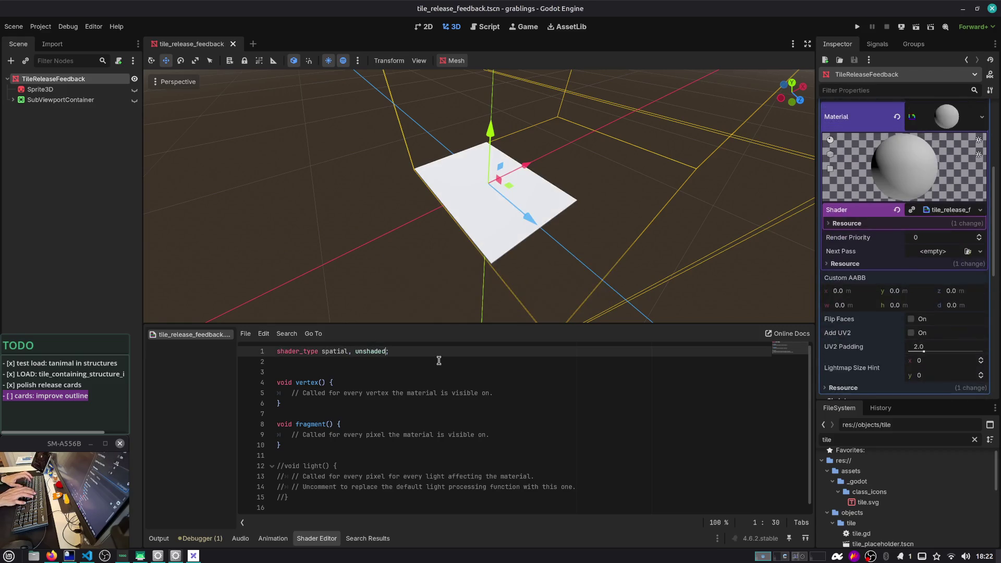
key(Down)
key(Down)
key(Down)
key(Up)
key(Up)
key(Up)
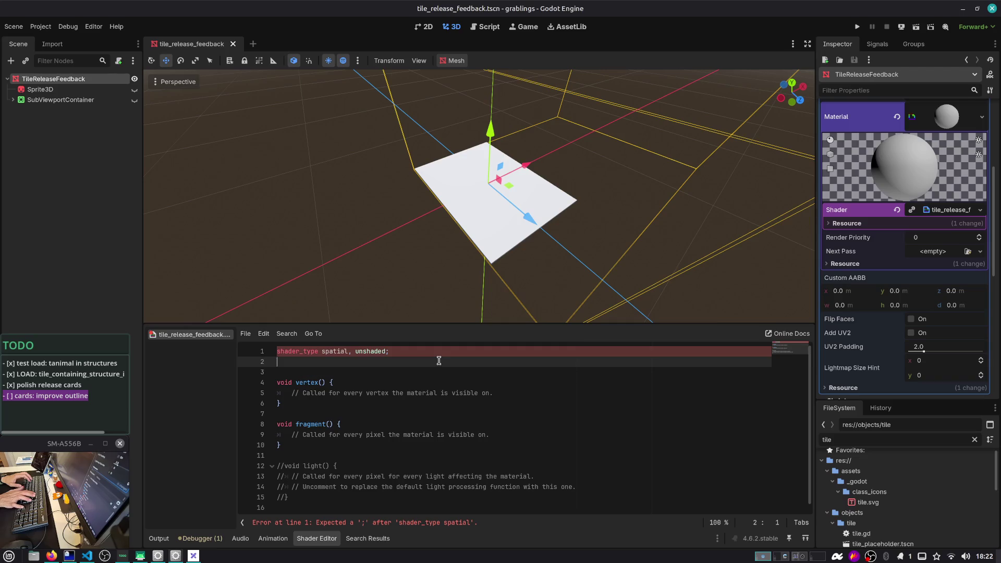
key(Left)
key(Left)
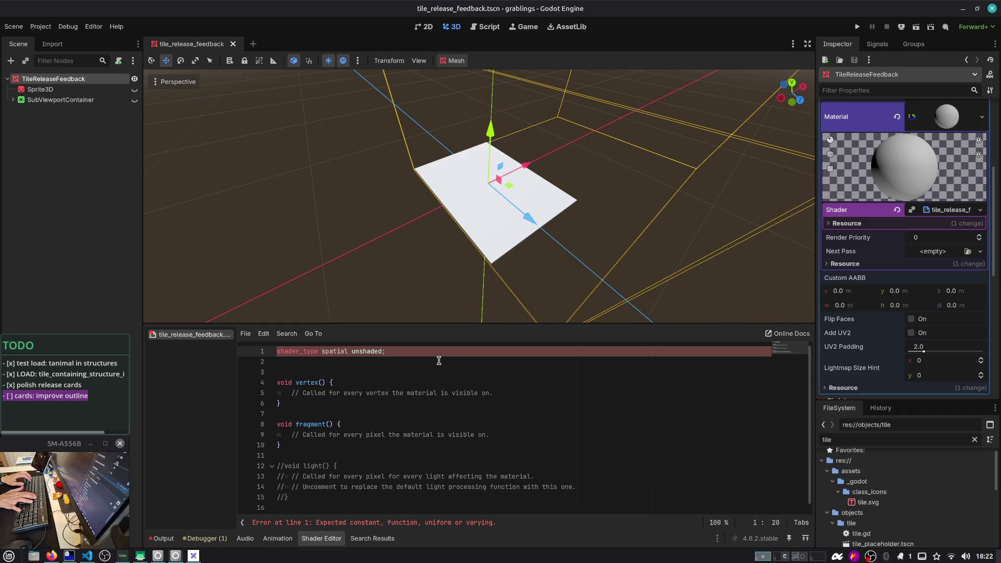
key(ctrl+shift+Right)
text(un)
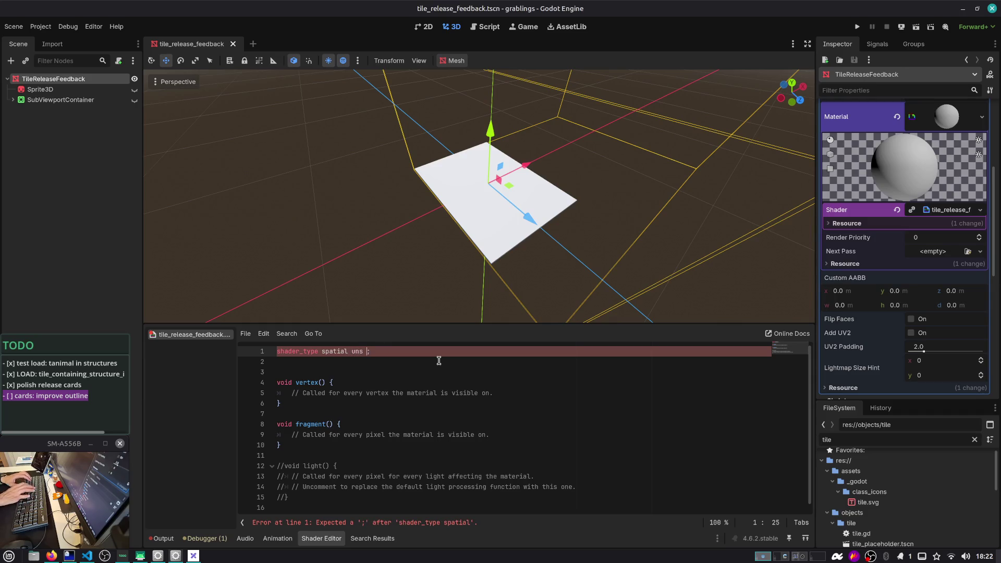
key(alt+Tab)
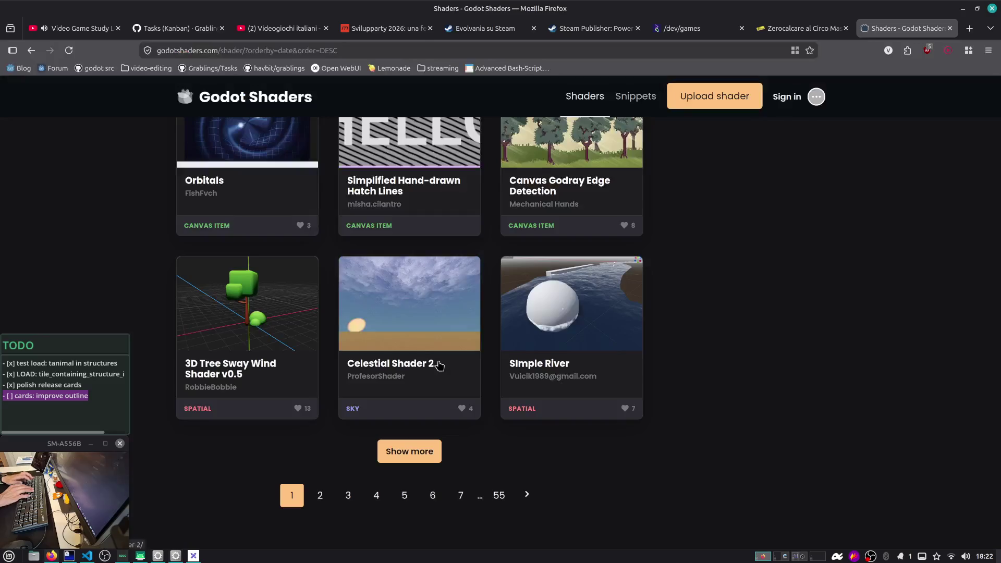
Search the web for 'godot engine shader type' and open the Shading language docs
key(ctrl+t)
text(godot engine shader type)
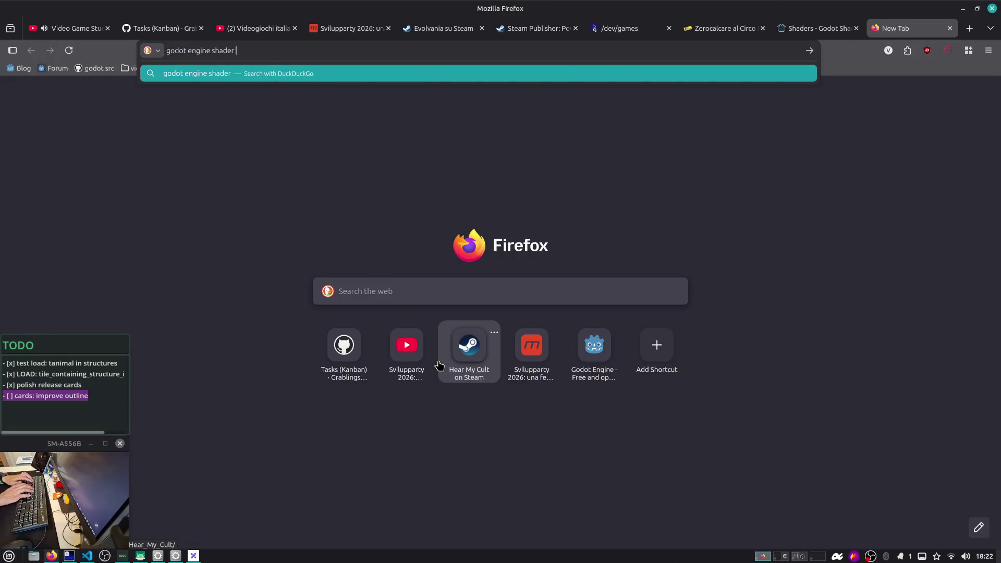
key(Return)
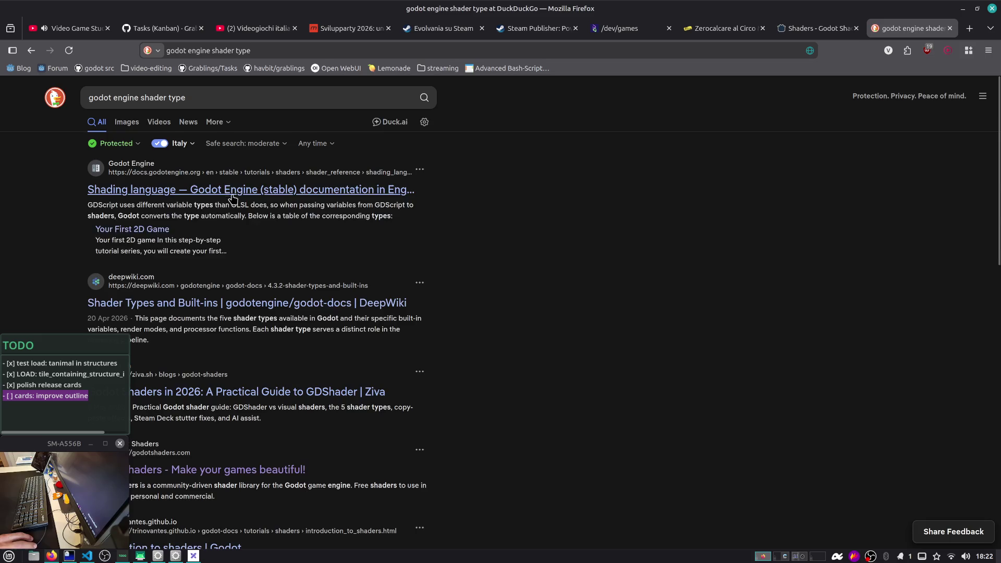
click(259, 203)
key(ctrl+f)
key(Escape)
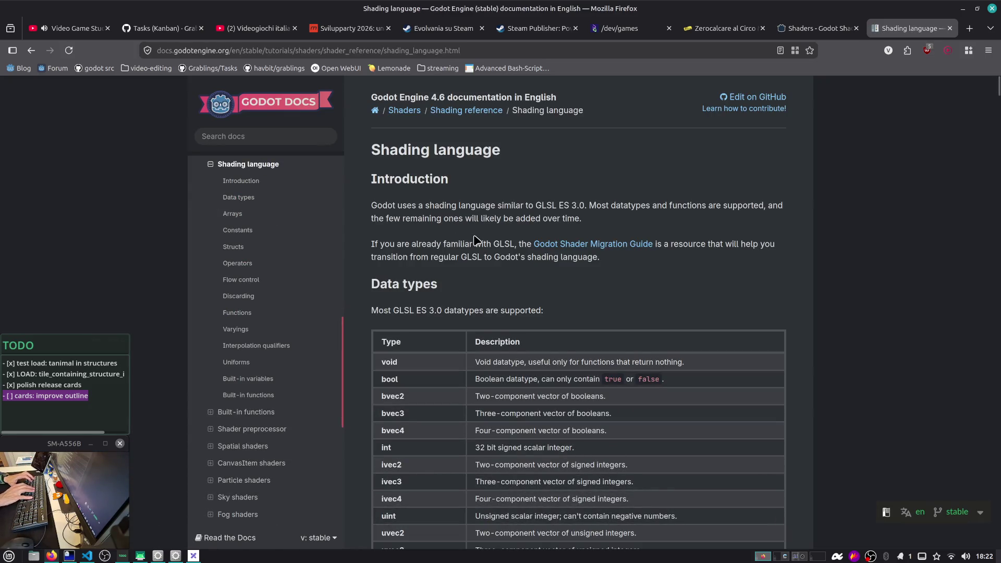
Search the docs page for 'flat' and then for shader_type occurrences
scroll(476, 240, down, 15)
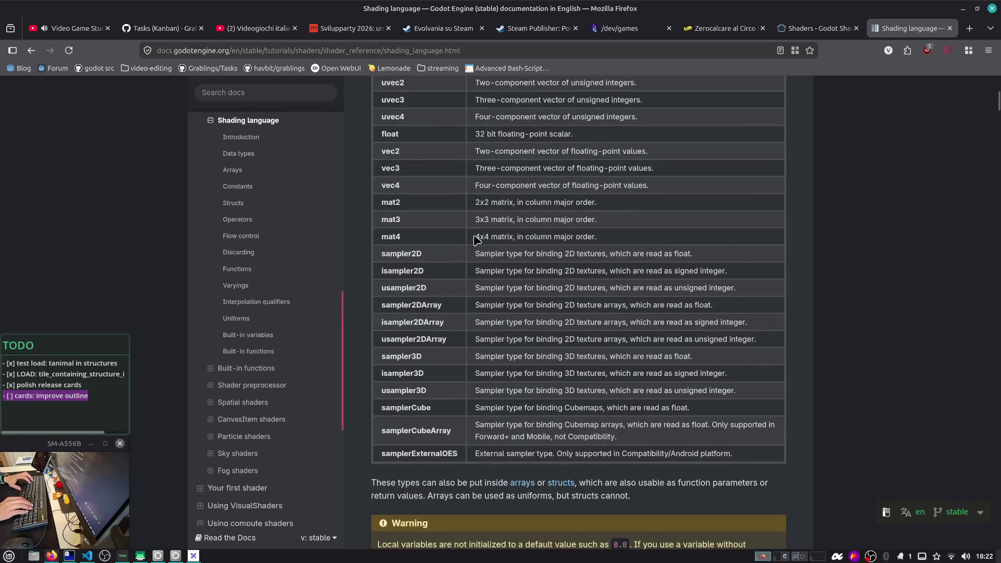
scroll(474, 235, down, 9)
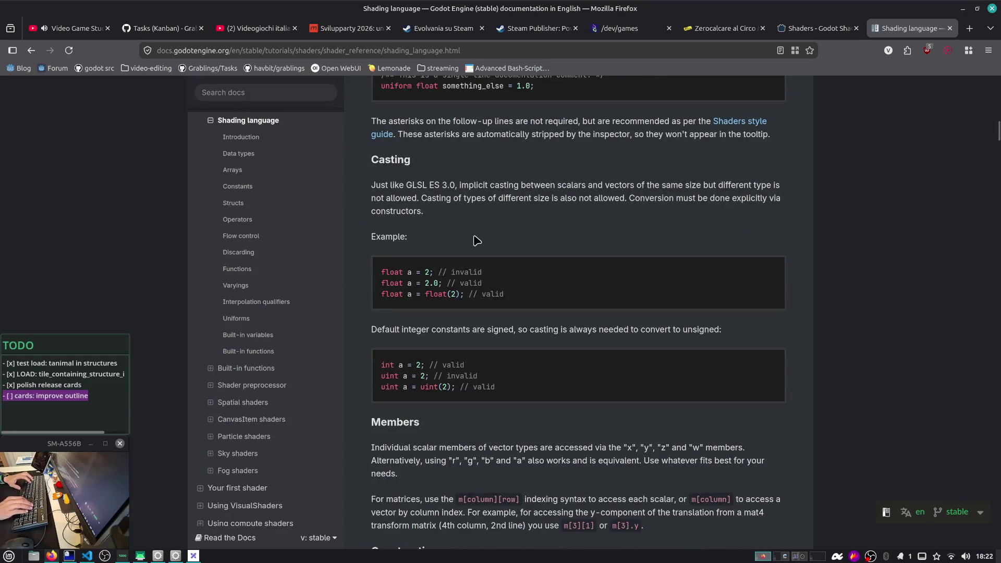
key(ctrl+f)
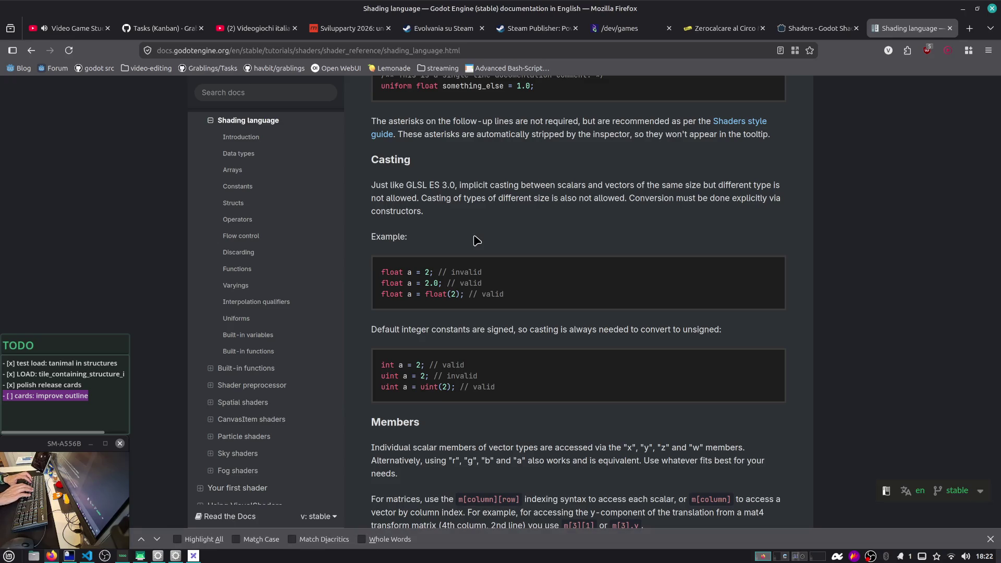
text(flat)
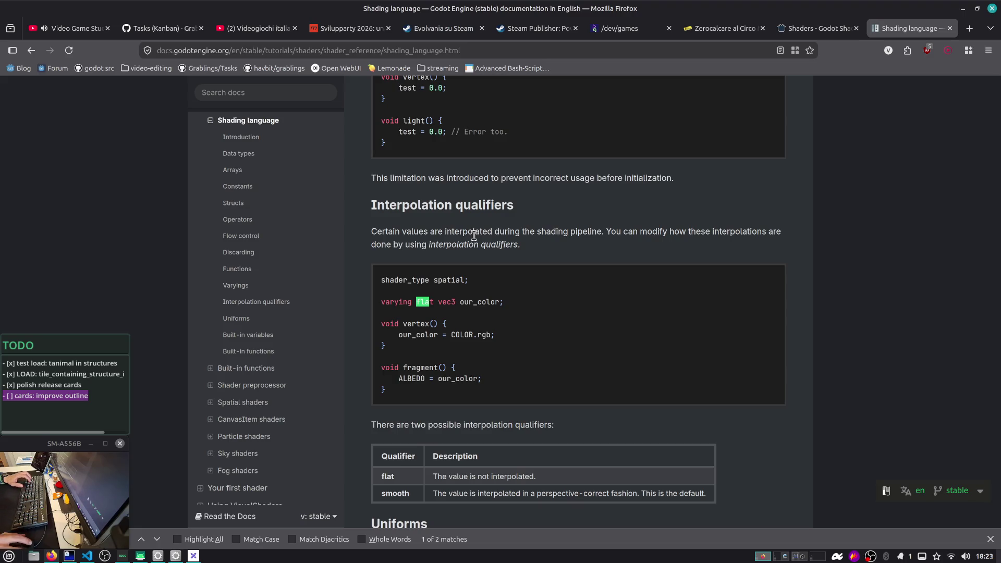
double_click(407, 280)
key(ctrl+f)
key(Return)
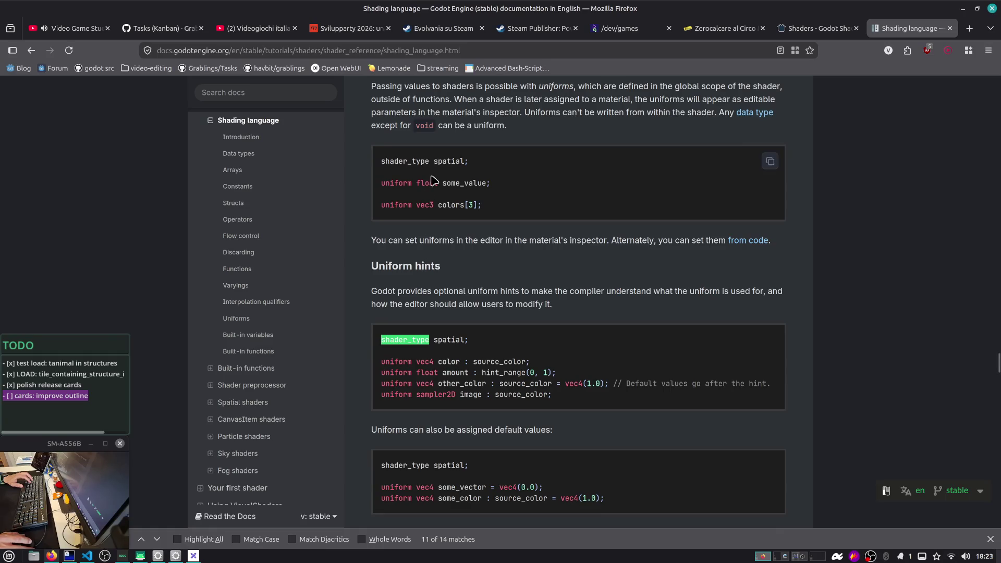
Scroll down the Shading language page to the Built-in variables section
scroll(483, 315, down, 10)
scroll(484, 315, down, 2)
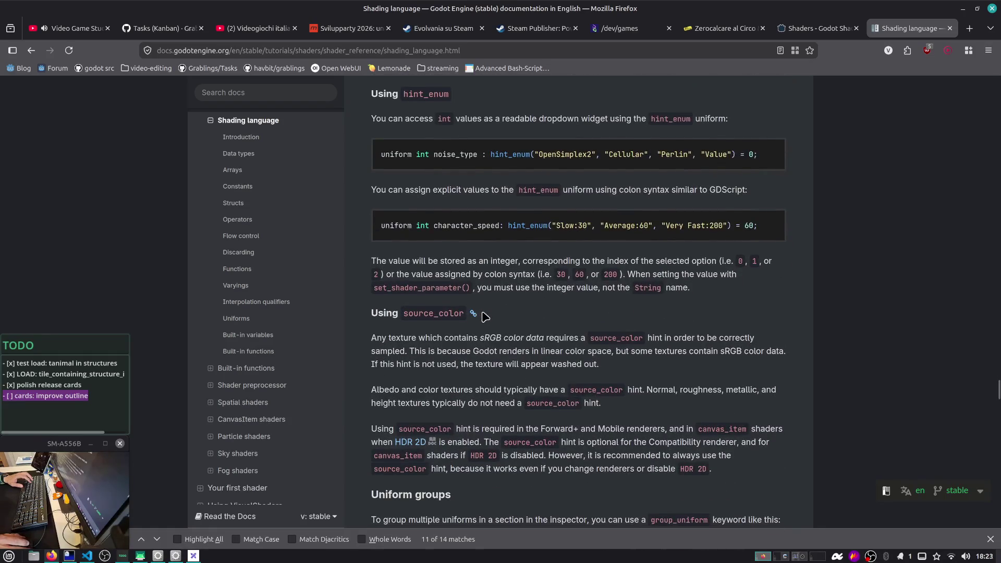
scroll(483, 315, down, 10)
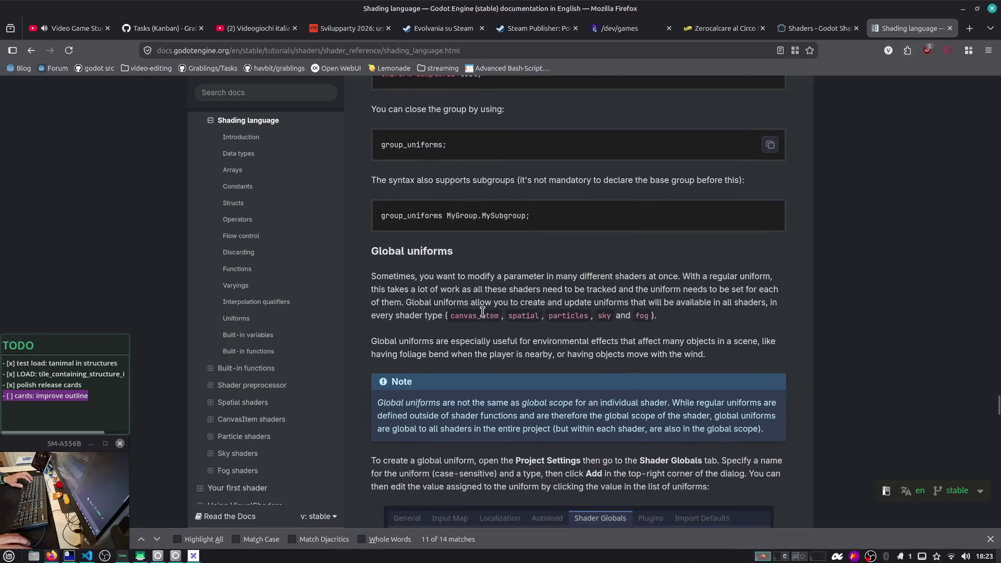
scroll(484, 316, down, 10)
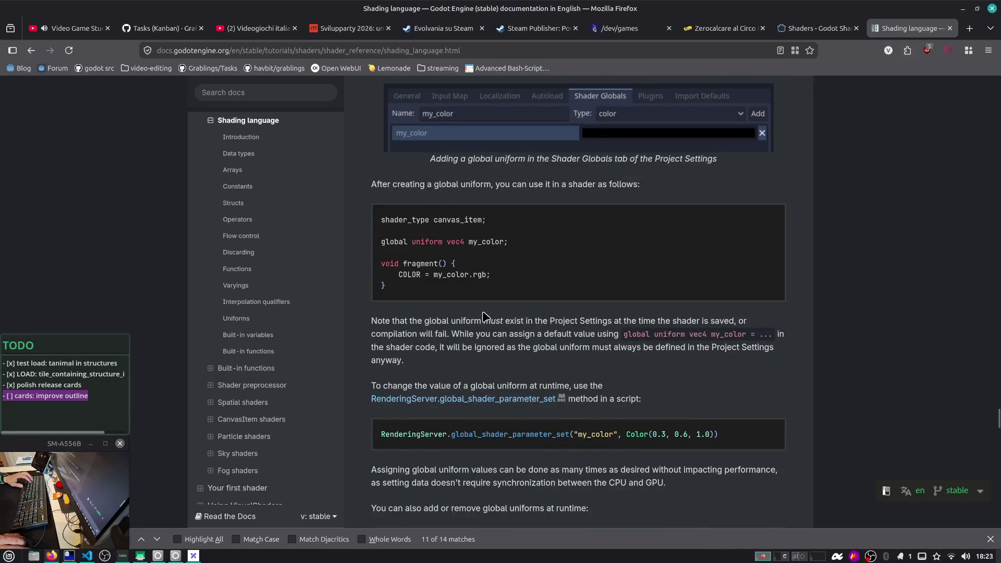
scroll(484, 315, down, 10)
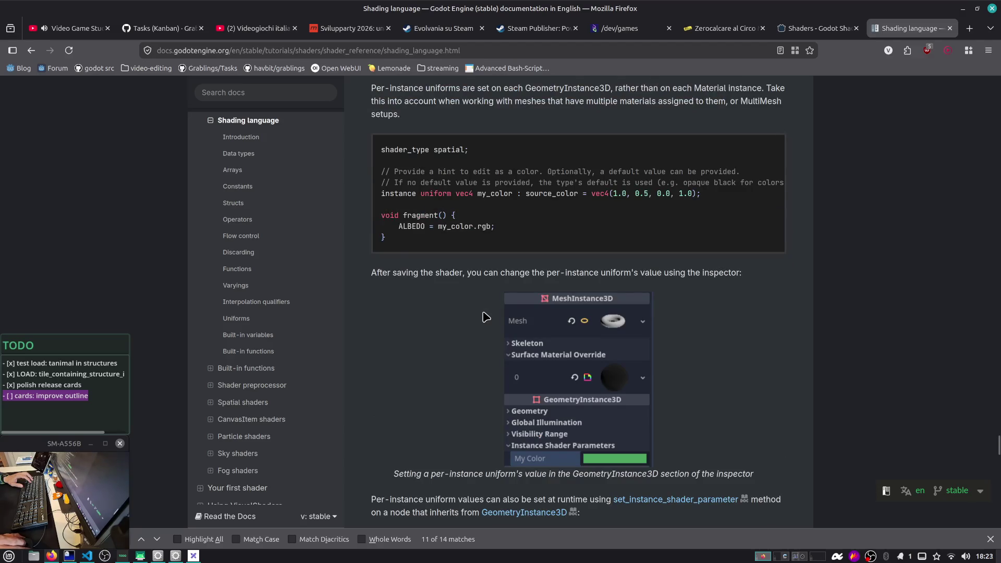
scroll(484, 315, down, 10)
scroll(483, 312, down, 5)
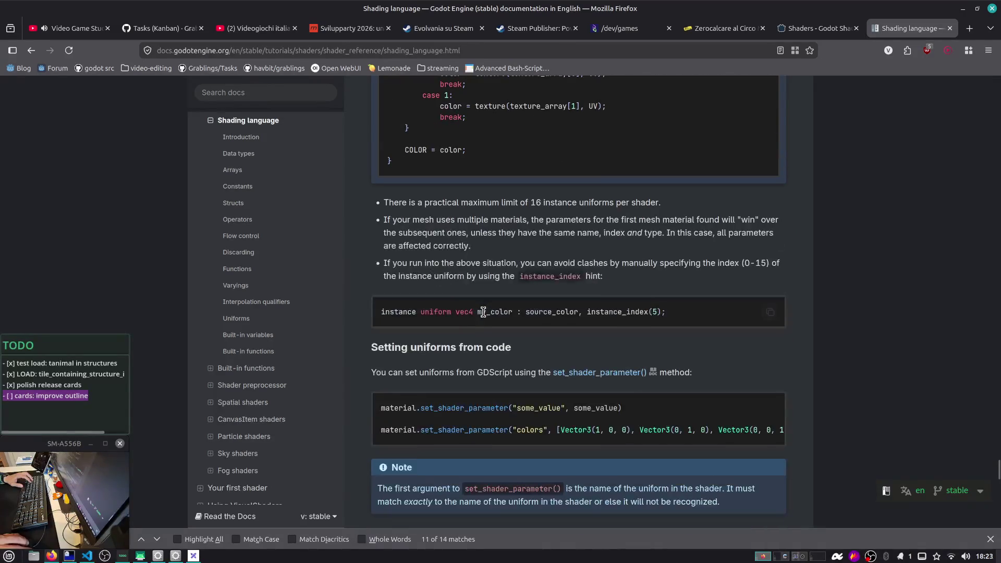
scroll(483, 312, down, 10)
scroll(483, 312, down, 20)
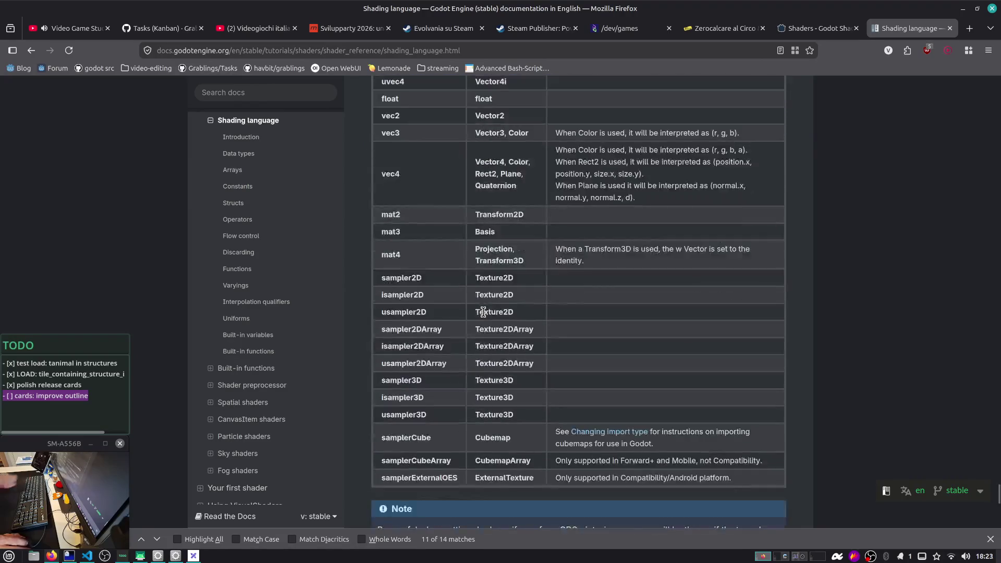
scroll(484, 312, up, 5)
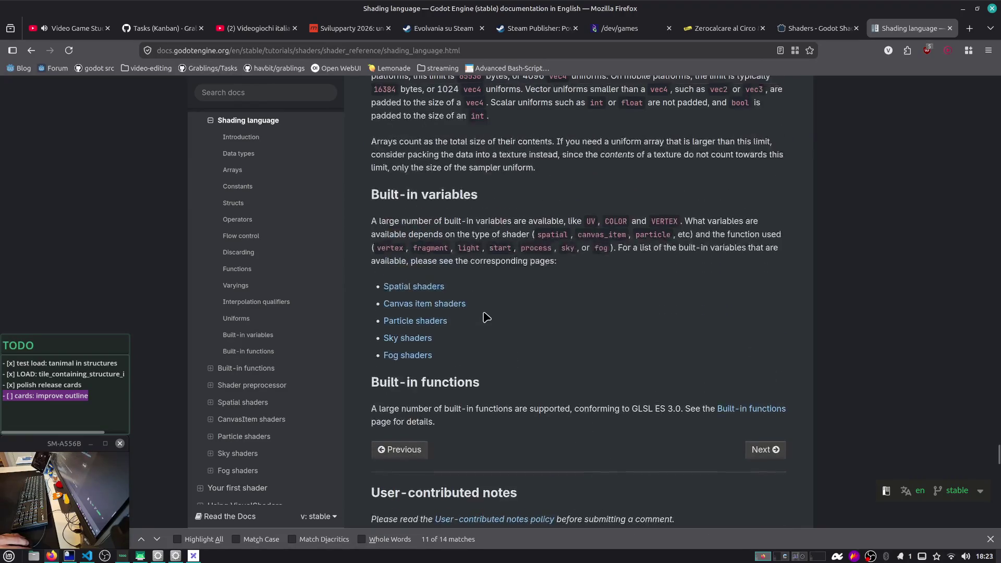
Open the Spatial shaders page, skim its render modes, and add a new line in Godot
click(422, 313)
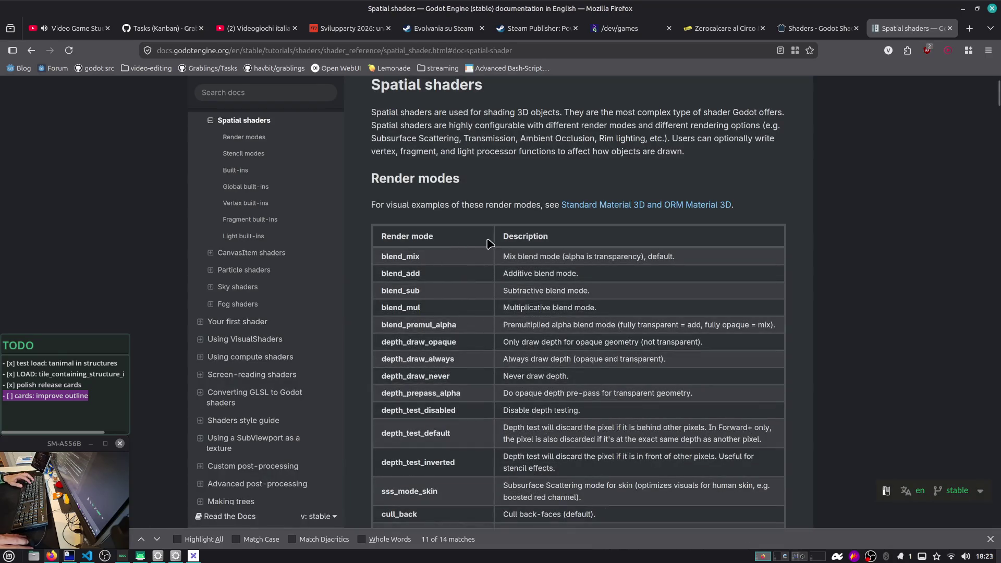
scroll(491, 243, down, 15)
key(alt+Tab)
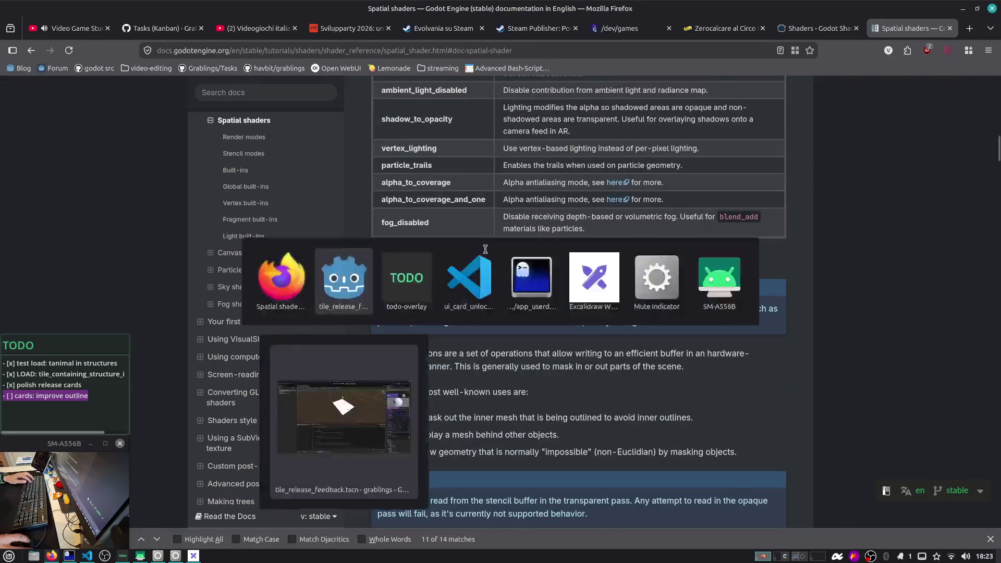
key(Return)
Add 'render_mode unshaded;' and replace the fragment comment with 'ALBEDO.a = 1.0;'
text(render_mode )
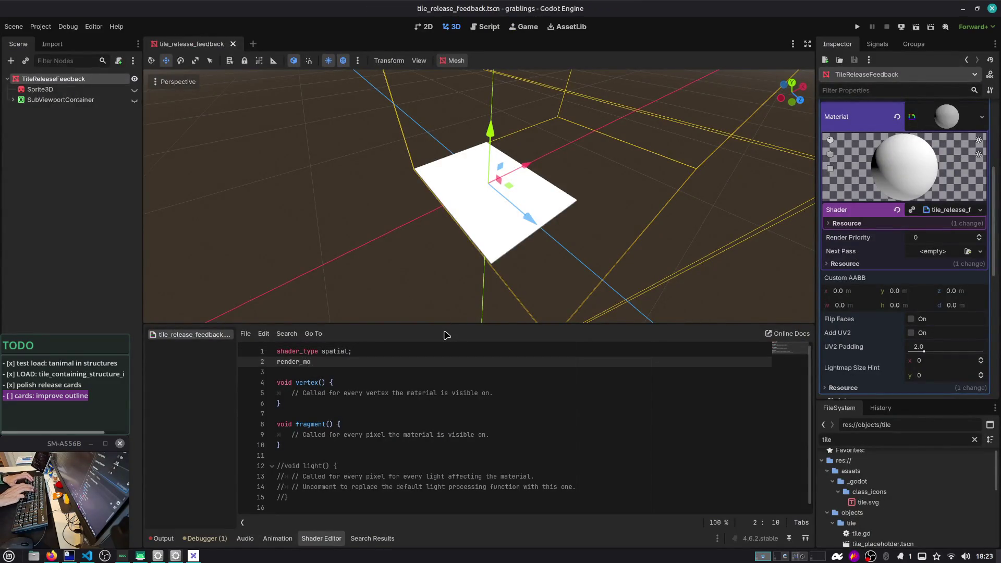
text(unshaded;)
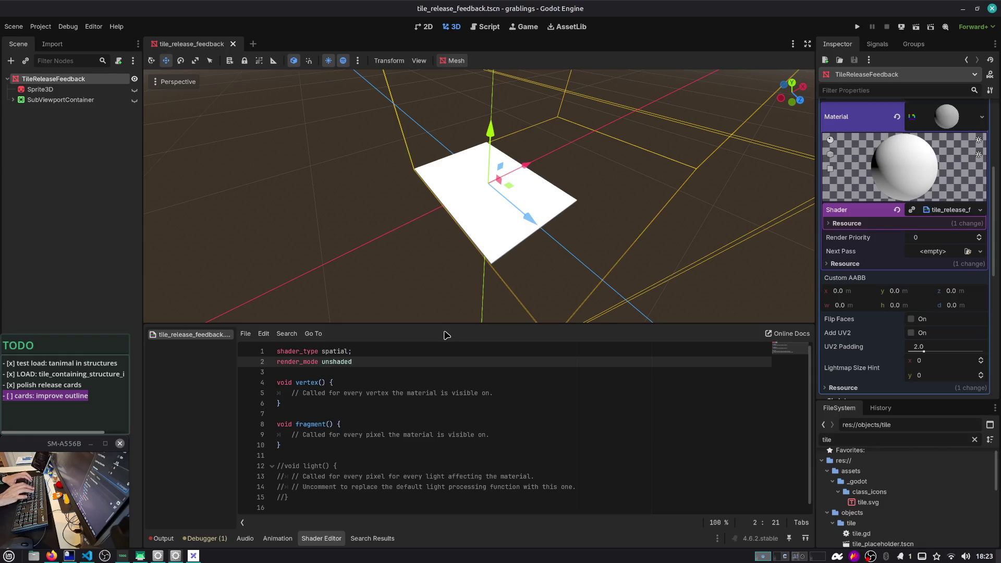
click(402, 392)
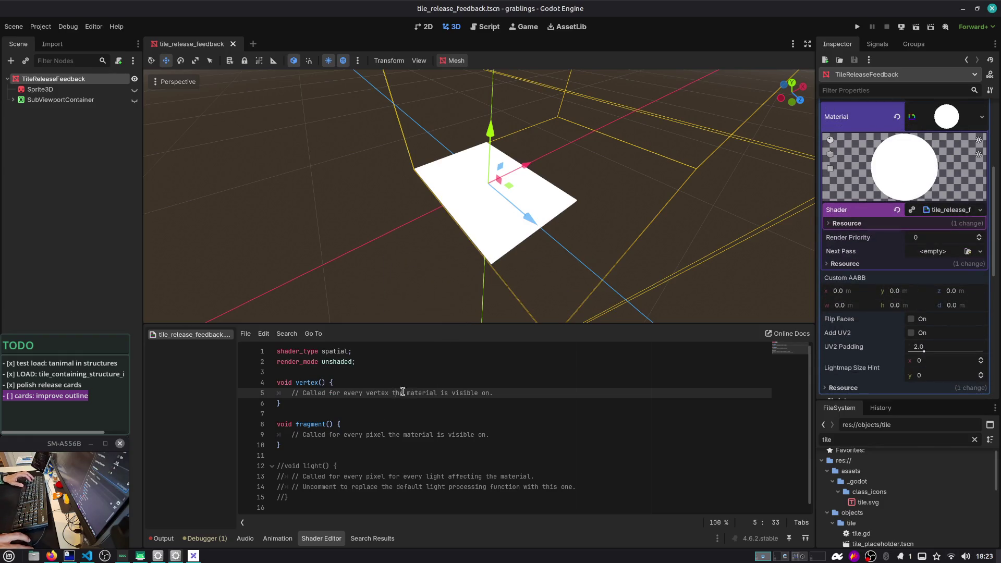
click(499, 435)
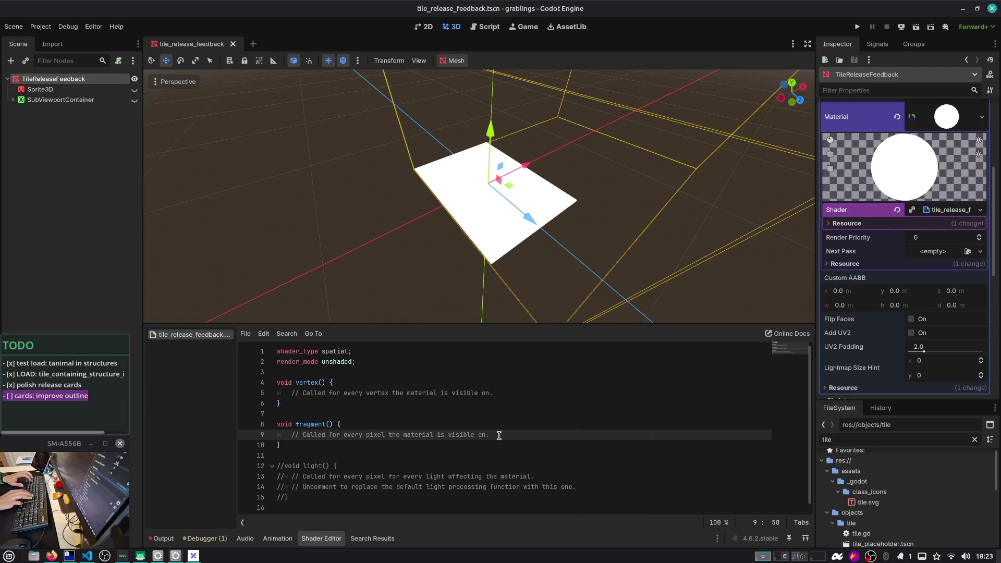
key(shift+Home)
key(BackSpace)
text(ALBED)
text(O)
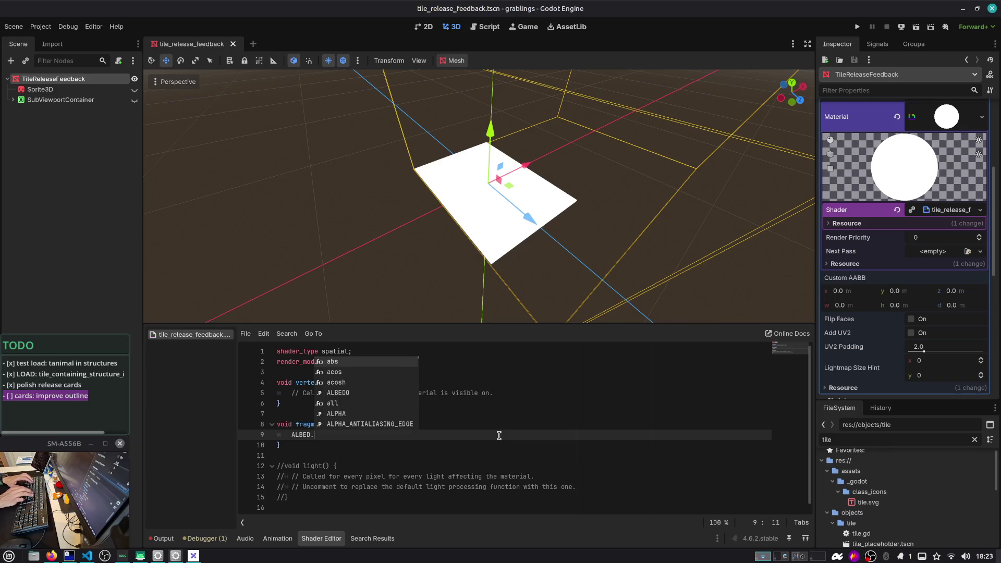
text(.a = 1.0;)
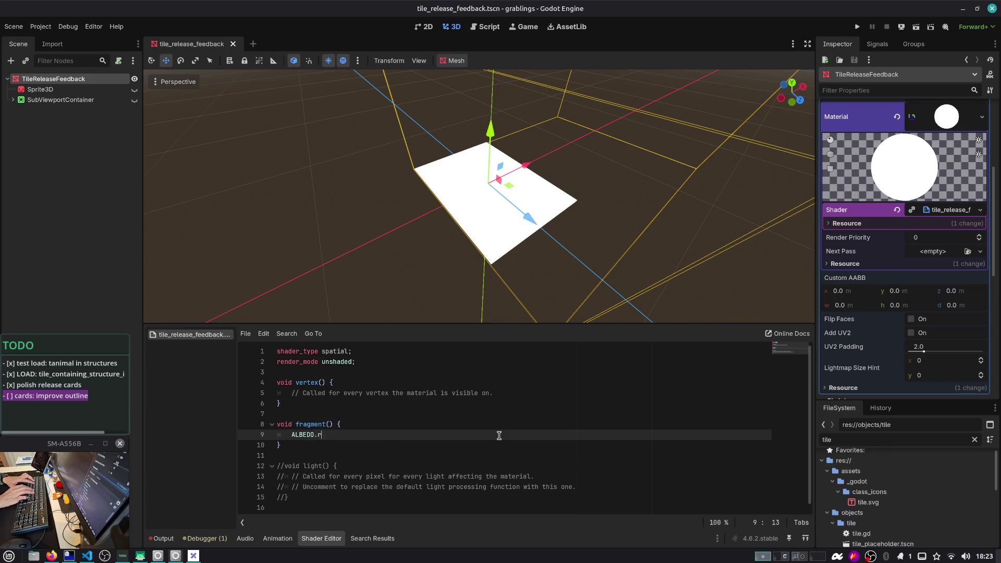
key(Return)
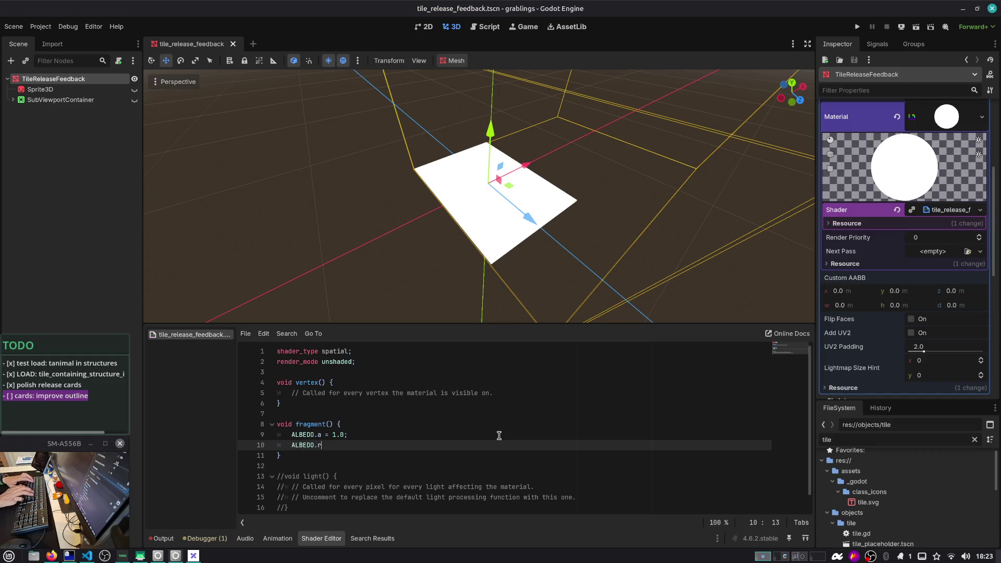
text(;)
Define col = vec3(0., UV.y, 0.) with ALBEDO.rgb = col, and delete the ALBEDO.a line
click(499, 435)
key(ctrl+shift+Return)
text(vec3 col = vec3)
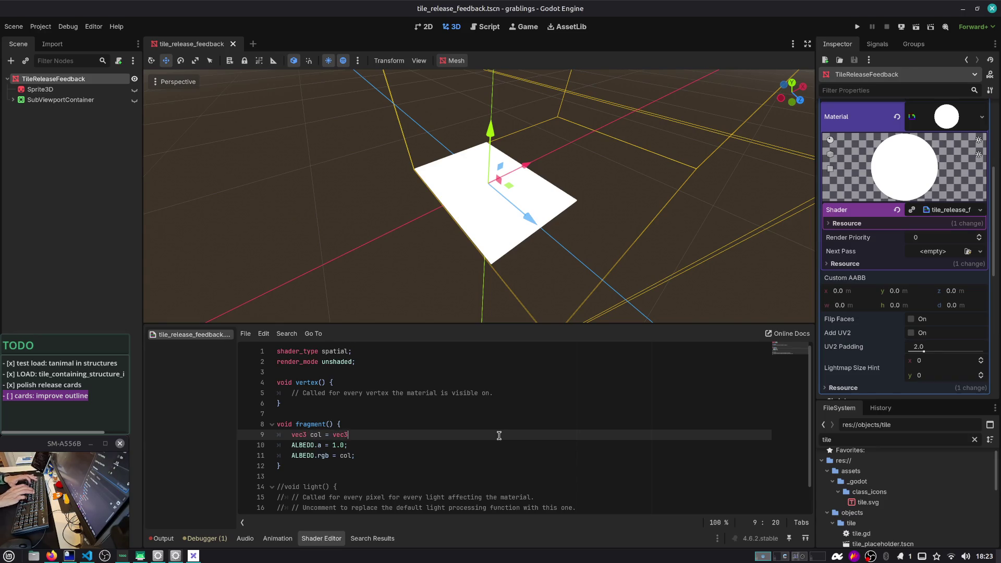
text((0)
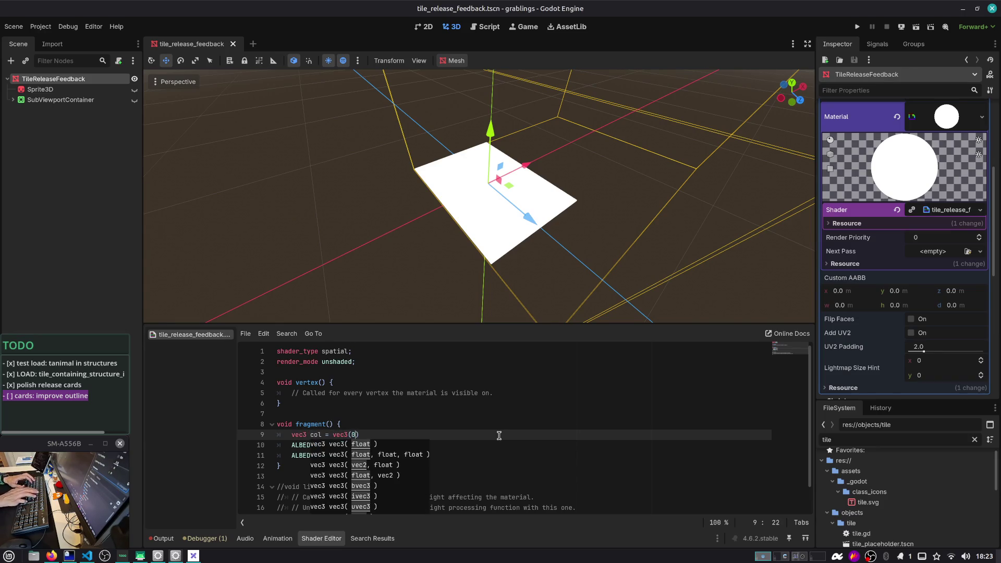
text(.,)
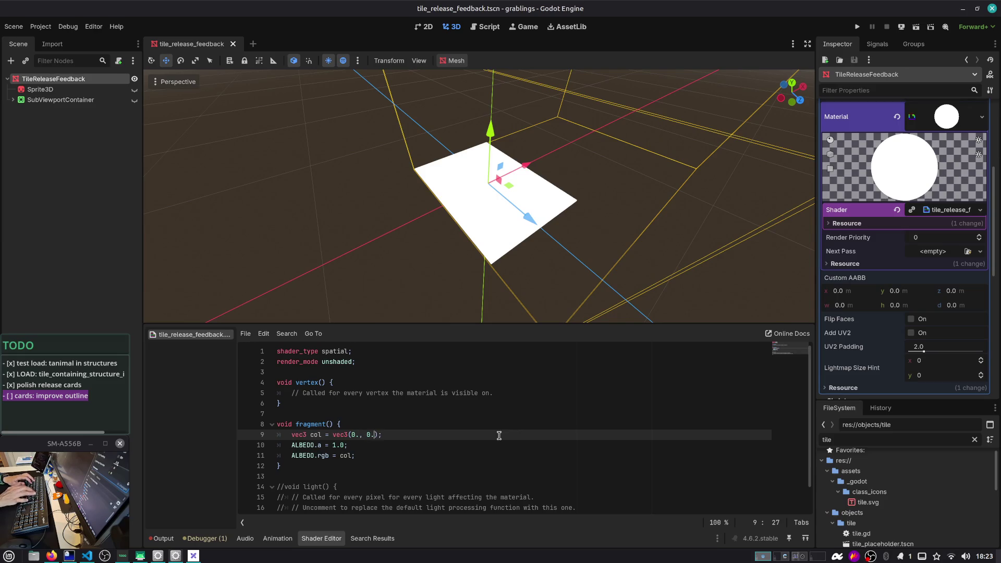
text(0.)
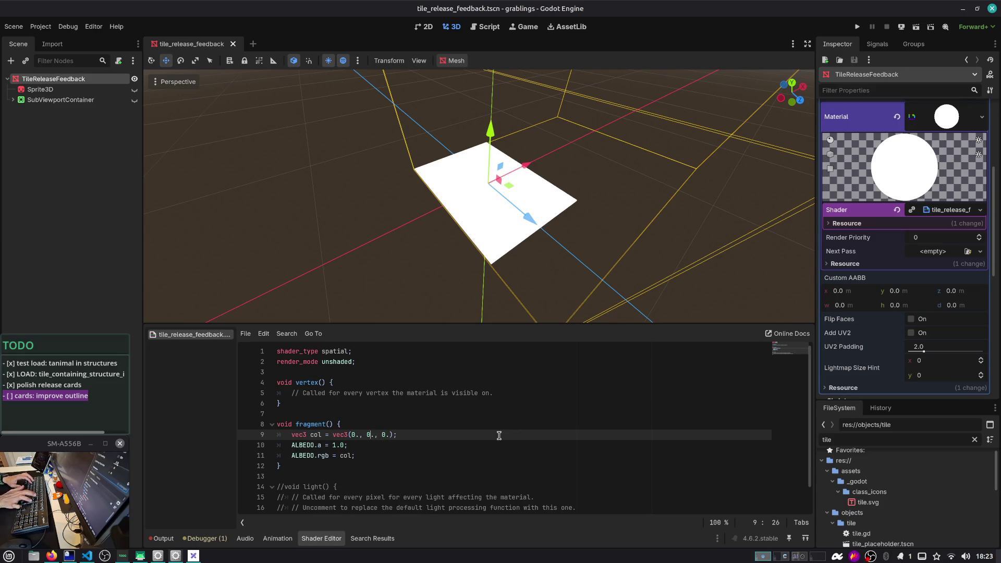
text(.y)
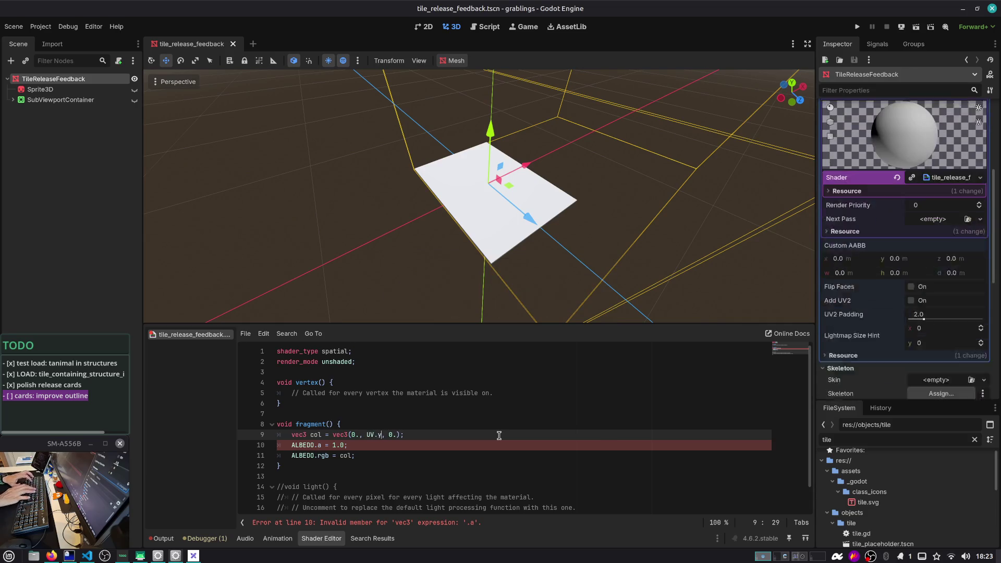
key(Return)
key(Down)
key(End)
key(shift+Home)
key(BackSpace)
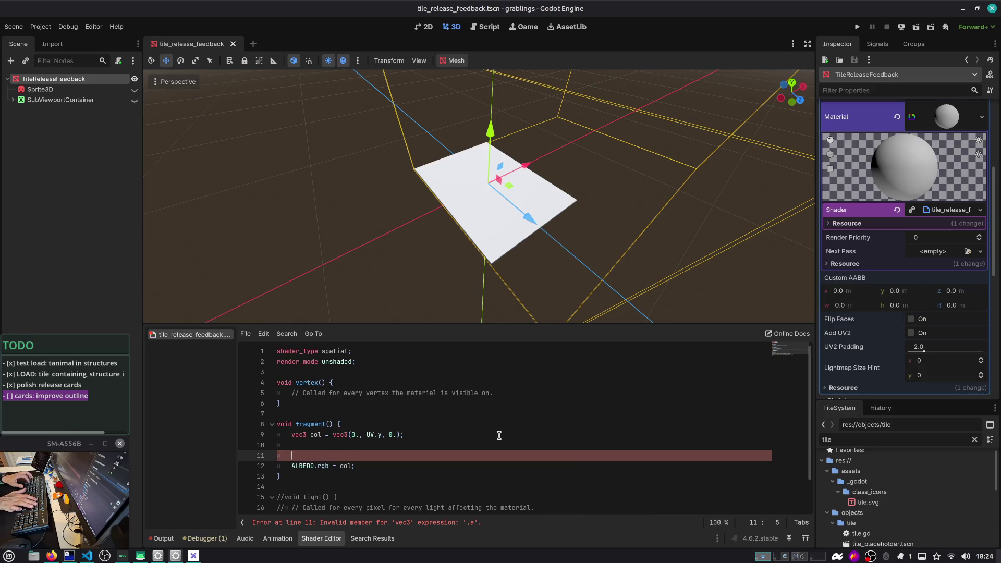
key(BackSpace)
key(Delete)
Drive green from UV.x times 0.01 or 0.1, orbiting the view to inspect the plane
click(499, 436)
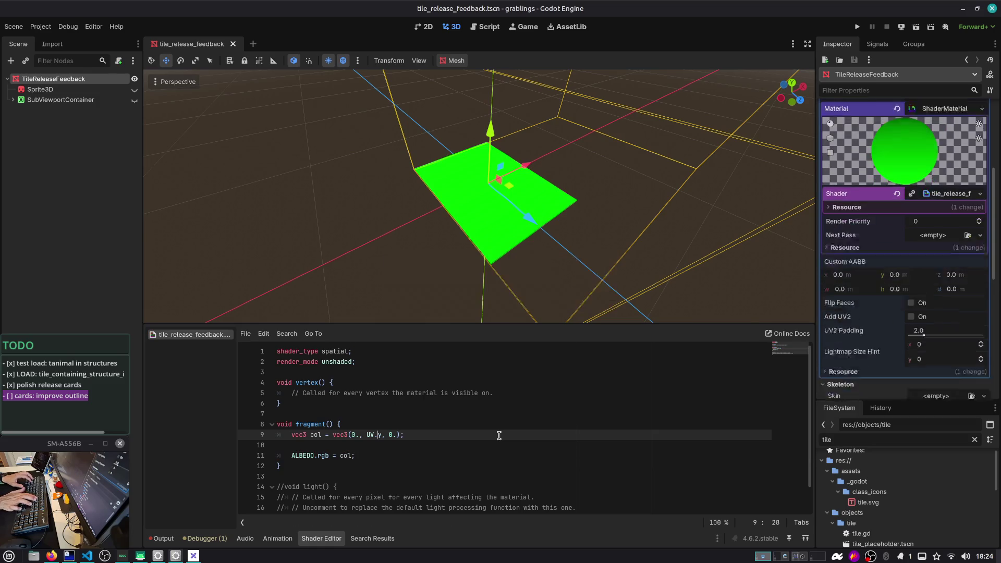
key(Up)
key(Up)
key(Up)
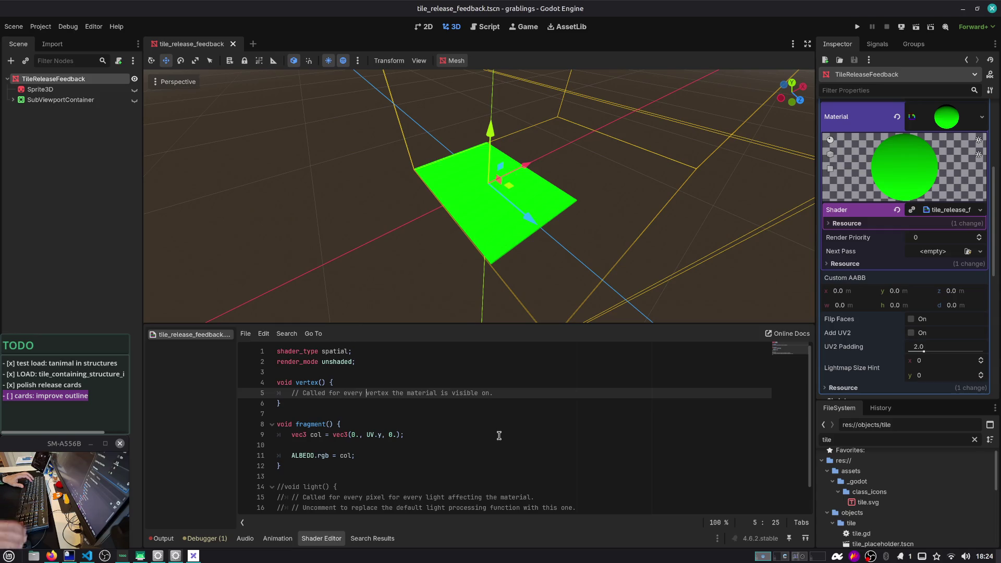
click(389, 435)
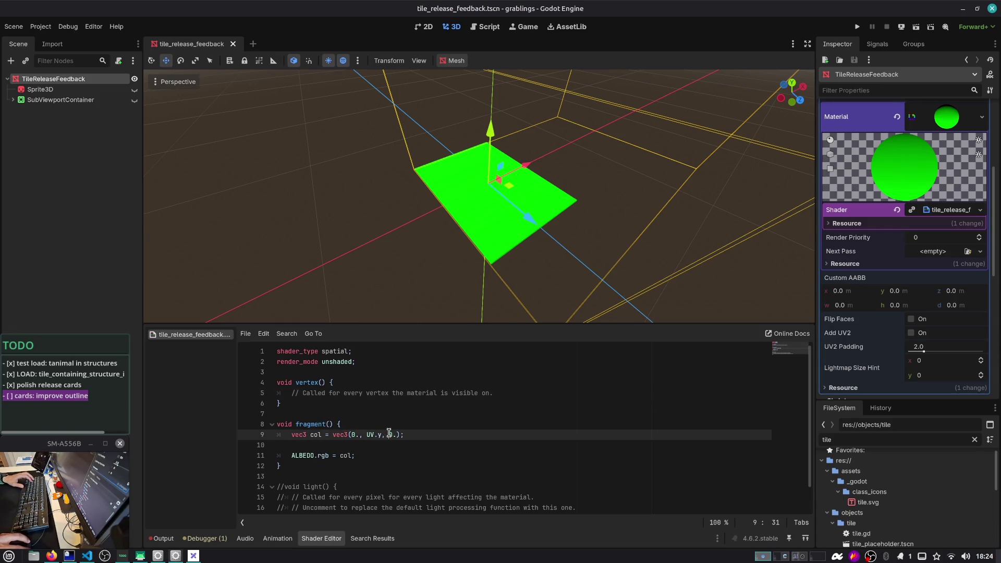
mouse_move(424, 178)
mouse_down()
mouse_move(402, 230)
mouse_move(551, 152)
mouse_move(503, 216)
mouse_up()
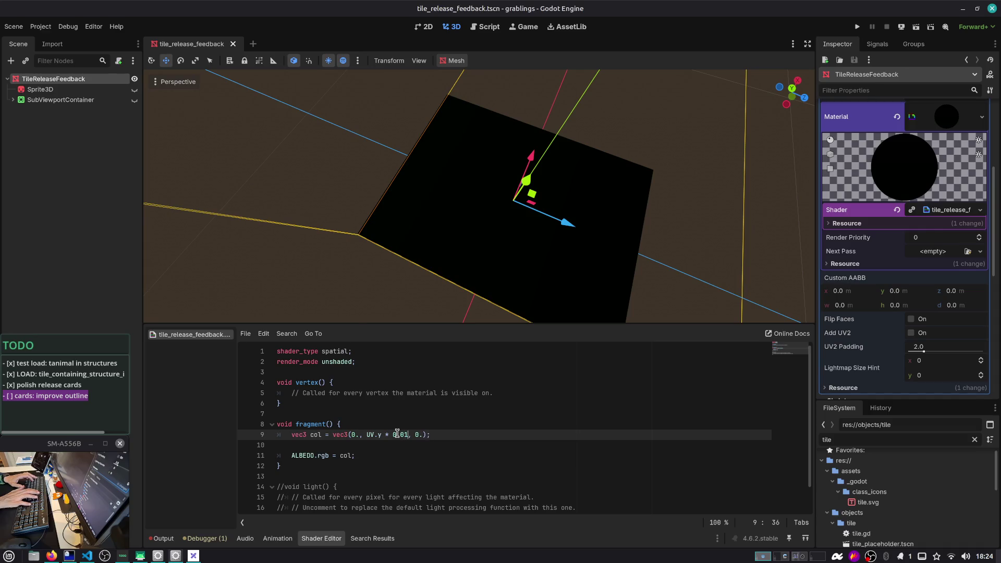
key(Left)
key(BackSpace)
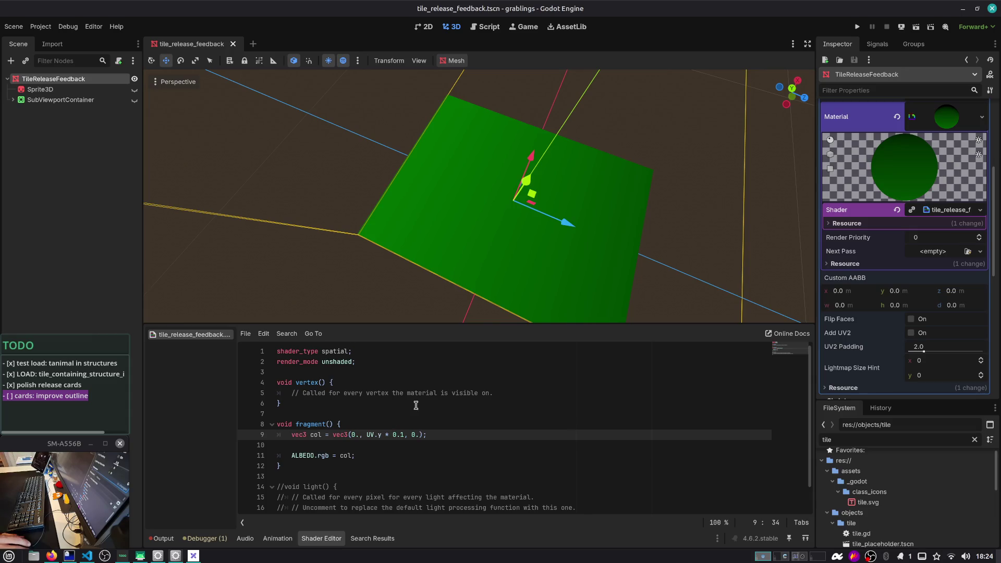
drag(438, 271, 443, 233)
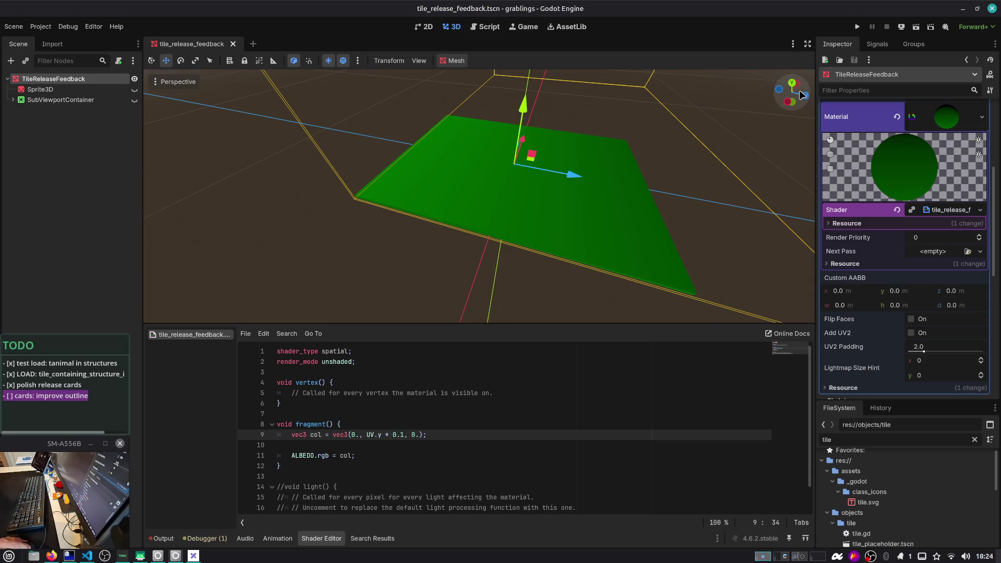
key(Left)
key(Left)
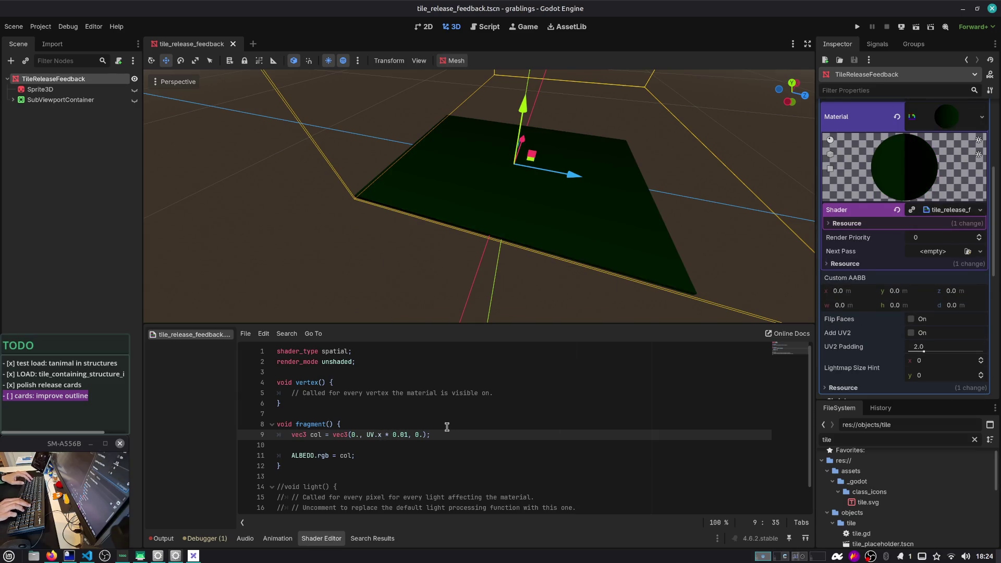
Delete the comment line inside the vertex function
key(Up)
key(Up)
key(Up)
key(ctrl+shift+k)
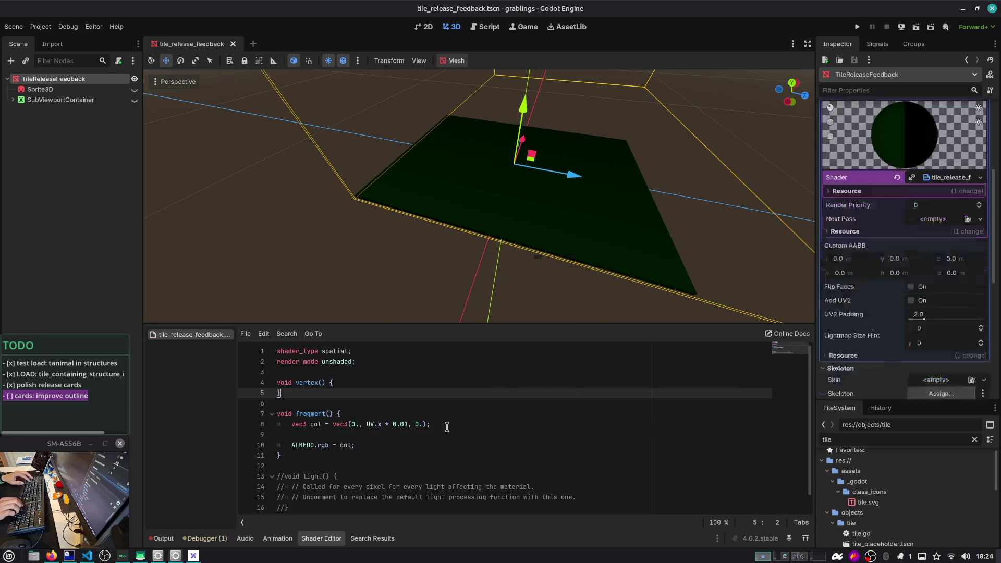
key(Down)
key(Down)
key(Down)
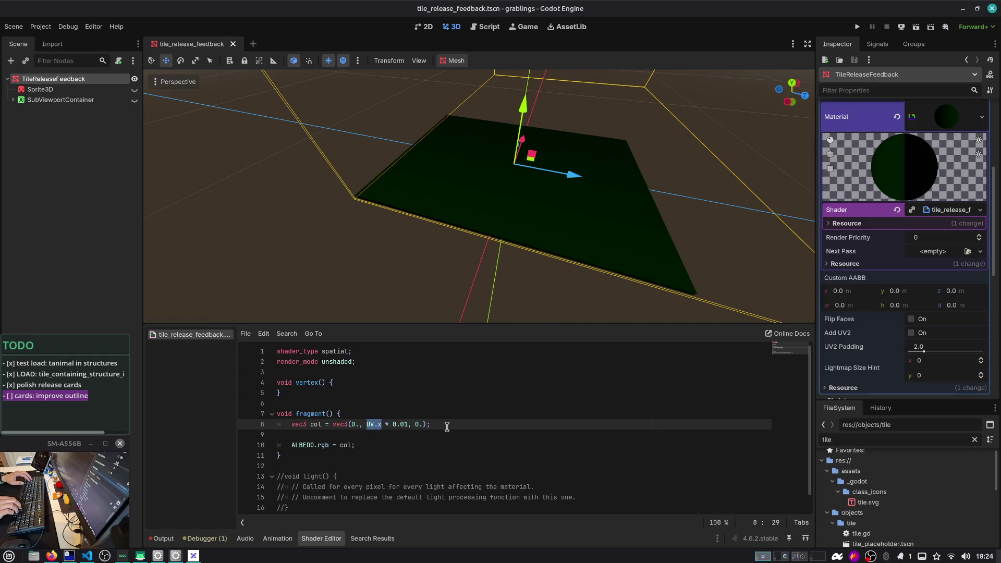
Remove 'UV.x * ' so col is vec3(0., 0, 0.), and add 'uniform vec3 color;' above vertex()
key(Delete)
key(Delete)
key(Delete)
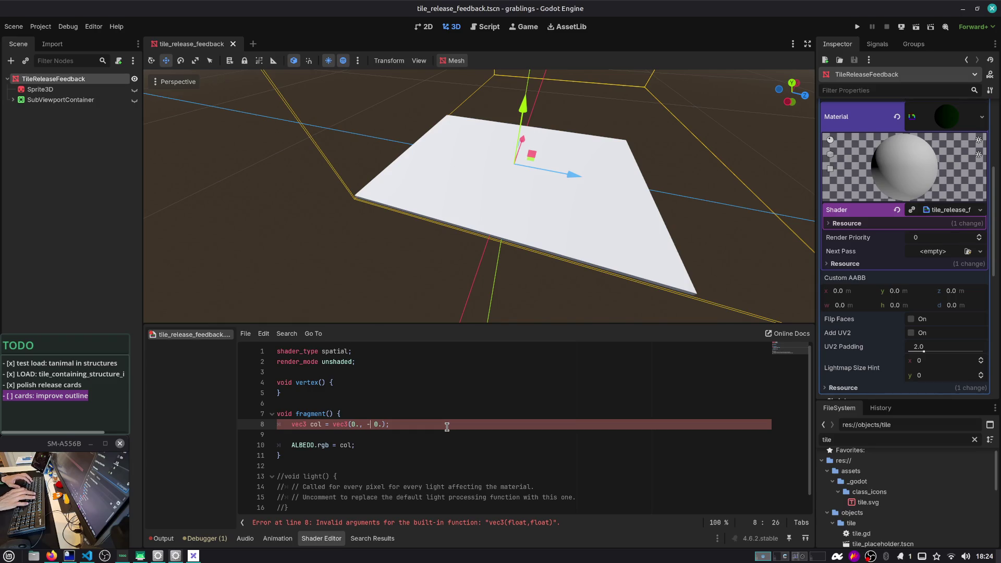
key(Up)
key(Up)
key(Up)
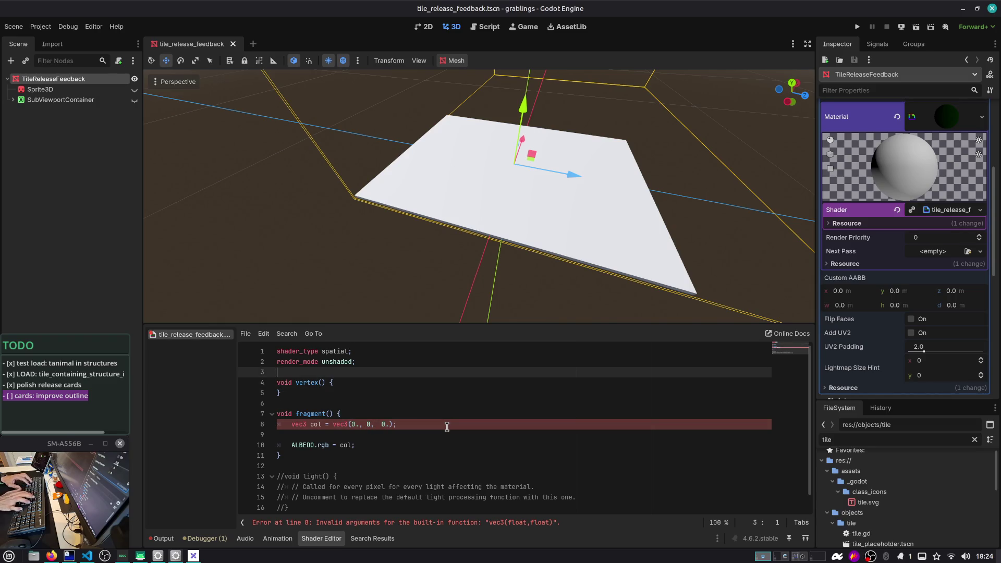
key(Return)
text(uniform ve)
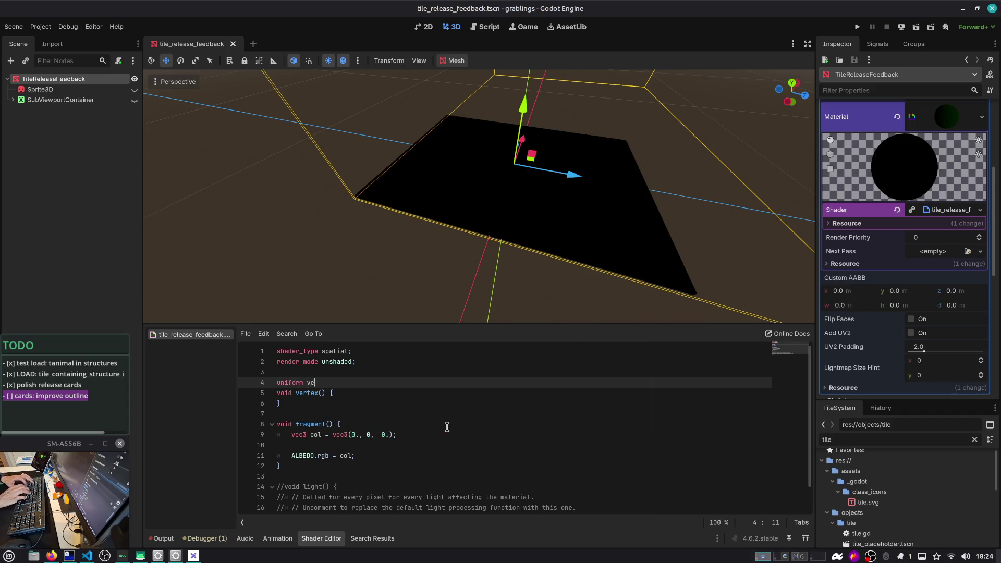
key(BackSpace)
key(BackSpace)
text(col)
key(BackSpace)
key(BackSpace)
key(BackSpace)
text(vec3 hint)
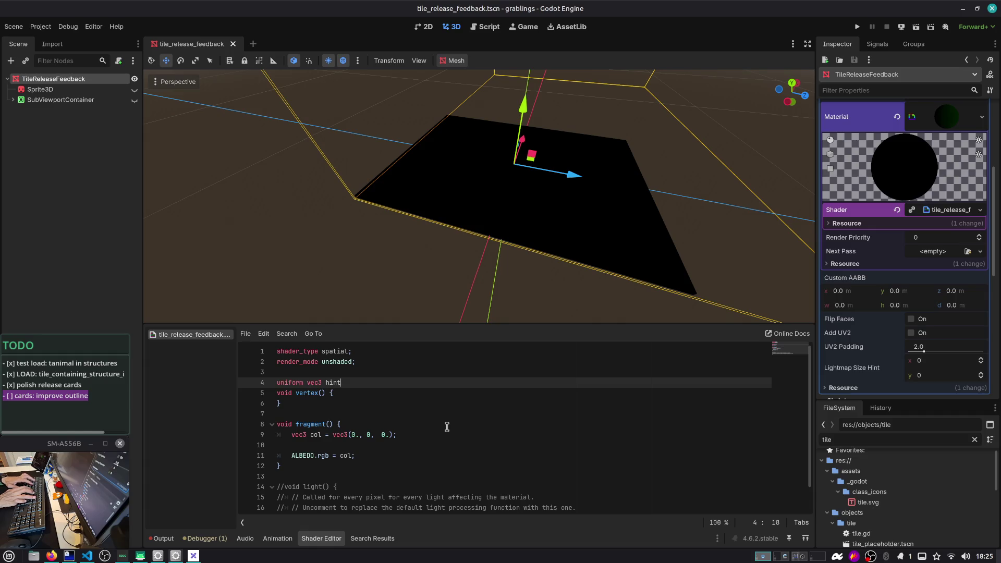
key(ctrl+shift+Left)
key(BackSpace)
text(color;)
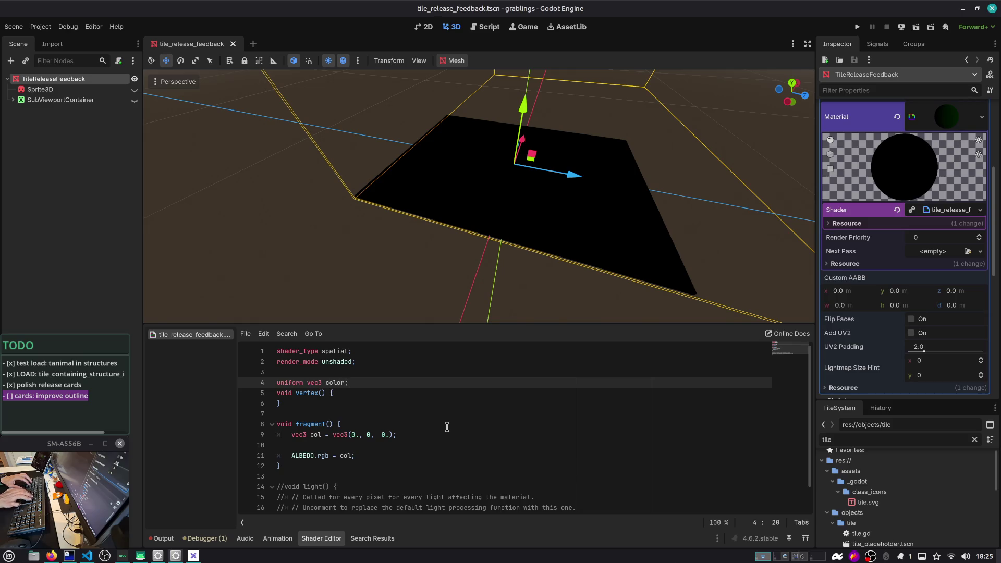
key(alt+Tab)
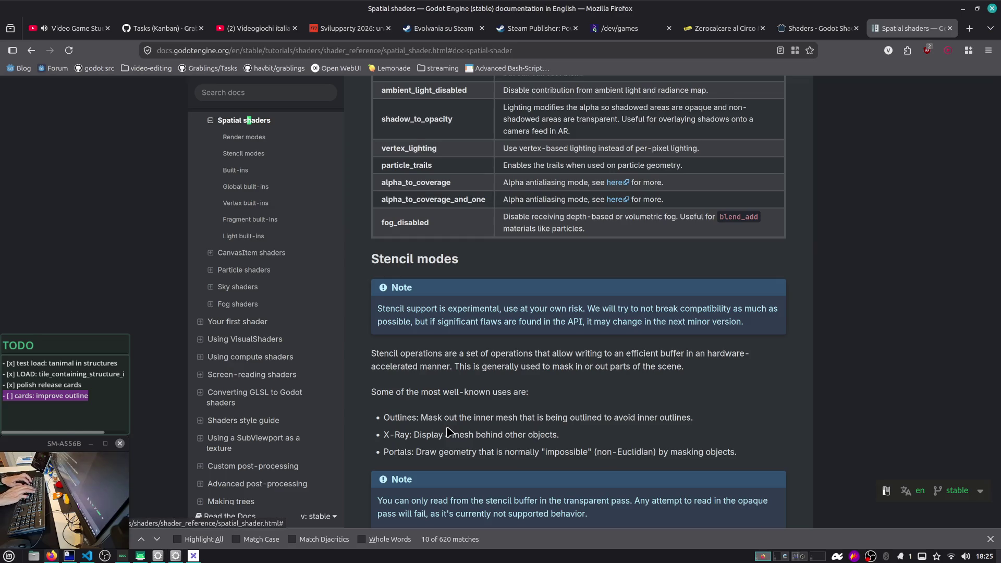
Search the shading docs for 'hint' to find the source_color uniform hint, then return to Godot
text(int)
key(Return)
key(Return)
key(Return)
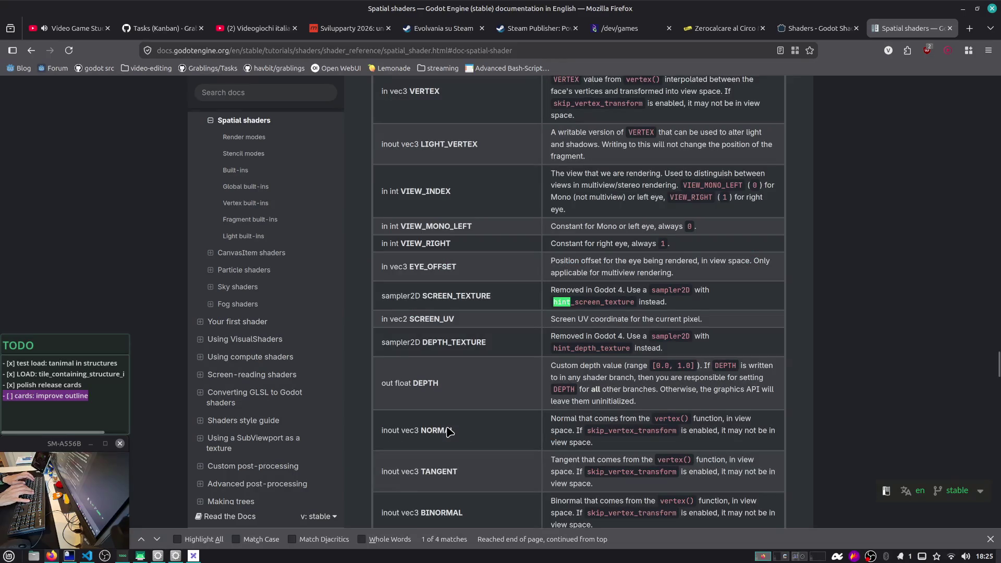
key(Return)
key(Return)
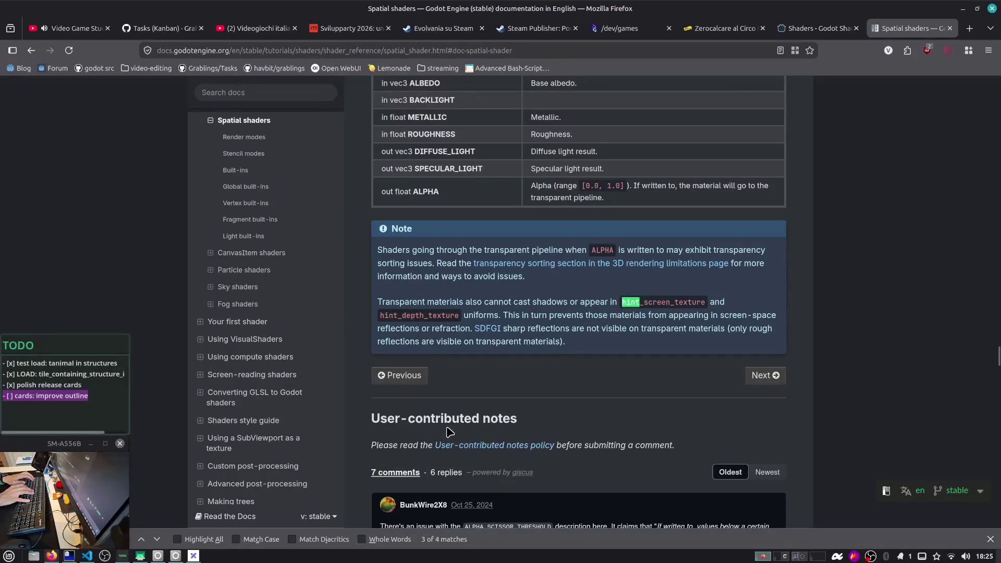
key(alt+Left)
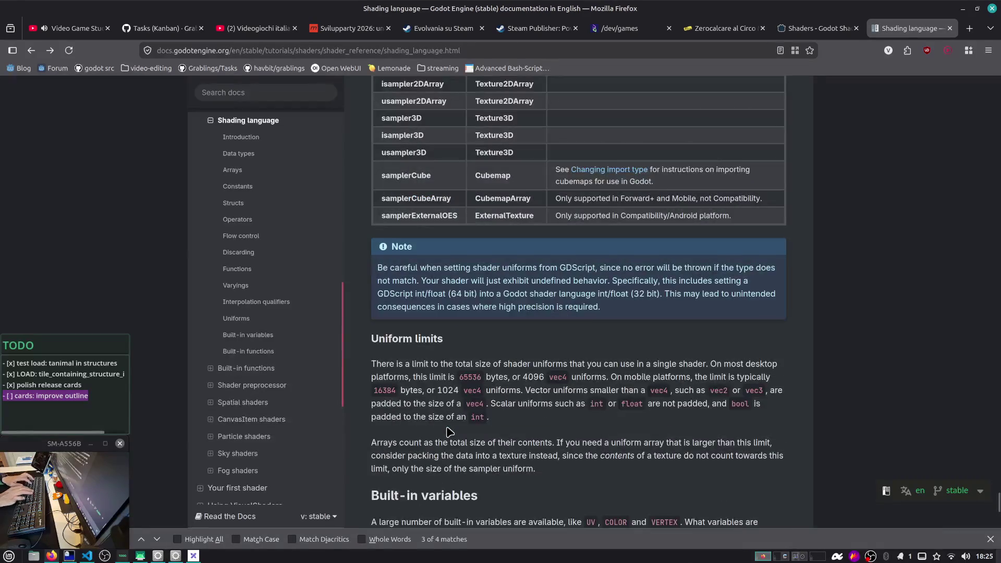
key(Return)
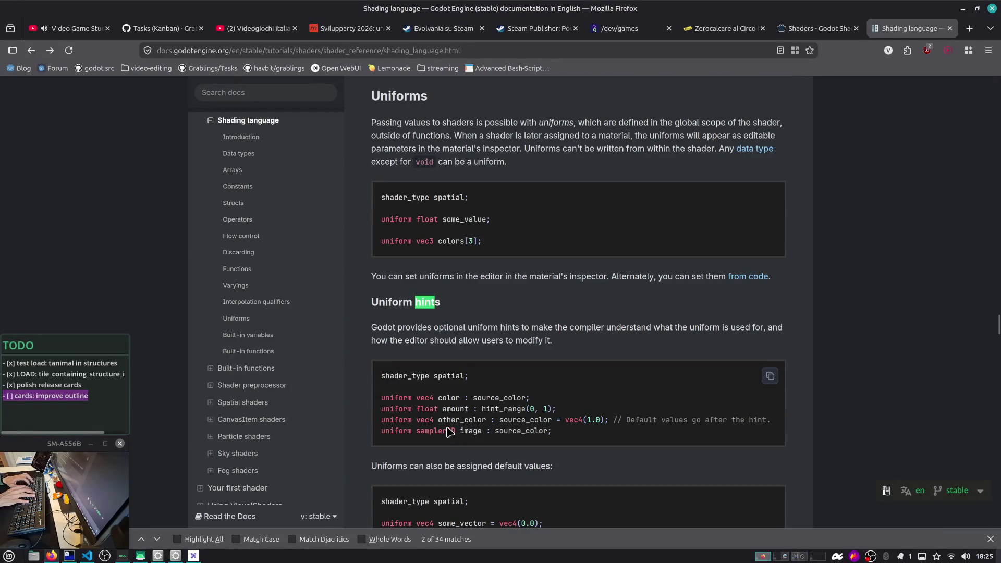
key(alt+Tab)
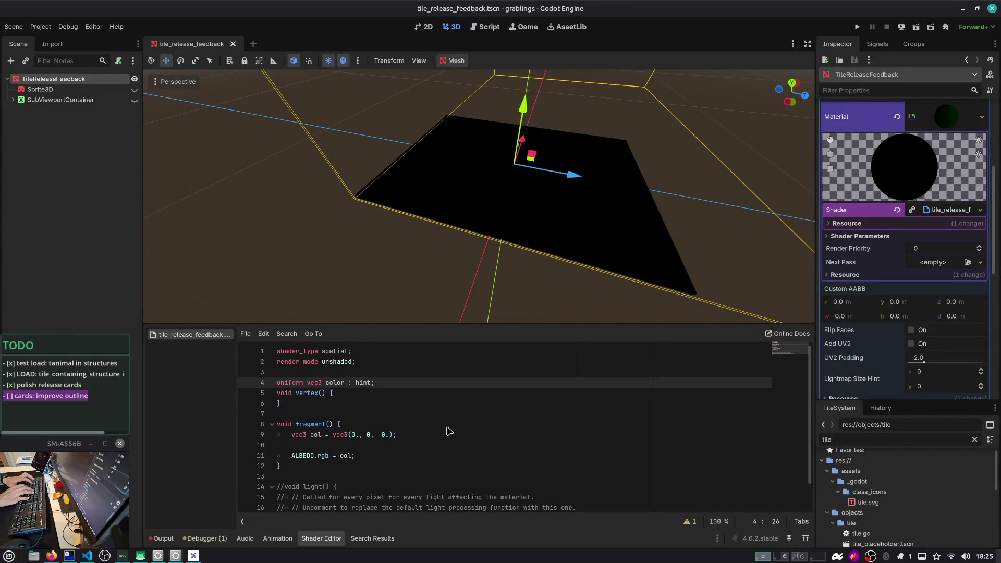
key(alt+Tab)
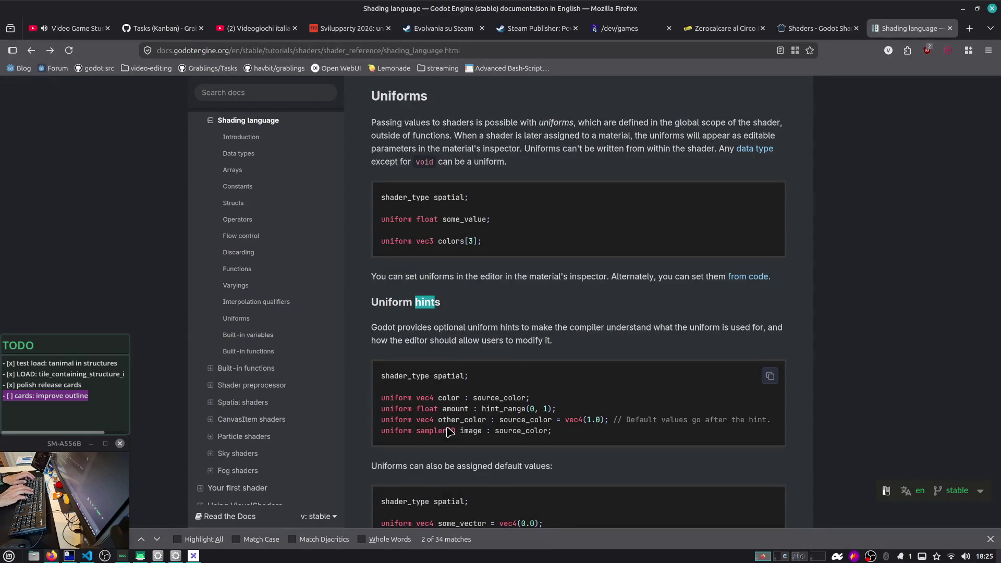
key(alt+Tab)
Finish the uniform line and replace col's vec3(0.,0,0.) value with the color uniform
text(lor)
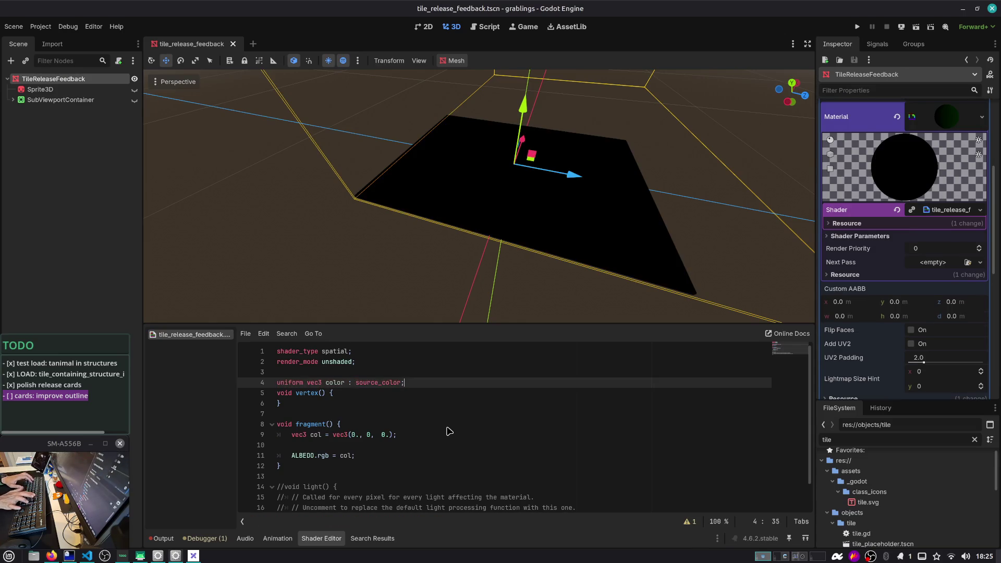
key(Return)
click(335, 445)
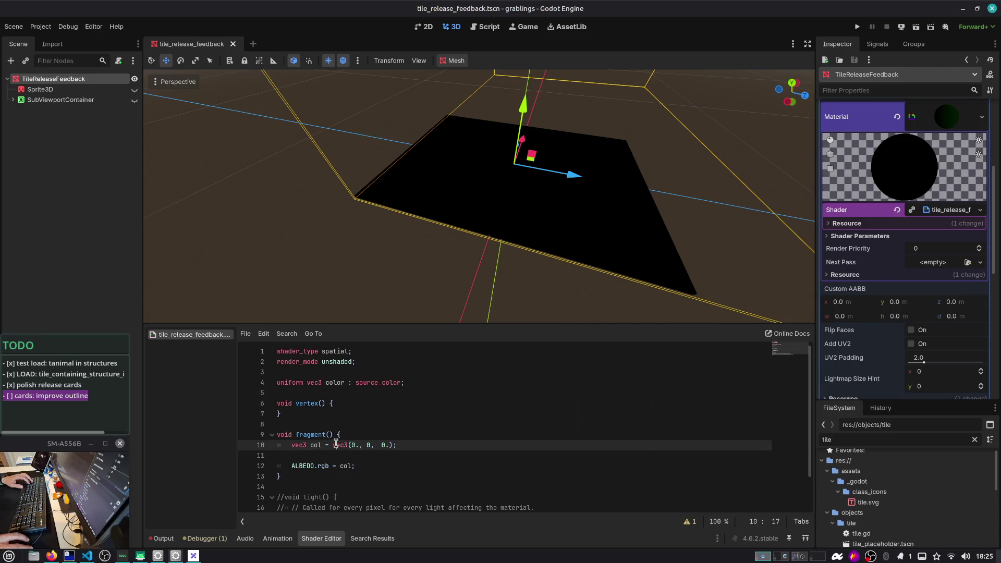
key(shift+End)
key(shift+Left)
text(color)
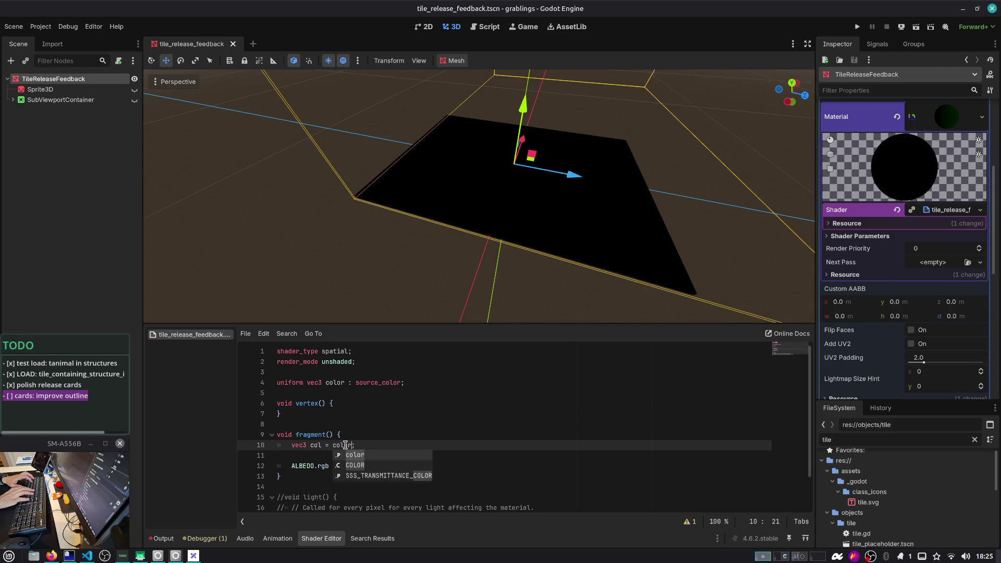
Set the Color shader parameter to warm yellow-orange efb058 in the Inspector
click(847, 223)
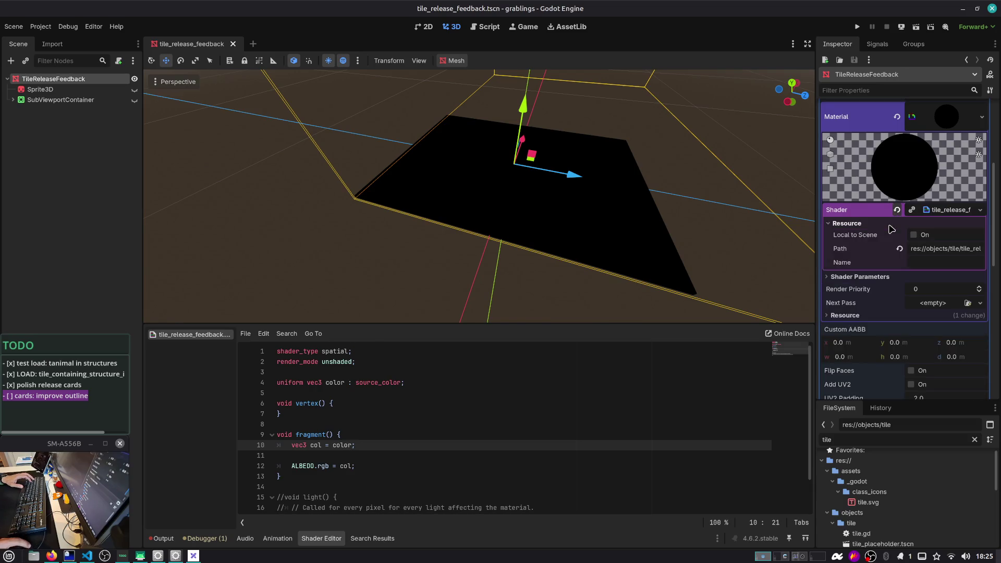
click(855, 276)
click(942, 290)
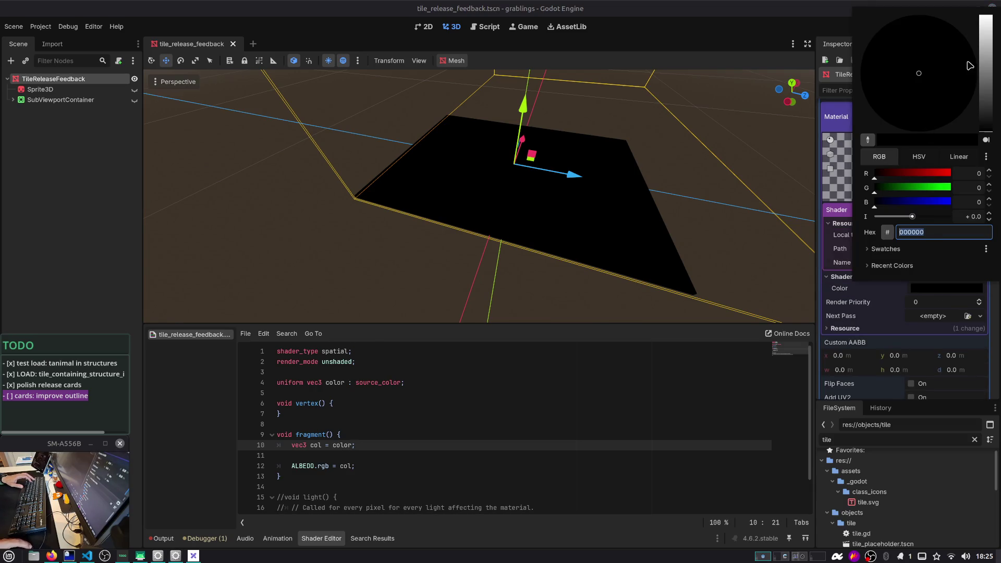
click(986, 61)
click(932, 111)
drag(933, 113, 933, 119)
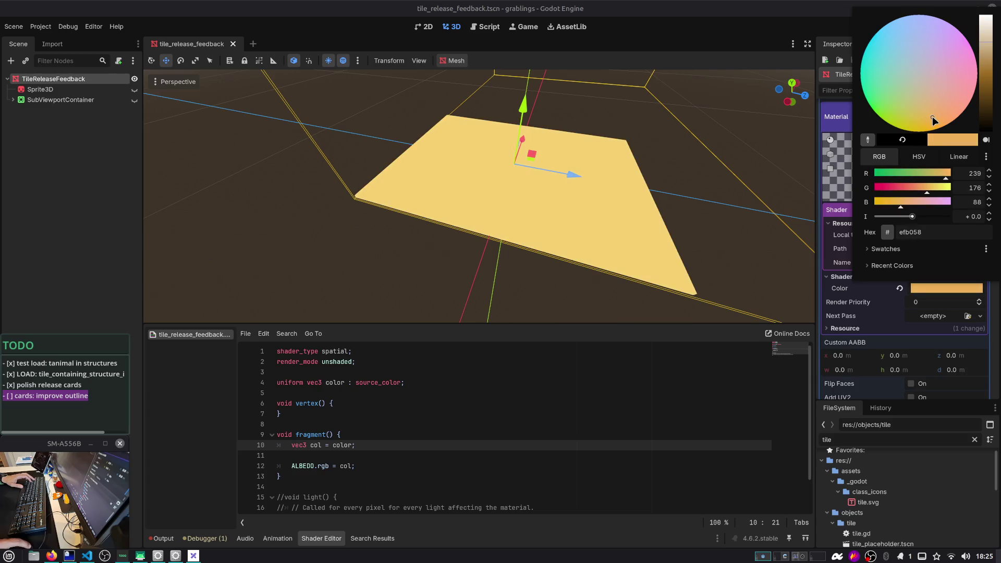
click(432, 441)
key(Return)
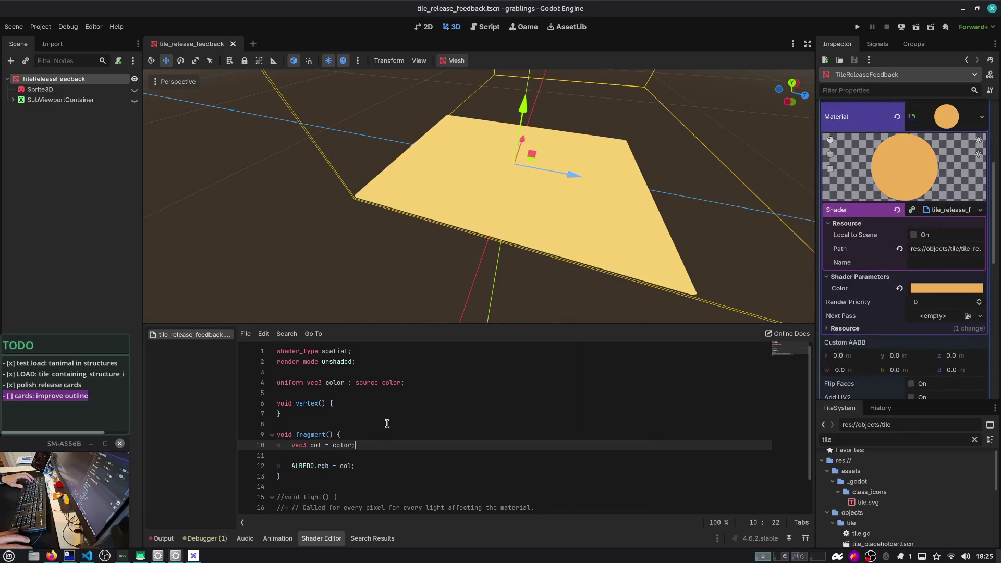
Add 'col.r = step(UV.x, 0.5);' on line 11, fixing the comma and switching from UV.y
text(col =)
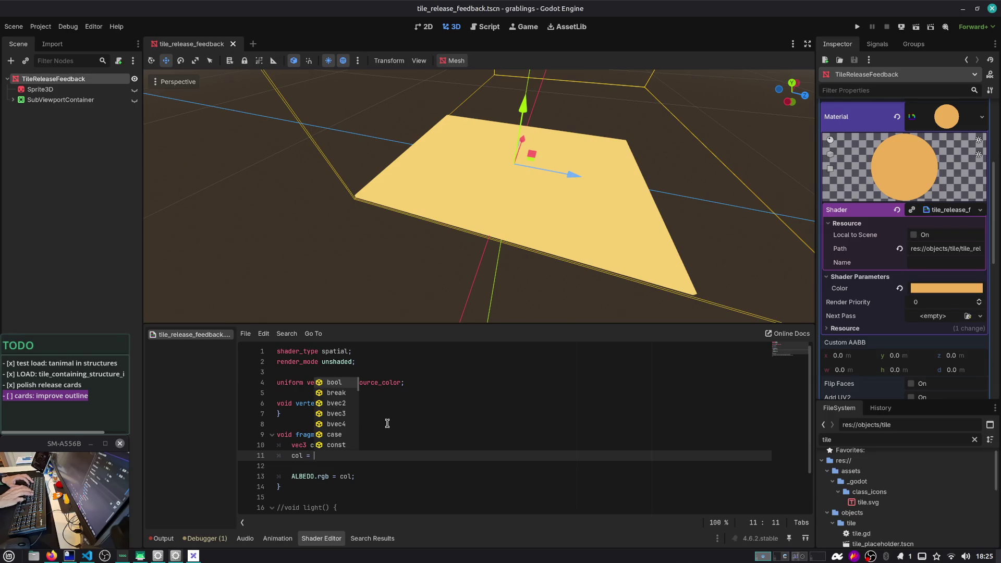
key(BackSpace)
key(BackSpace)
key(BackSpace)
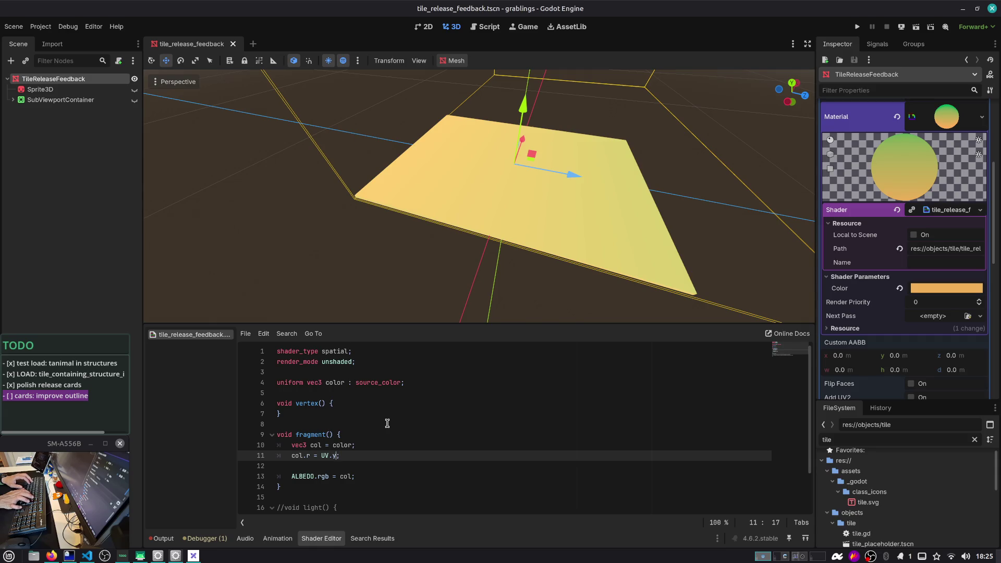
text(step(UV.y. 0.5))
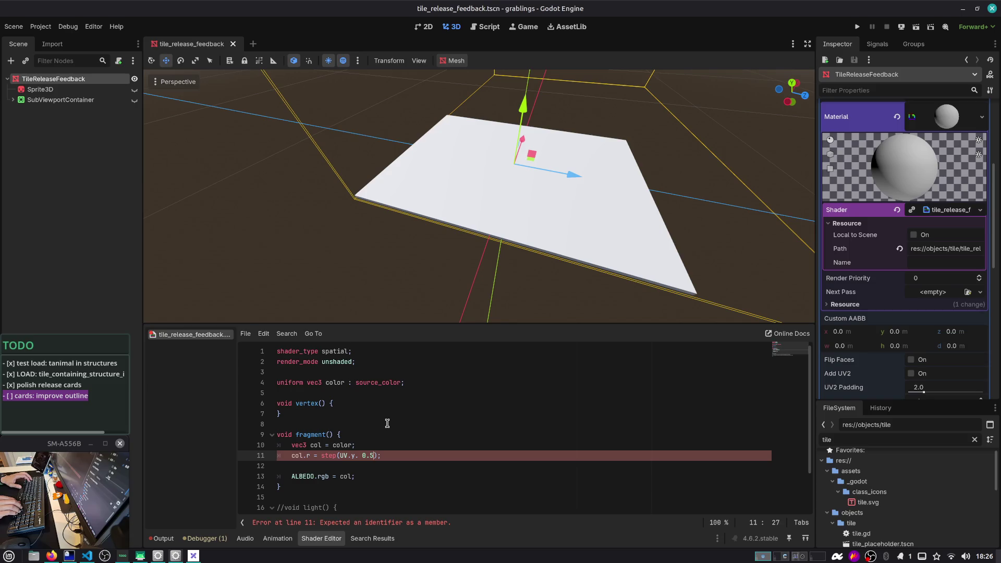
key(BackSpace)
key(BackSpace)
text(,)
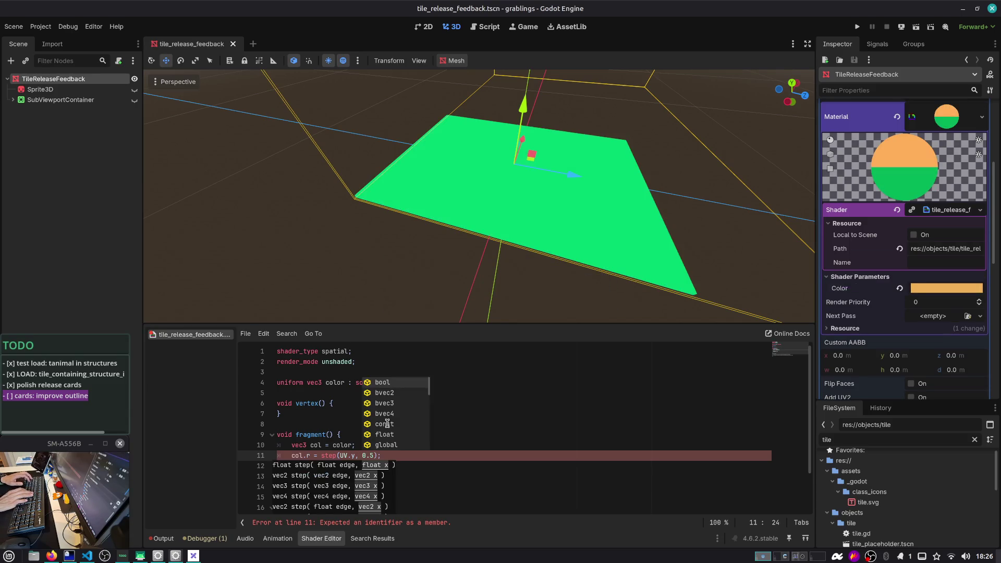
mouse_move(486, 189)
mouse_down()
mouse_move(430, 170)
mouse_move(468, 298)
mouse_move(475, 137)
mouse_move(349, 452)
mouse_up()
click(368, 457)
key(BackSpace)
text(x)
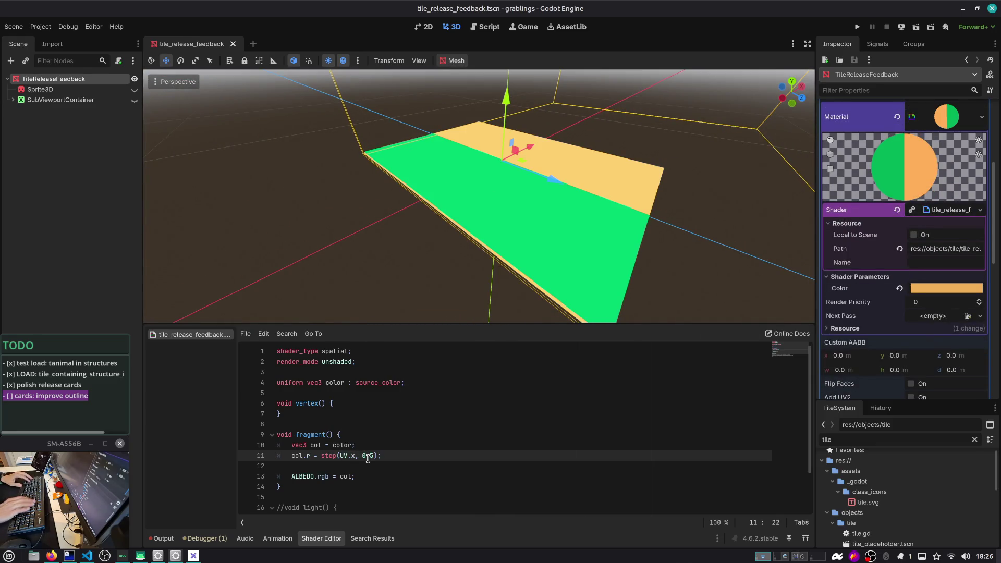
mouse_move(623, 198)
mouse_down()
mouse_move(588, 201)
mouse_move(574, 139)
mouse_move(561, 211)
mouse_move(632, 193)
mouse_move(633, 170)
mouse_move(621, 186)
mouse_up()
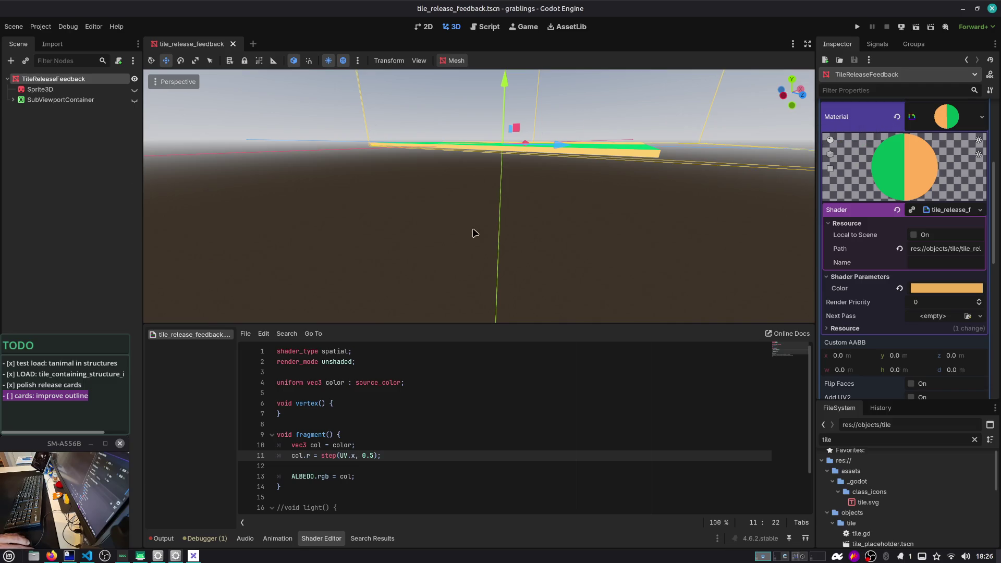
click(385, 445)
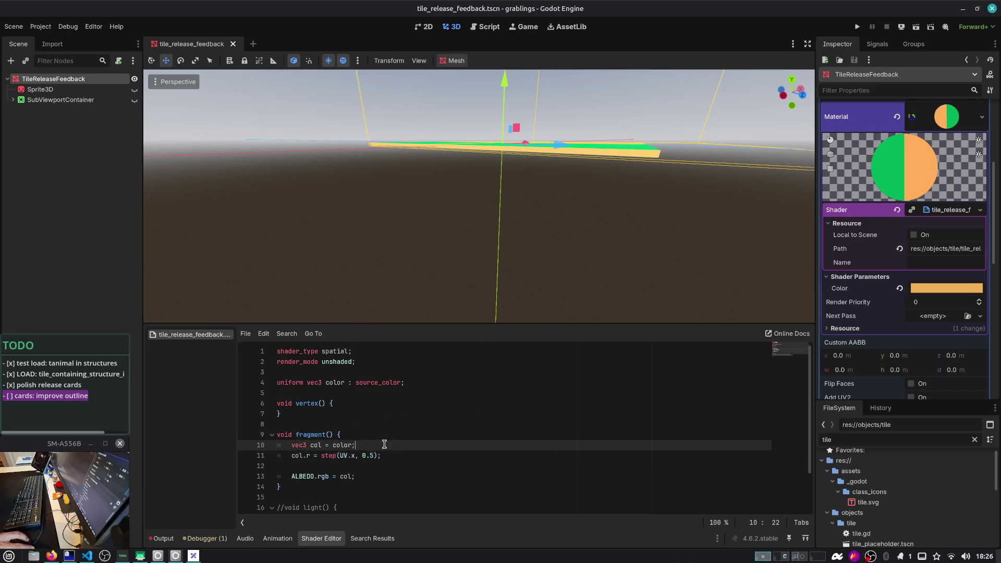
Replace step's UV.x argument with VERTEX via autocomplete, trying the y component first
key(Down)
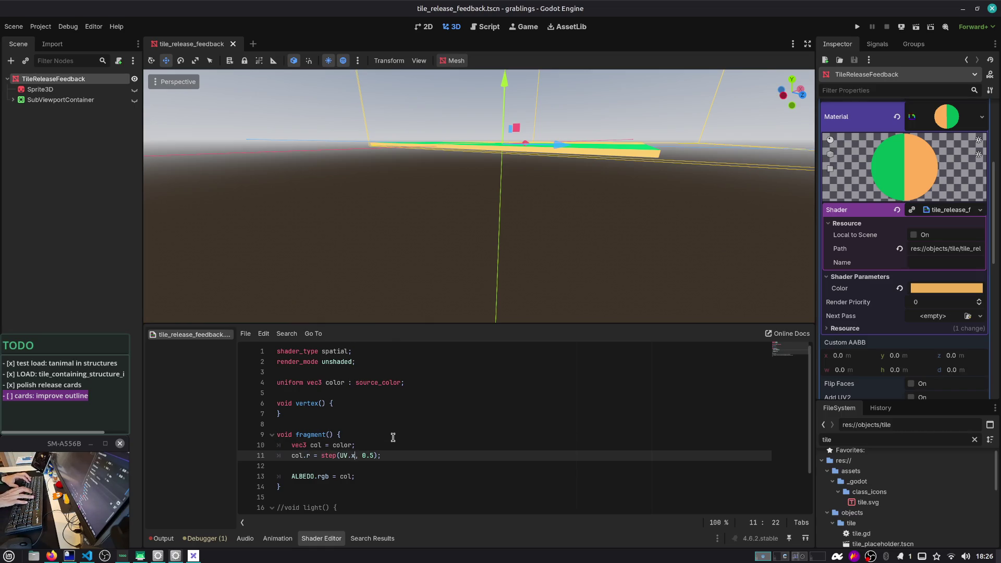
key(BackSpace)
text(pP)
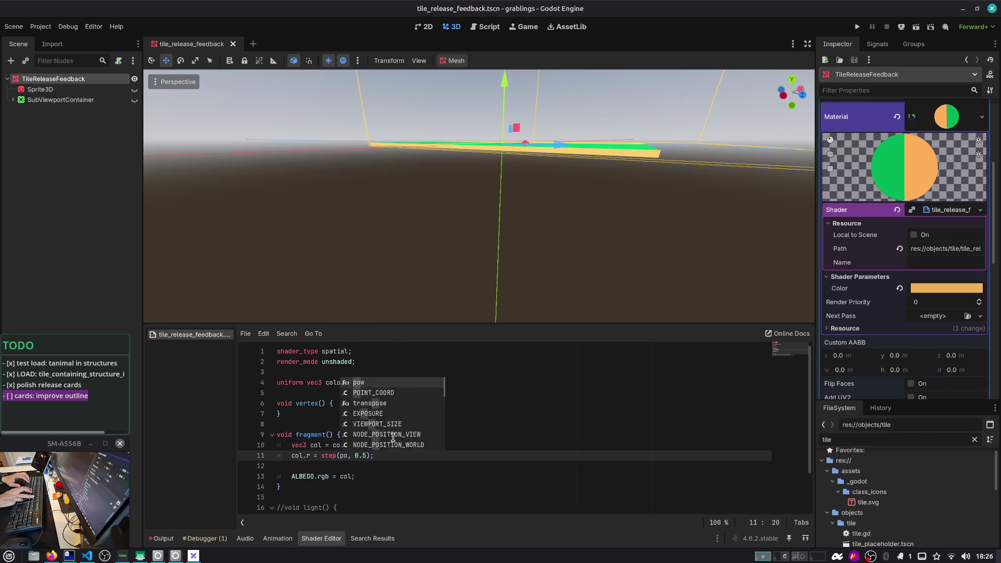
key(BackSpace)
key(BackSpace)
text(POSI)
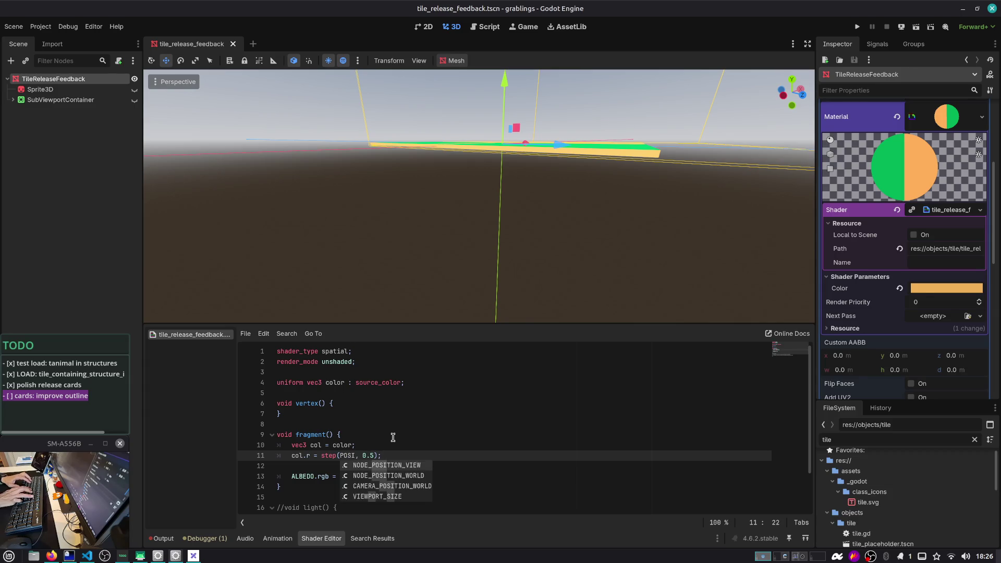
key(BackSpace)
key(BackSpace)
key(BackSpace)
text(VER)
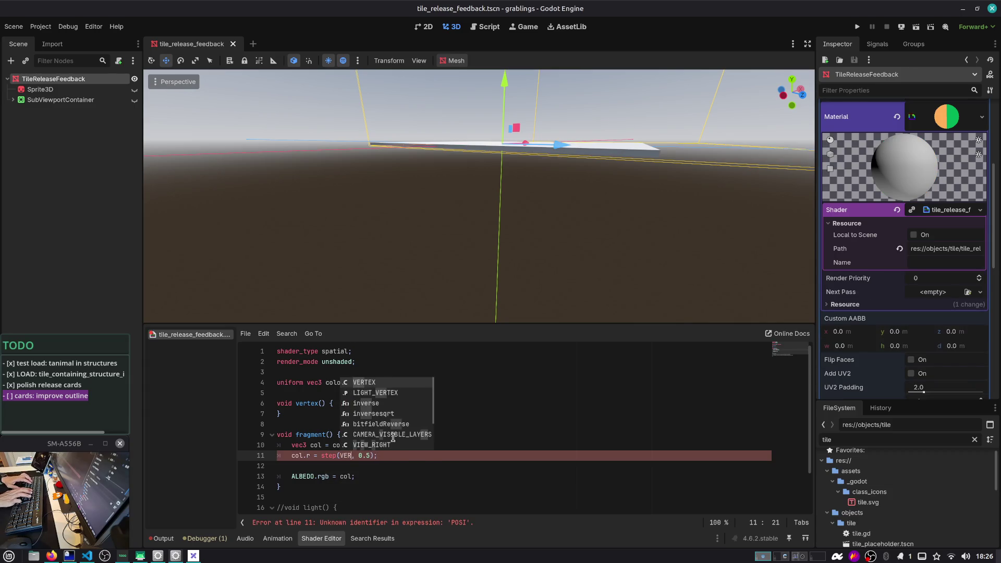
key(Return)
text(y)
Try VERTEX.z then settle on VERTEX.x while orbiting, then return to the Firefox shading docs
mouse_move(516, 167)
mouse_down()
mouse_move(521, 209)
mouse_move(511, 121)
mouse_move(459, 211)
mouse_move(433, 224)
mouse_move(412, 260)
mouse_up()
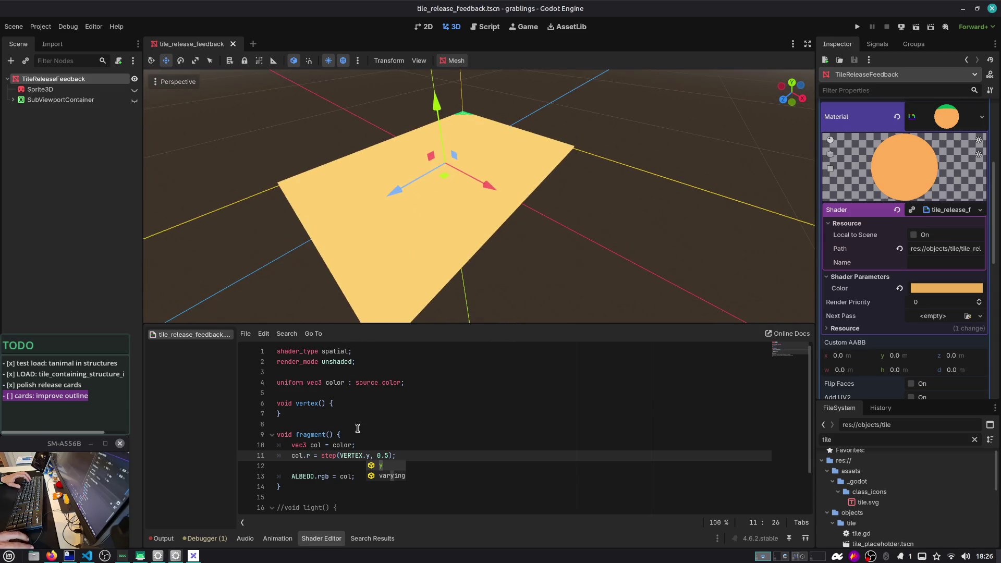
key(BackSpace)
text(z)
key(BackSpace)
text(x)
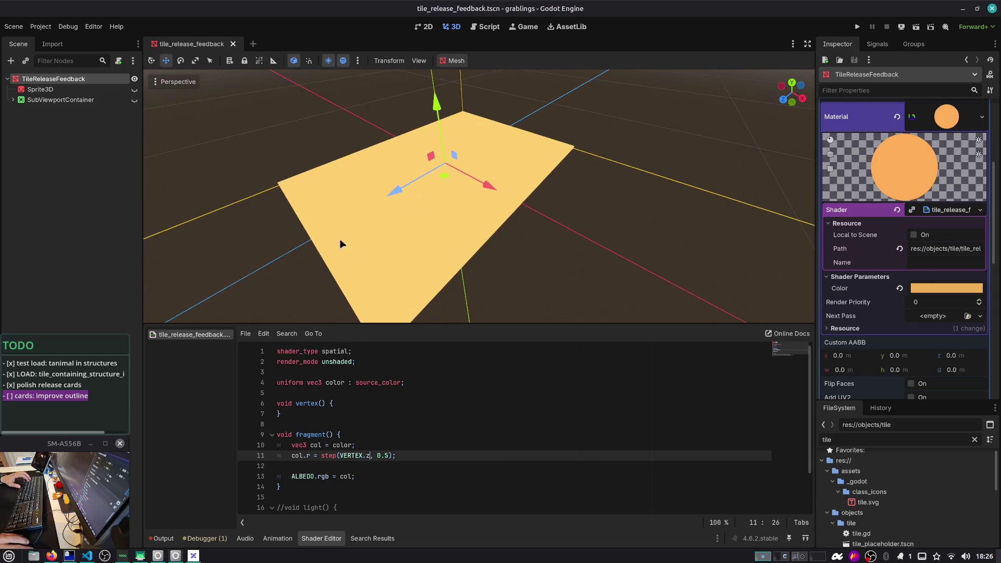
drag(342, 244, 337, 155)
mouse_move(378, 194)
mouse_down()
mouse_move(415, 216)
mouse_move(440, 271)
mouse_up()
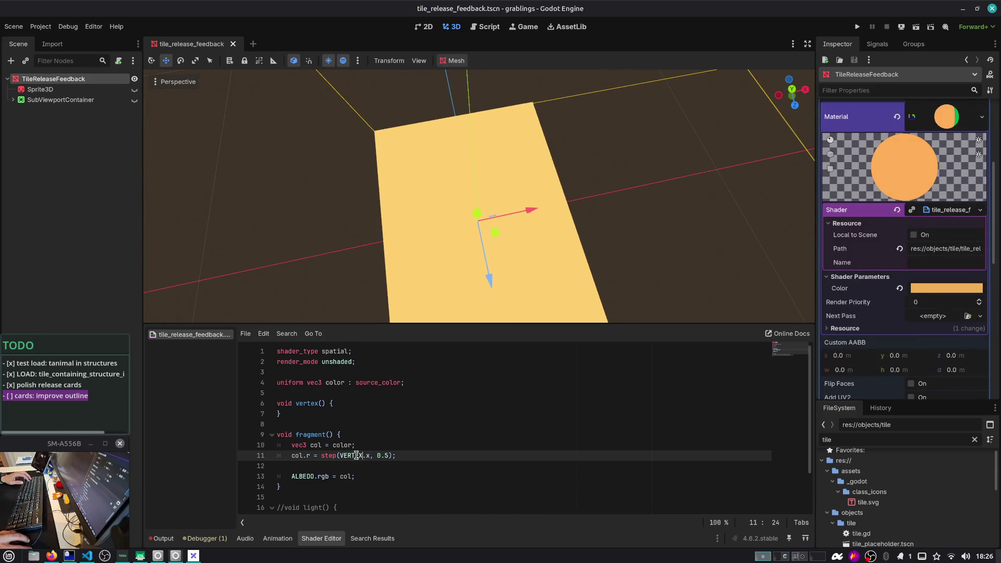
key(alt+Tab)
key(Return)
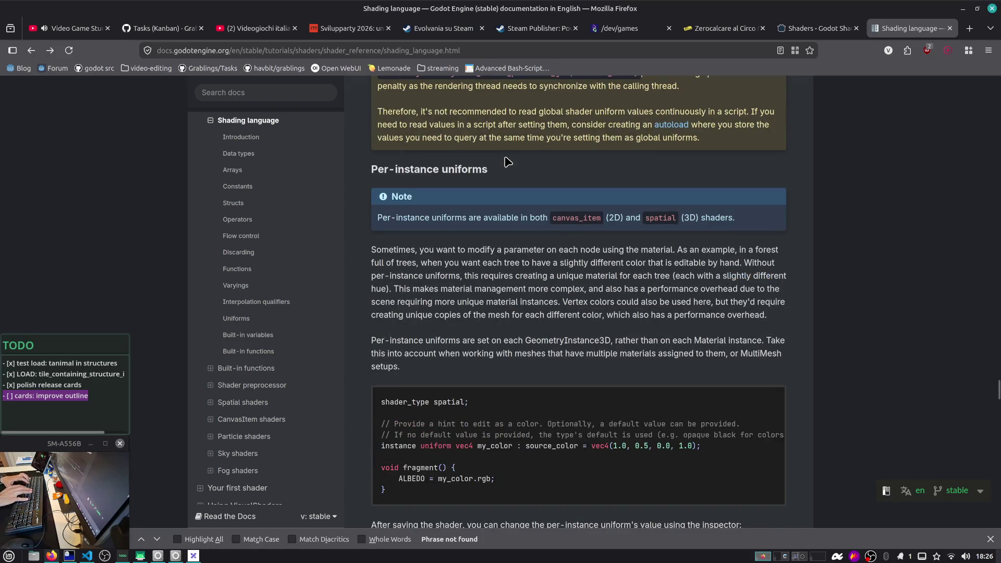
Search the Firefox docs page for 'vertex' and step through the matches
text(rtex)
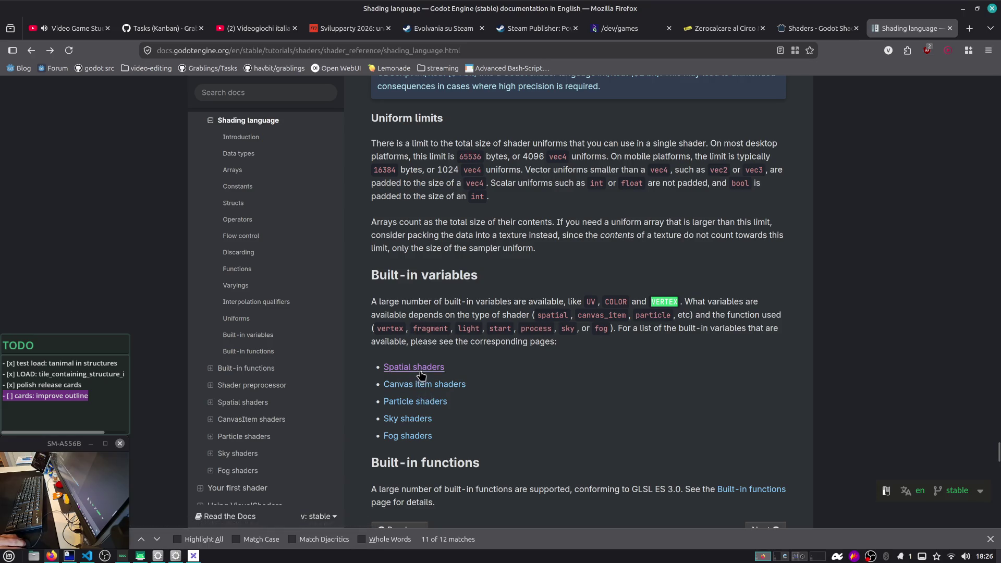
scroll(438, 360, down, 4)
scroll(440, 310, down, 4)
scroll(441, 310, up, 4)
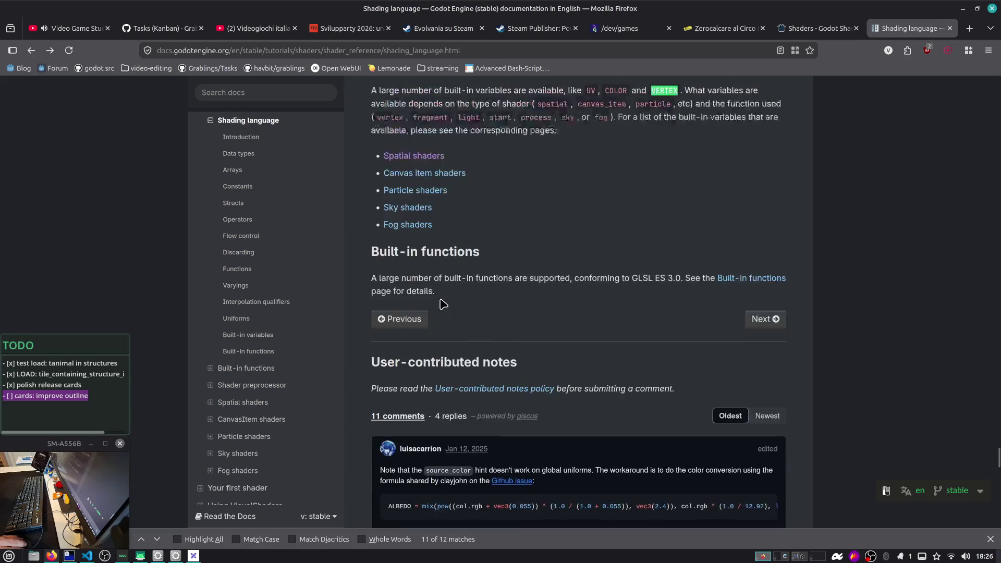
scroll(440, 311, down, 3)
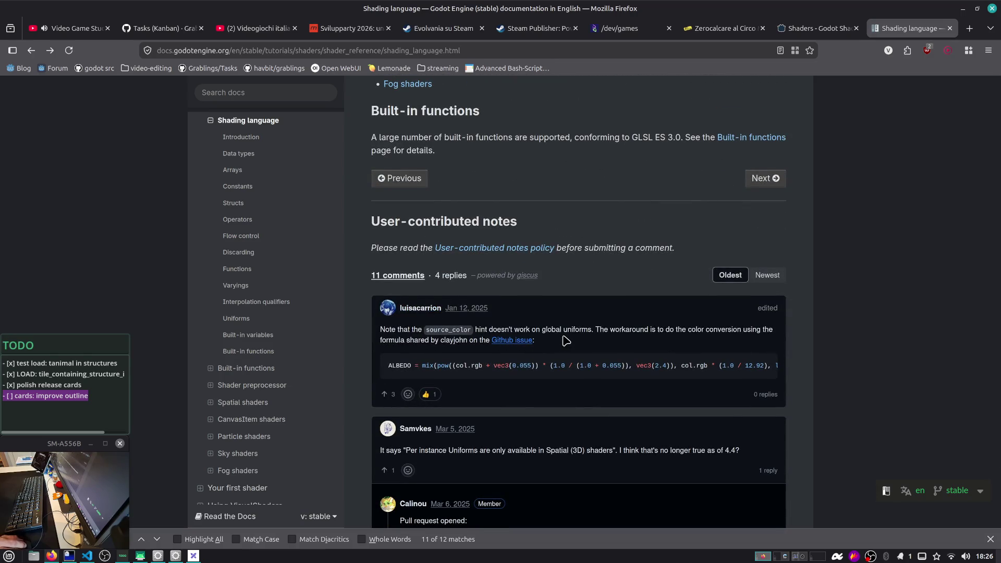
key(Return)
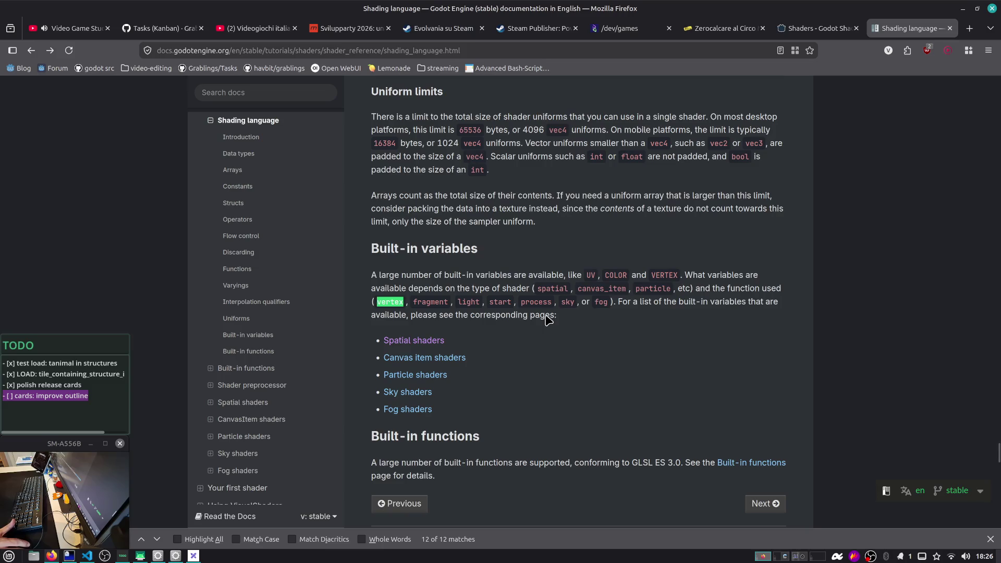
Open the Spatial shaders reference, read its Vertex built-ins section, then return to Godot
click(411, 341)
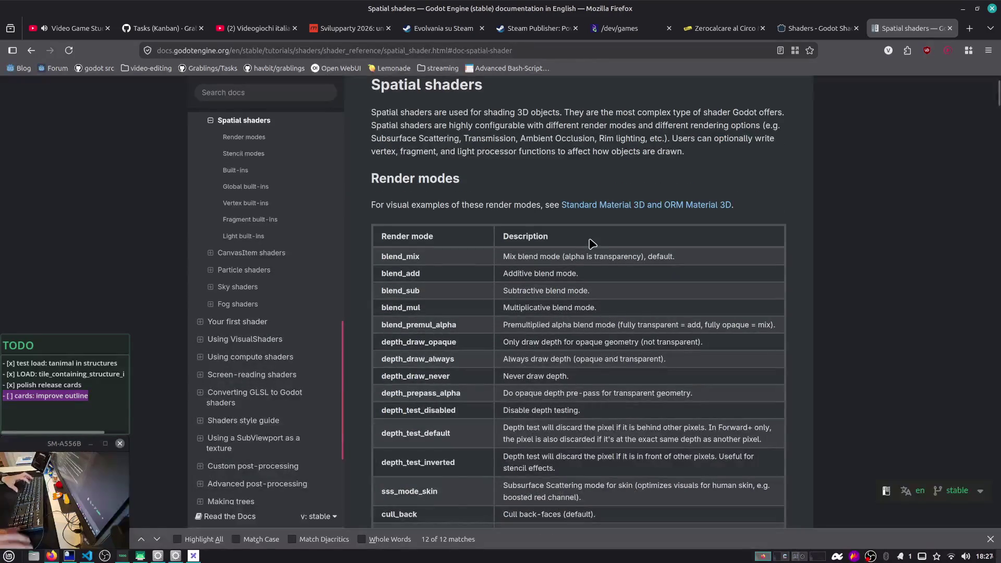
key(Return)
key(Return)
key(Return)
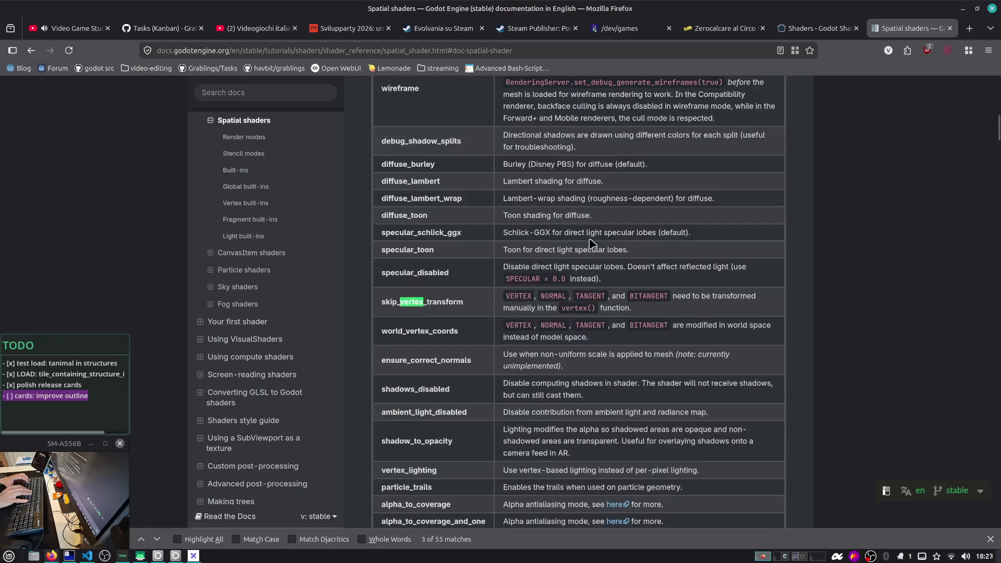
key(Return)
key(Return)
key(Return)
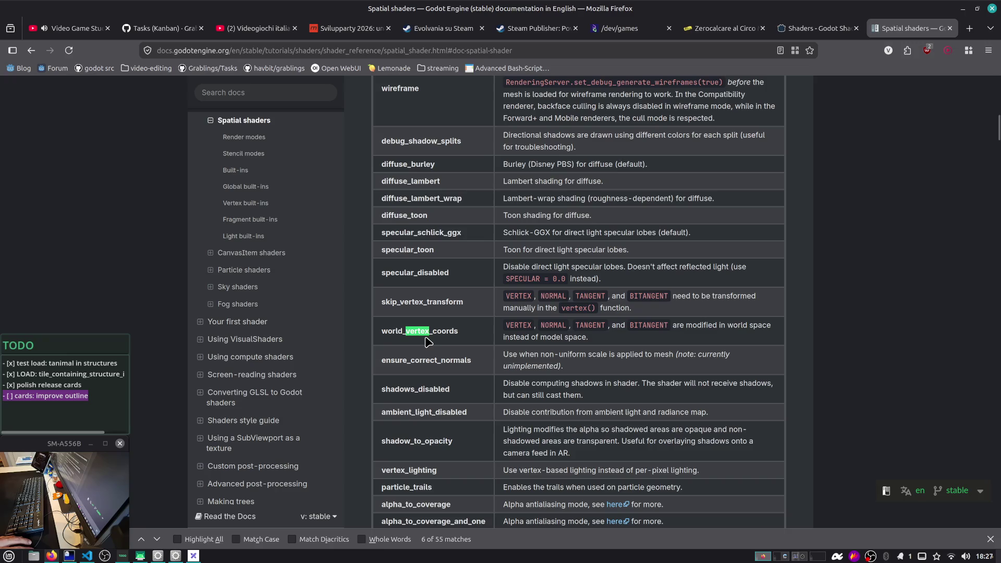
key(Return)
key(Return)
key(Return)
key(Return)
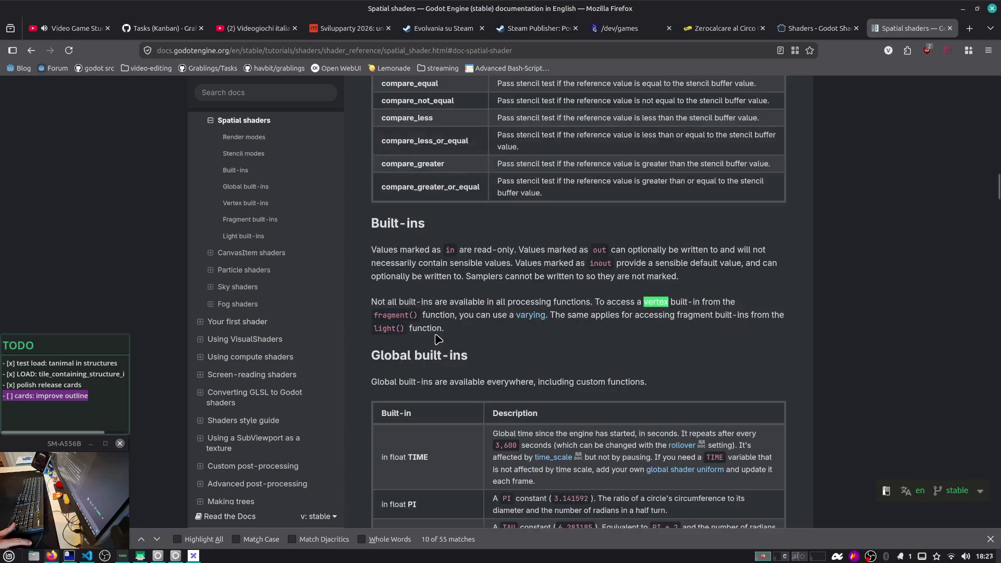
key(Return)
key(Return)
key(Return)
key(Return)
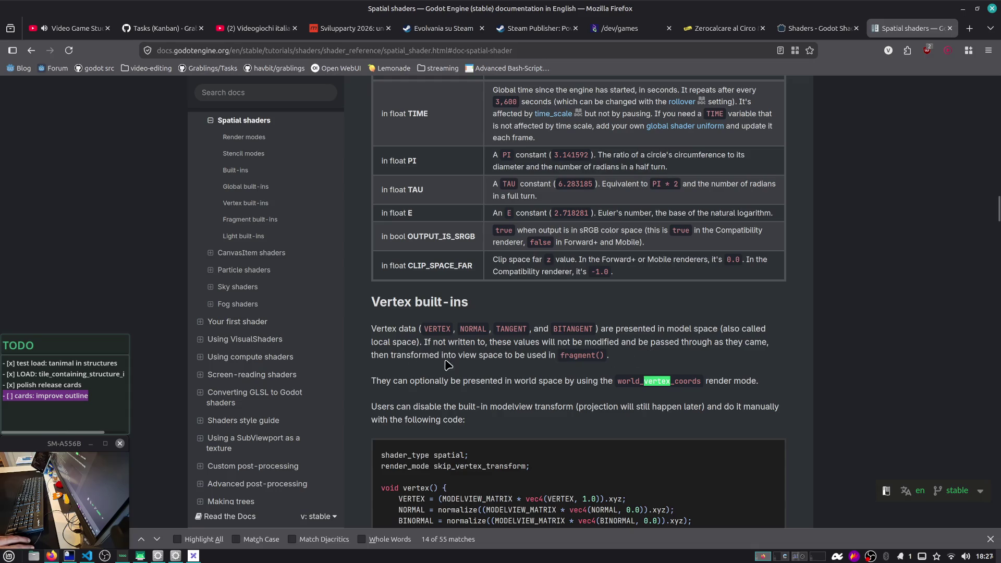
key(alt+Tab)
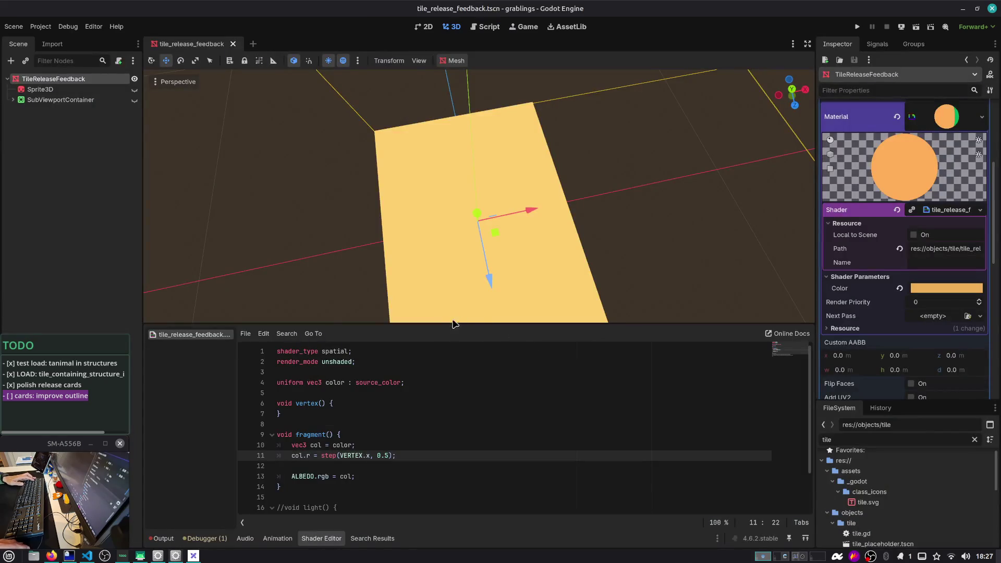
Declare 'varying vec3 vPos;' above the vertex function, padded with blank lines
click(390, 401)
key(Up)
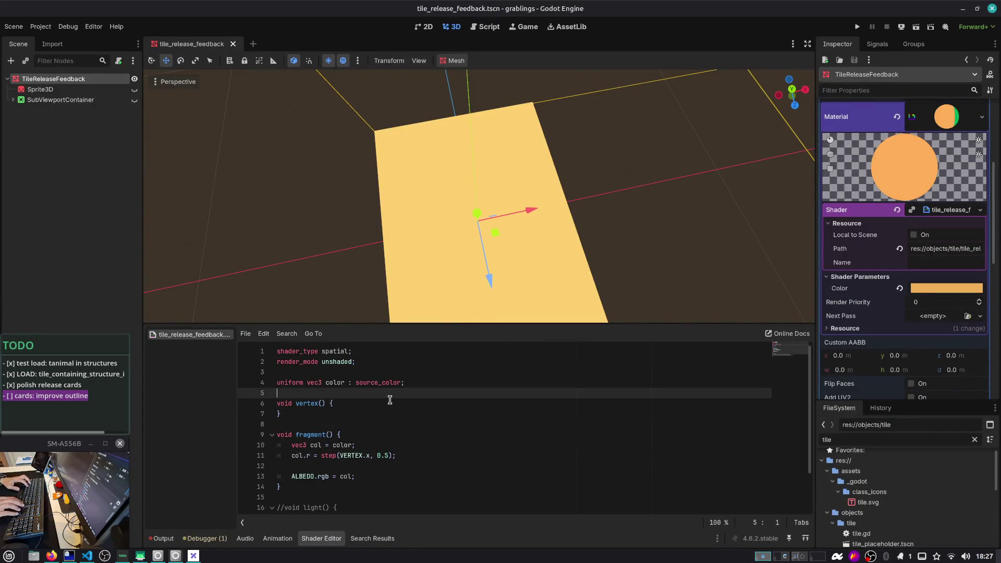
text(rying vec3 vPos)
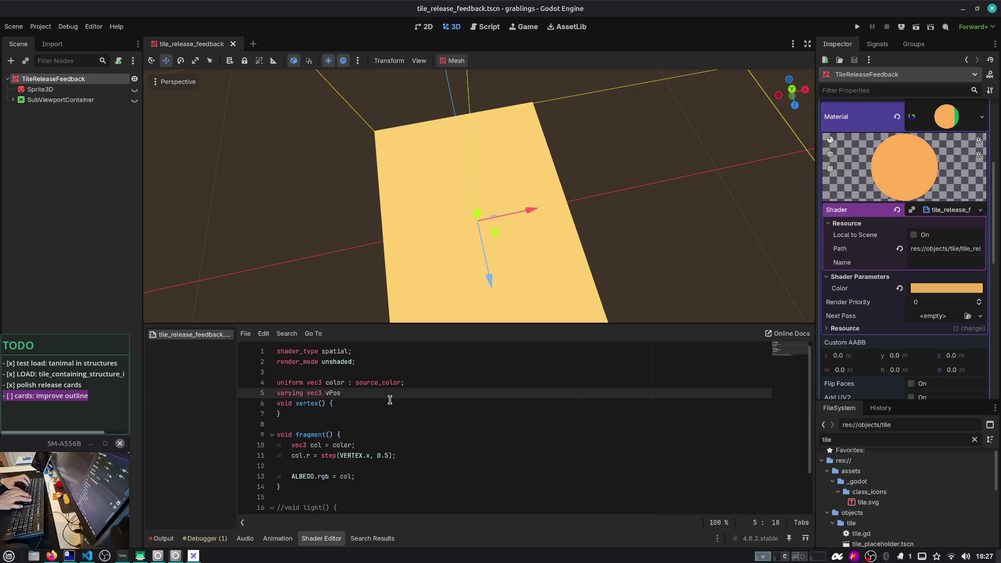
text(;)
key(Return)
key(Up)
key(Home)
key(Return)
key(Down)
key(Down)
key(End)
key(Return)
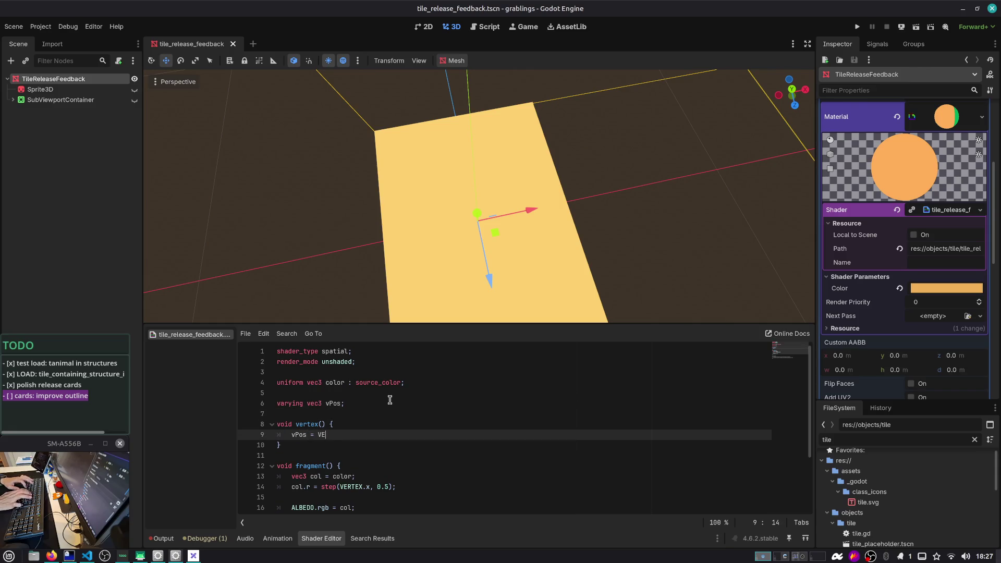
Assign 'vPos = VERTEX;' inside vertex(), fixing the misspelled VERTEX
key(Down)
key(Down)
key(Down)
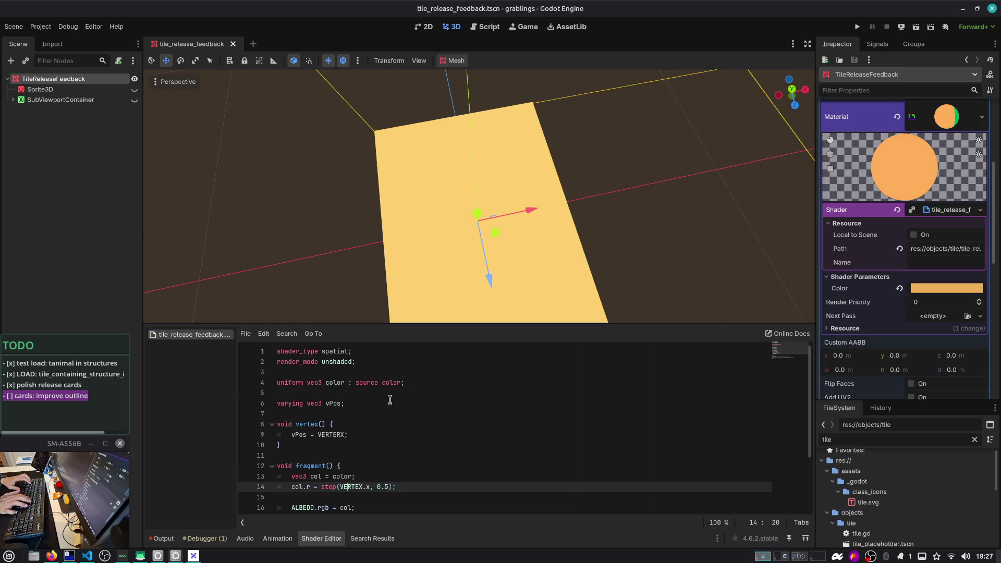
key(Left)
key(Up)
key(Up)
key(Up)
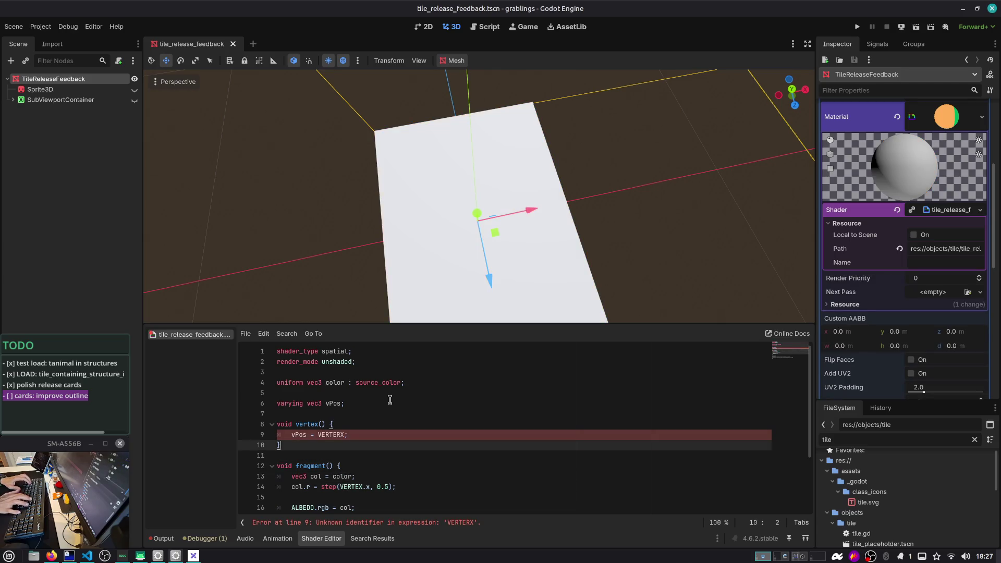
key(Left)
key(BackSpace)
key(Down)
key(Down)
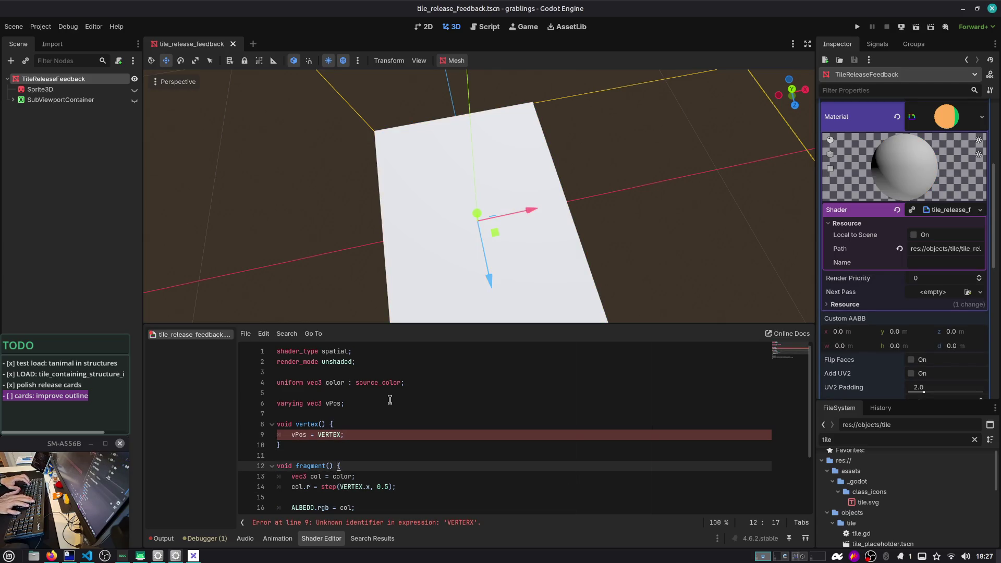
key(Down)
key(Down)
key(Down)
Change the fragment step call to step(vPos.x, 0.5), briefly trying vPos.y, and save
key(ctrl+shift+Right)
text(vPos)
key(Right)
key(BackSpace)
text(y)
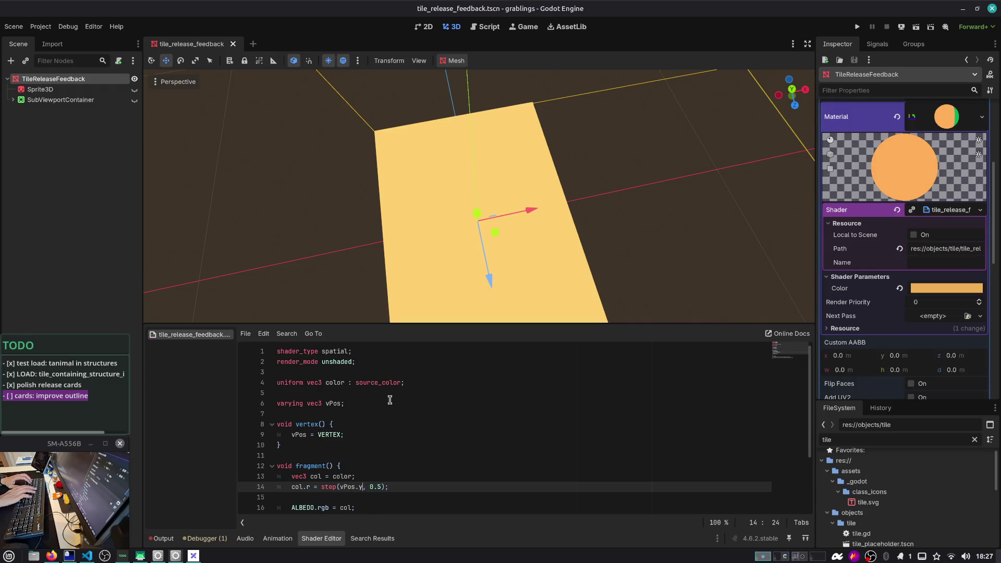
scroll(407, 384, down, 2)
mouse_move(458, 230)
mouse_down()
mouse_move(512, 127)
mouse_move(492, 167)
mouse_move(468, 172)
mouse_move(505, 179)
mouse_move(485, 156)
mouse_move(496, 188)
mouse_up()
scroll(468, 172, down, 2)
key(ctrl+s)
key(BackSpace)
text(x)
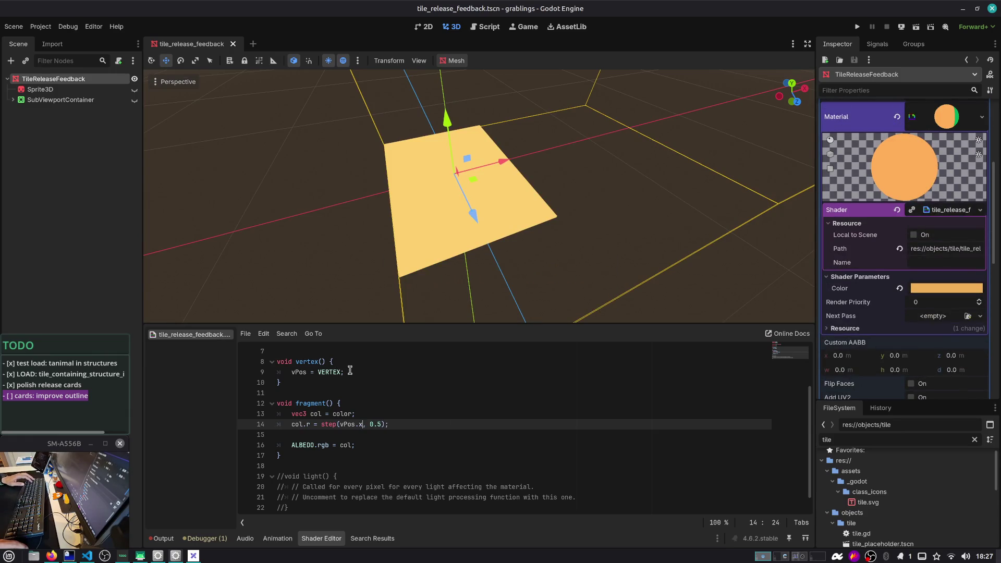
click(353, 372)
key(alt+Tab)
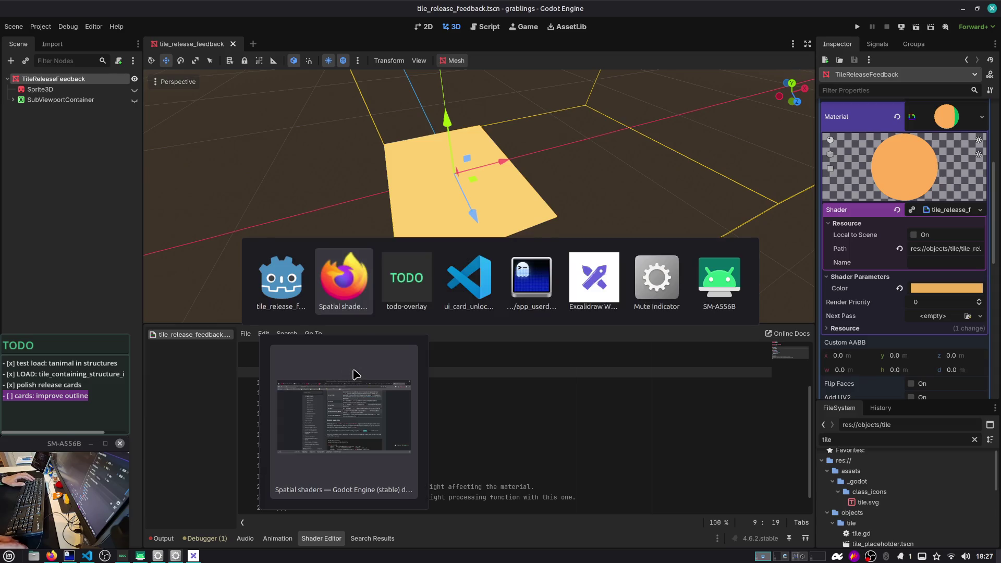
Reread the Vertex built-ins code sample, highlighting the MODELVIEW_MATRIX transform of VERTEX
click(358, 375)
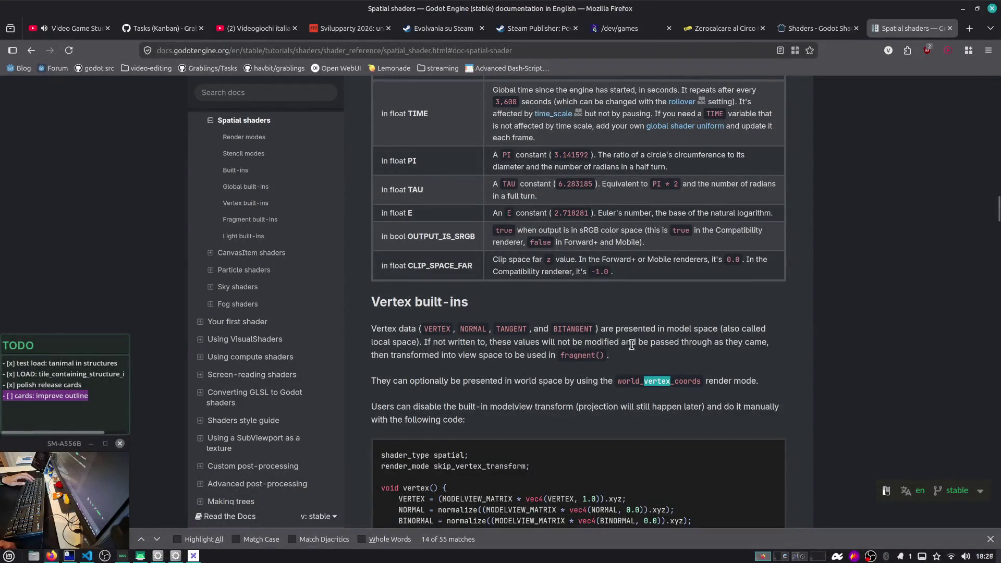
scroll(631, 345, down, 5)
drag(476, 240, 655, 259)
click(655, 259)
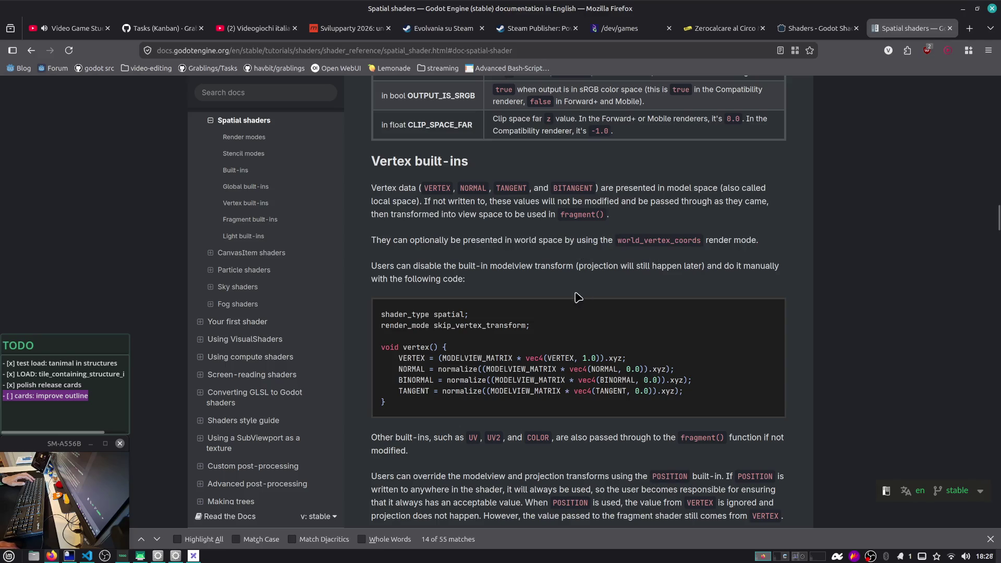
double_click(462, 359)
drag(628, 359, 395, 358)
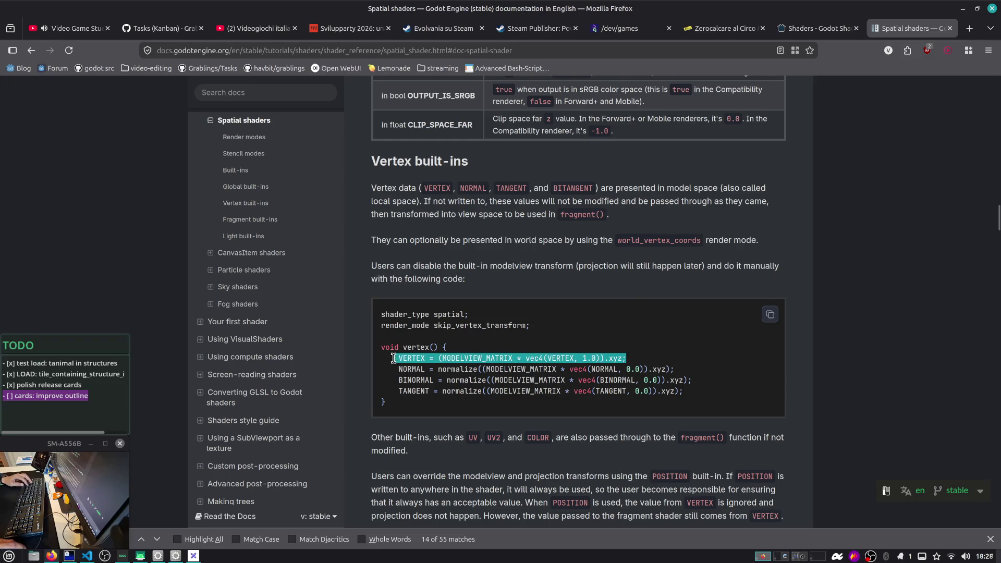
click(485, 277)
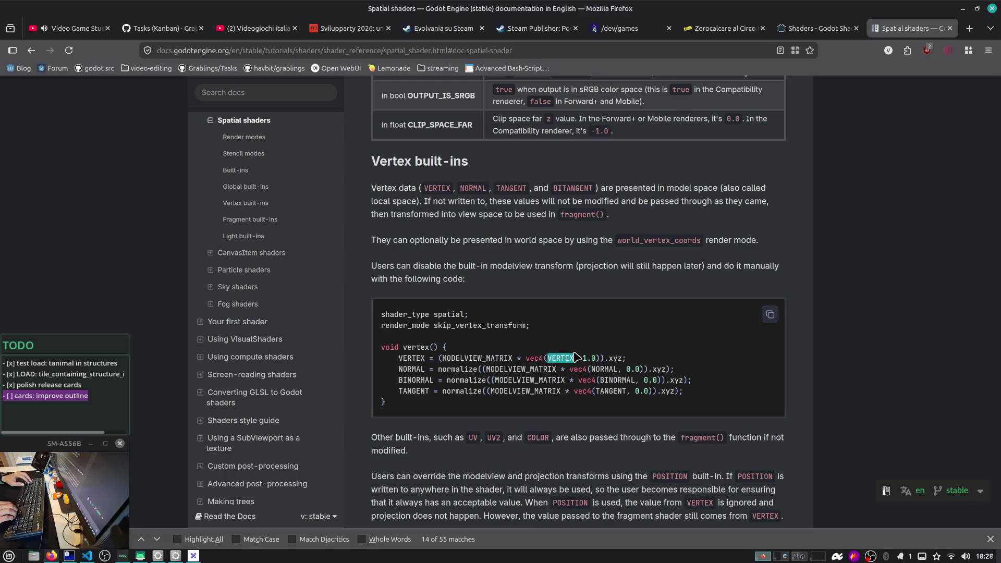
scroll(543, 359, down, 3)
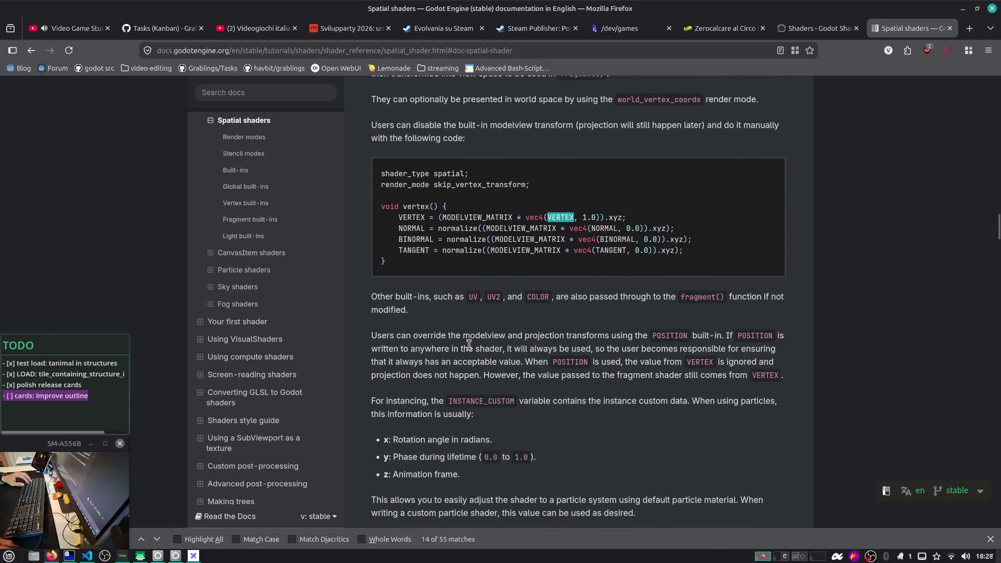
scroll(571, 347, down, 2)
scroll(578, 366, down, 3)
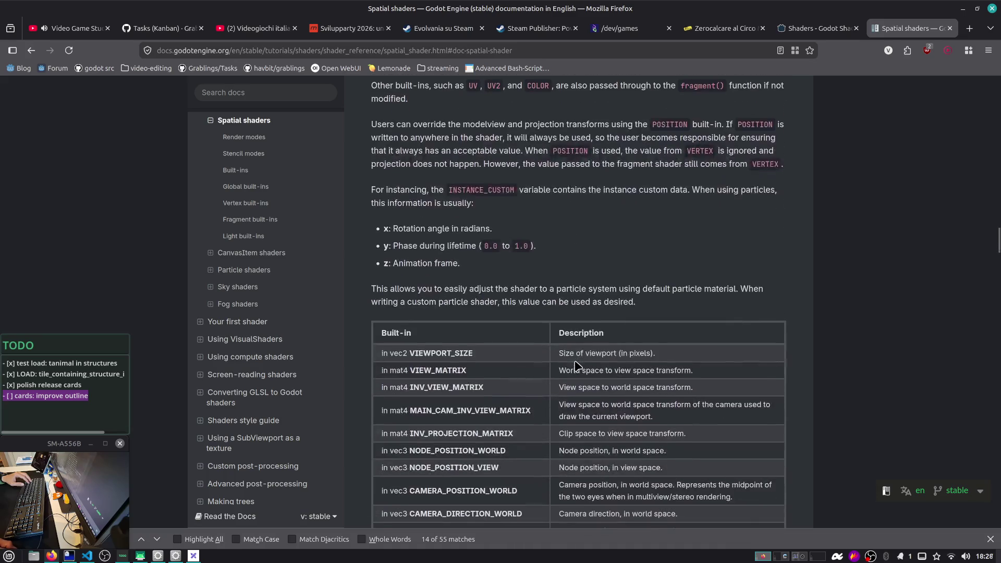
key(ctrl+Page_Up)
Try a 'grid' search, clear it, and filter the shader library to Spatial shaders
scroll(444, 385, up, 20)
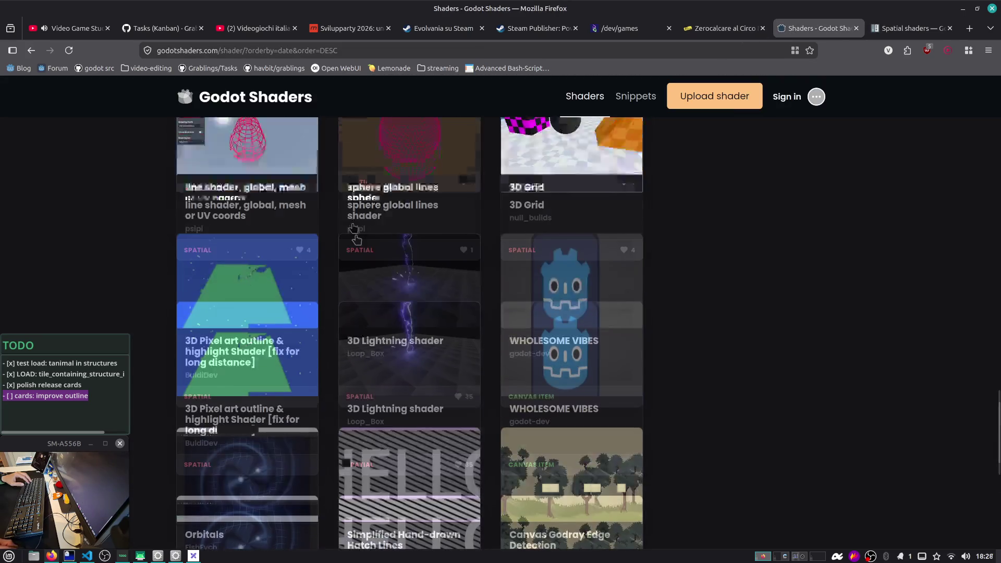
scroll(289, 241, up, 10)
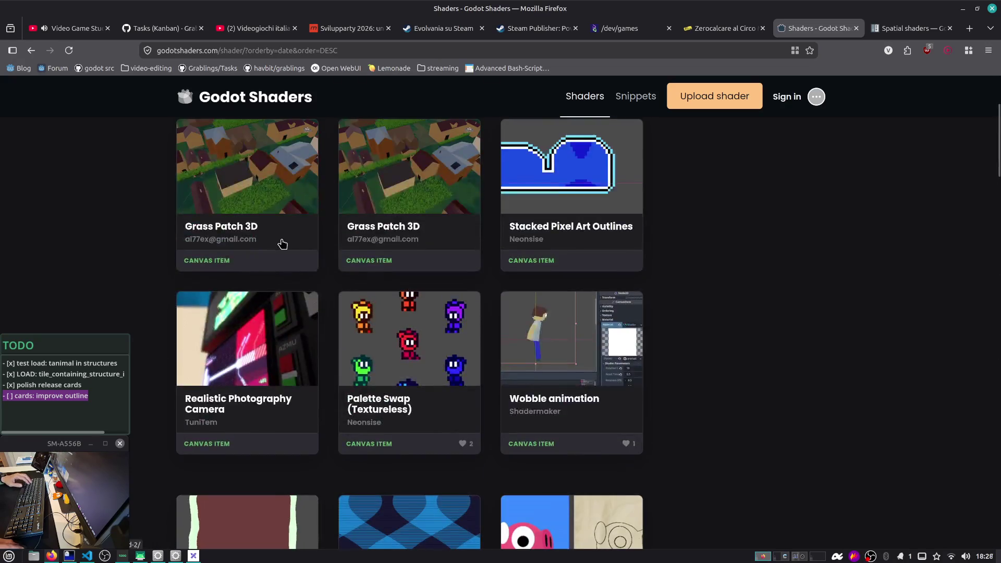
click(270, 207)
text(grid)
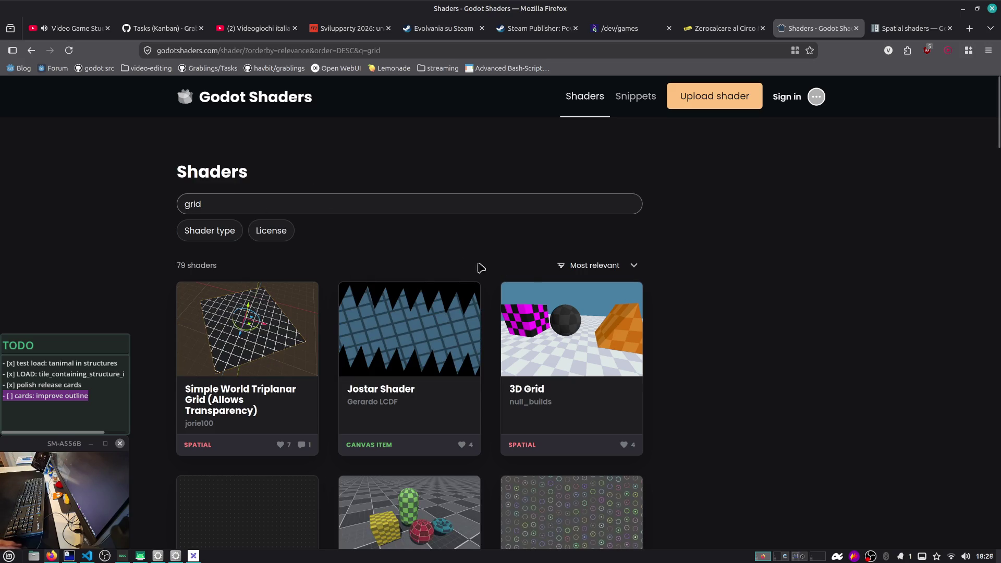
double_click(226, 208)
key(BackSpace)
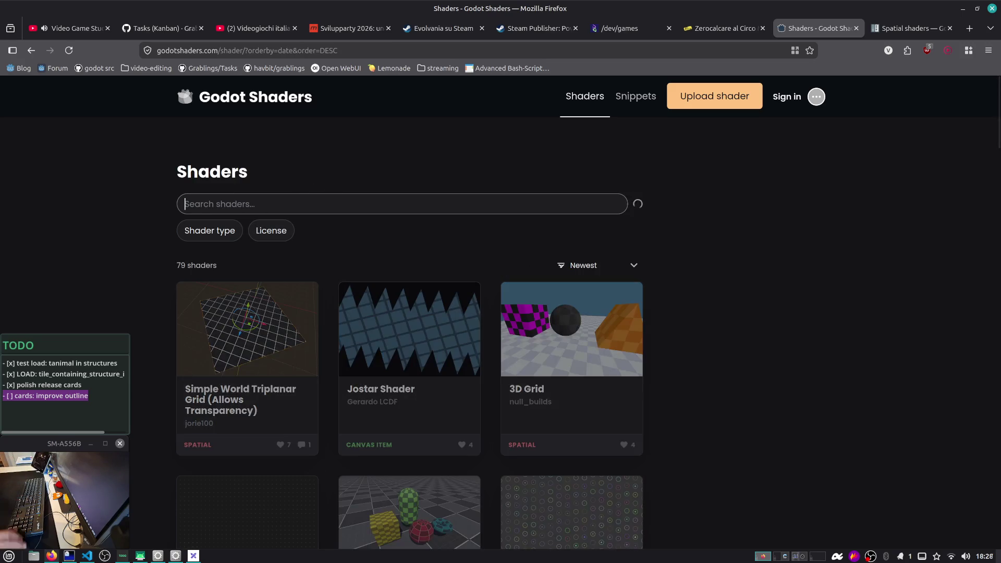
click(235, 230)
click(235, 281)
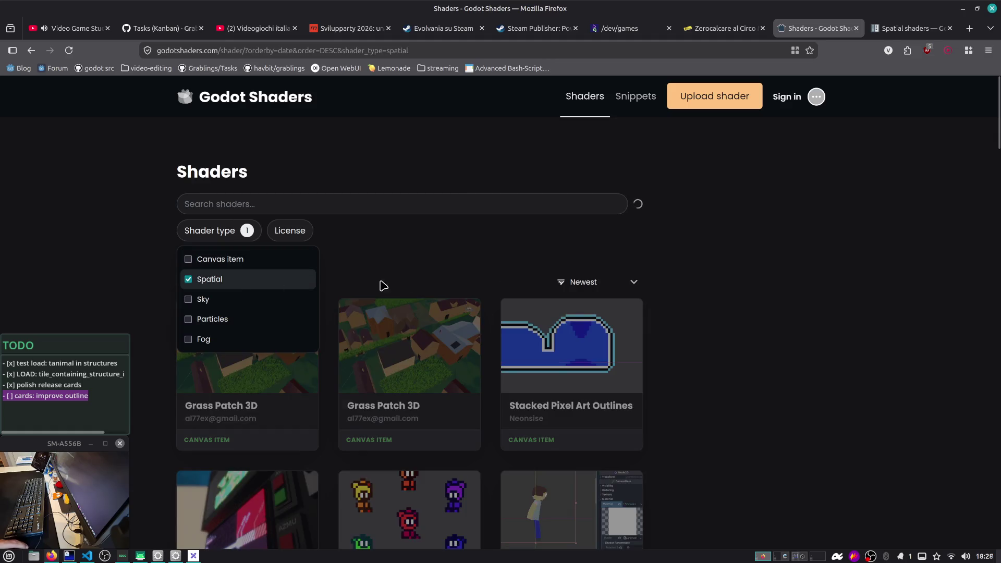
click(383, 286)
Open the 3D Flags shader and scroll to its vertex() and fragment() code
scroll(326, 331, down, 3)
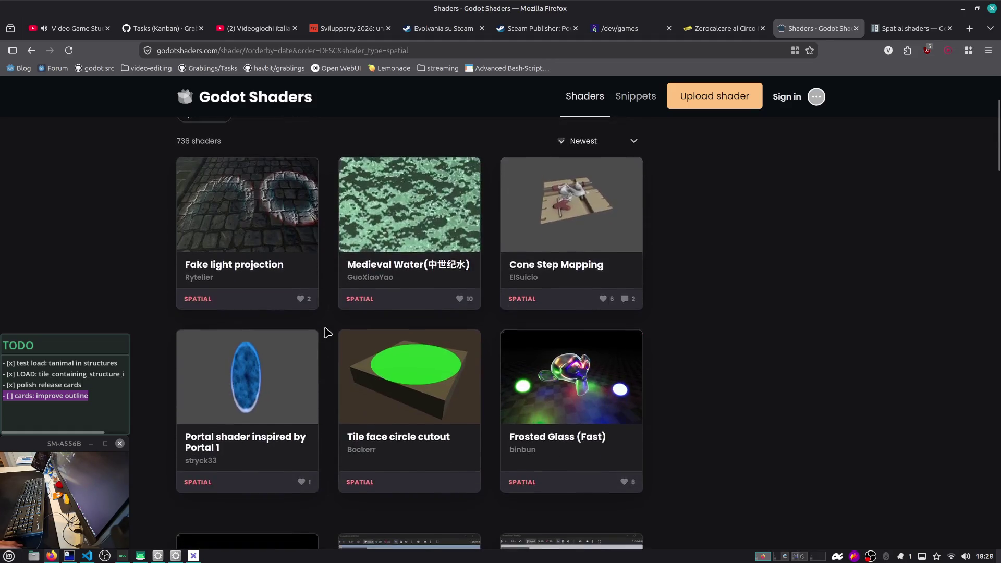
scroll(327, 332, down, 3)
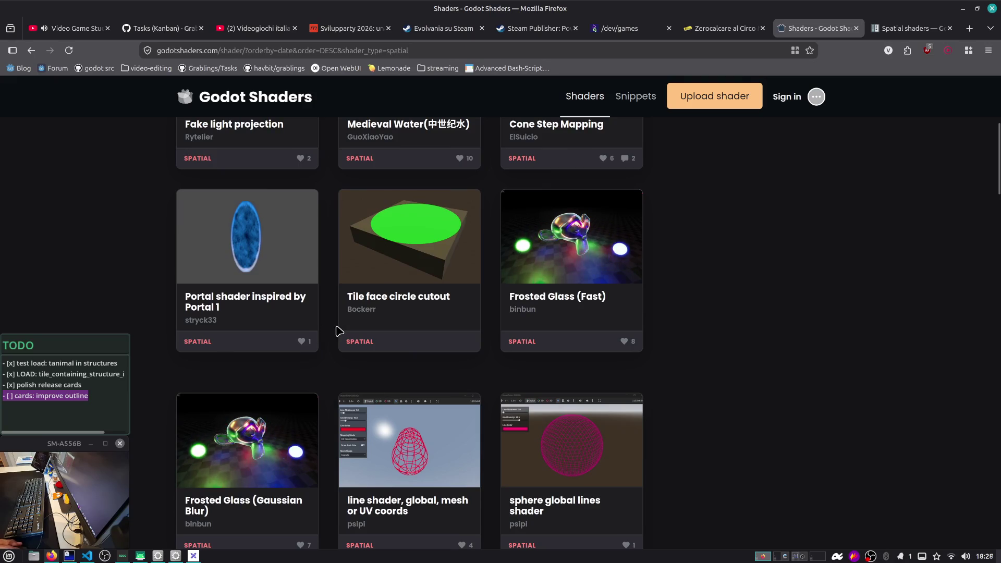
scroll(339, 333, down, 3)
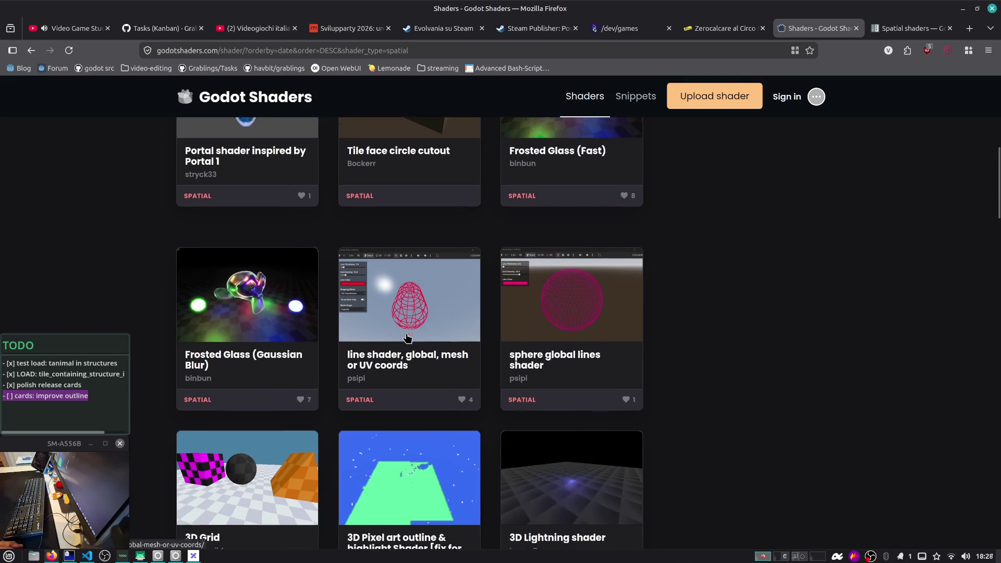
scroll(420, 299, down, 3)
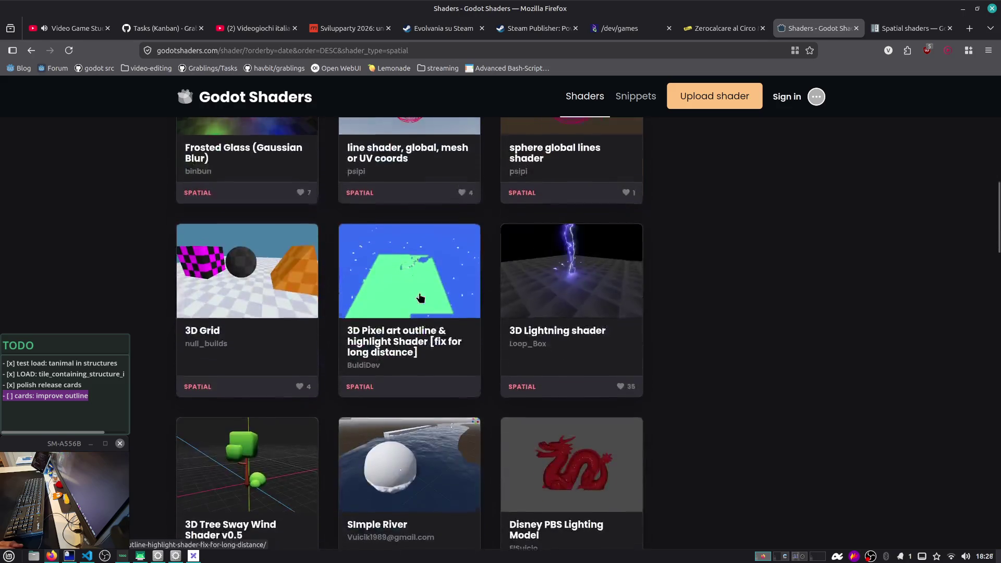
scroll(420, 298, down, 5)
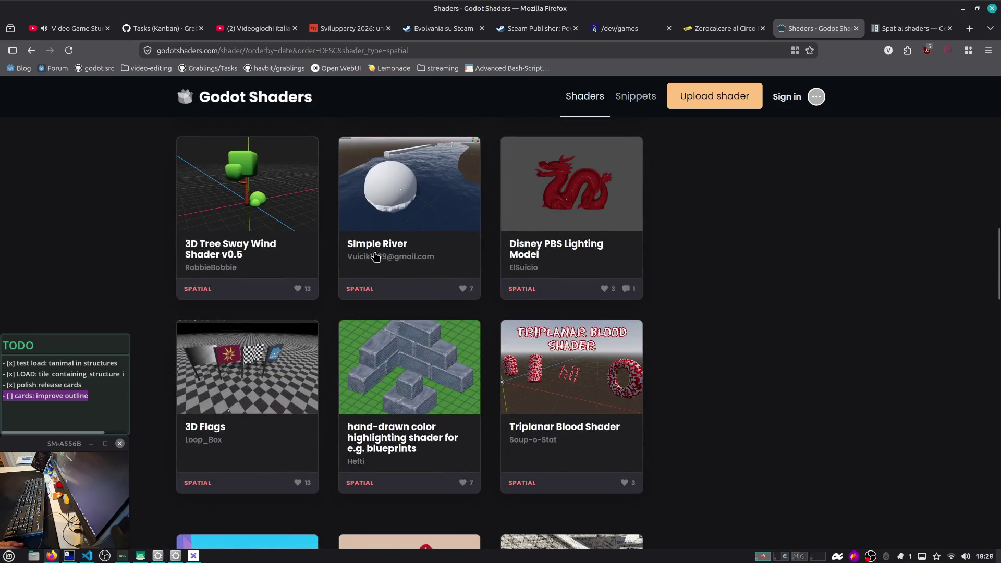
click(219, 427)
scroll(311, 347, down, 7)
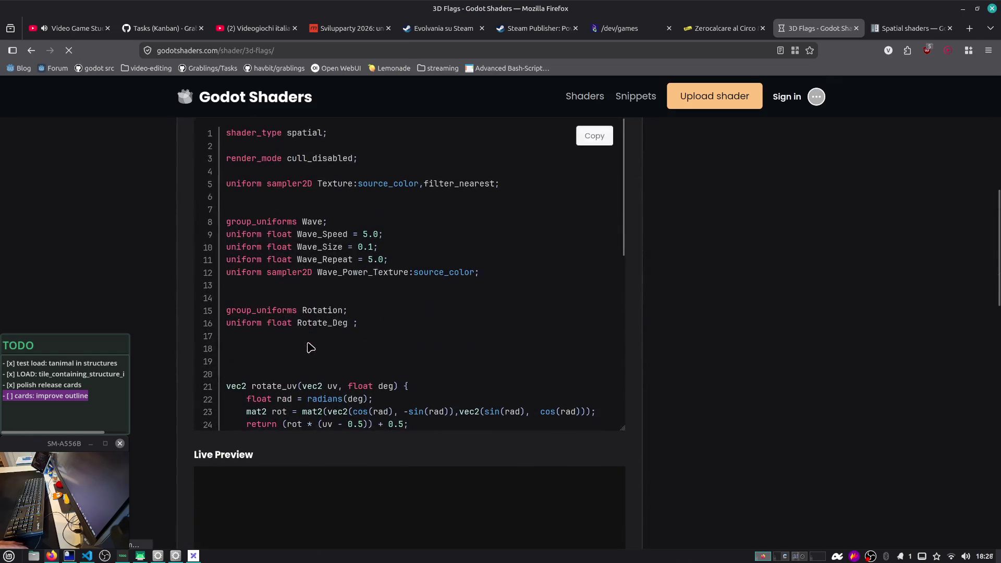
scroll(311, 198, down, 6)
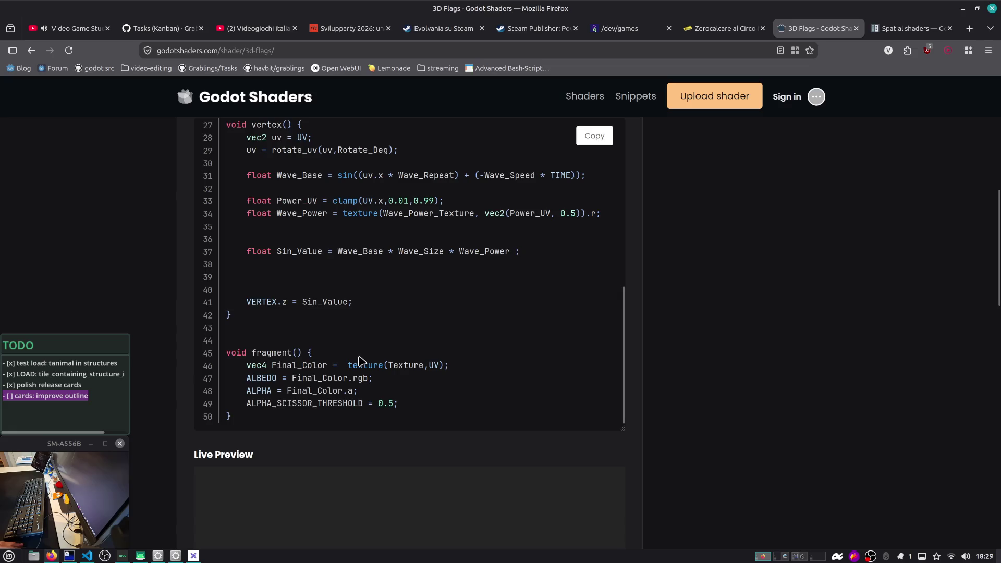
key(super)
Add 'col = vec3(VERTEX.x, 0., 0.);' below the step line in fragment() and save
key(alt+Tab)
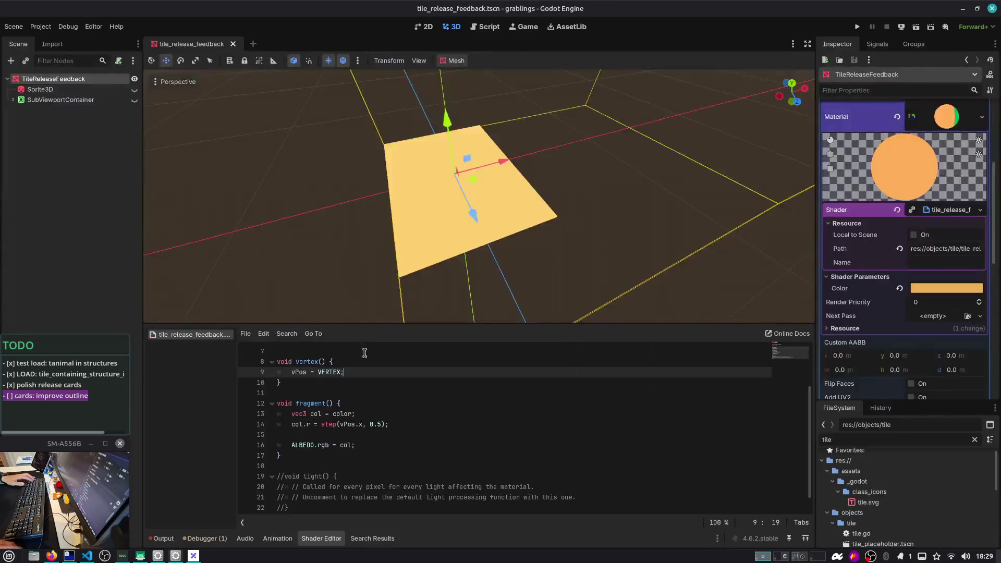
click(333, 441)
scroll(314, 440, down, 1)
click(357, 424)
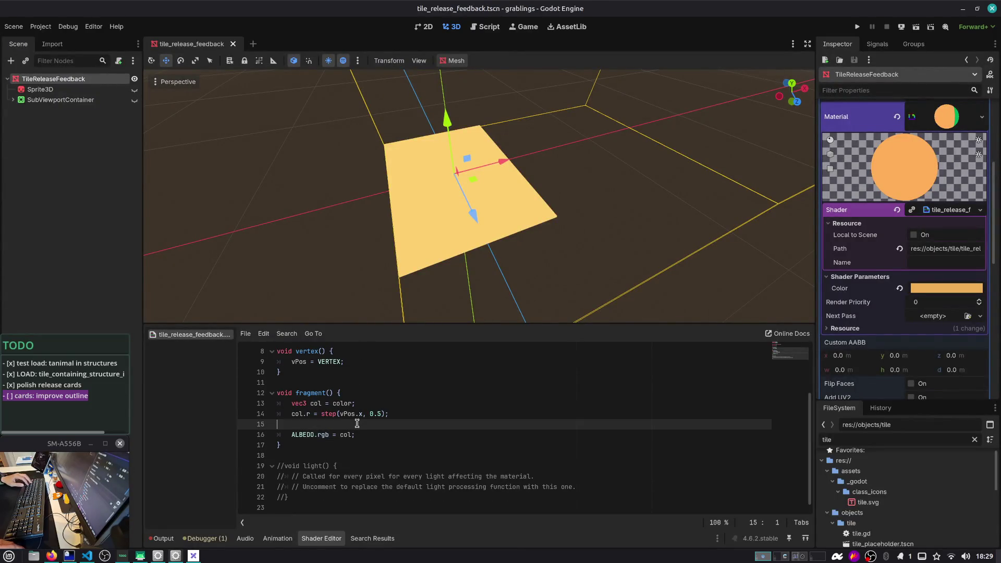
key(Up)
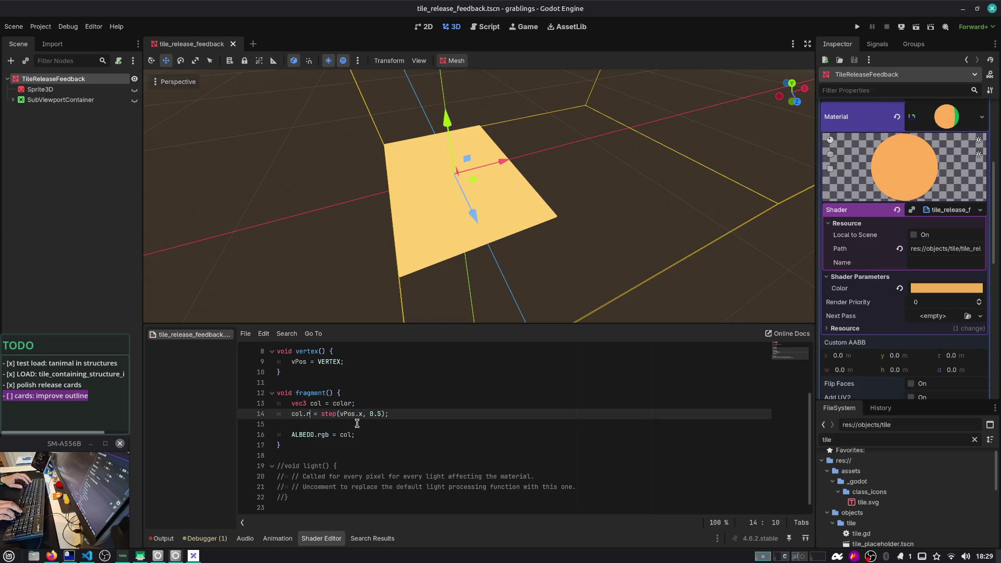
key(End)
key(Return)
text(col = ve)
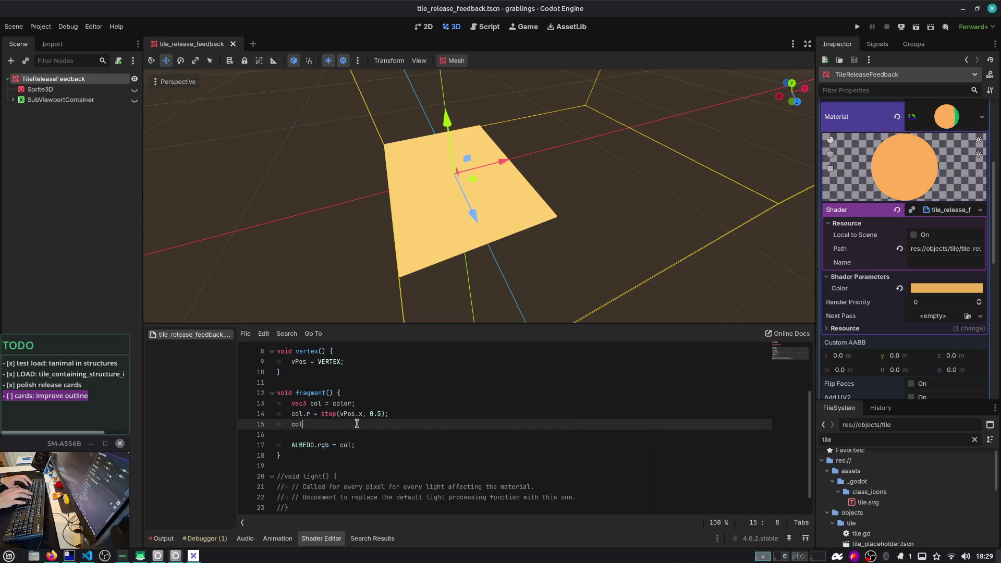
text(c3(U)
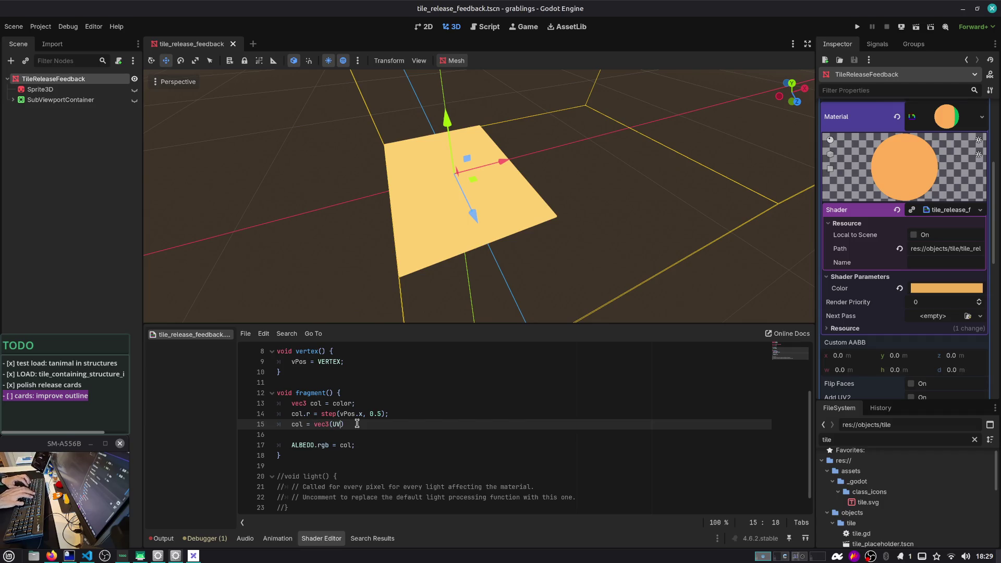
key(BackSpace)
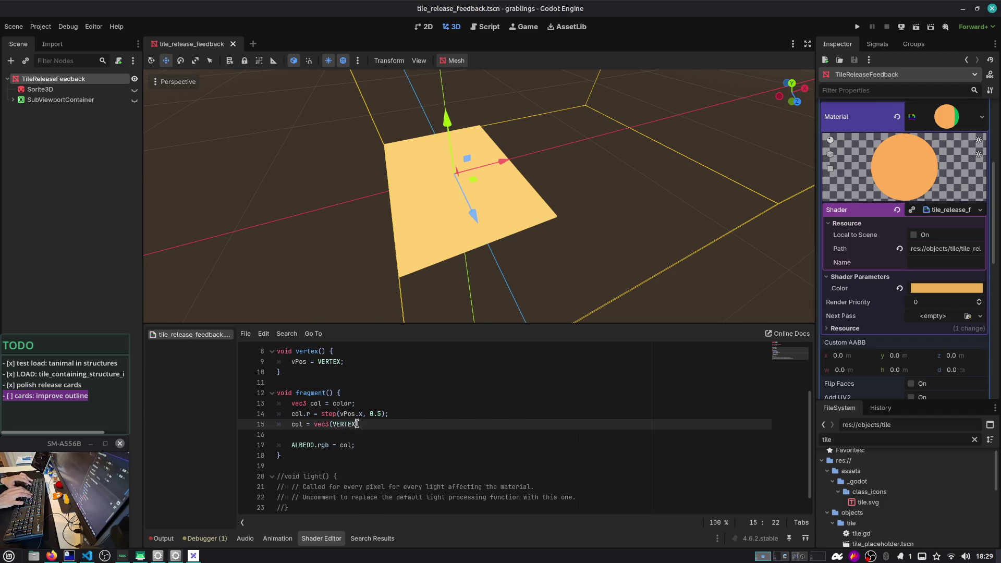
text();)
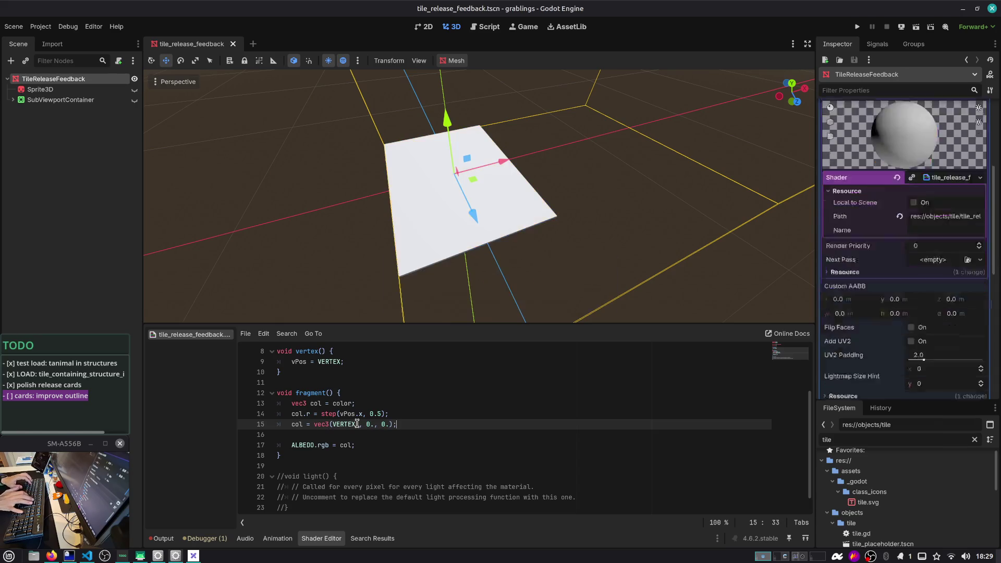
click(357, 424)
text(.x)
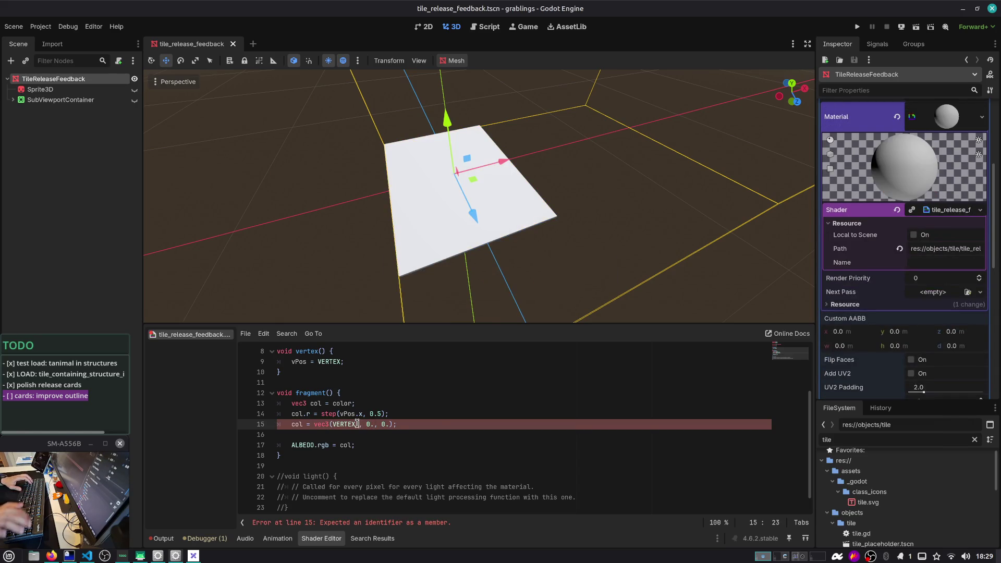
key(ctrl+s)
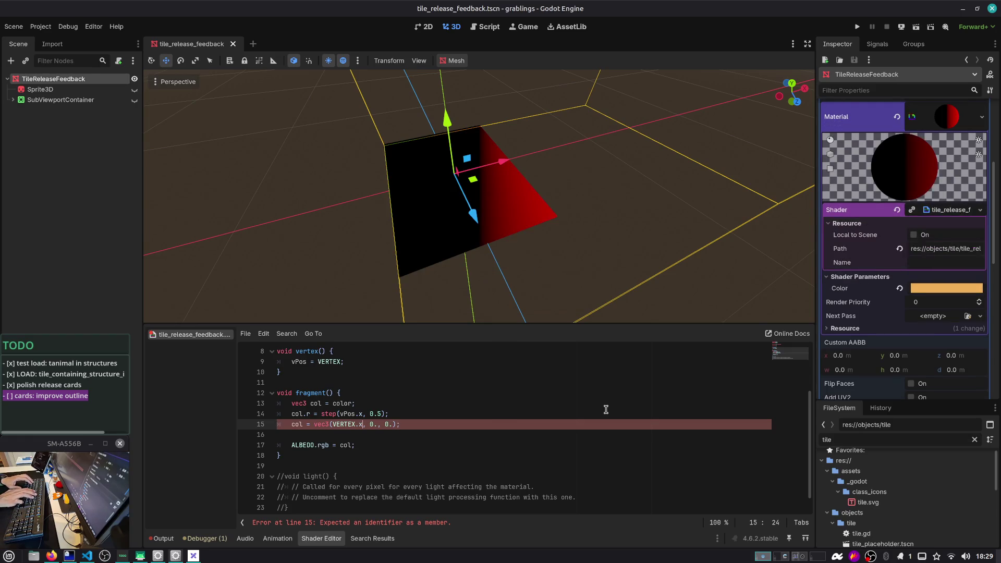
Orbit the viewport to inspect the black-to-red gradient and select the VERTEX.x colour line
mouse_move(578, 178)
mouse_down()
mouse_move(471, 172)
mouse_move(528, 152)
mouse_move(563, 217)
mouse_move(611, 170)
mouse_move(652, 190)
mouse_move(650, 217)
mouse_move(579, 208)
mouse_move(520, 246)
mouse_up()
scroll(587, 191, up, 2)
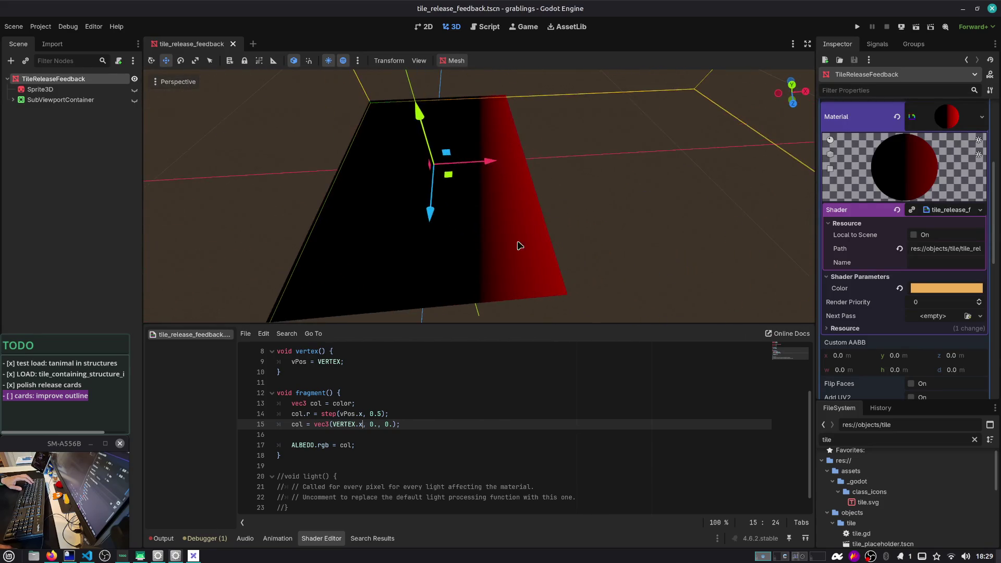
key(Home)
key(shift+End)
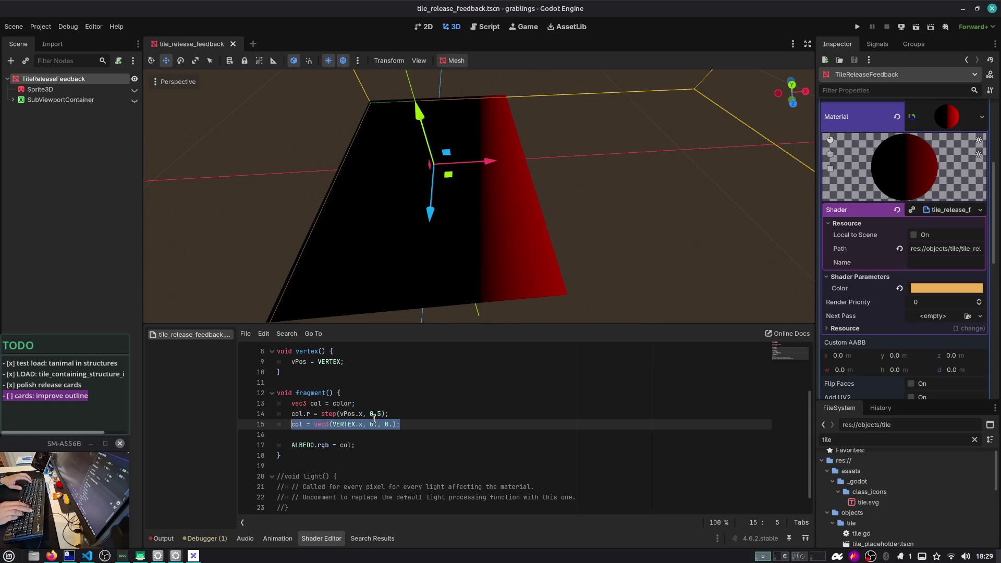
Duplicate the colour line using vPos.x instead of VERTEX.x and delete the original
key(ctrl+shift+d)
key(Right)
key(Right)
key(Right)
key(ctrl+shift+Left)
key(ctrl+shift+Left)
key(ctrl+shift+Left)
text(vPos.x)
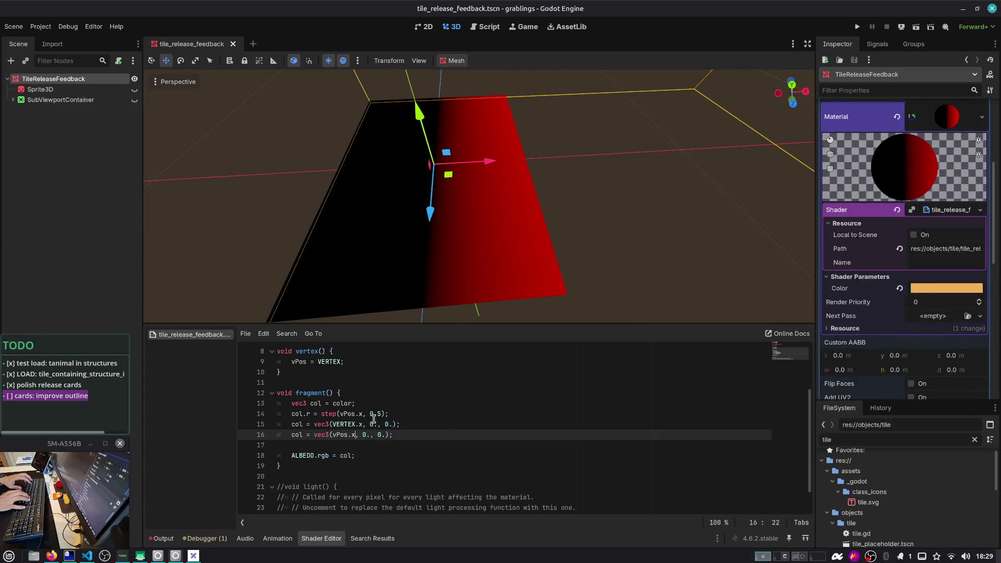
scroll(373, 419, down, 1)
mouse_move(574, 188)
mouse_down()
mouse_move(525, 174)
mouse_move(579, 172)
mouse_up()
click(419, 402)
key(ctrl+shift+k)
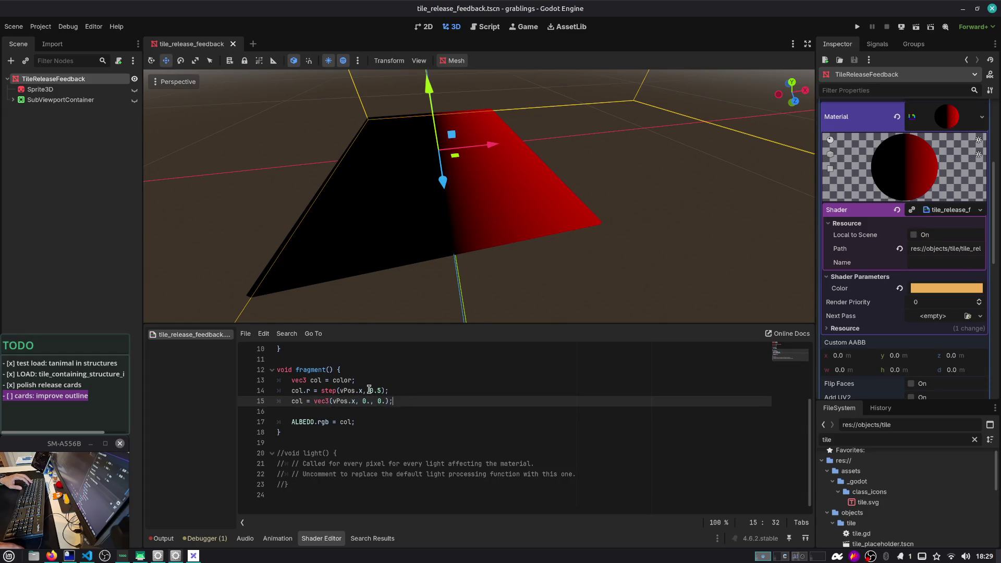
Wrap the red value in a step call, lowering the threshold to step(0.005, vPos.x)
key(Left)
text(tep()
key(Right)
key(Right)
key(Right)
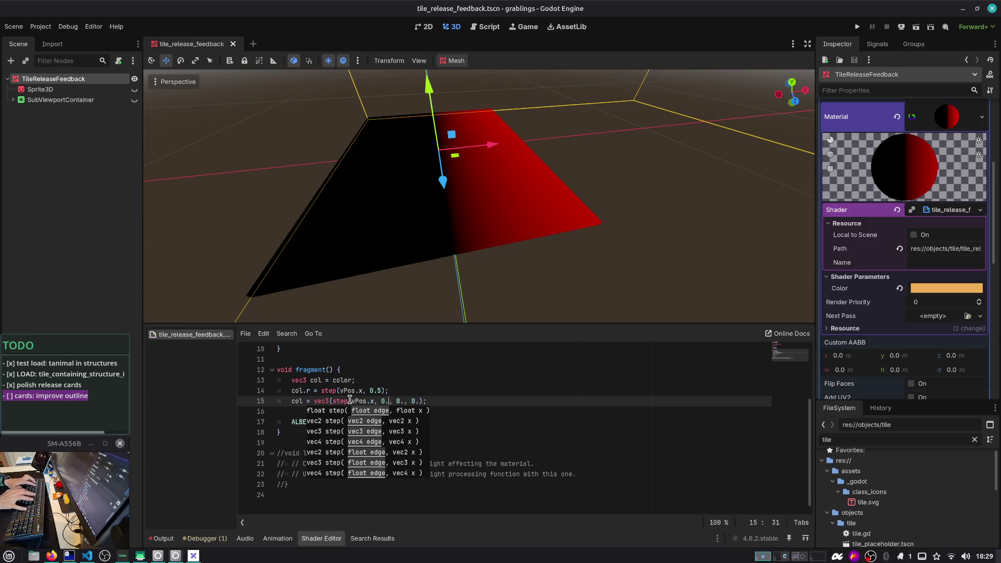
text(5))
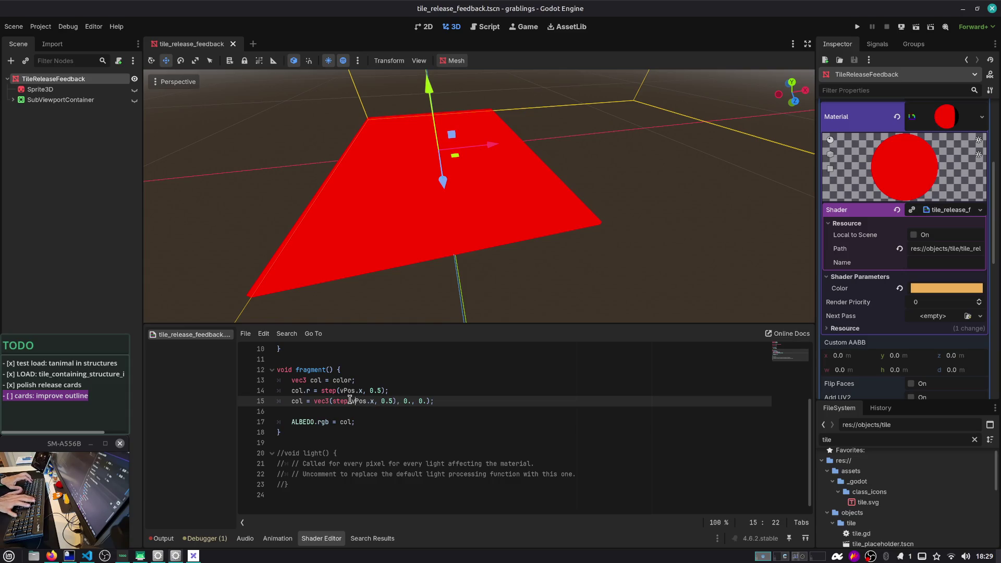
key(shift+Right)
key(shift+Right)
key(shift+Right)
key(BackSpace)
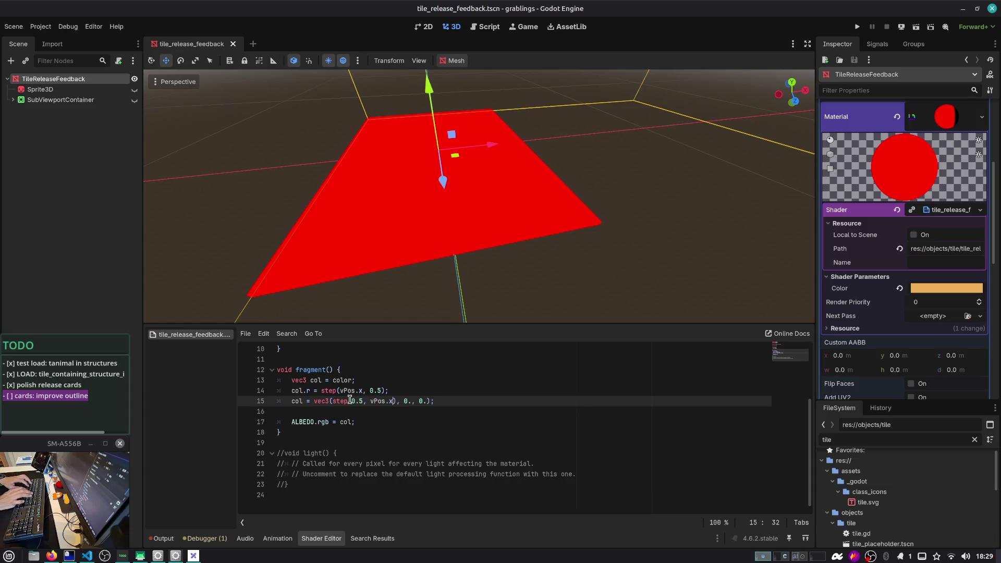
key(Left)
key(Left)
text(2)
key(BackSpace)
text(0)
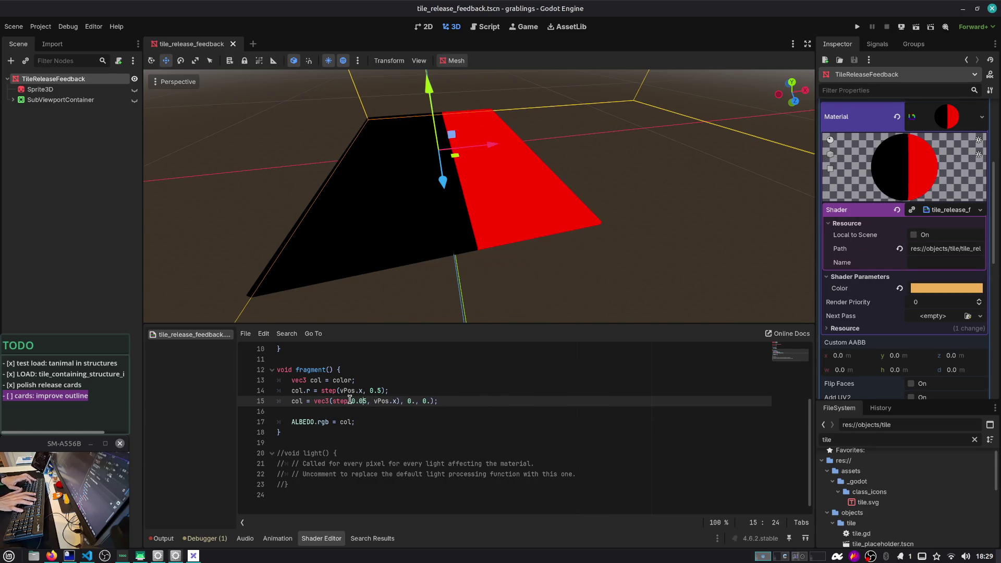
text(0)
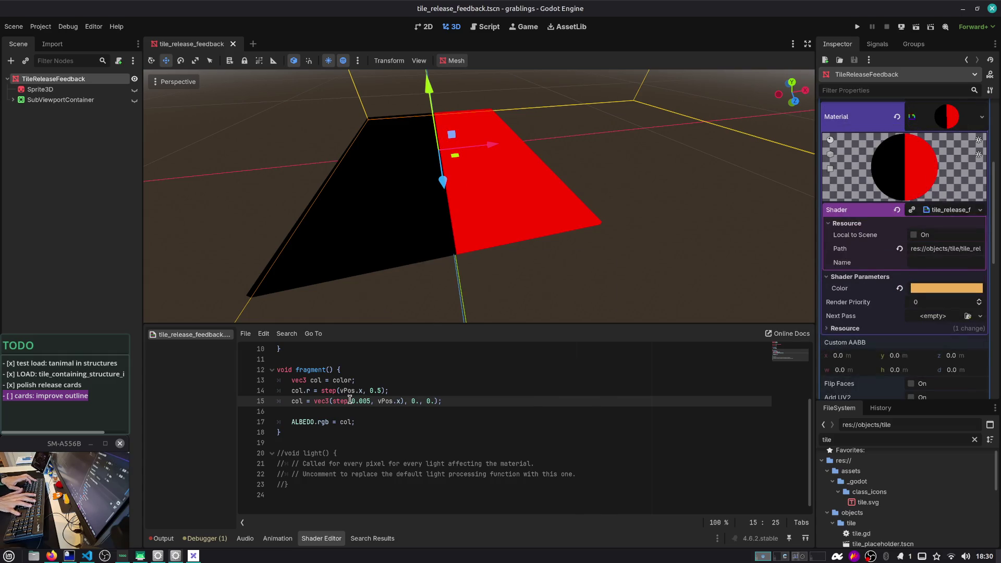
mouse_move(453, 199)
mouse_down()
mouse_move(539, 217)
mouse_move(508, 219)
mouse_up()
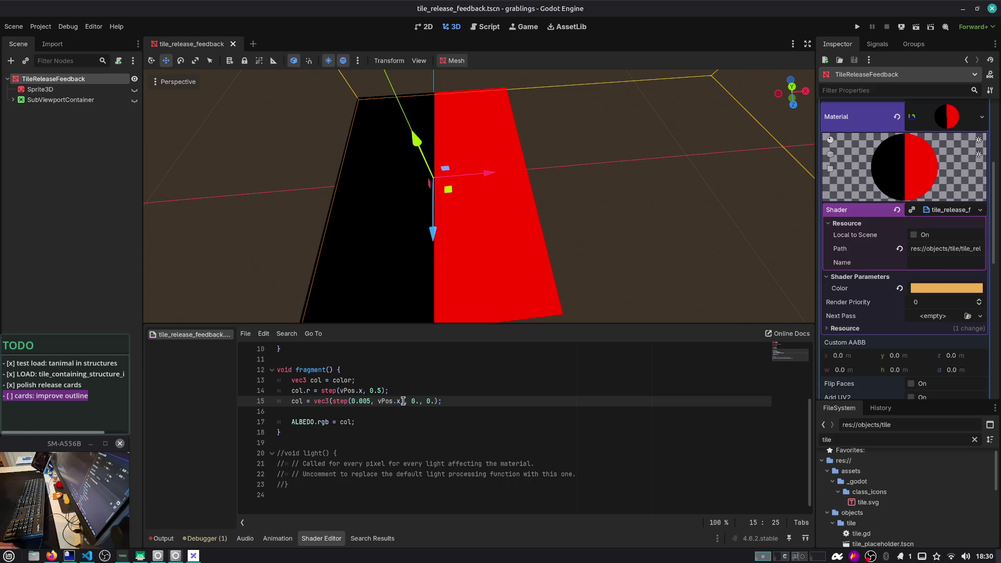
Switch the step to vPos.y and animate the threshold with a cos(TIME) term
key(Right)
key(Right)
key(Right)
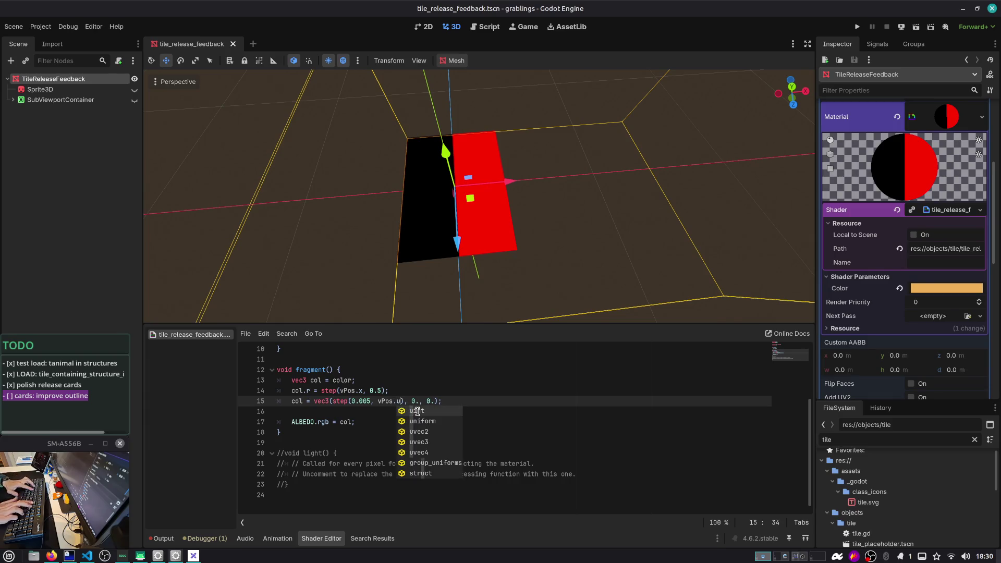
text(y)
key(Escape)
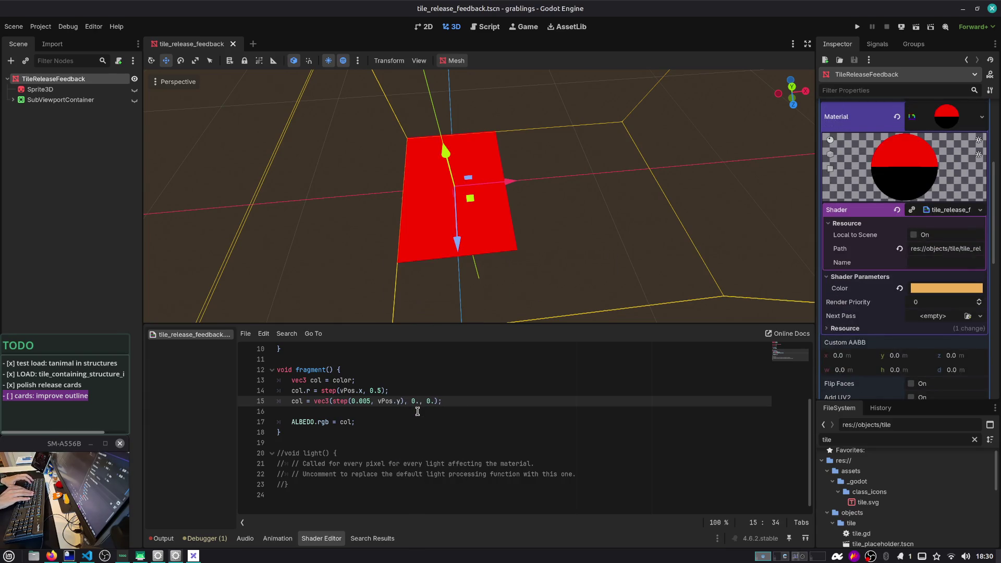
key(Delete)
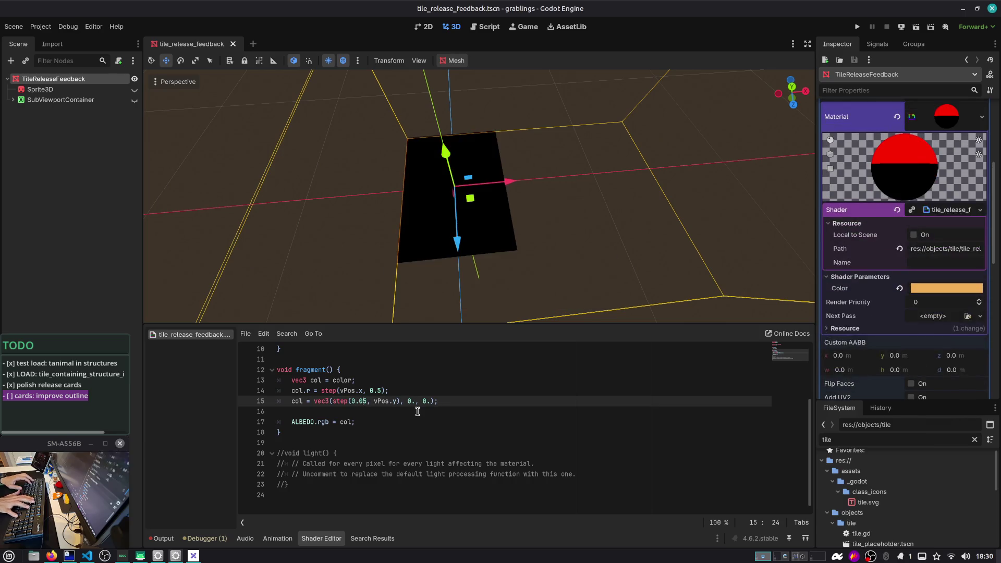
text(05)
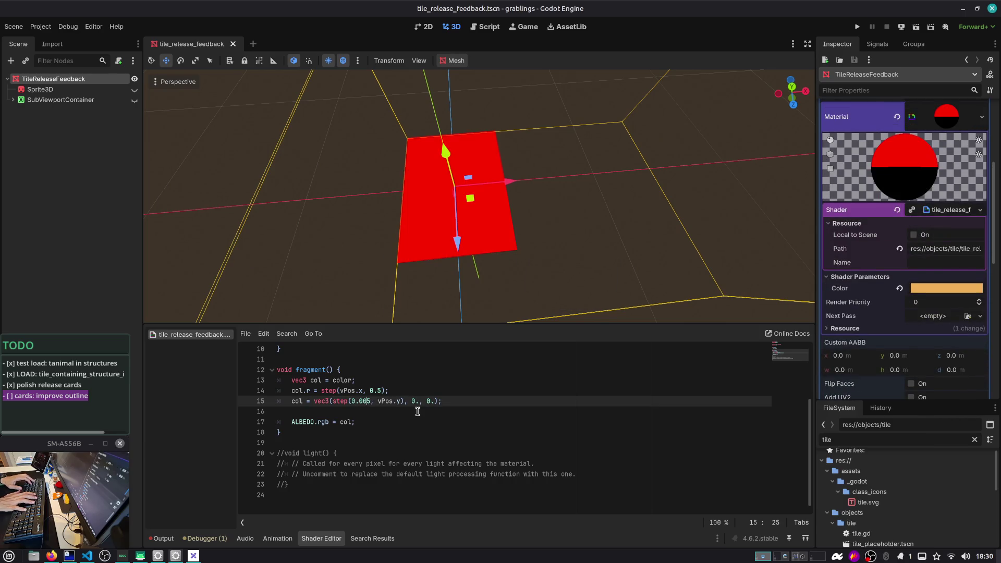
text( + 0.5 * cos(TIM)
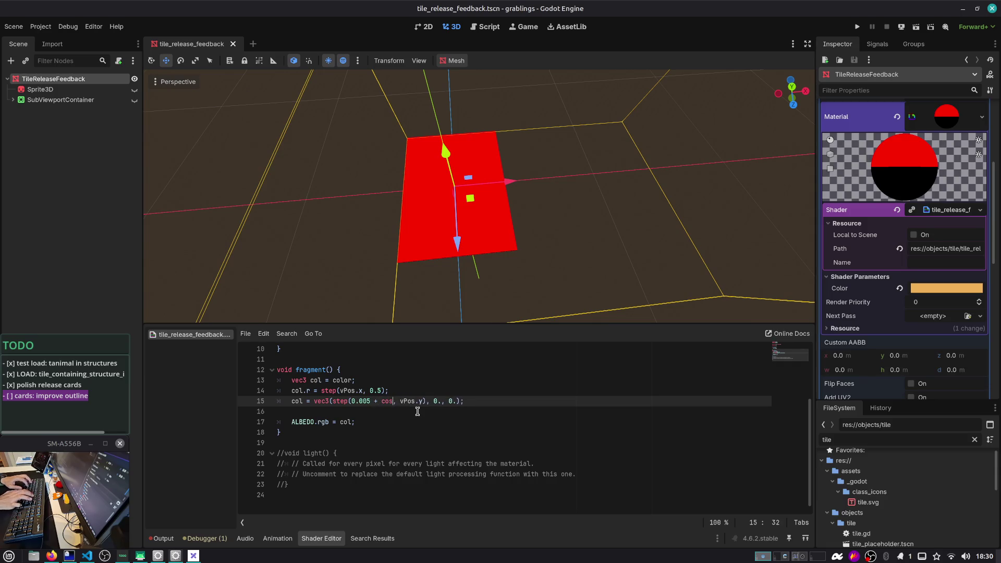
text(E)
Adjust line 15's cosine amplitude so the threshold reads 0.005 + 0.5 * cos(TIME)
key(ctrl+Left)
key(ctrl+Left)
text(0.5 *)
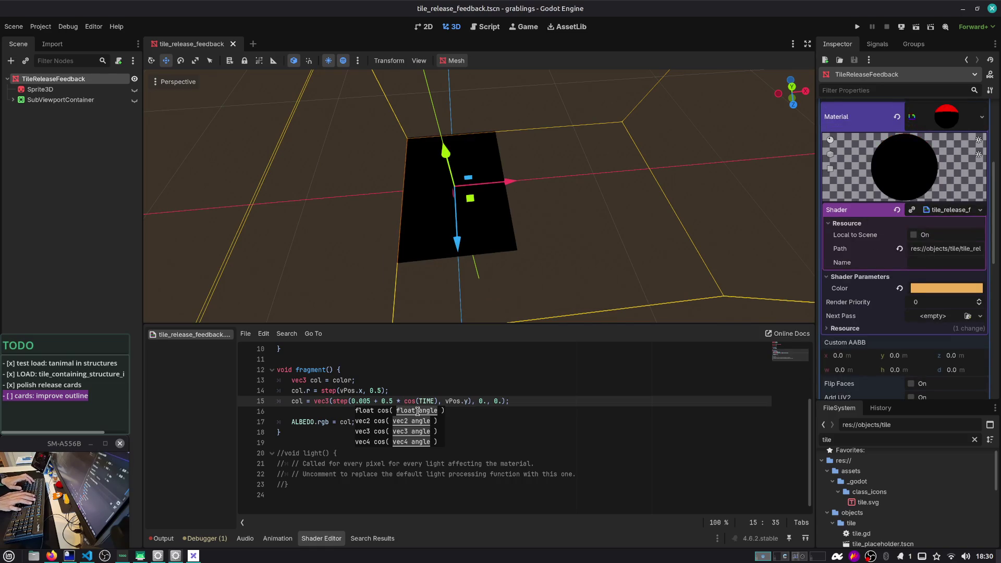
key(BackSpace)
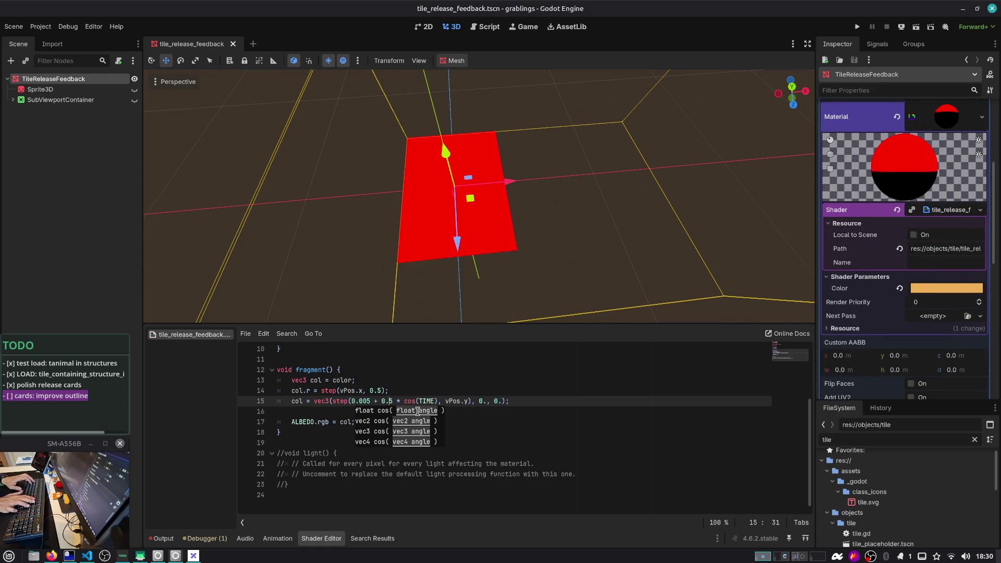
key(Delete)
text(0.00)
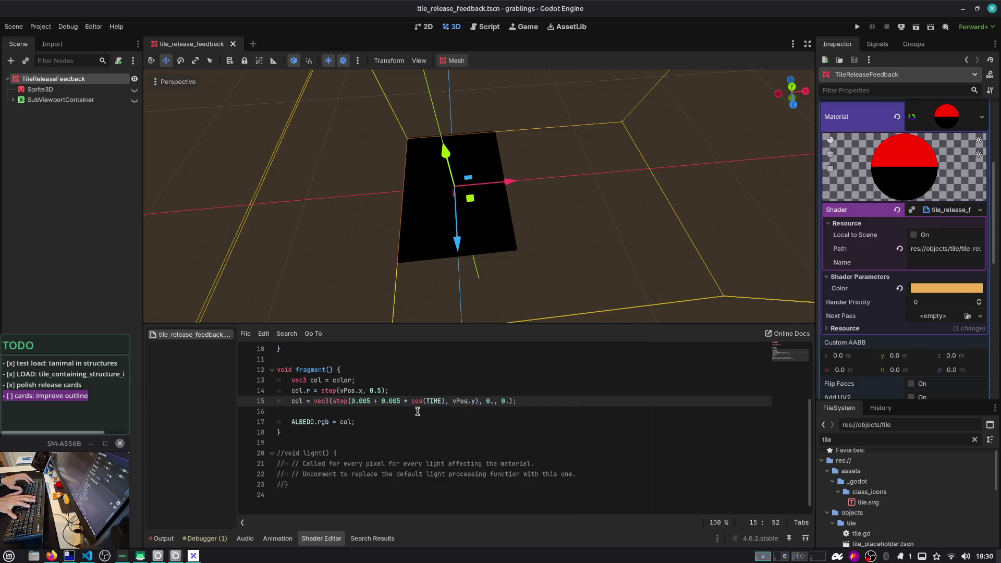
key(Right)
key(Right)
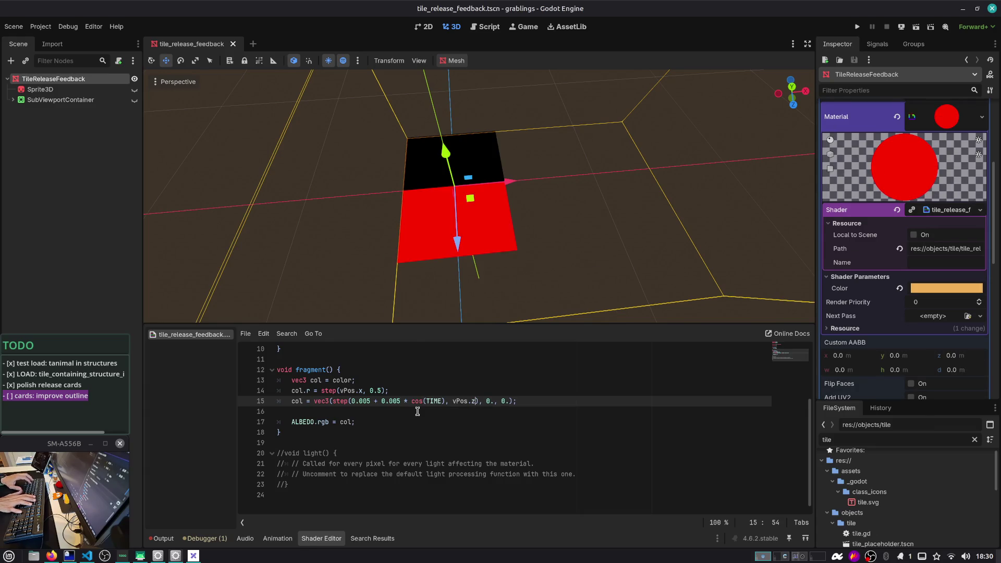
key(Delete)
key(Delete)
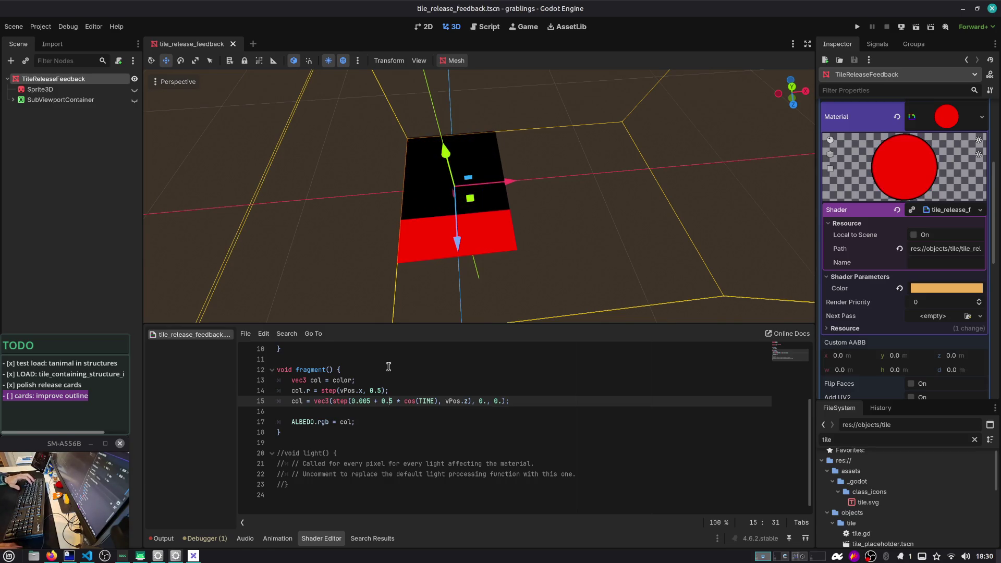
Orbit to a low side view of the tile and insert a blank line below step line 15
drag(448, 241, 452, 231)
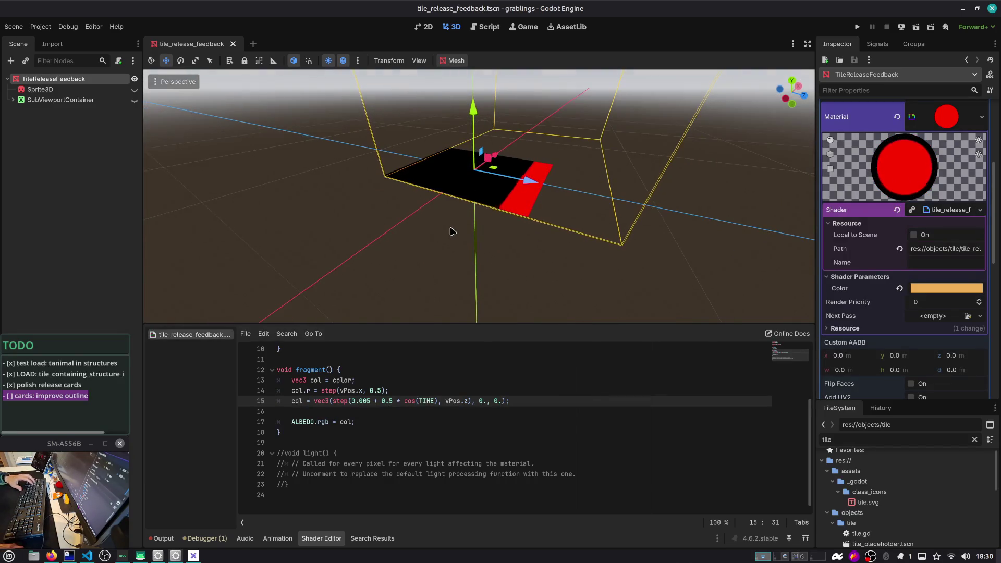
scroll(453, 231, up, 3)
click(416, 399)
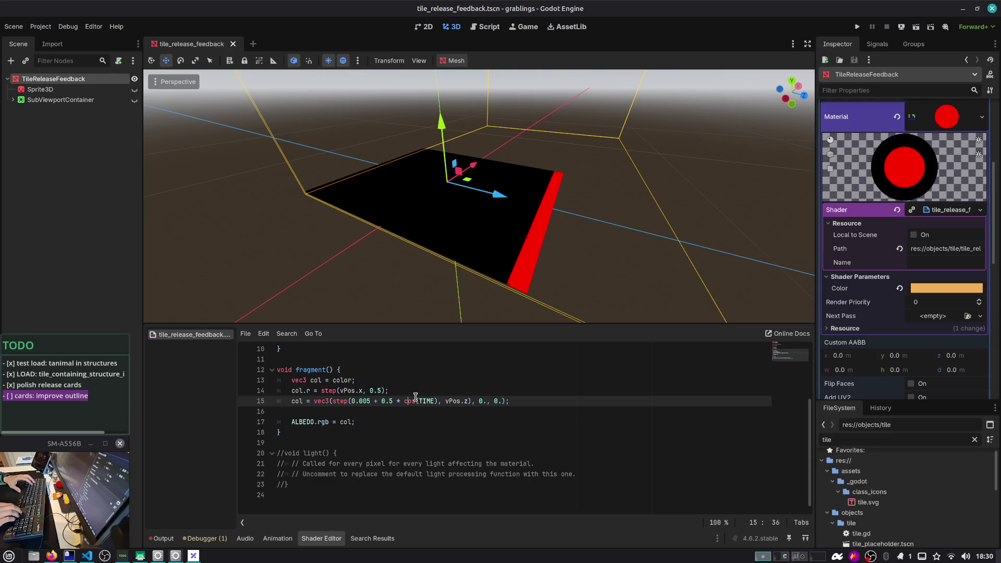
key(End)
key(shift+Home)
key(End)
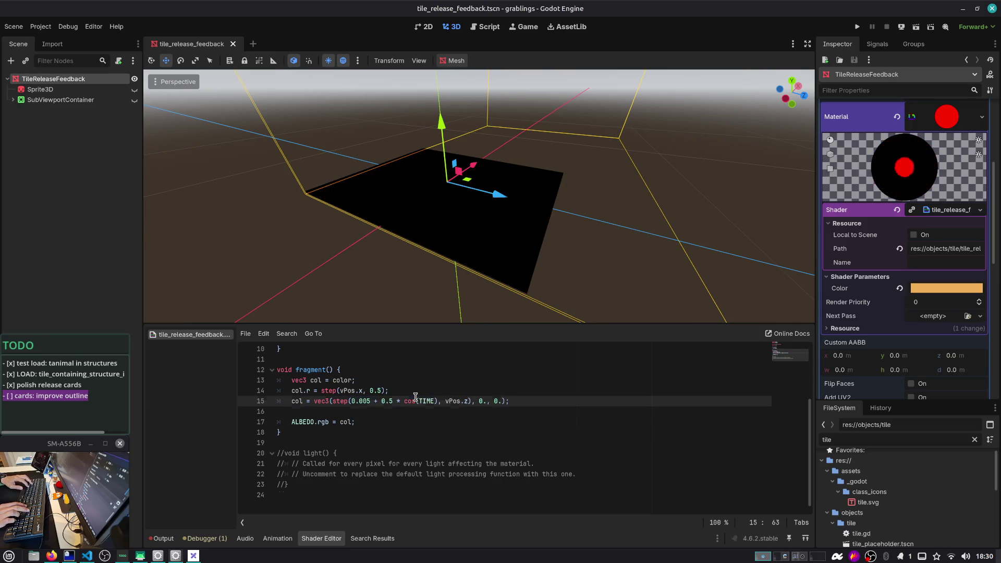
key(Return)
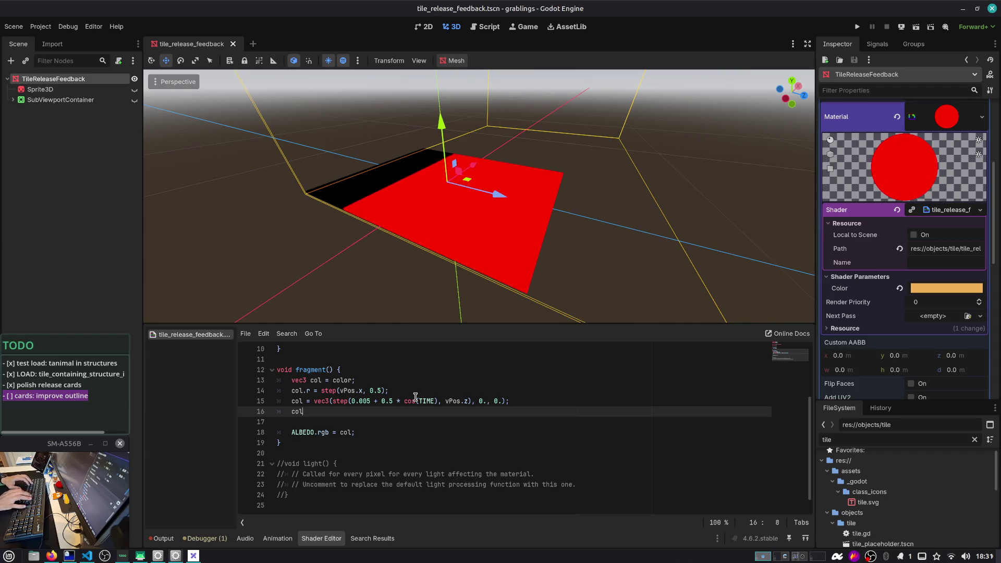
Write 'col = vPos;' on line 16 and comment out the animated step line 15
text(col = vPos;)
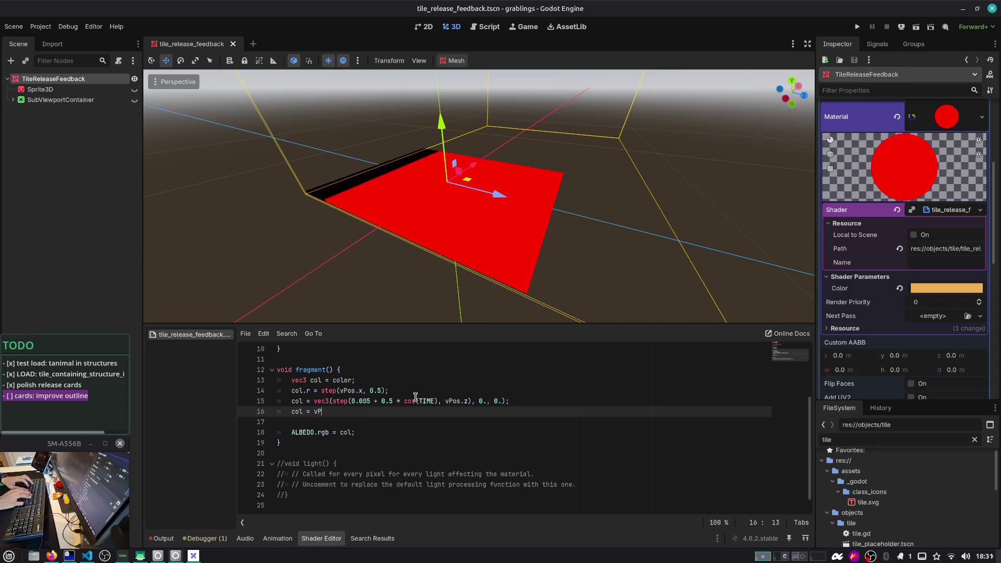
key(Up)
key(ctrl+k)
key(Up)
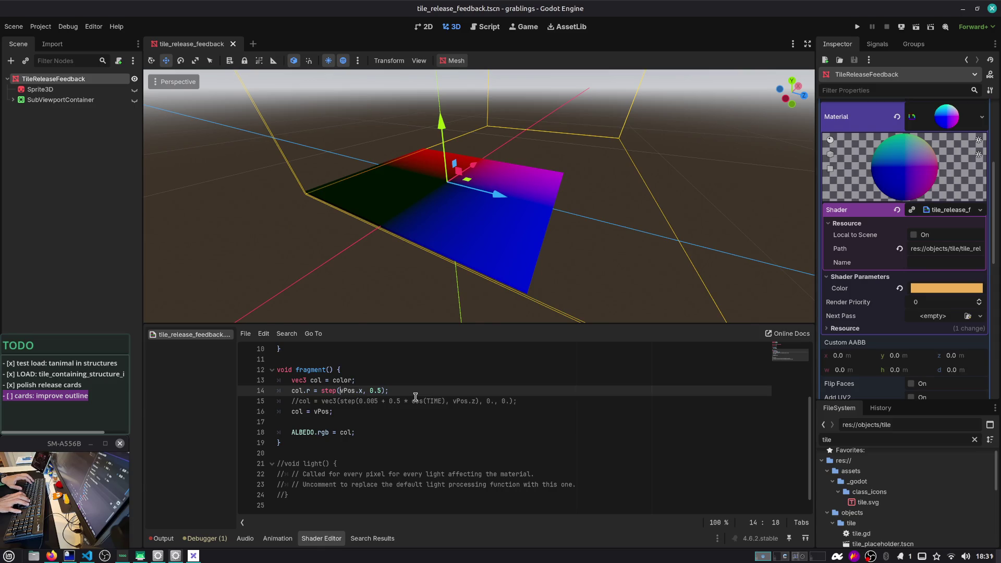
key(Up)
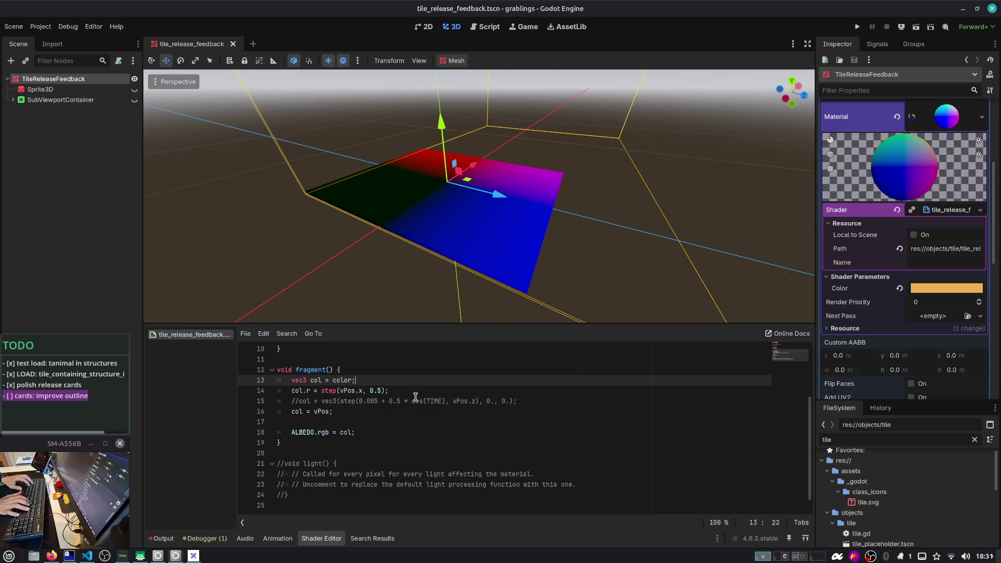
key(Down)
key(Down)
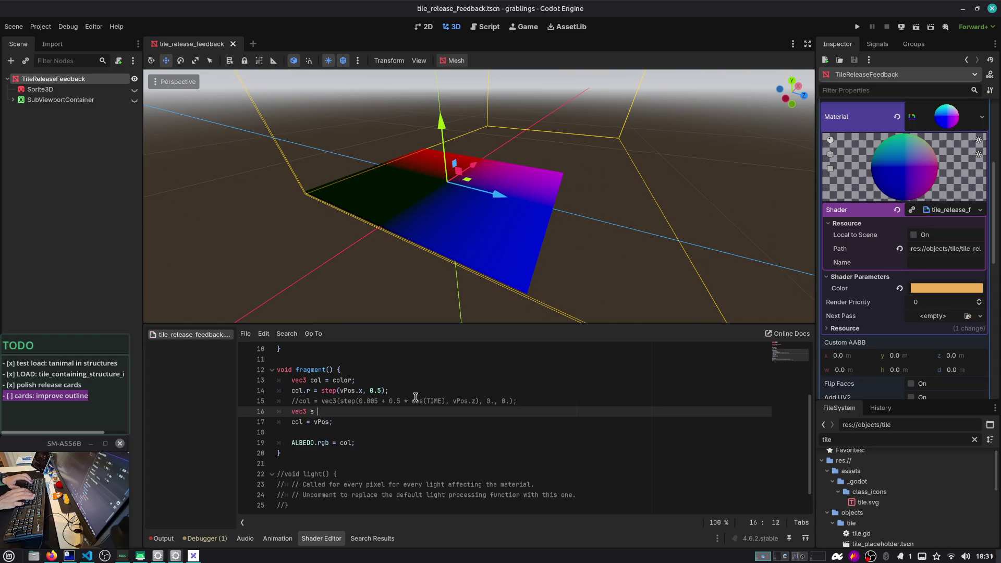
Fix the vec3 constructor for s and set line 17 to col = step(vPos, s)
key(BackSpace)
key(BackSpace)
key(BackSpace)
text(3()
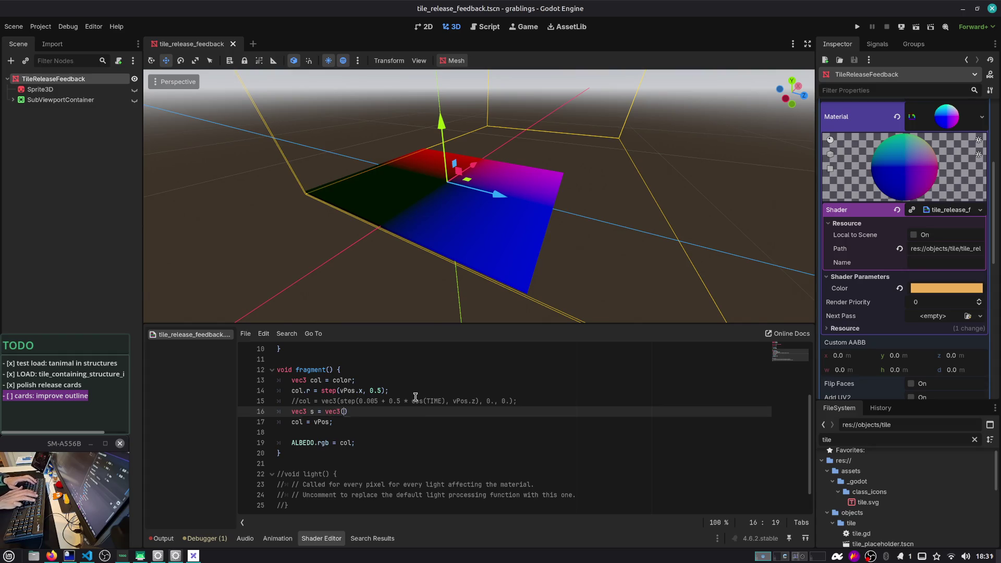
text(.4, )
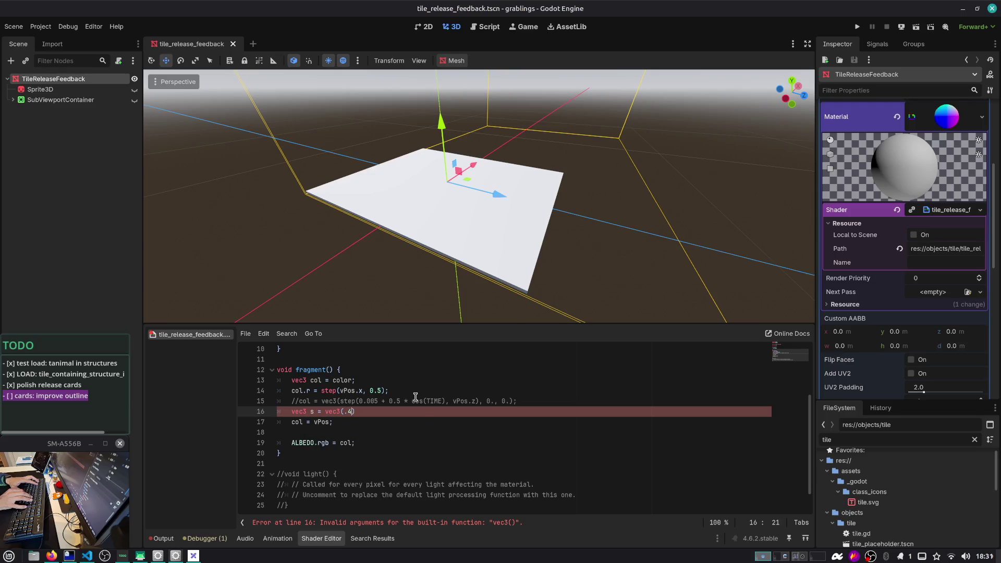
text(0., .4)
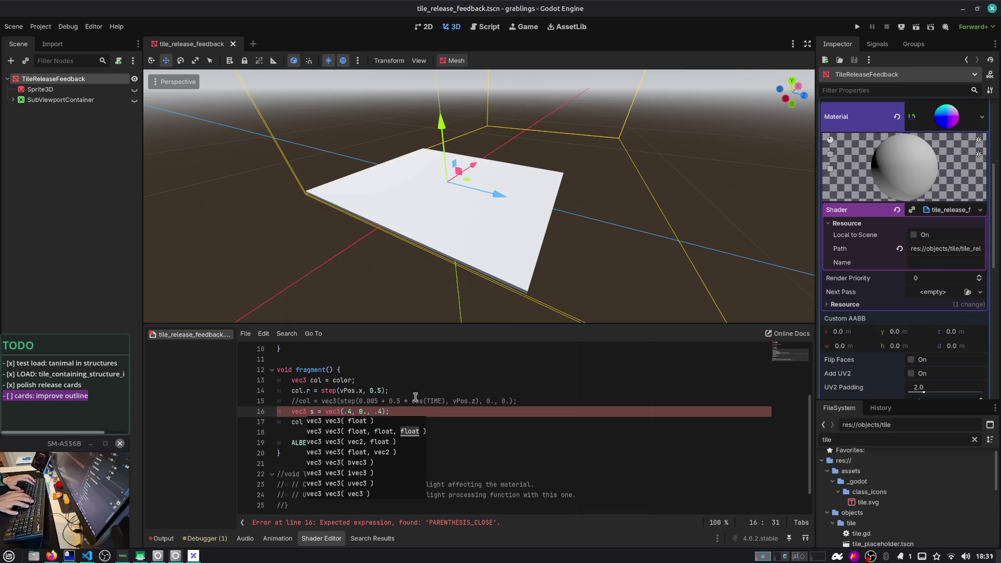
key(Down)
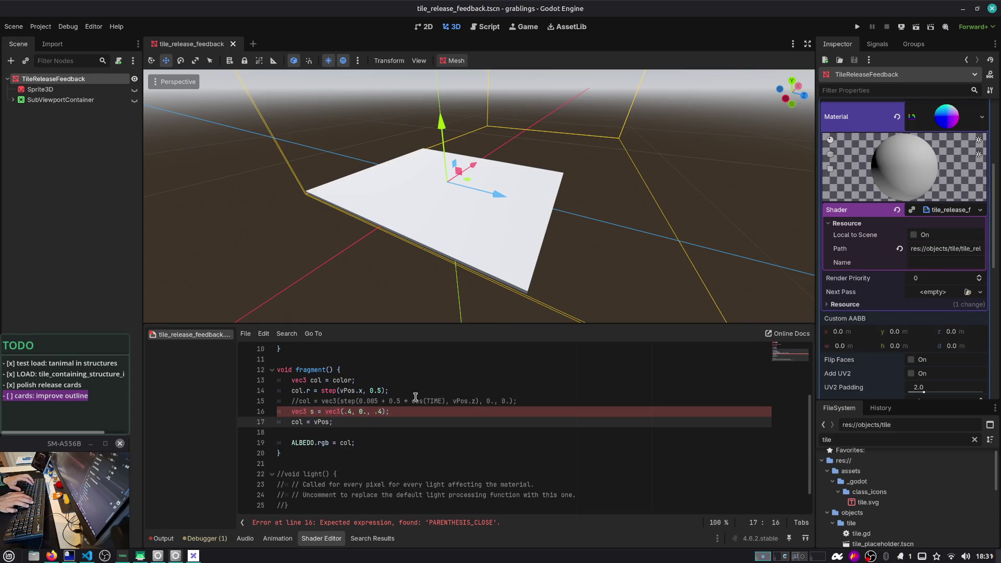
key(Left)
text(step(vPos, s))
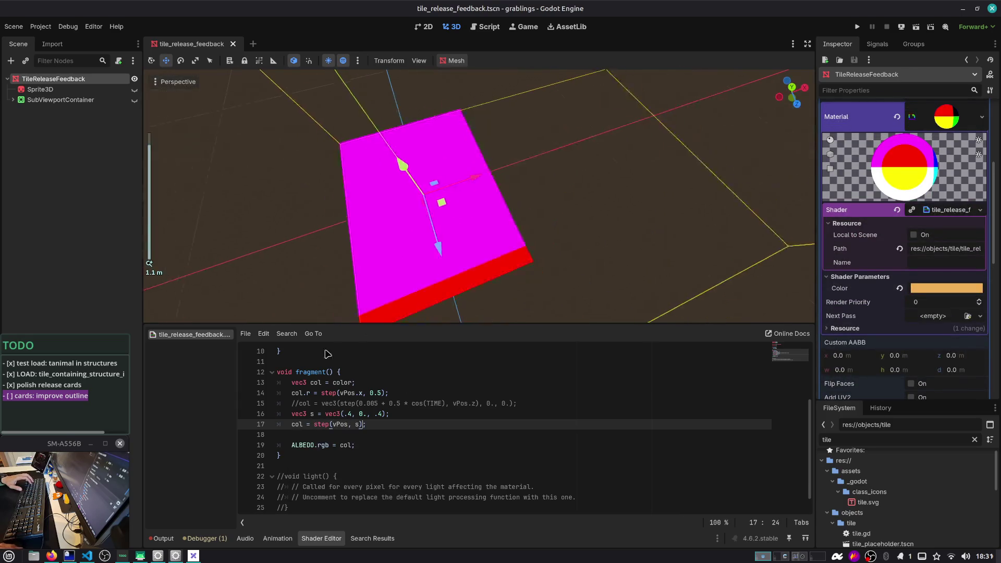
Change s's x component to .3 so s becomes vec3(.3, 0., .4)
click(350, 414)
key(BackSpace)
text(3)
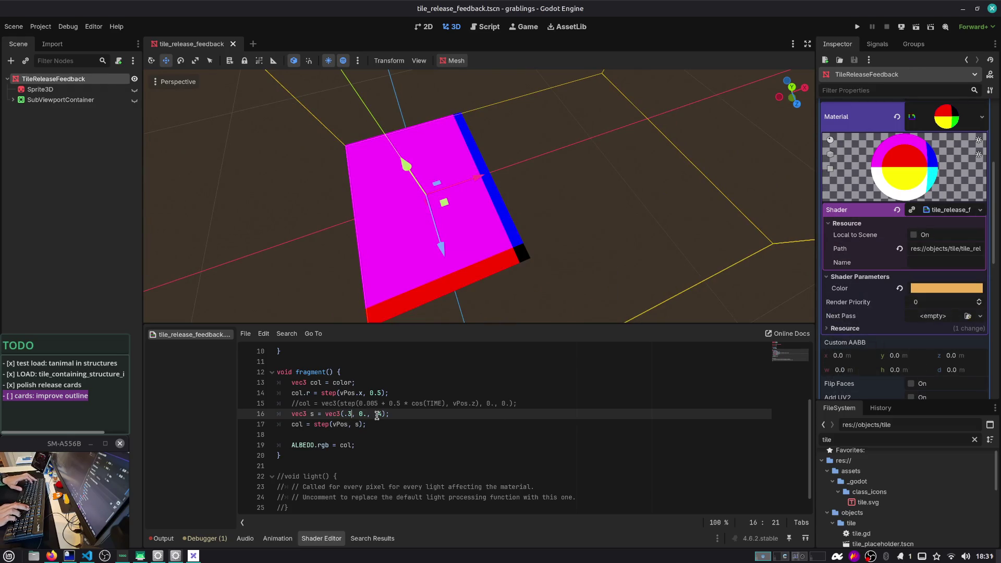
text(5)
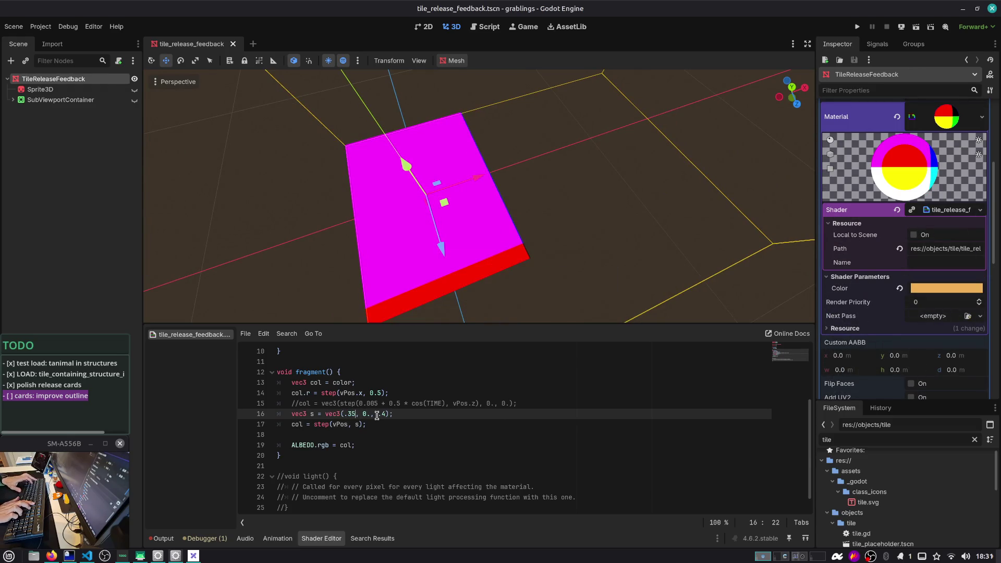
key(BackSpace)
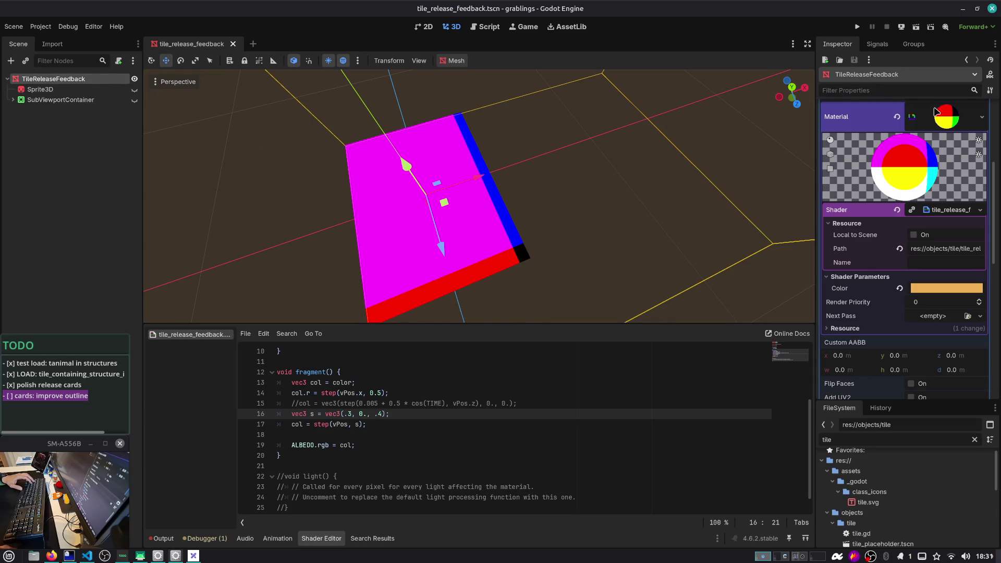
Set s's x component to .707 / 2., half the mesh width
scroll(933, 167, up, 3)
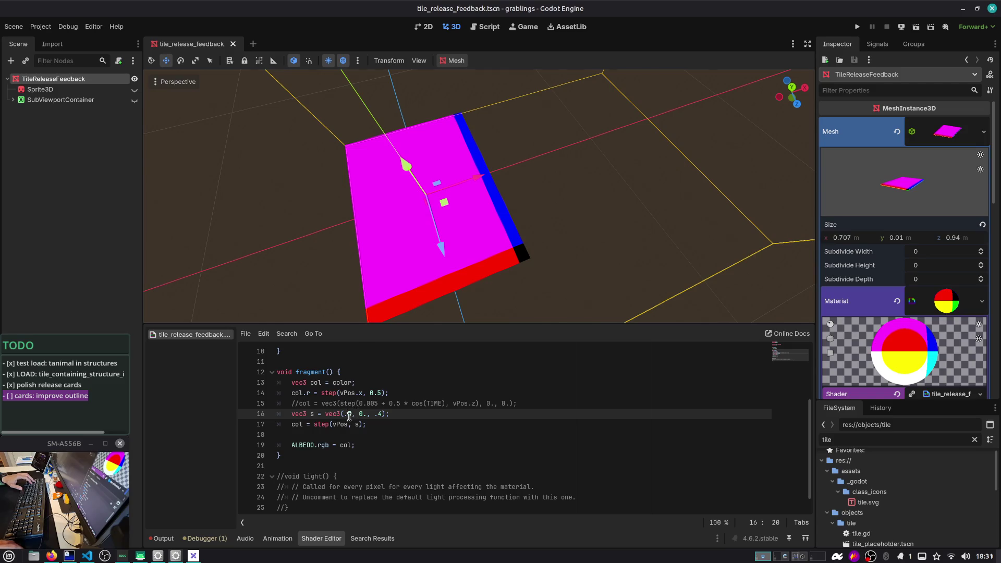
key(Delete)
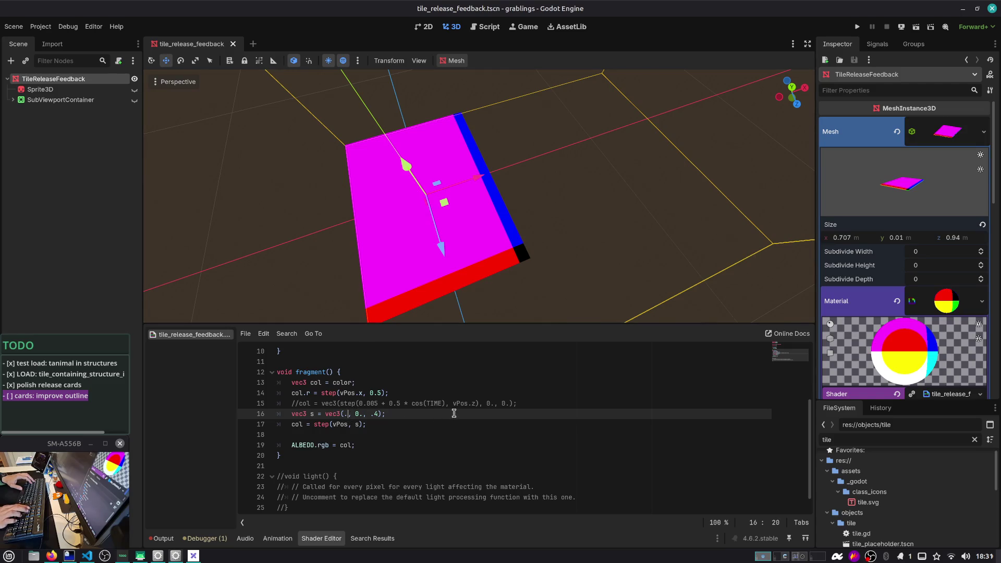
text(707/2)
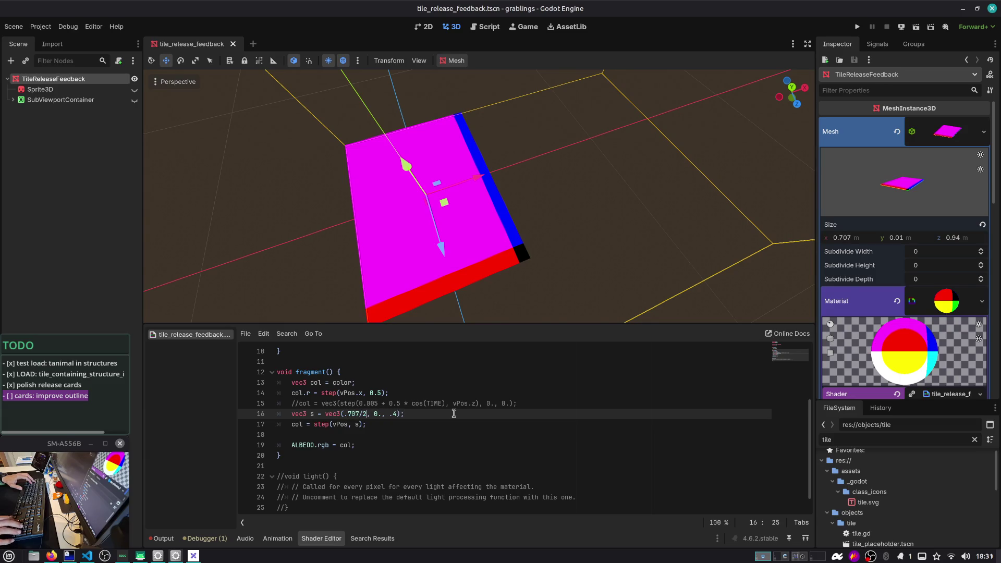
text(.-0.1)
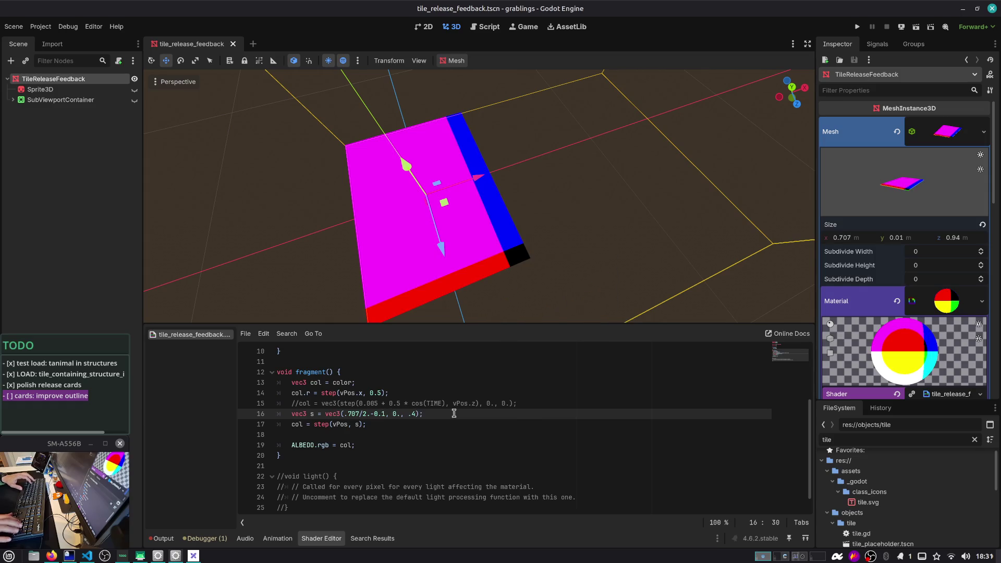
key(BackSpace)
key(BackSpace)
key(BackSpace)
key(BackSpace)
key(Left)
key(Left)
key(BackSpace)
text(/)
Set s's z component to 0.94/ 2. +0.5
key(Right)
key(Right)
key(Right)
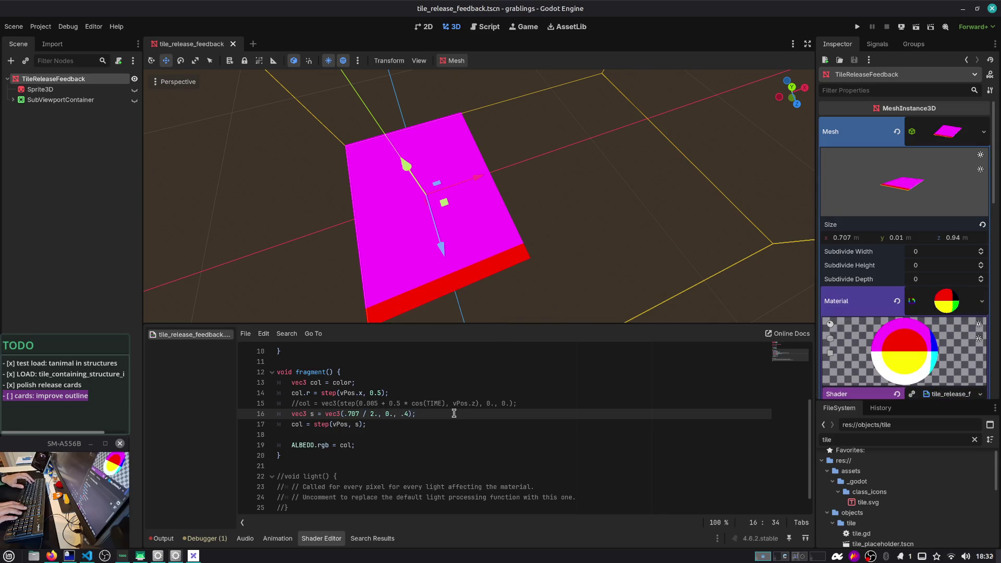
text(0.94/ 2.)
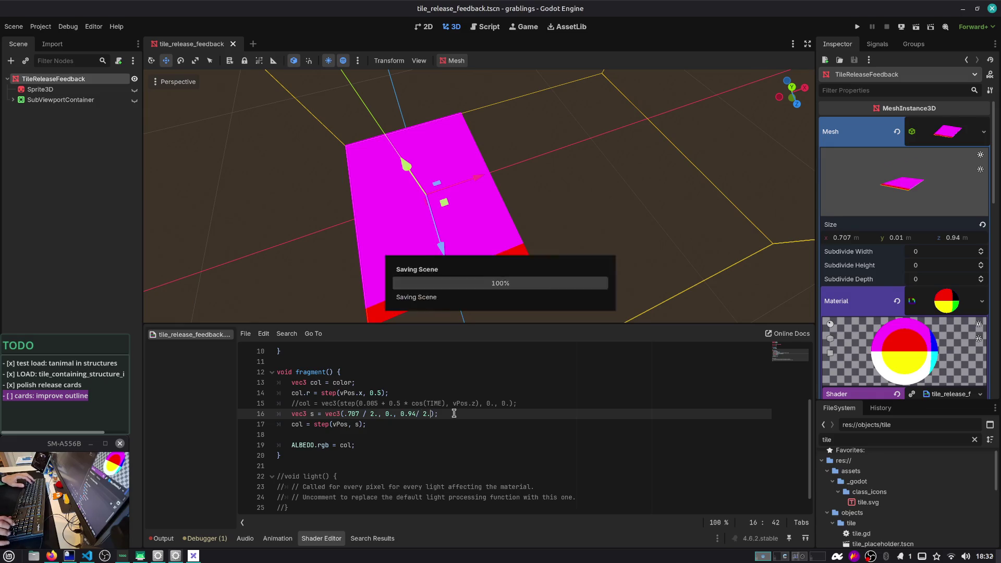
key(Right)
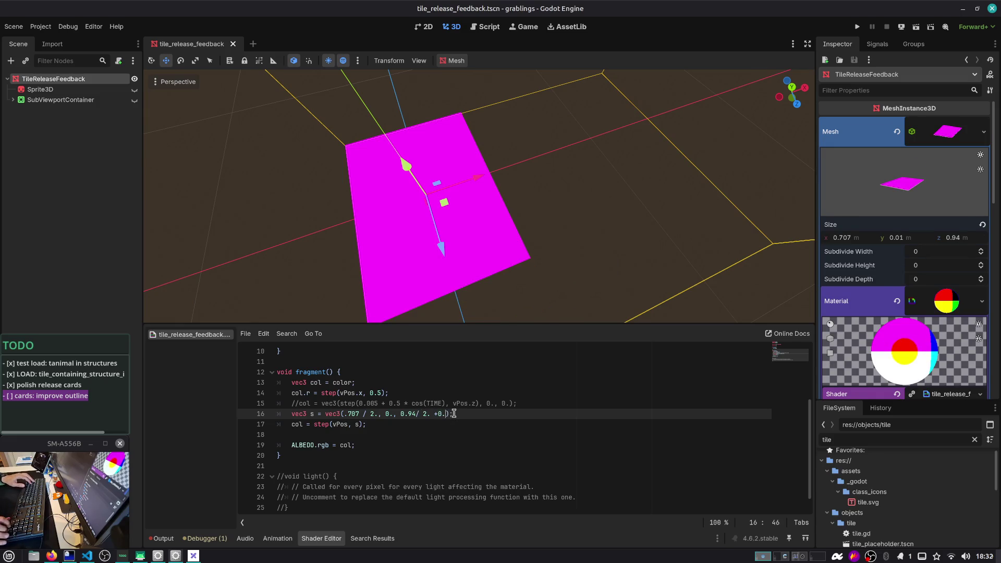
text(1)
key(BackSpace)
text(5)
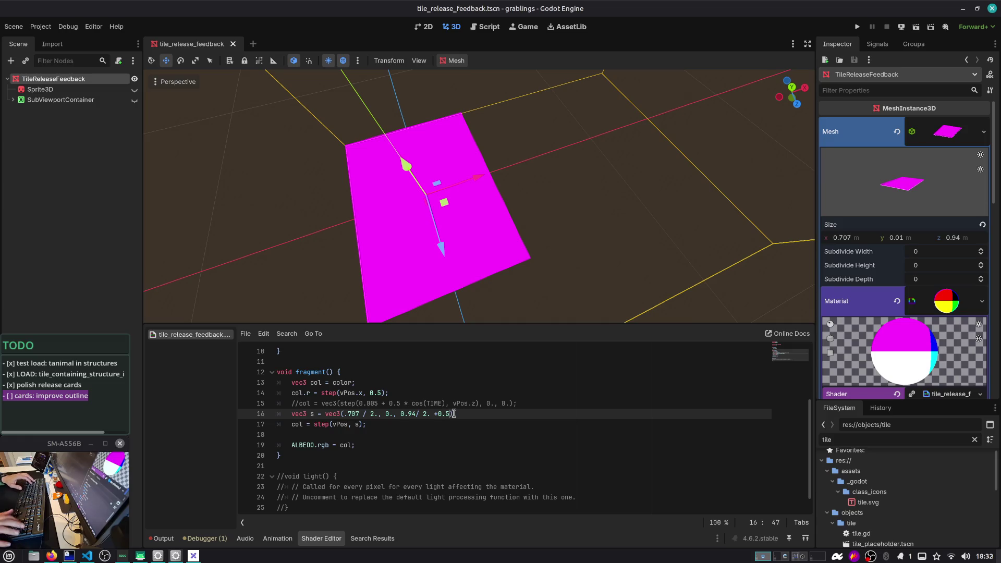
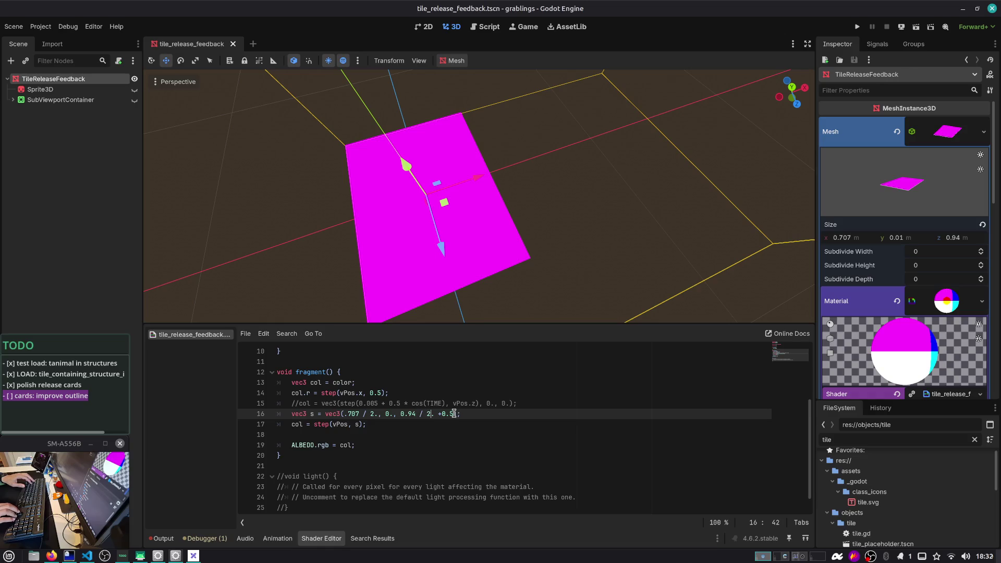
Reset the size vector's z component on line 16 to 0. and recompile the shader
key(BackSpace)
key(BackSpace)
text(1)
key(ctrl+s)
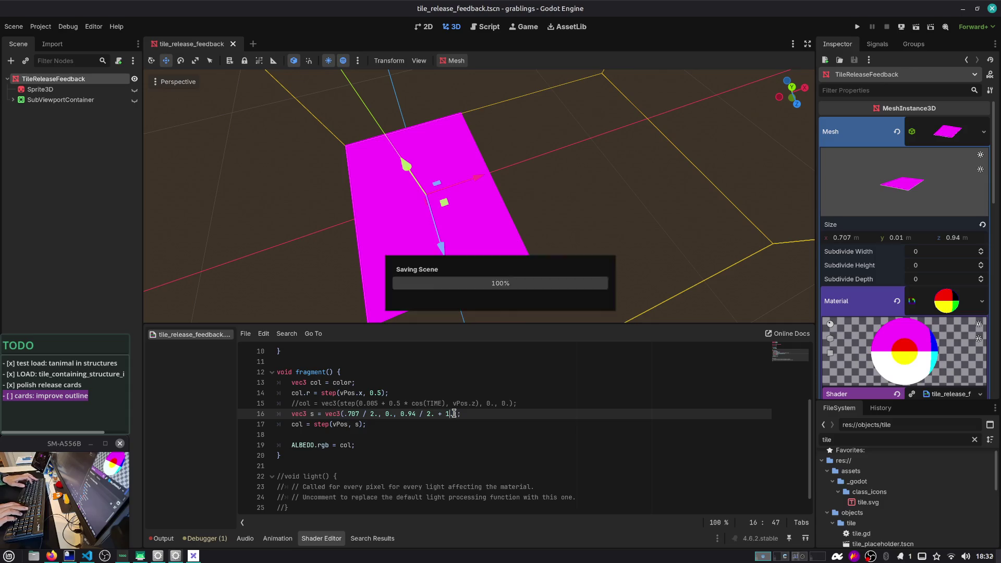
text(.)
key(BackSpace)
key(BackSpace)
key(BackSpace)
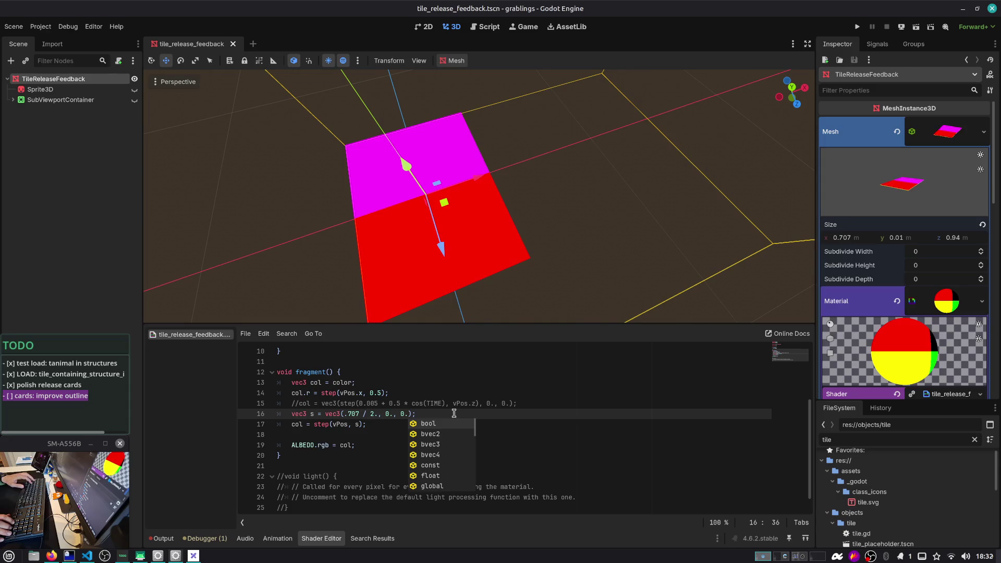
key(Escape)
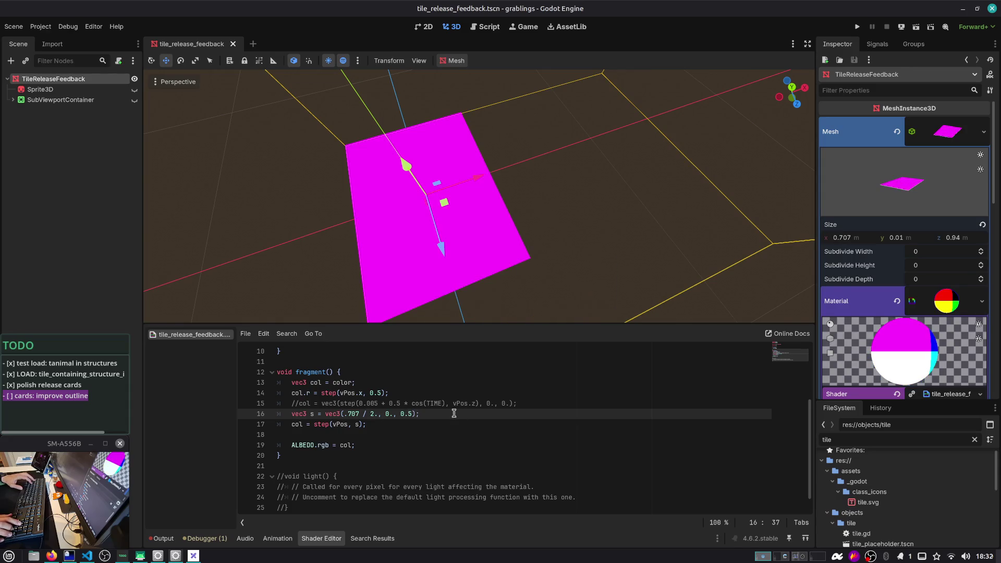
mouse_move(408, 163)
mouse_down()
mouse_move(527, 126)
mouse_move(505, 77)
mouse_move(504, 313)
mouse_up()
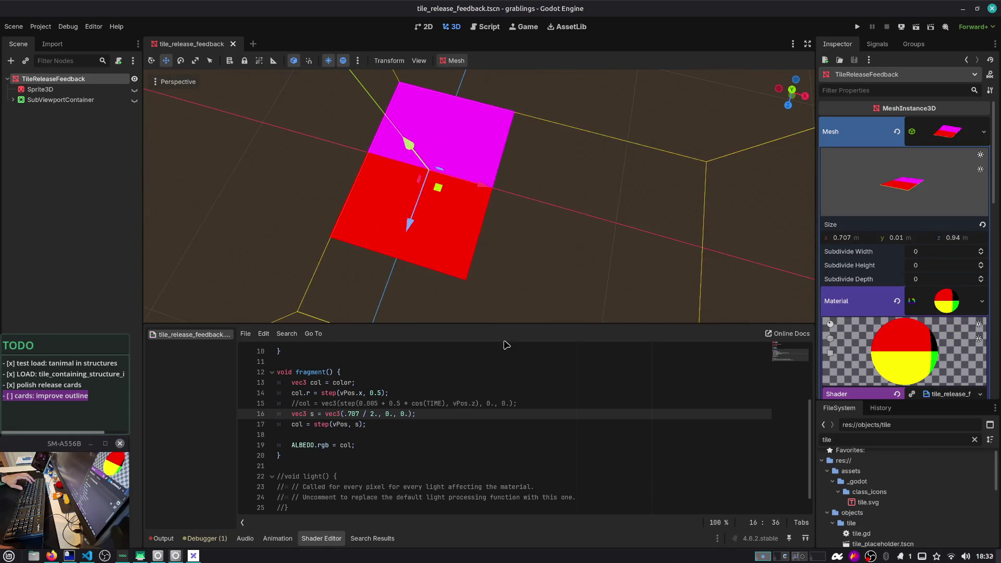
click(387, 413)
Comment out the step line on line 17 with // and save
key(Down)
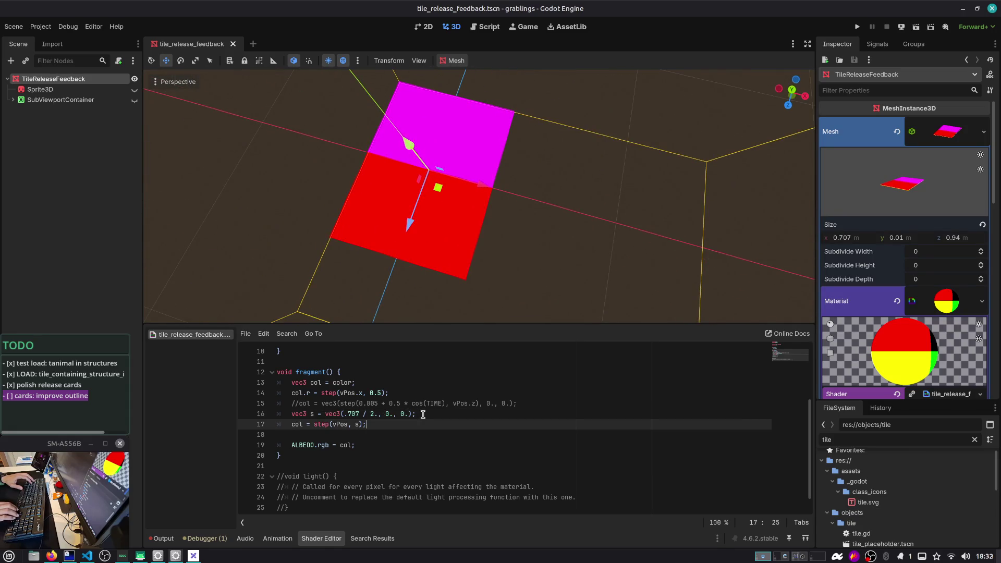
key(Home)
text(//)
key(ctrl+s)
Add col = vPos; below the commented line and save to show the gradient
key(Up)
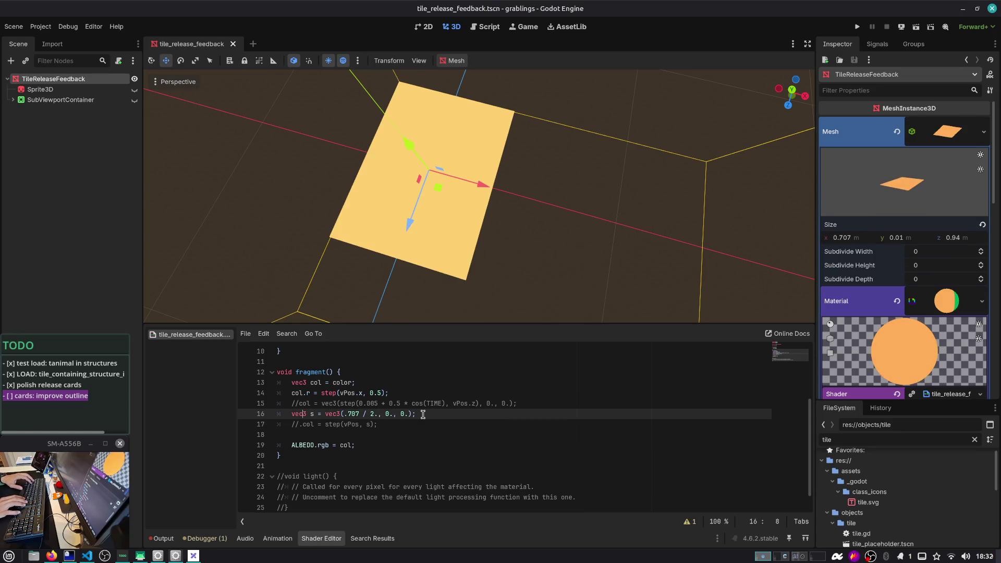
key(Down)
key(End)
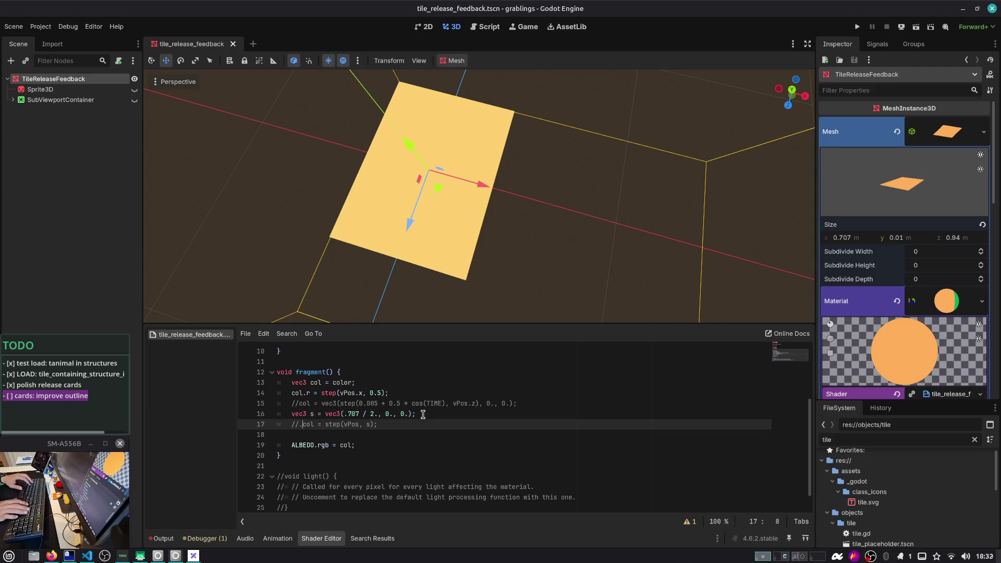
key(Return)
text(col = v)
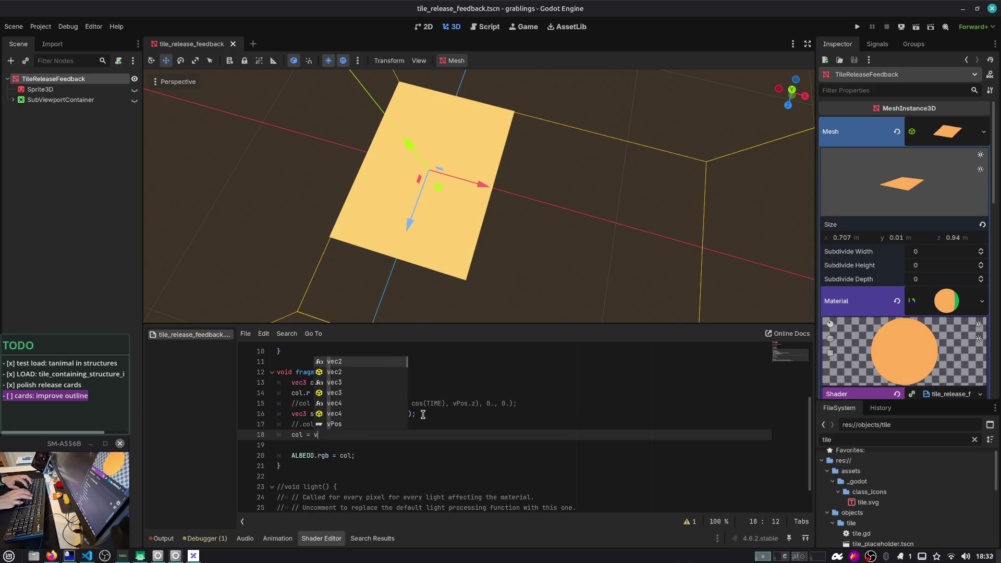
text(Pos;)
key(ctrl+s)
key(Up)
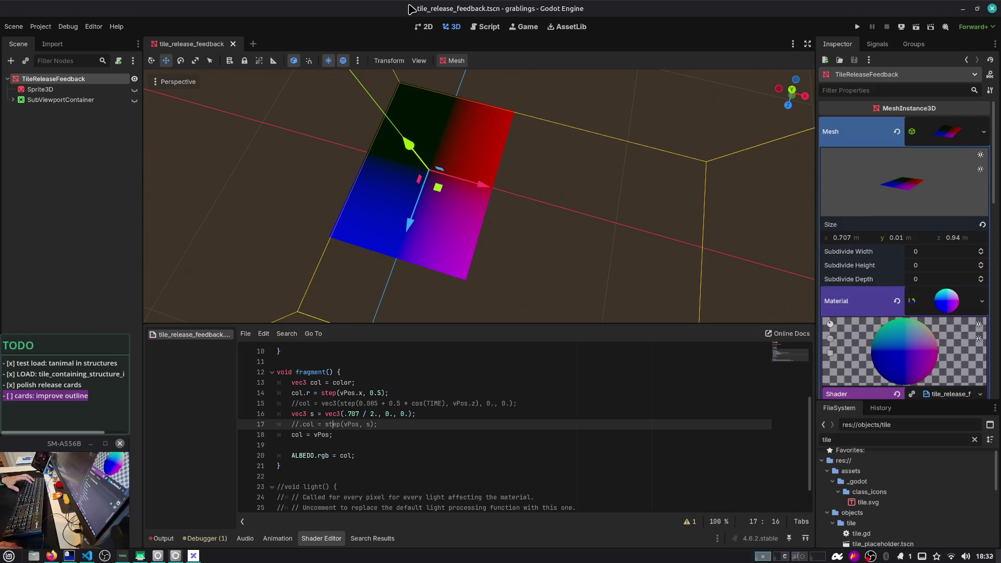
Change the size vector's z component on line 16 to 0.94/2
mouse_move(412, 140)
mouse_down()
mouse_move(448, 141)
mouse_move(441, 161)
mouse_move(462, 116)
mouse_move(487, 146)
mouse_move(446, 164)
mouse_move(402, 145)
mouse_move(429, 170)
mouse_up()
scroll(433, 172, up, 3)
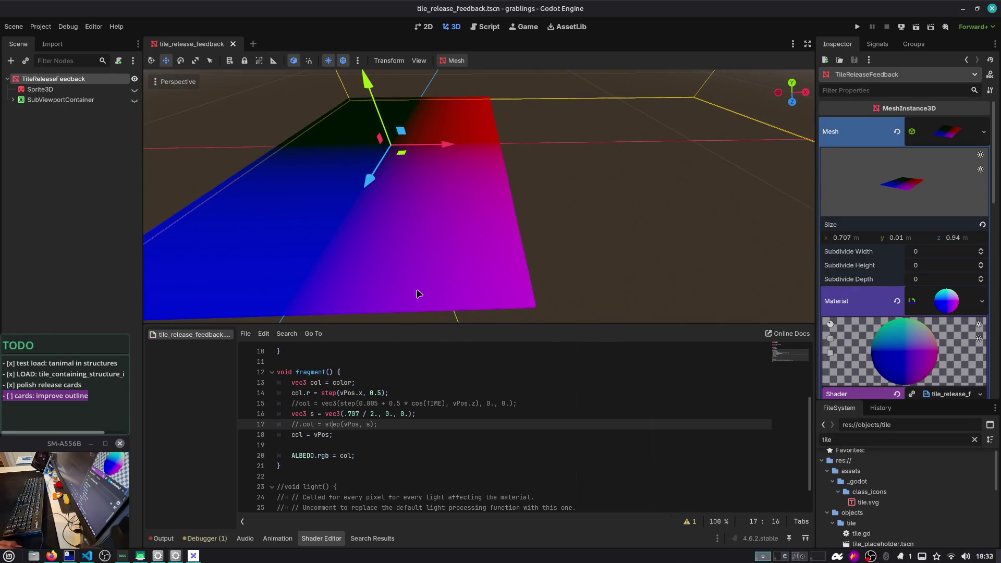
click(400, 413)
key(Right)
text(.)
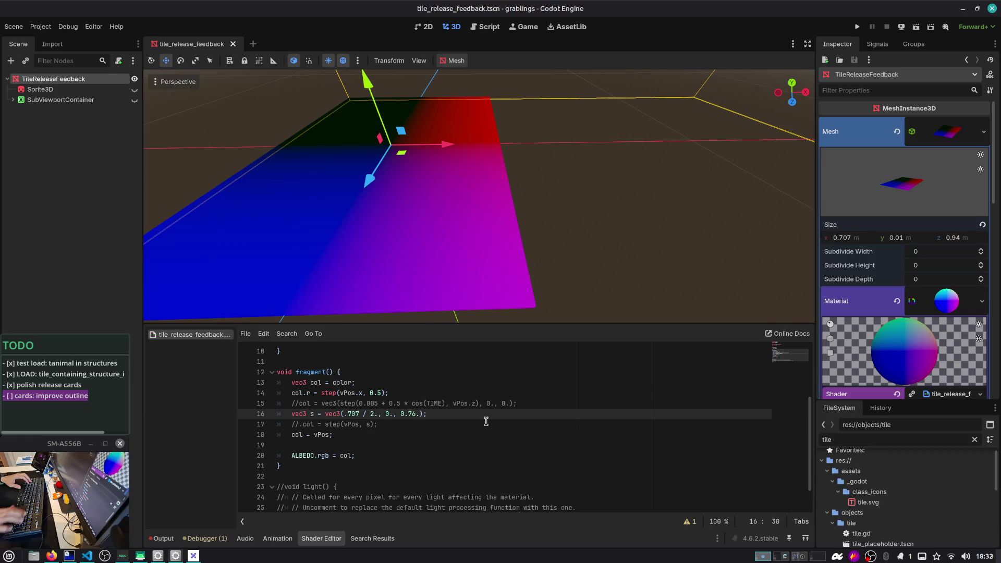
key(BackSpace)
key(BackSpace)
text(94/2)
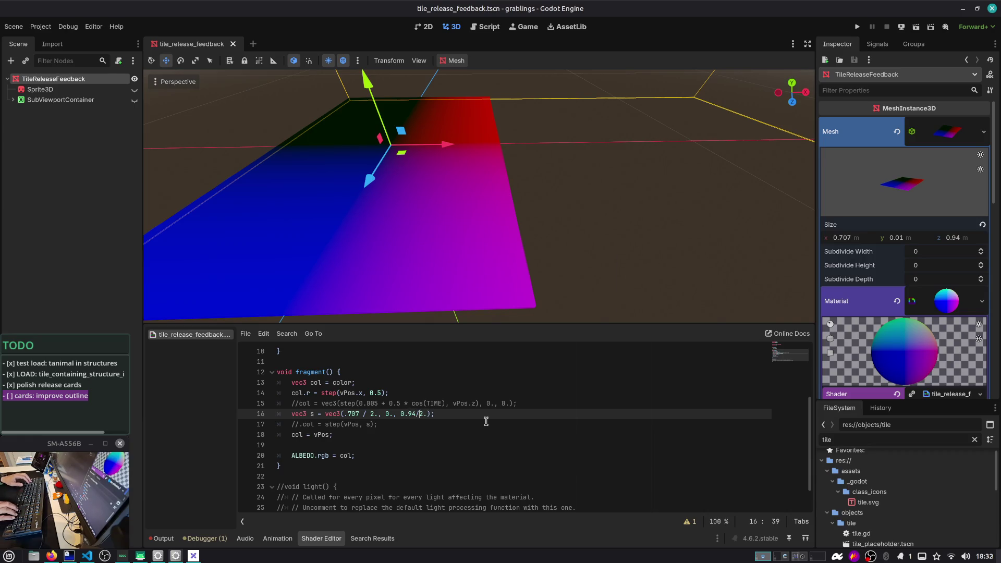
Frame the plane mesh in the viewport and add an empty line after col = vPos;
click(472, 404)
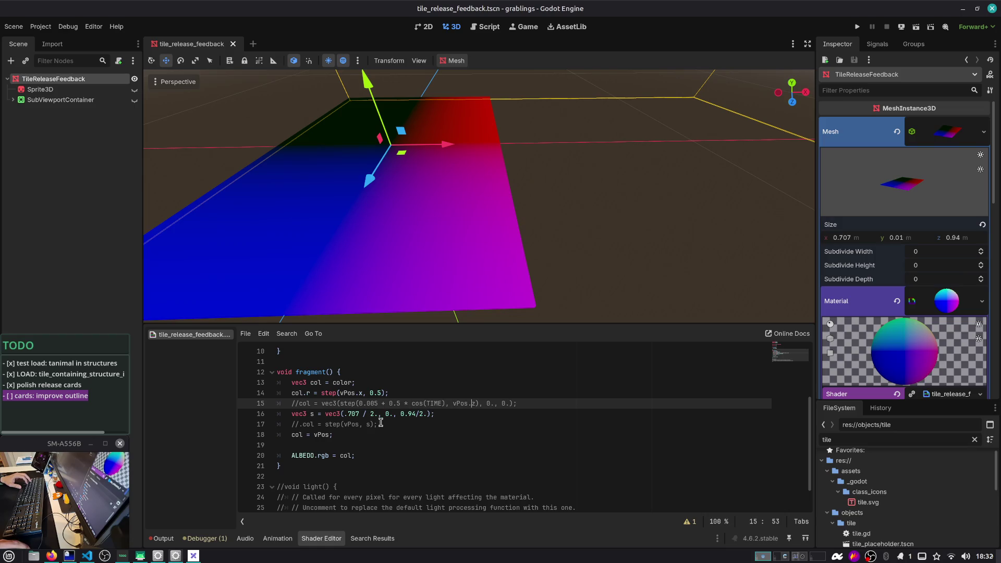
key(f)
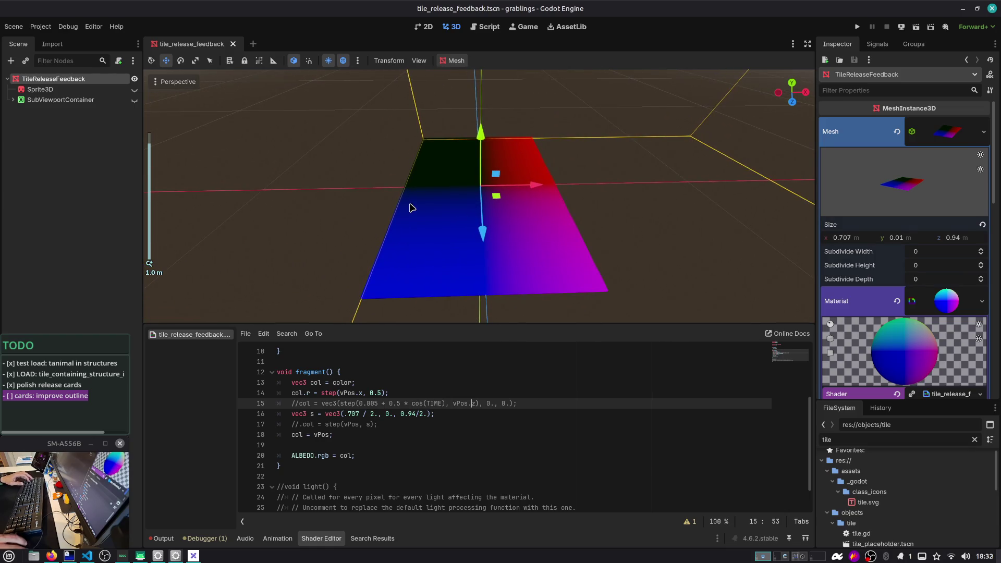
click(396, 424)
key(Down)
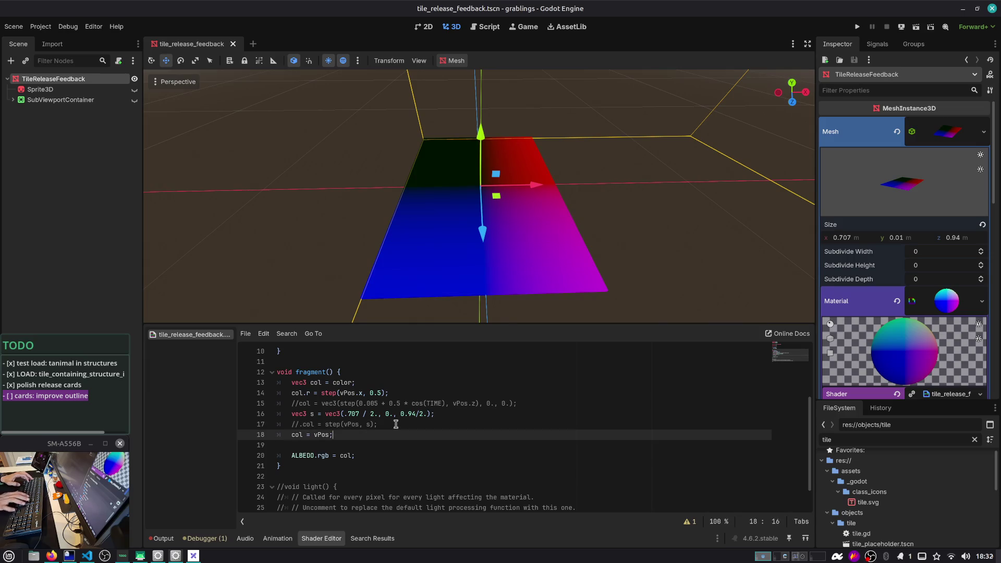
key(Return)
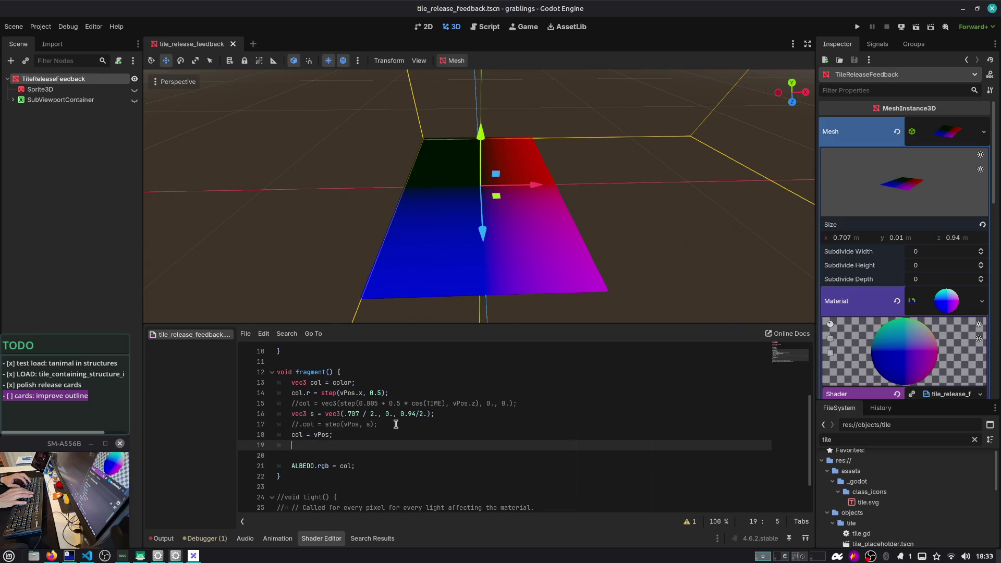
Write the colour output as col = color * wavePattern;
text(col = color *)
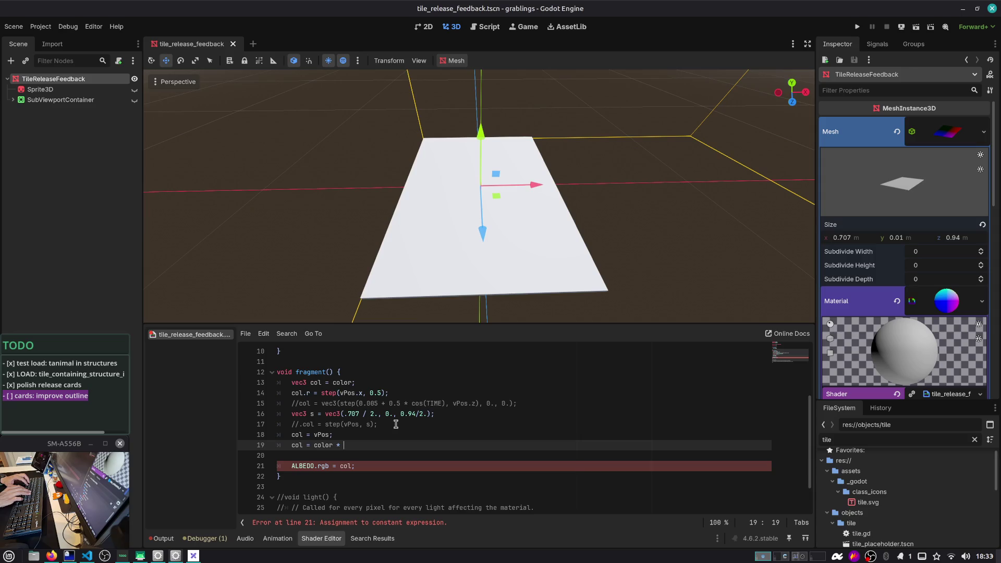
text(wave)
key(BackSpace)
key(BackSpace)
text(rn;)
Declare float wavePattern = cos(vPos.z); on the line above the multiply
key(Up)
key(Return)
text(float wavePat)
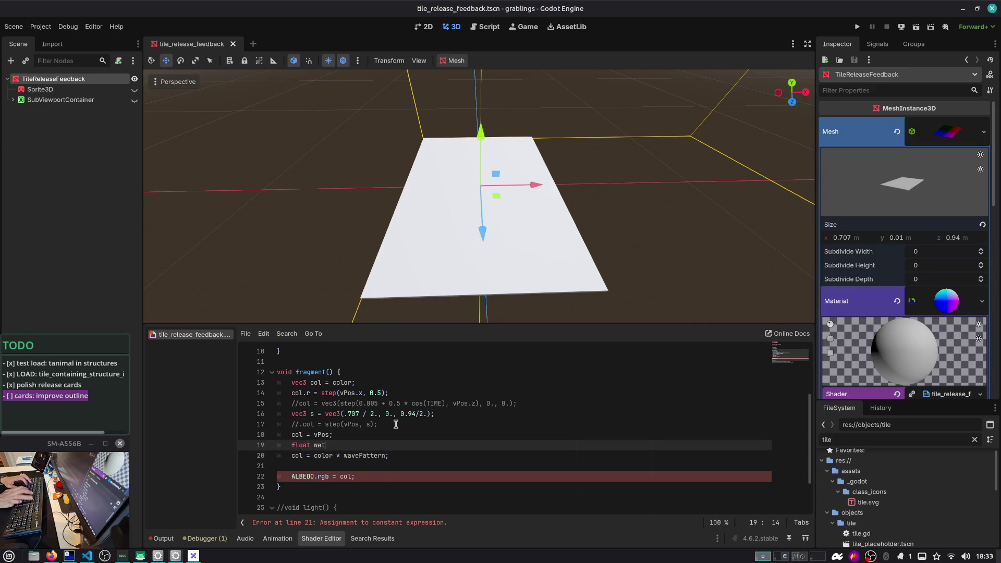
text(tern = vPos.z)
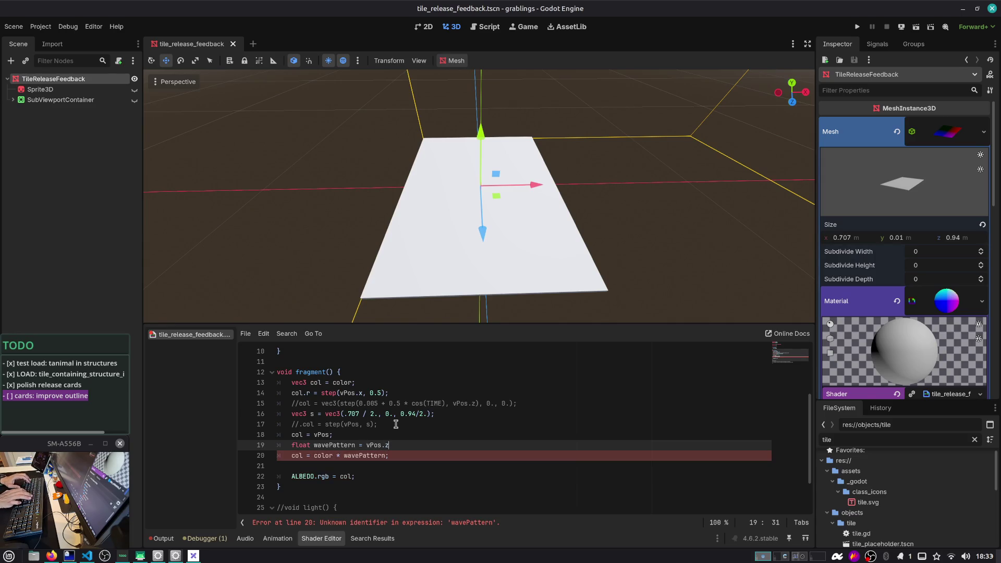
key(ctrl+Left)
key(ctrl+Left)
text(cos*)
key(End)
key(ctrl+z)
text(cos()
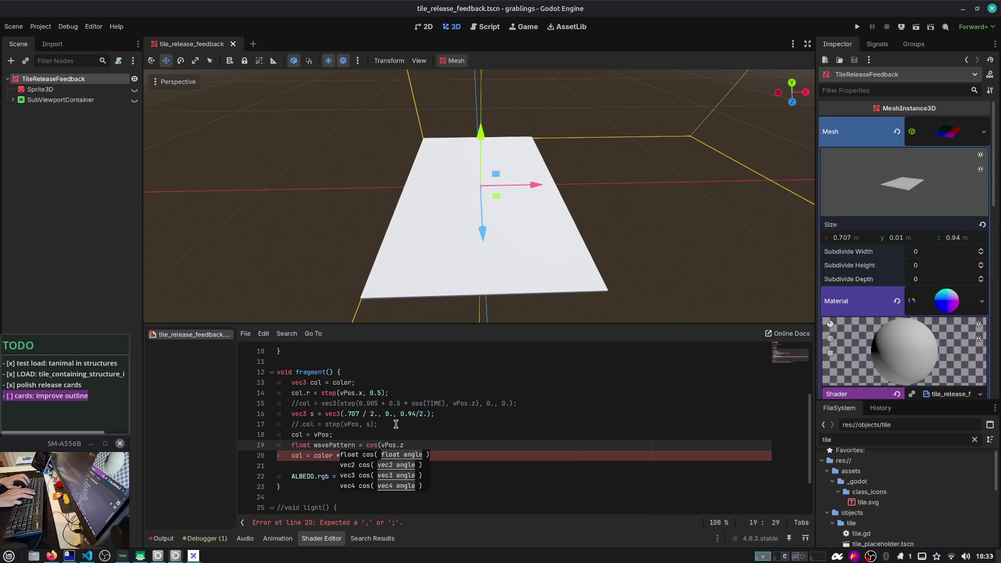
key(End)
text(()
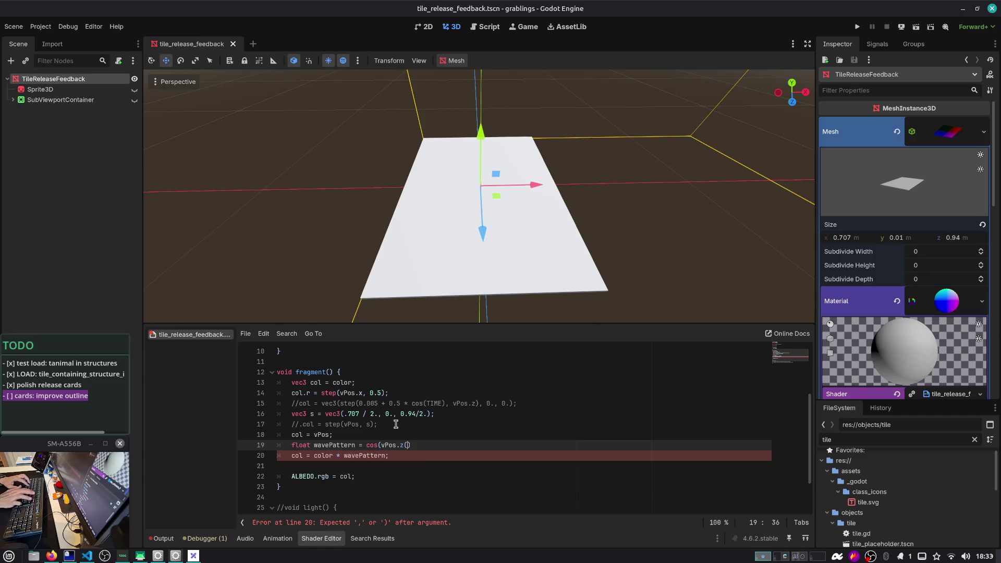
text(;)
Remove a trial remap prefix from the cosine, then switch to Firefox with a new tab
key(ctrl+Left)
key(ctrl+Left)
key(ctrl+Left)
text(remap)
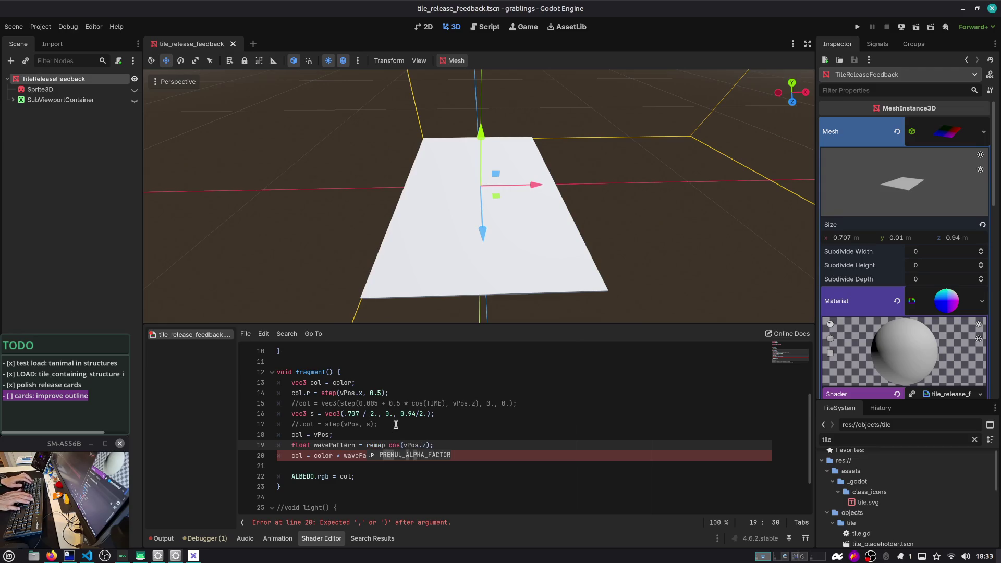
key(BackSpace)
key(BackSpace)
key(BackSpace)
key(Delete)
key(Escape)
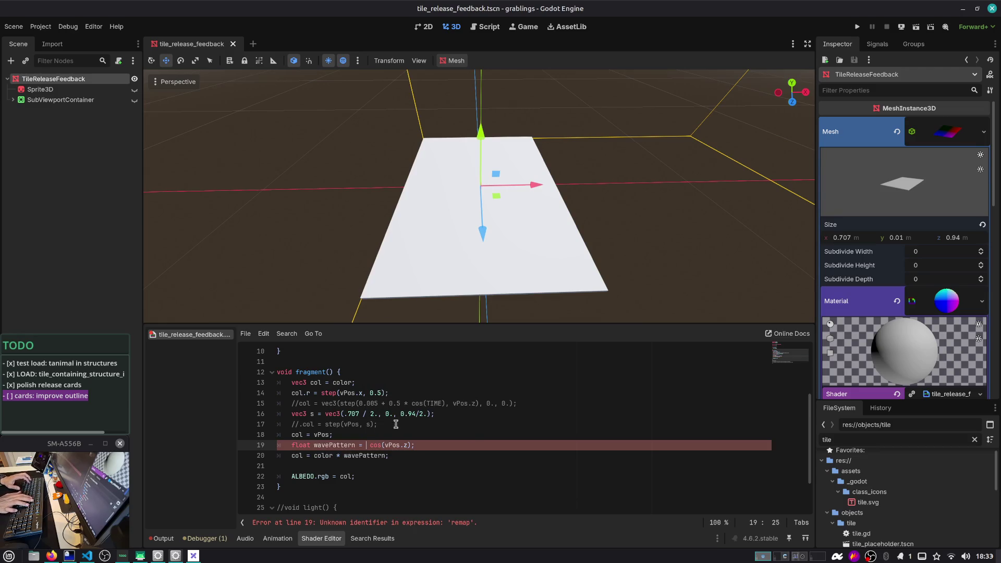
key(Down)
key(alt+Tab)
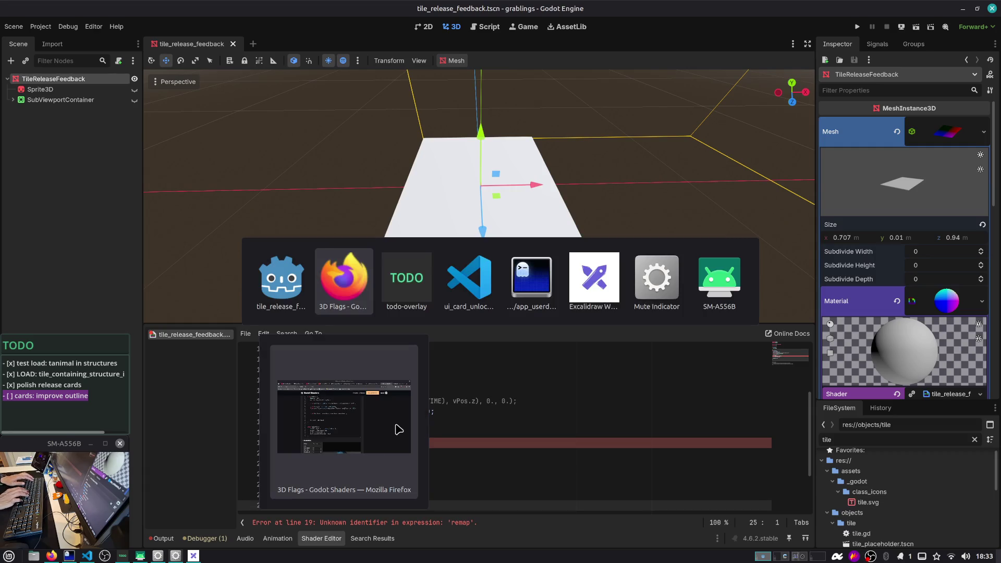
key(ctrl+t)
Close the new browser tab and, in the terminal, run jpiri and pwd
text(gh)
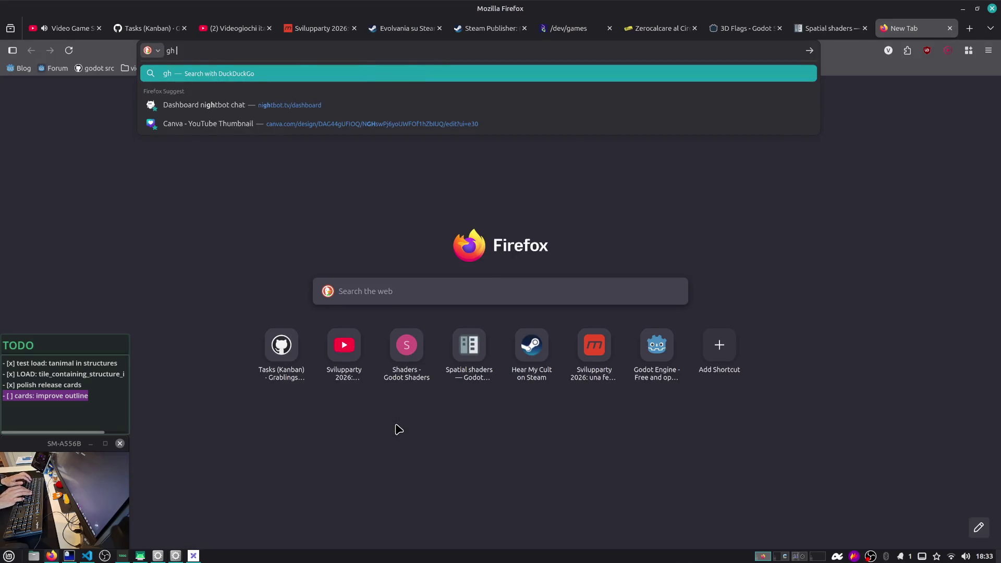
key(ctrl+w)
key(alt+Tab)
key(alt+Tab)
key(alt+Tab)
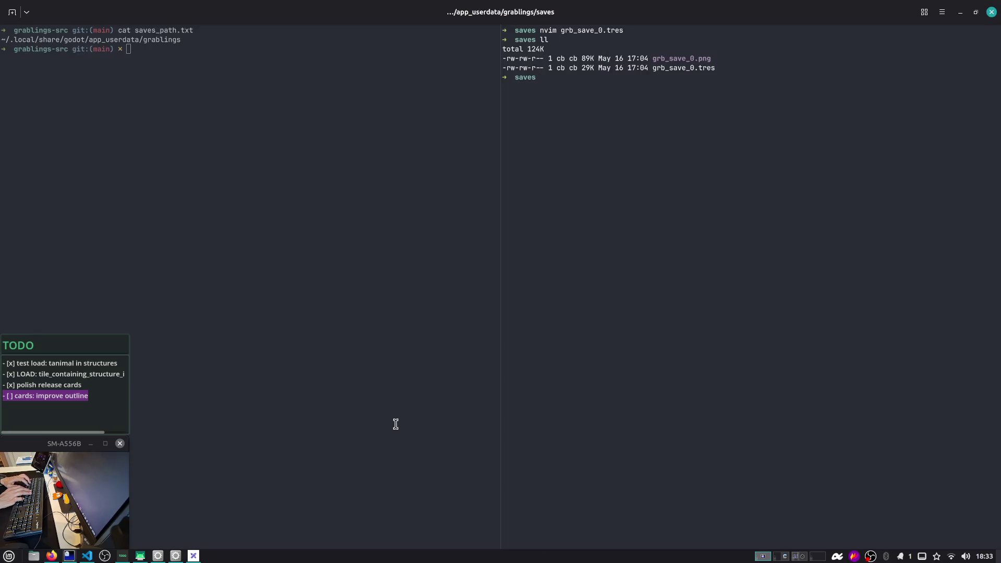
click(396, 424)
text(j)
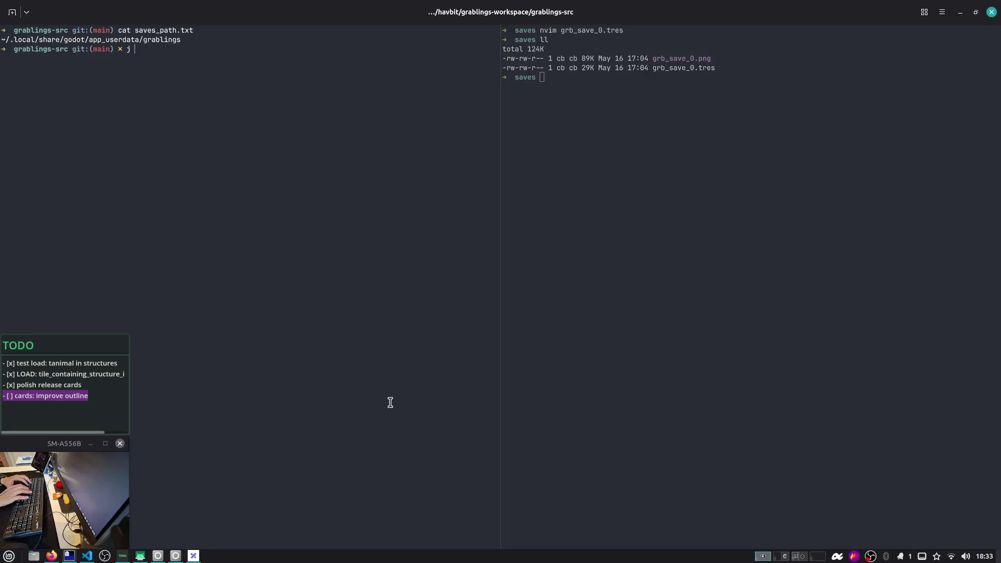
text(piri)
key(Return)
text(cdw)
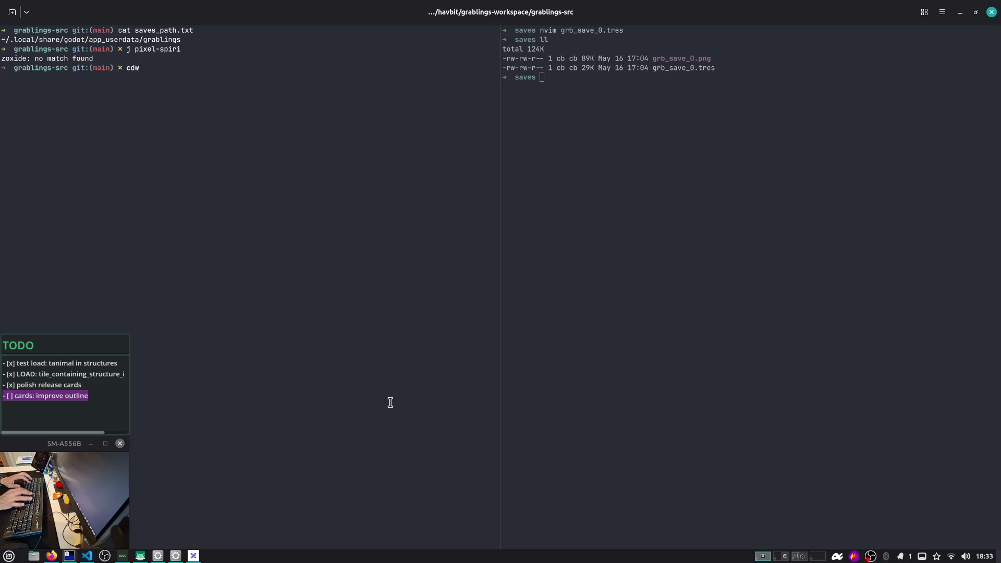
text(pwd)
key(Return)
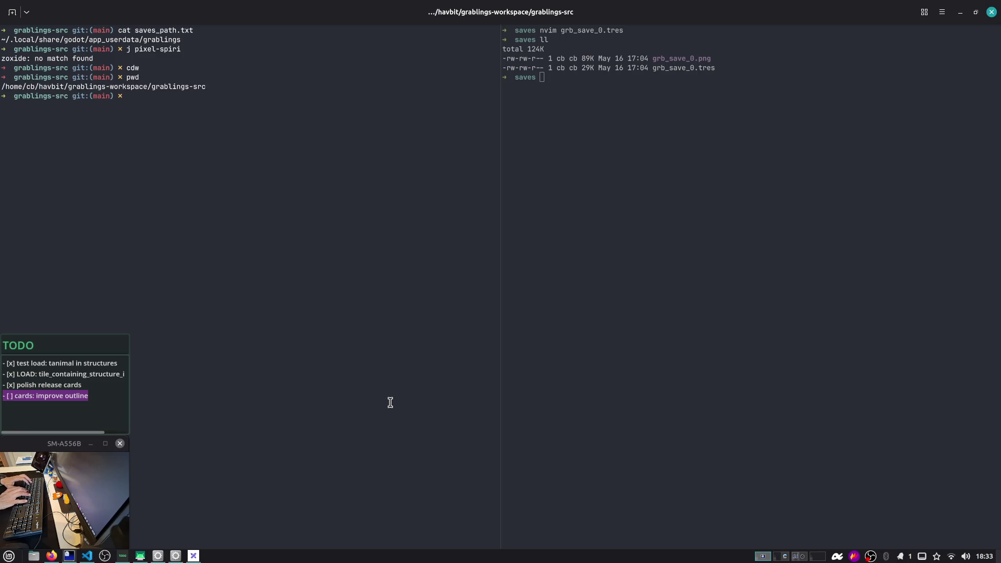
Change to /home/shared/coding/godot-projects and list its projects with ll
text(cd)
key(Return)
text(cd sh)
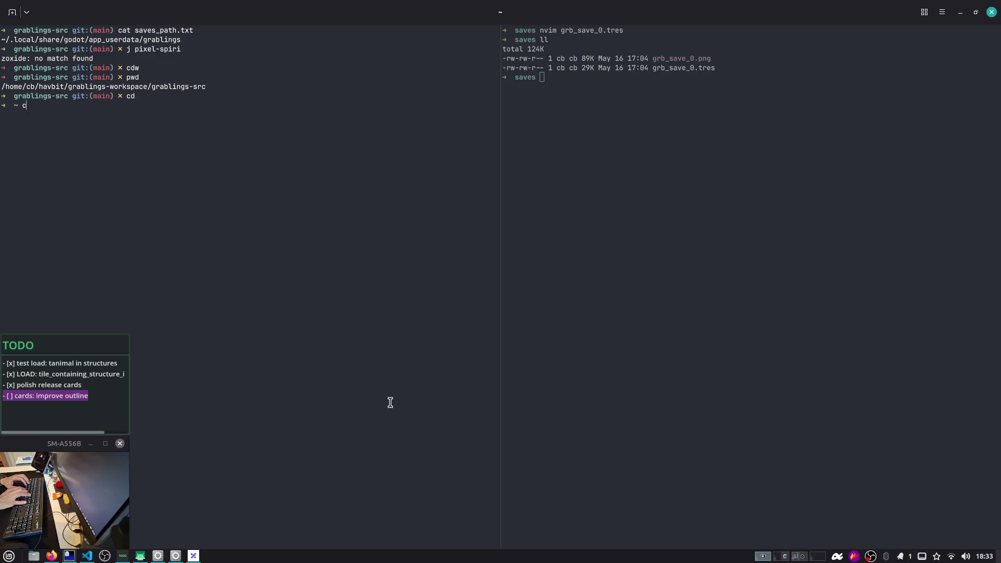
key(BackSpace)
key(BackSpace)
key(BackSpace)
text(home/)
key(Tab)
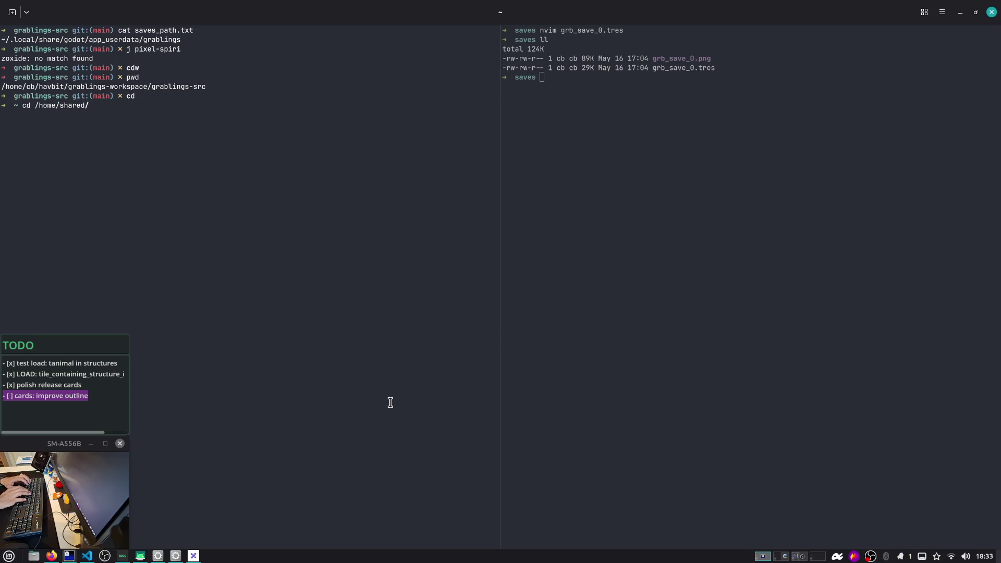
key(Tab)
text(g)
key(Tab)
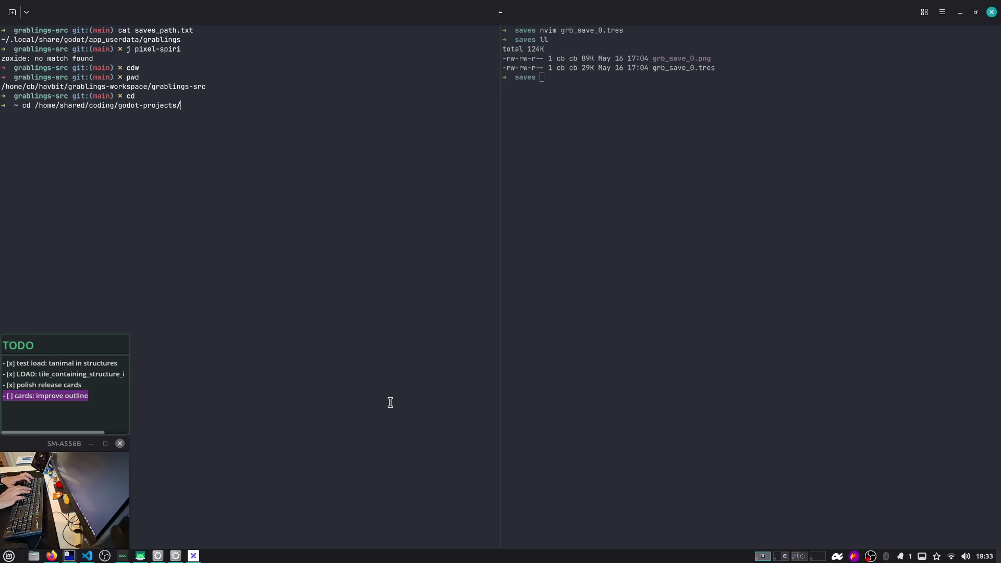
key(Return)
text(ll)
key(Return)
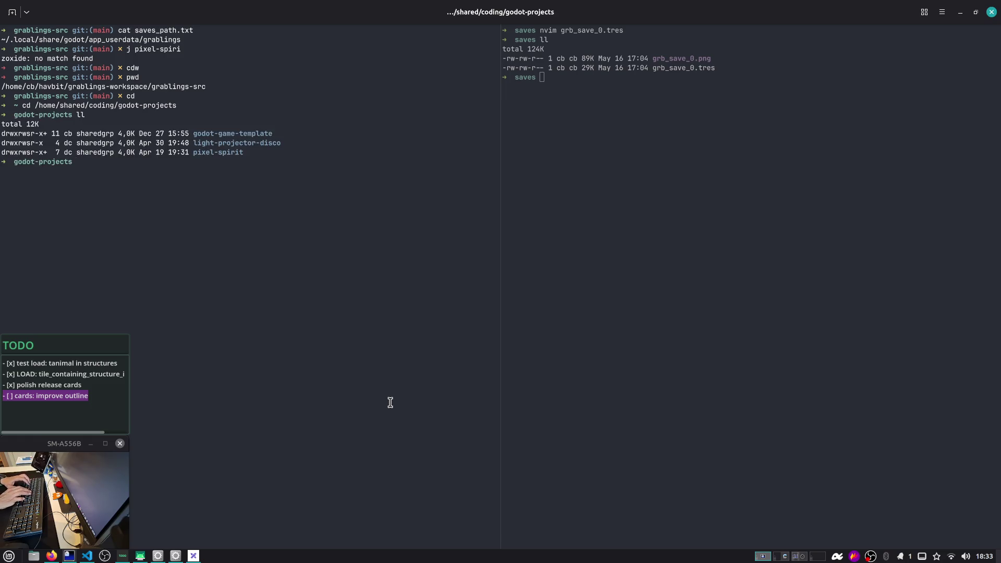
text(cd pix)
Enter the pixel-spirit folder, search it with rg remap, and un-maximize the terminal
key(Tab)
key(Return)
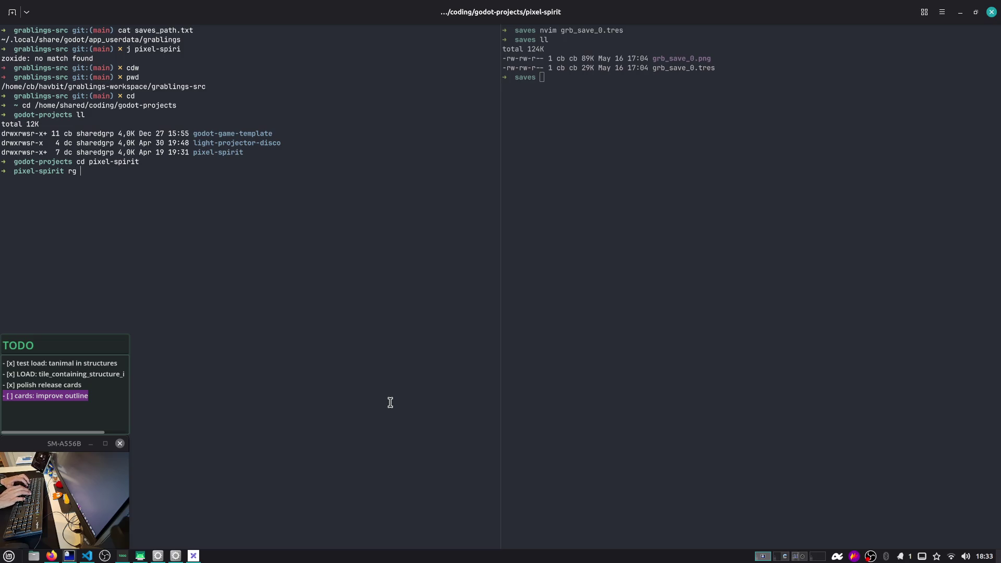
text(p)
key(Return)
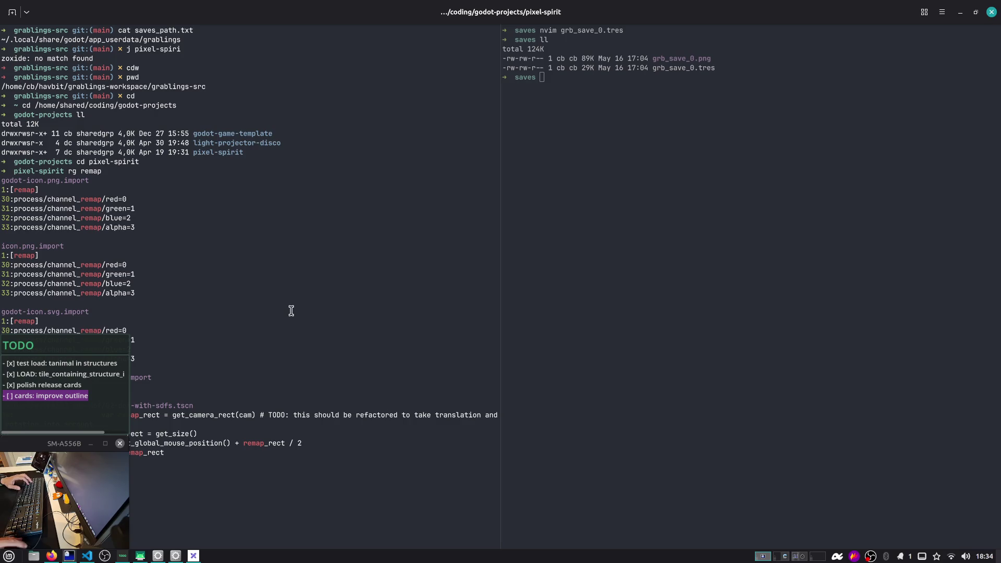
key(super+Down)
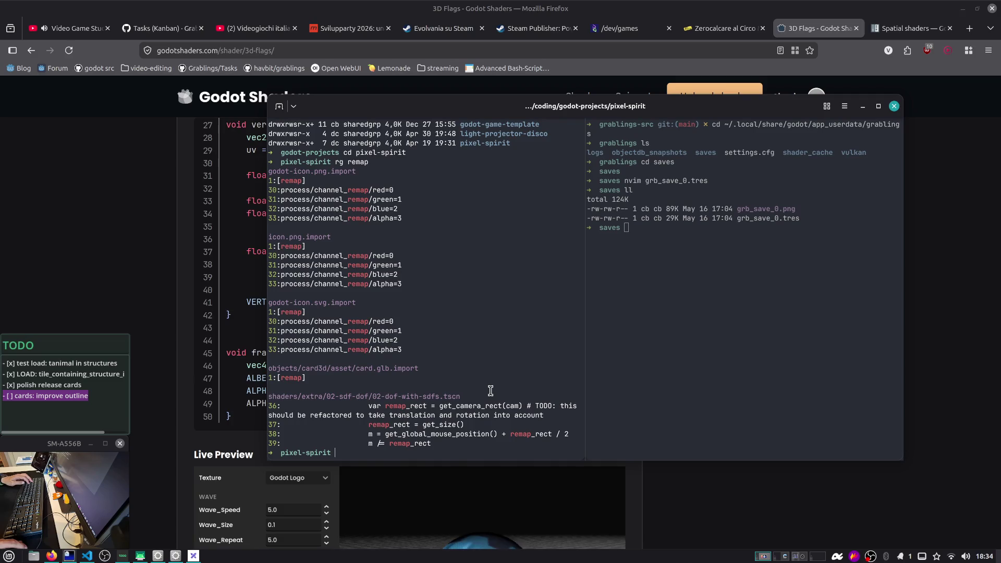
Search the web for 'gdshader remap' and open the Godot Shading language docs result
key(alt+Tab)
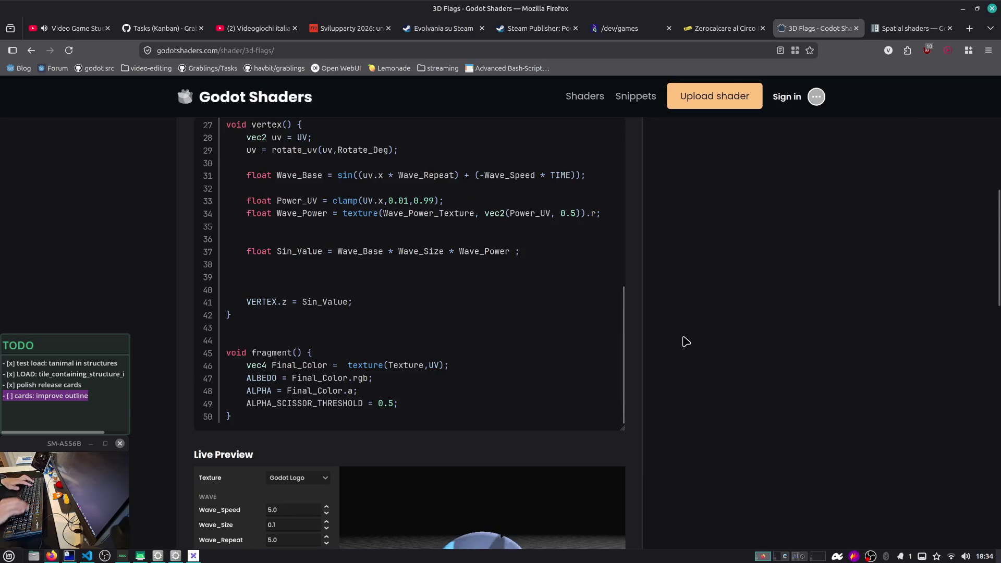
key(ctrl+t)
text(gd)
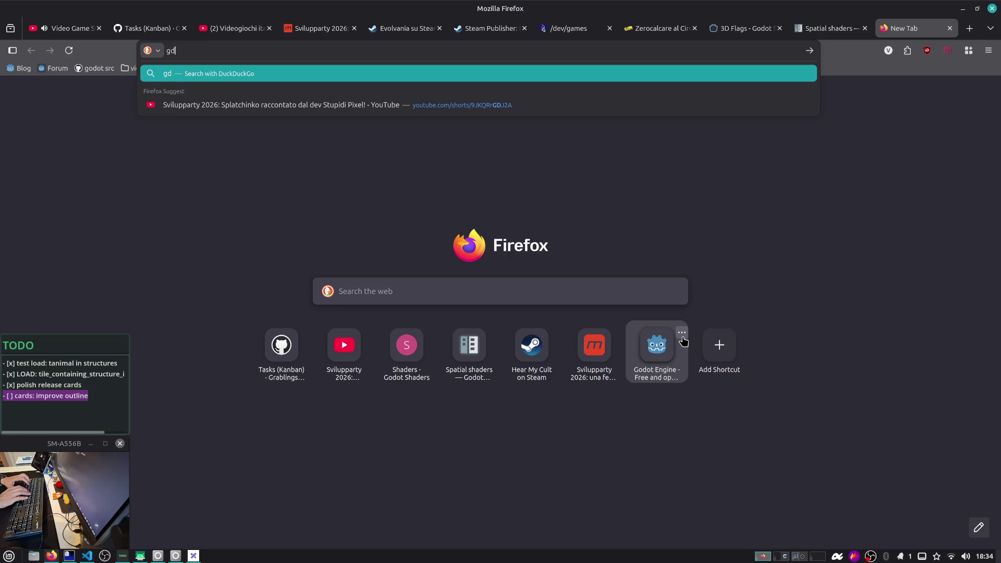
text(shader remap)
key(Return)
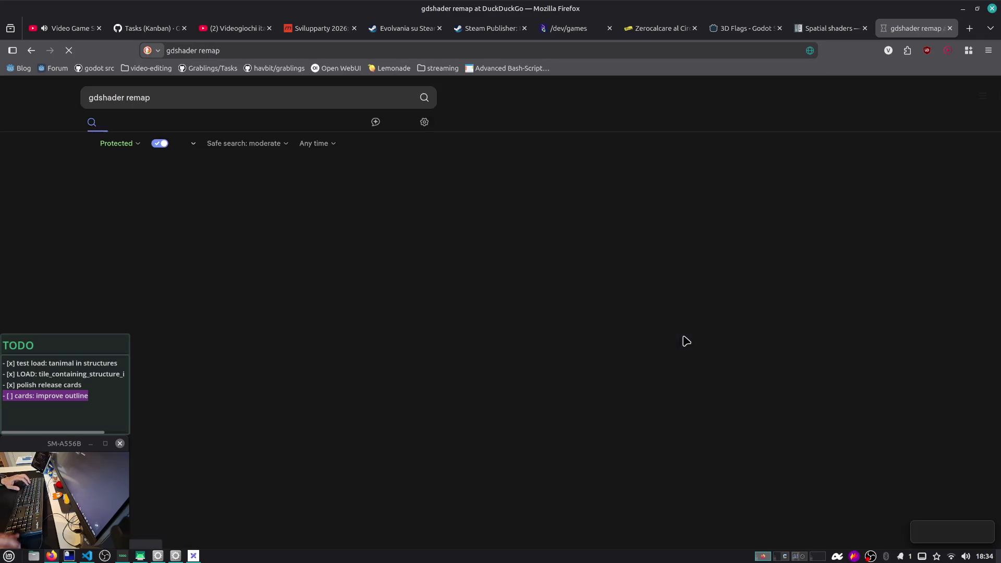
click(184, 194)
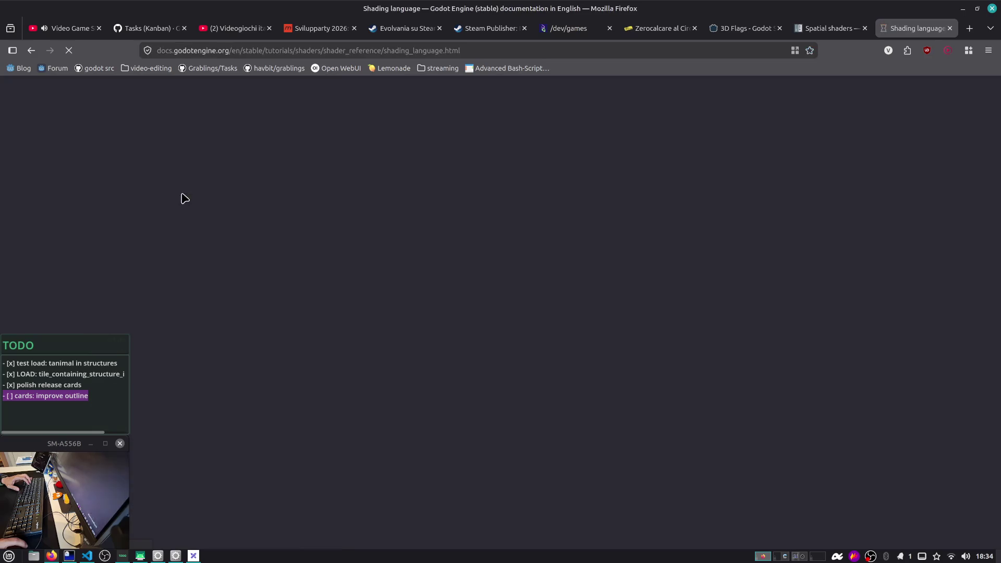
Find 'remap' on the Shading language documentation page
key(ctrl+f)
text(remap)
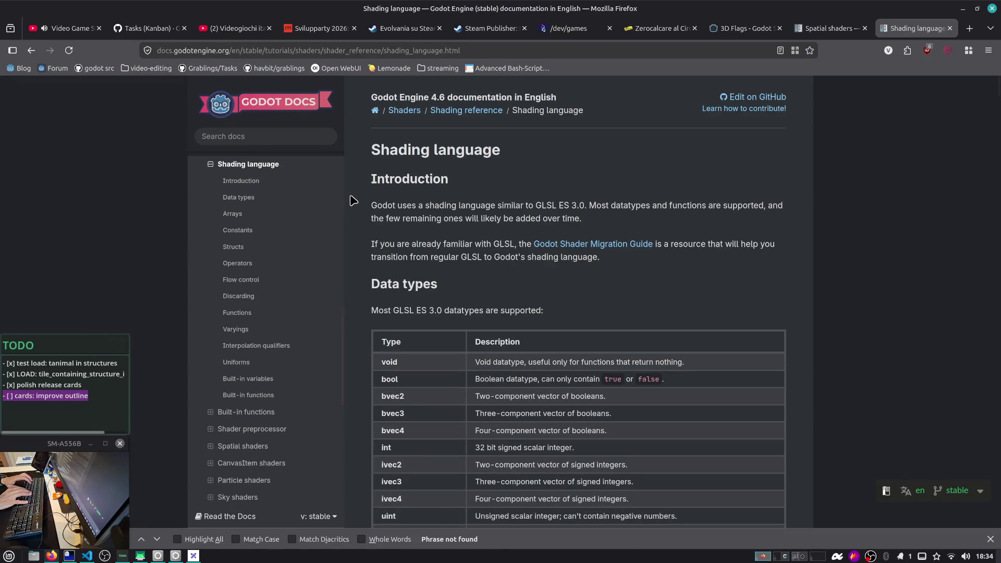
key(Escape)
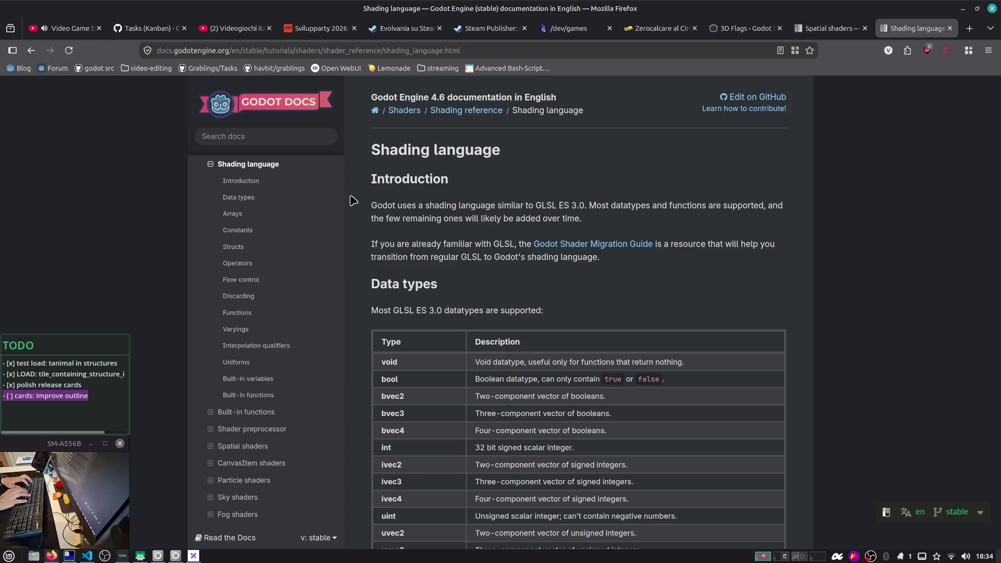
key(ctrl+l)
Load duck.ai and ask 'Godot 4 GDShader remap function'
text(duck.ai)
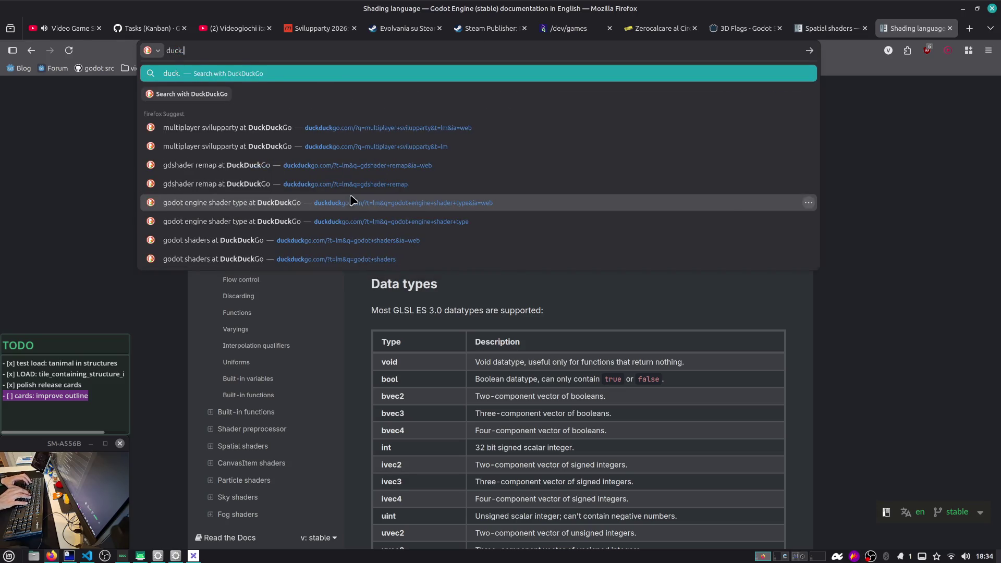
key(Return)
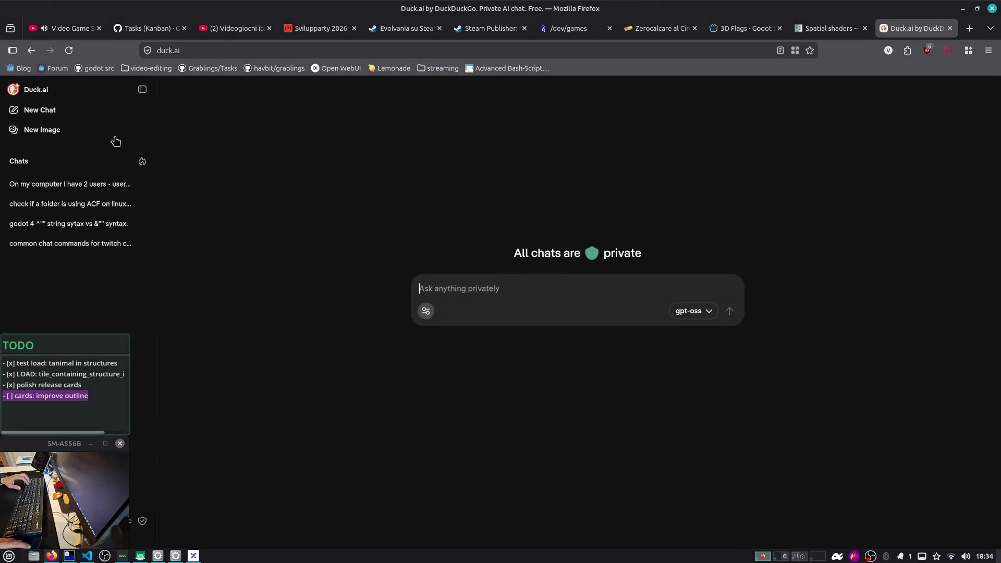
text(Godot 4 )
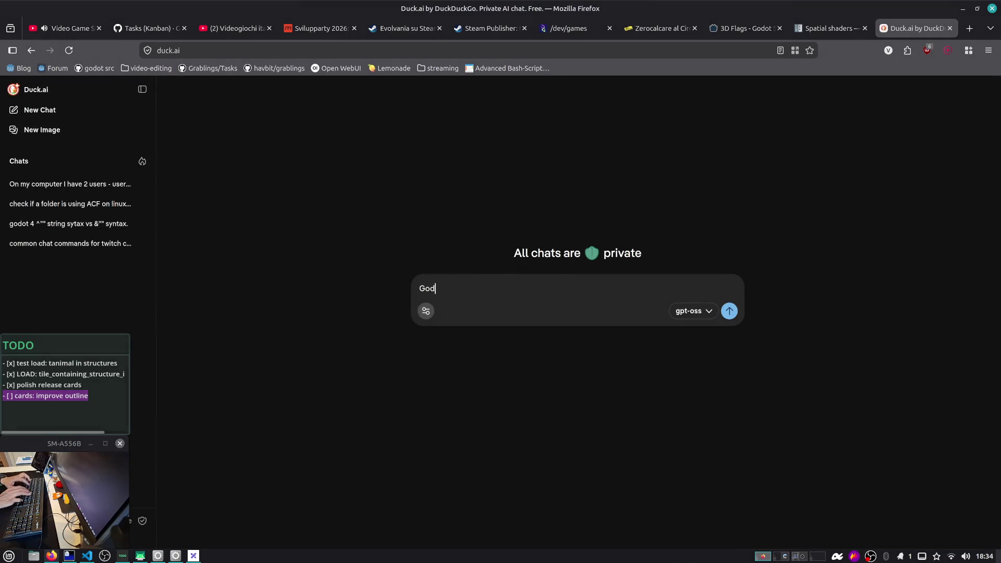
text(GDShader rem)
key(BackSpace)
text(ap fun)
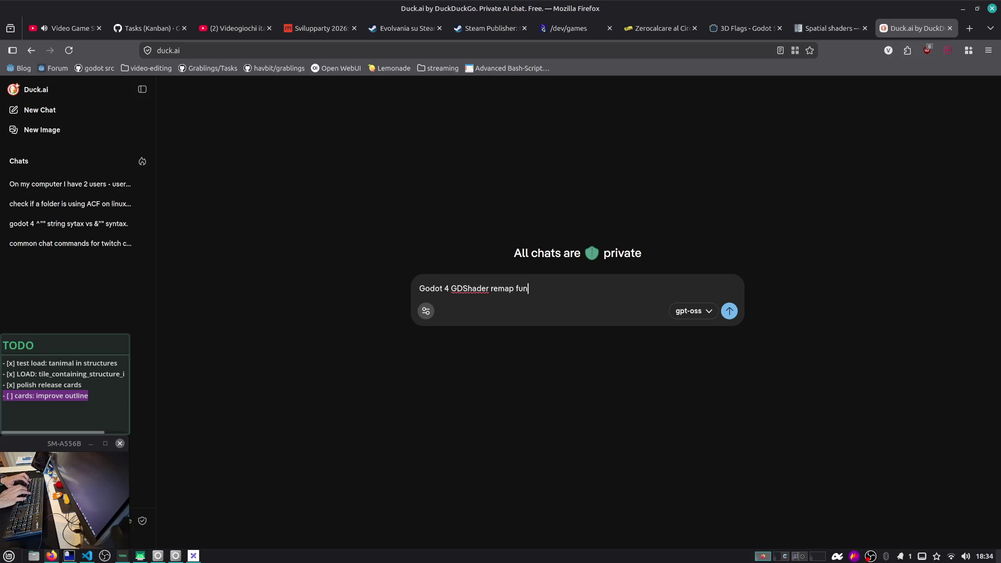
text(ction)
key(Return)
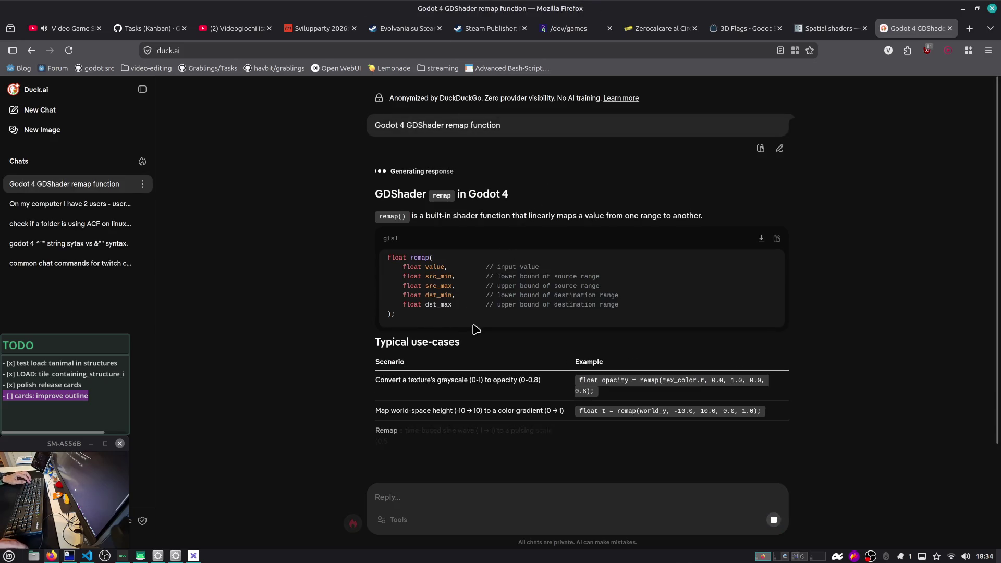
drag(402, 218, 554, 217)
Add a remap() call on a new line 21 in the fragment function
key(alt+Tab)
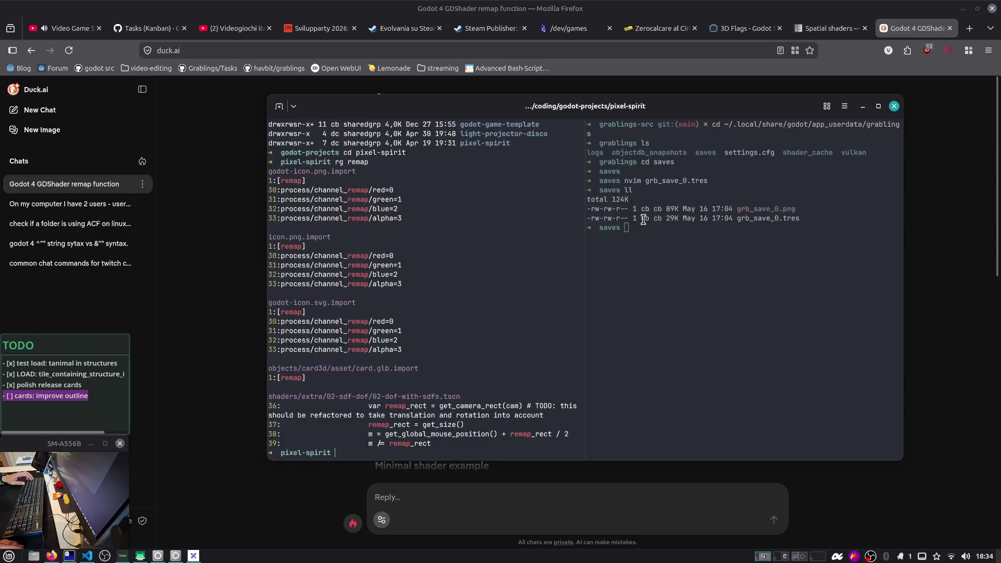
key(Tab)
click(413, 450)
click(425, 452)
key(Return)
text(remap)
key(Return)
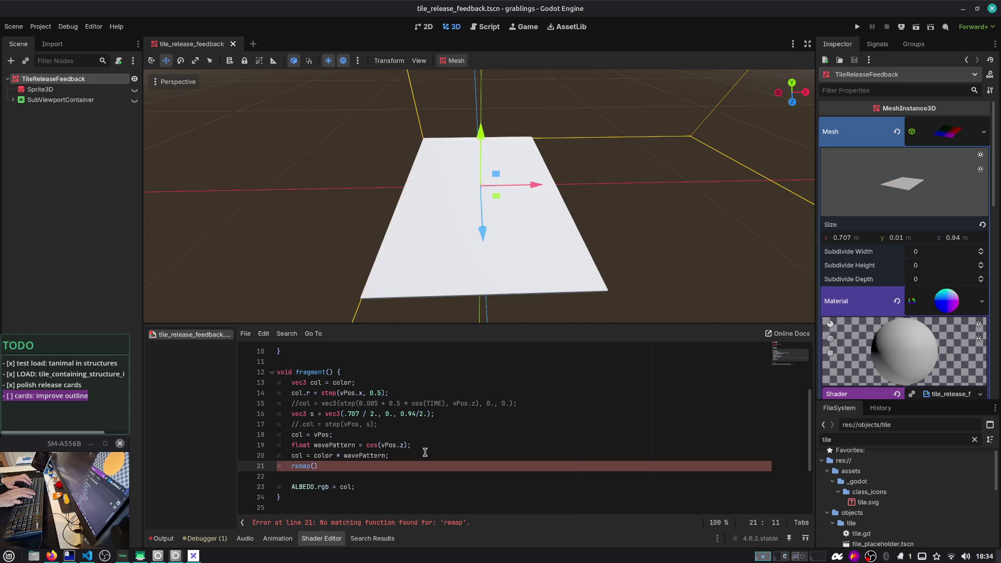
Copy the no-matching-function error for line 21 and start asking Duck.ai for an implementation
key(alt+Tab)
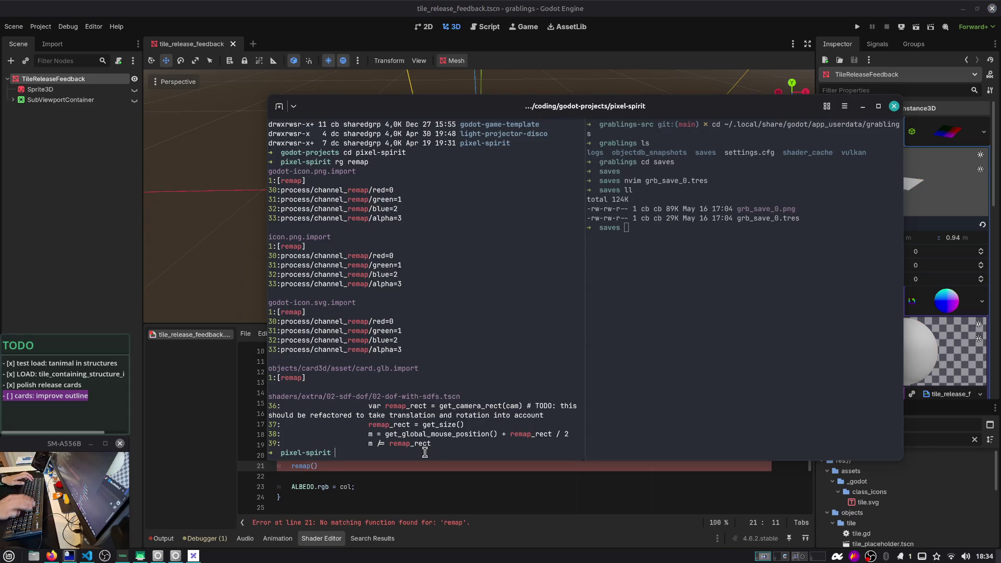
click(379, 524)
drag(319, 524, 477, 525)
key(ctrl+c)
key(alt+Tab)
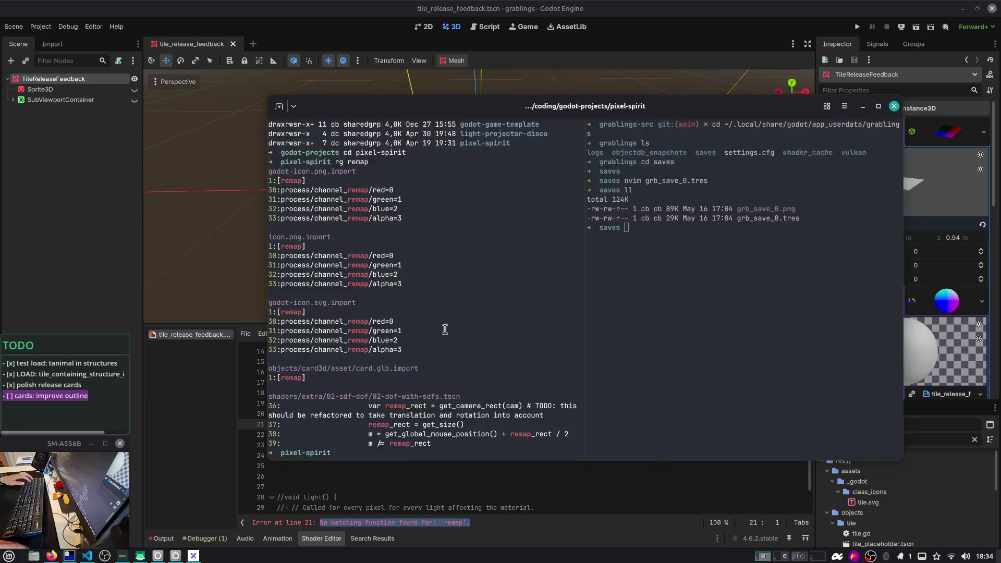
text(give me an implementation)
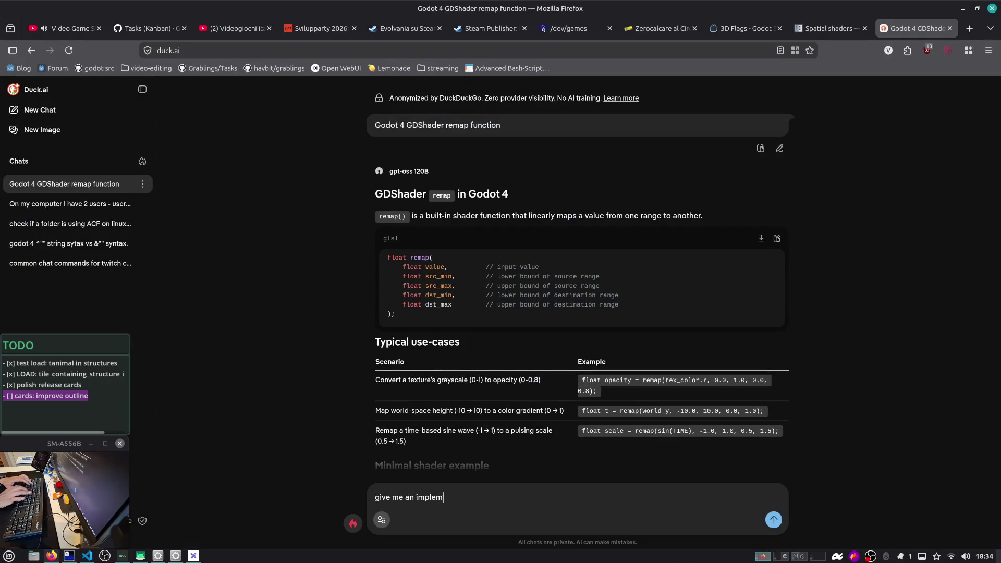
Send 'give me an implementation' with the pasted error after 'I got', then copy the REMAP macro
key(shift+Return)
key(shift+Return)
key(ctrl+v)
key(Home)
text(I got)
key(Return)
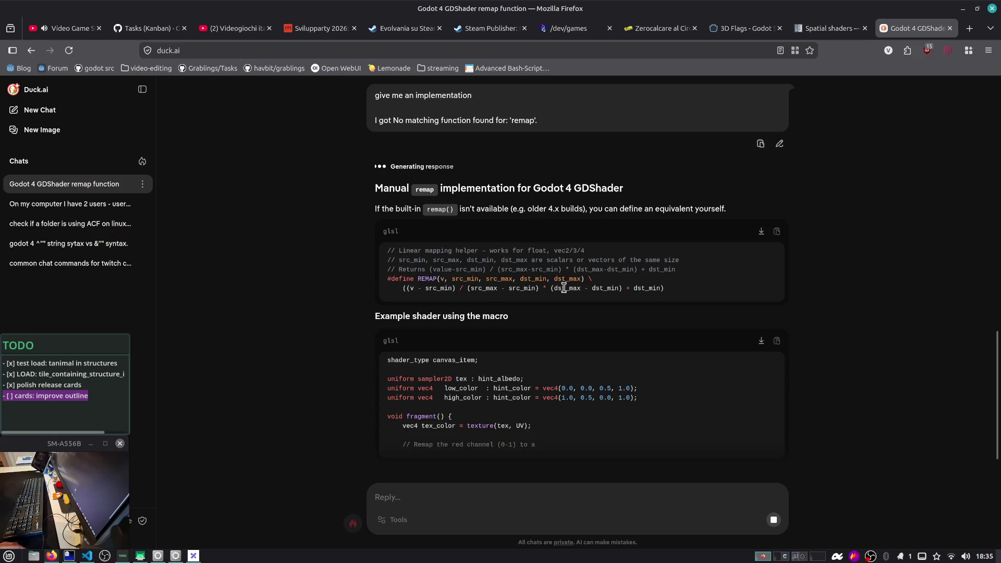
scroll(495, 290, down, 3)
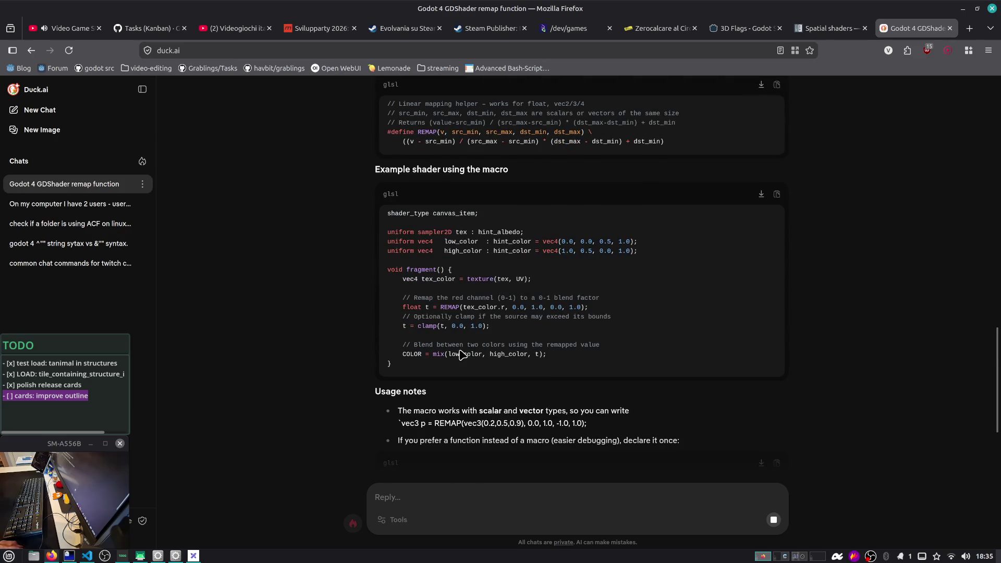
scroll(454, 353, up, 3)
drag(665, 310, 376, 307)
key(ctrl+c)
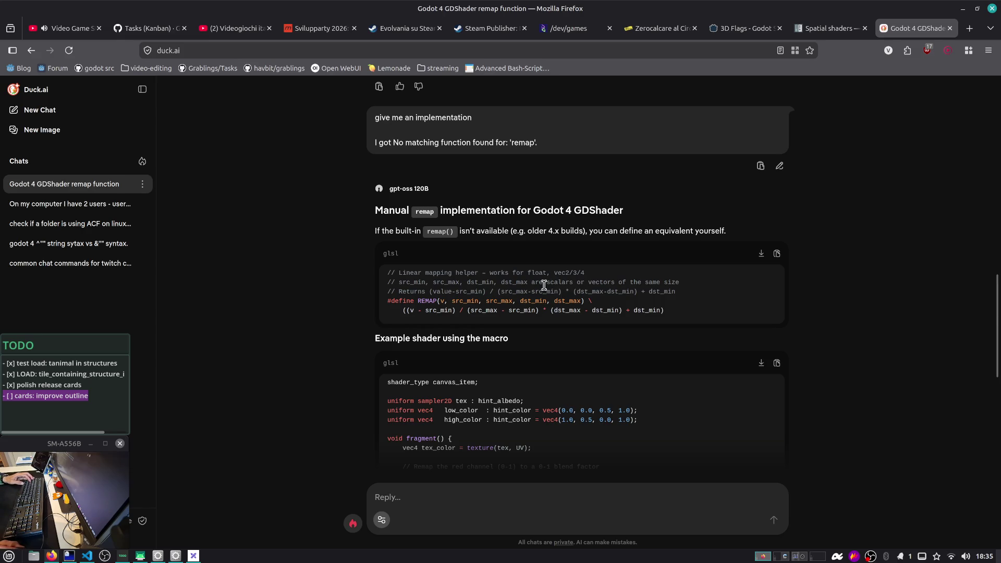
key(alt+Tab)
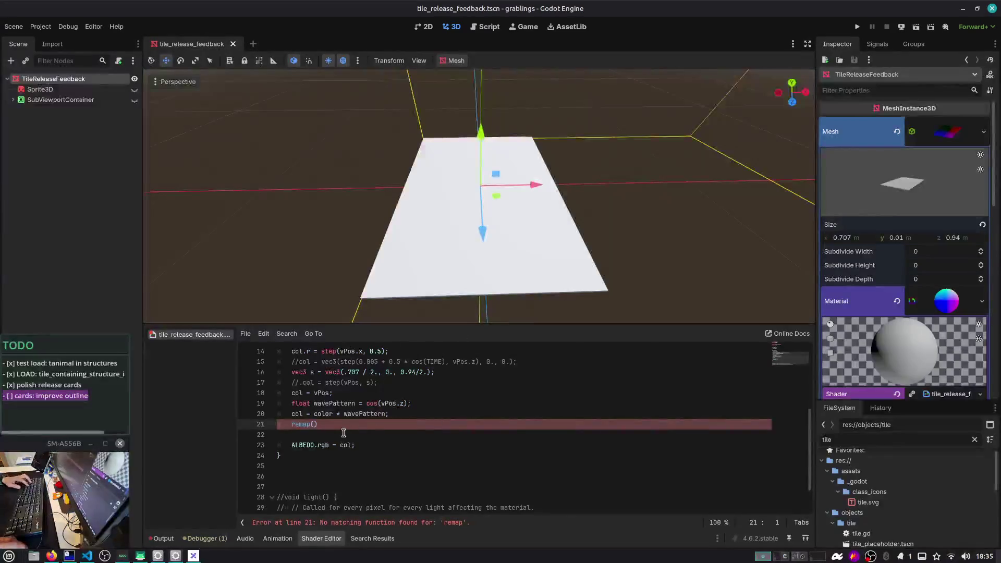
Paste the REMAP macro into the shader and replace line 21's remap with REMAP
click(303, 475)
key(ctrl+v)
click(331, 469)
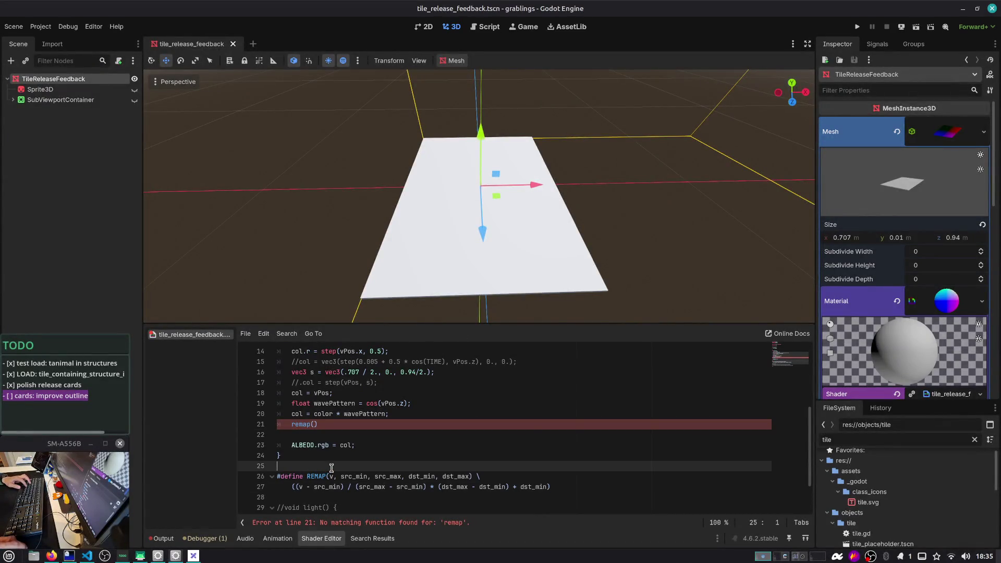
click(335, 425)
key(Home)
key(shift+End)
text(REMAP)
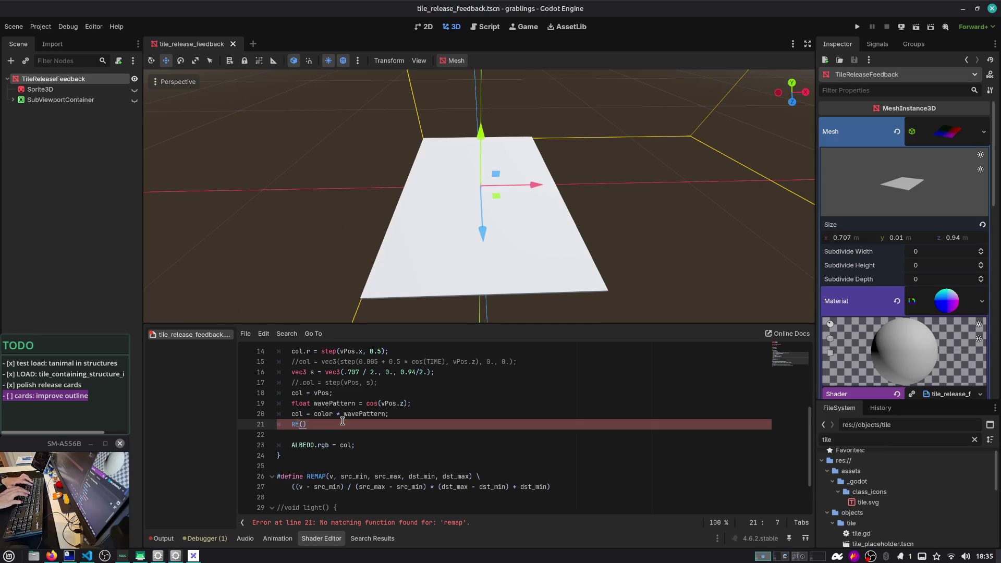
key(Return)
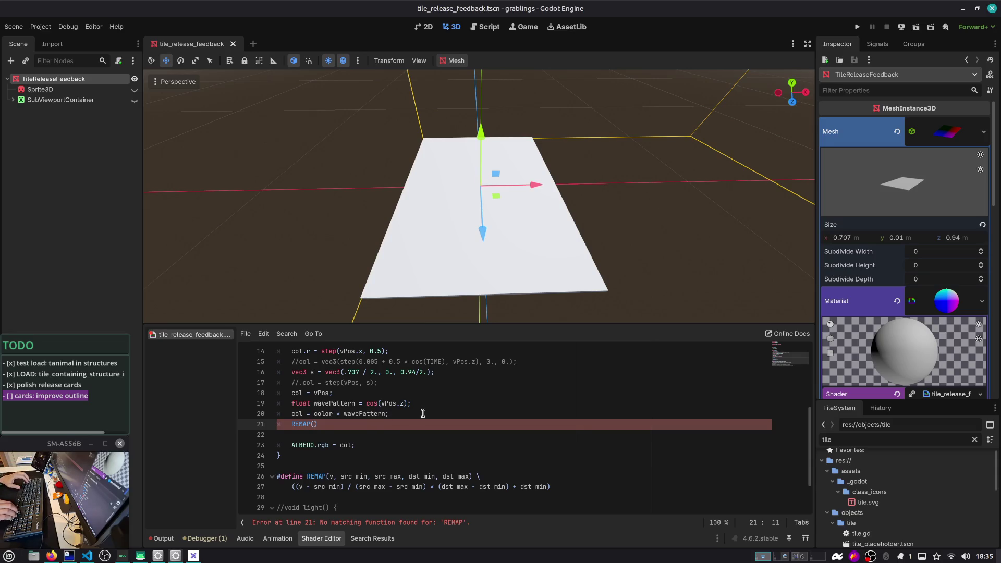
Set line 19 to wavePattern = REMAP(cos(vPos.z), -1., 1., 0., 1); and save
key(ctrl+z)
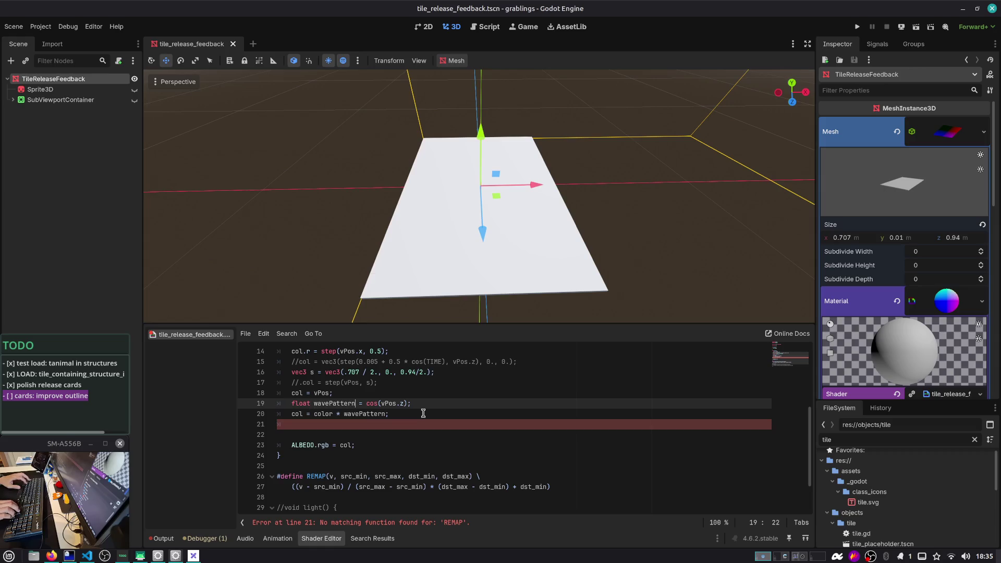
text(REMAP())
key(BackSpace)
key(End)
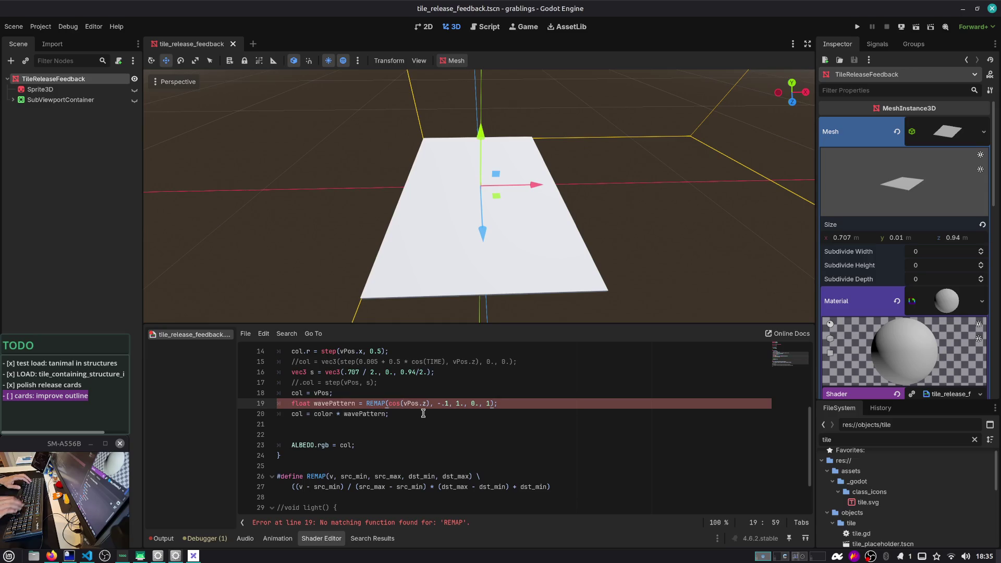
key(ctrl+s)
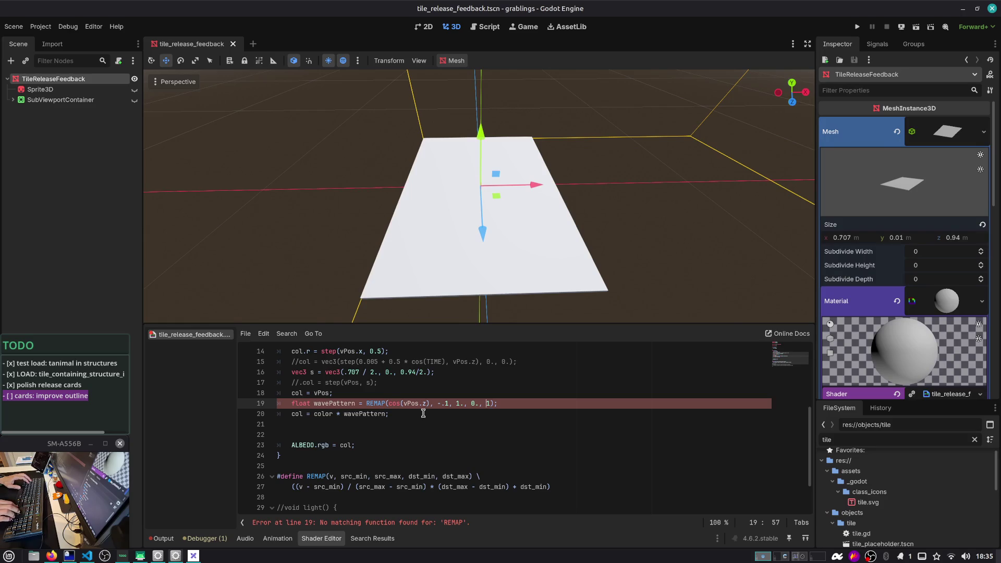
Comment out the two-line #define REMAP macro definition
key(Down)
key(Down)
key(Down)
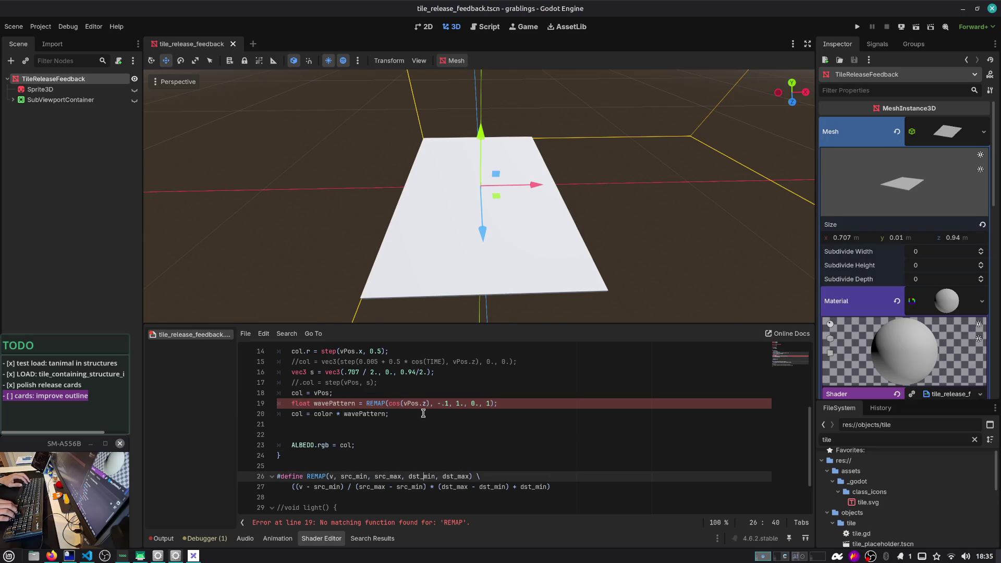
key(shift+Up)
key(shift+Home)
text(//)
key(BackSpace)
key(BackSpace)
key(BackSpace)
key(Up)
key(Up)
key(Up)
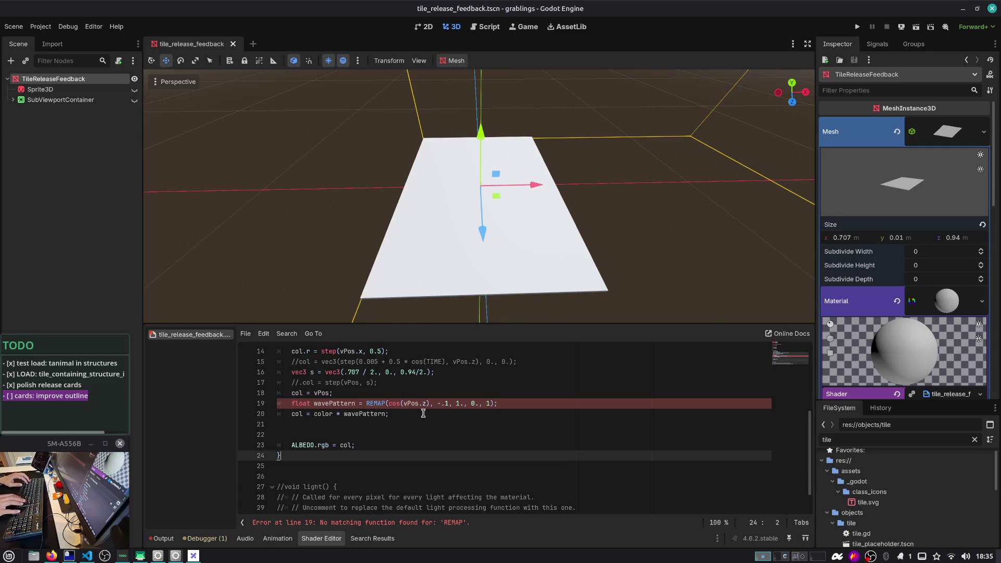
key(ctrl+Right)
key(ctrl+Right)
key(ctrl+shift+Left)
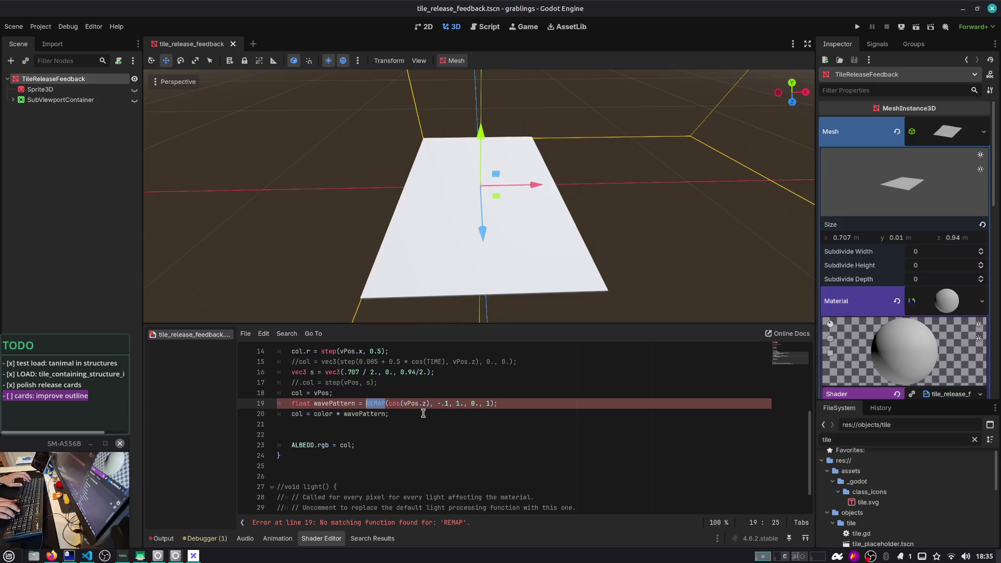
key(alt+Tab)
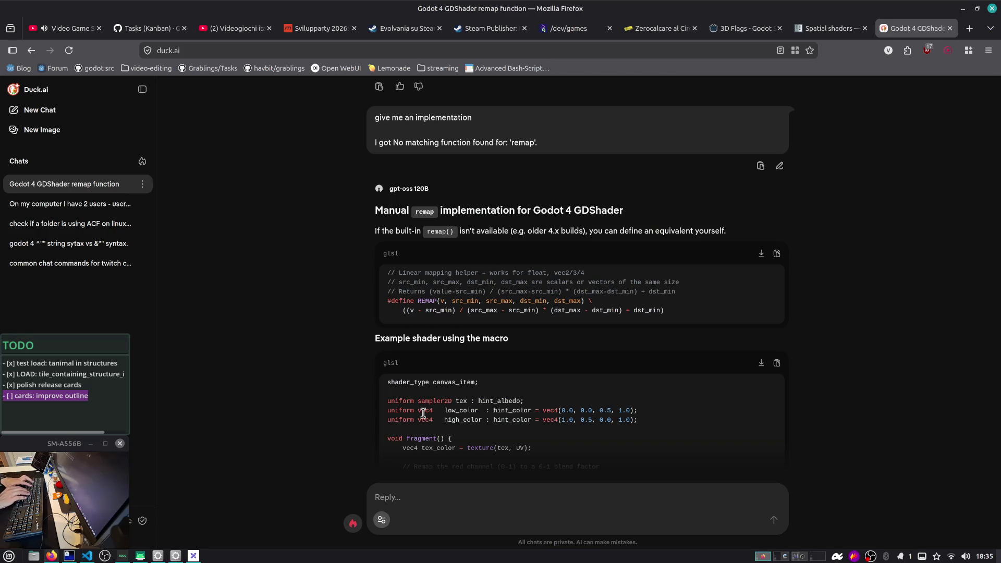
key(alt+Tab)
key(ctrl+z)
key(ctrl+z)
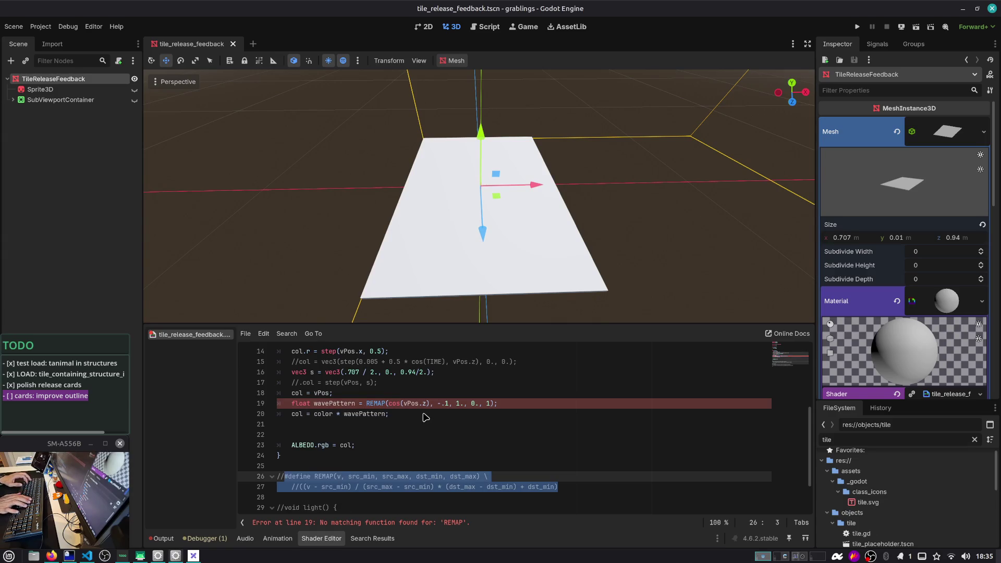
Rewrite the #define REMAP line as a float remap signature with float-typed parameters
key(Escape)
key(Home)
key(shift+ctrl+Right)
key(shift+ctrl+Right)
key(shift+ctrl+Right)
text(fl)
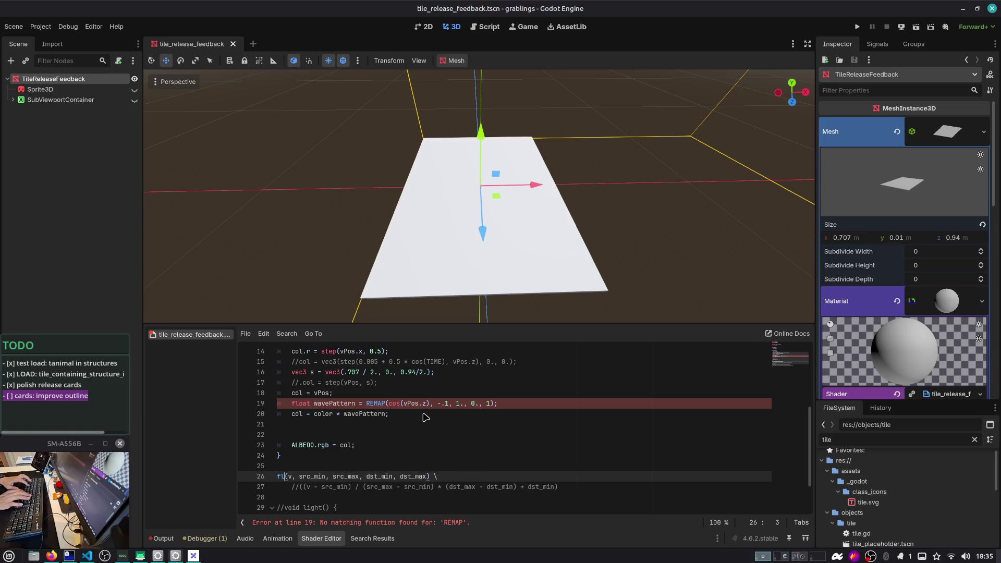
text(oat remp)
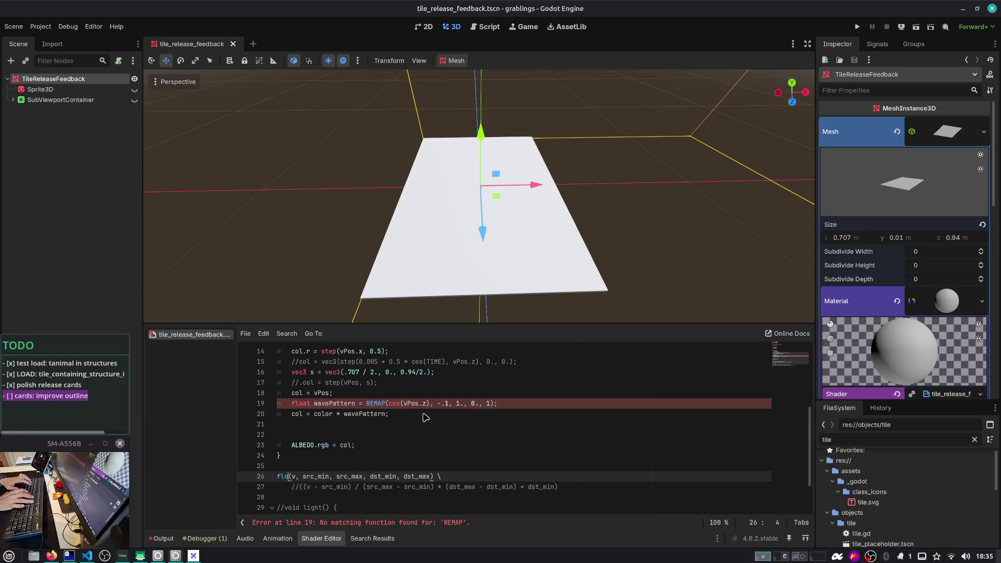
key(Left)
text(a)
key(Right)
key(Right)
key(Right)
text(: float)
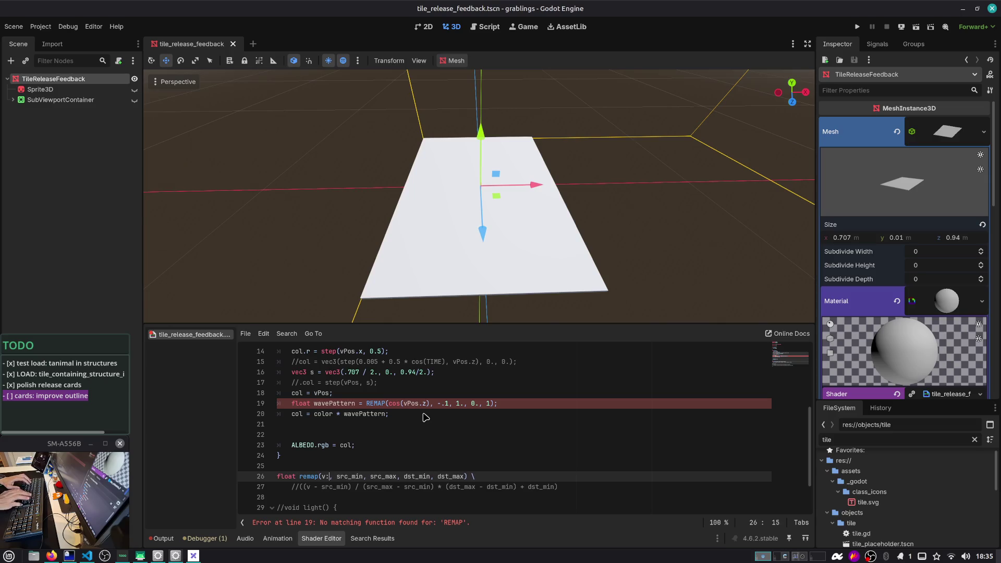
key(Left)
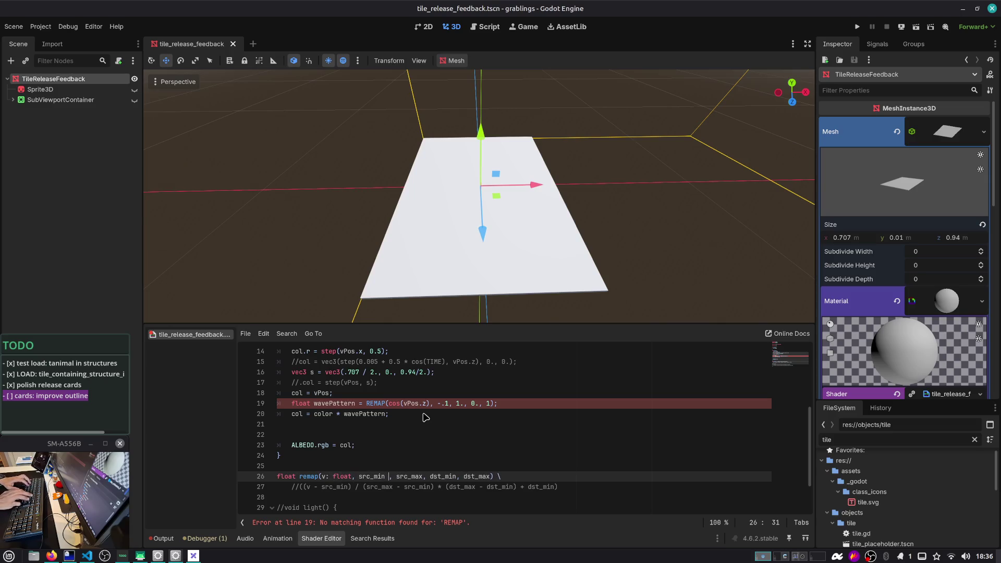
text(float)
key(Right)
key(Right)
key(Right)
text(: float, src_min: float)
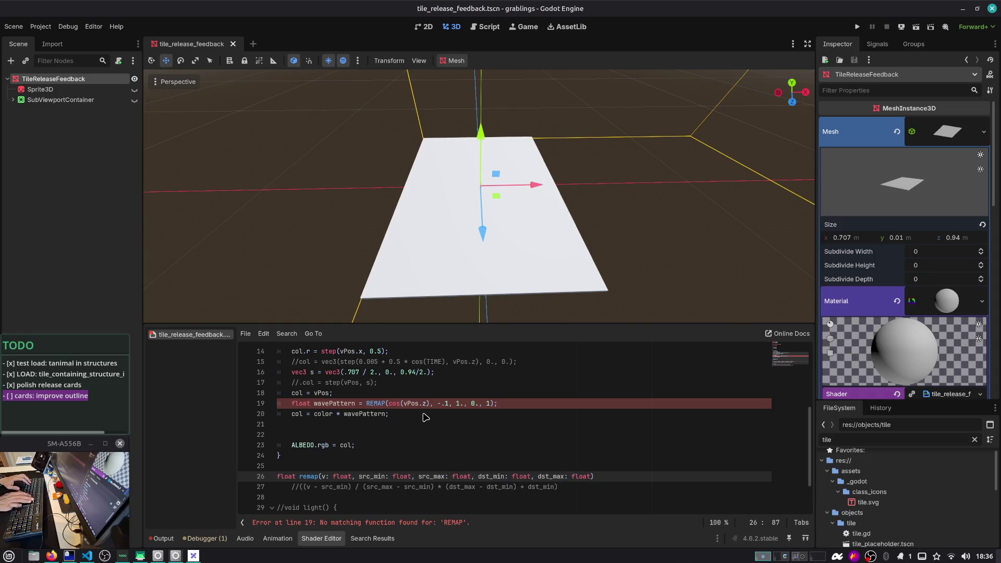
Give remap a body that returns the uncommented remap formula
key(Return)
key(Down)
key(Down)
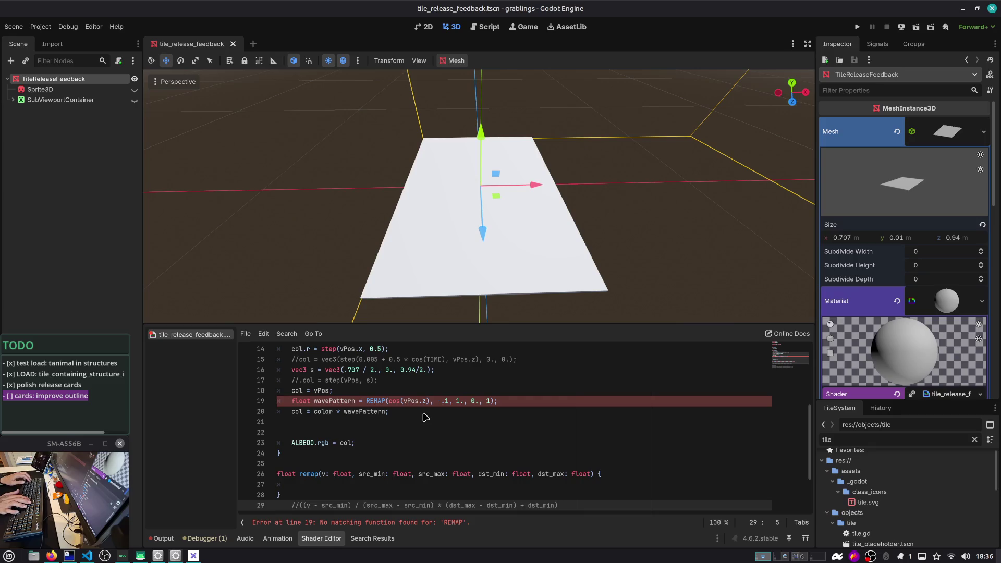
key(alt+Up)
key(Delete)
key(Delete)
text(retu)
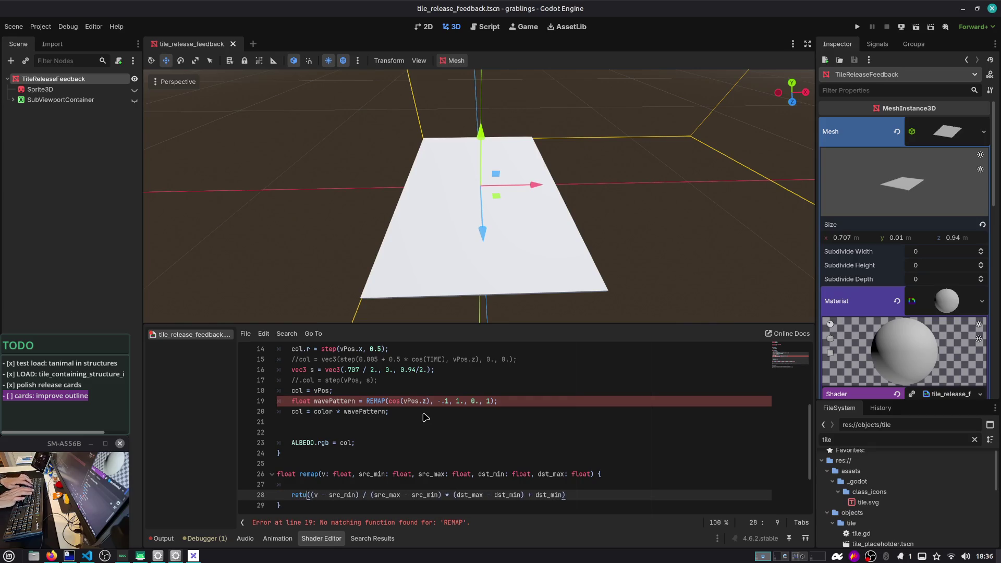
text(rn)
key(Home)
key(BackSpace)
key(BackSpace)
Change REMAP to remap on line 19 and review the remap parameter names
scroll(426, 417, down, 2)
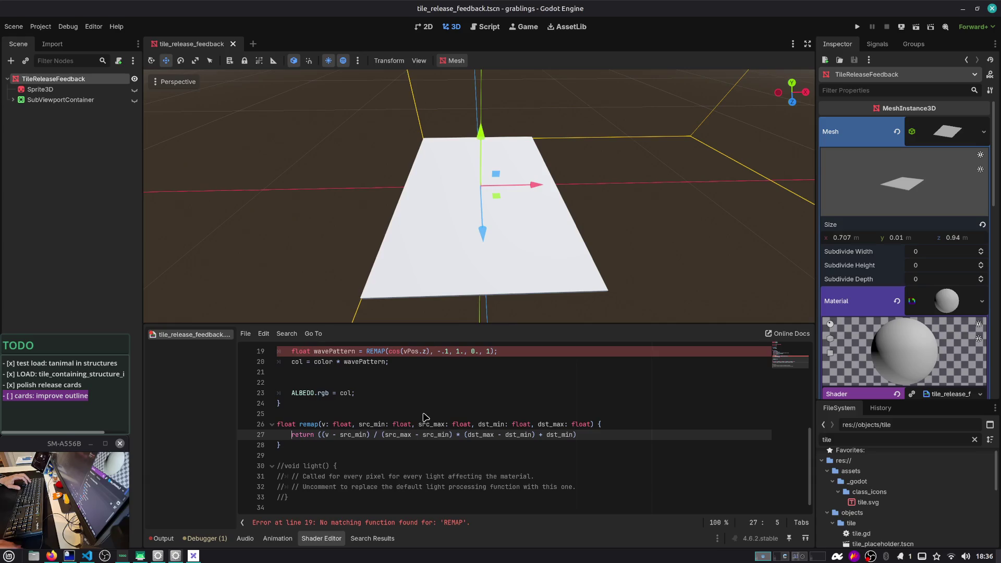
double_click(375, 352)
text(remap)
key(Escape)
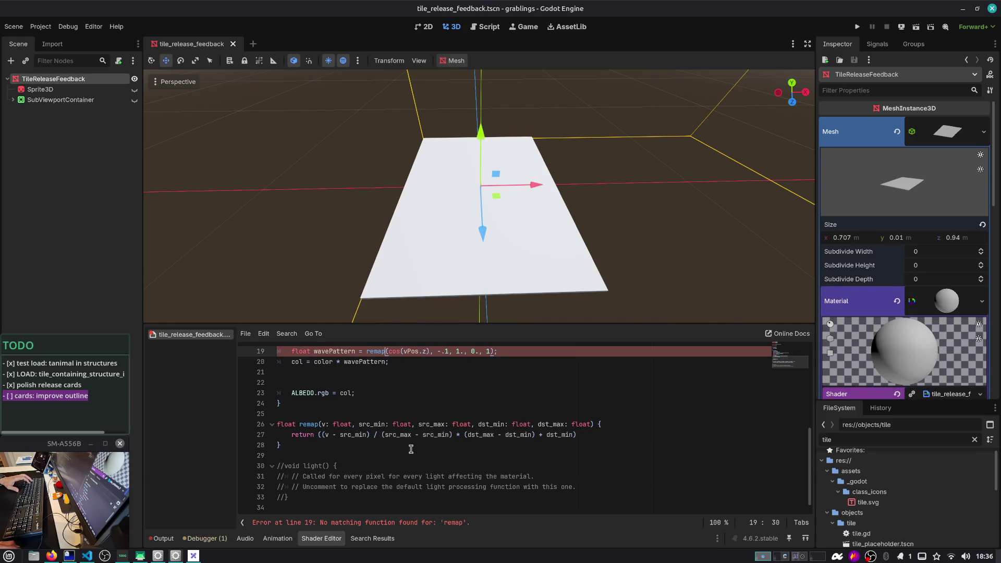
double_click(360, 425)
click(431, 424)
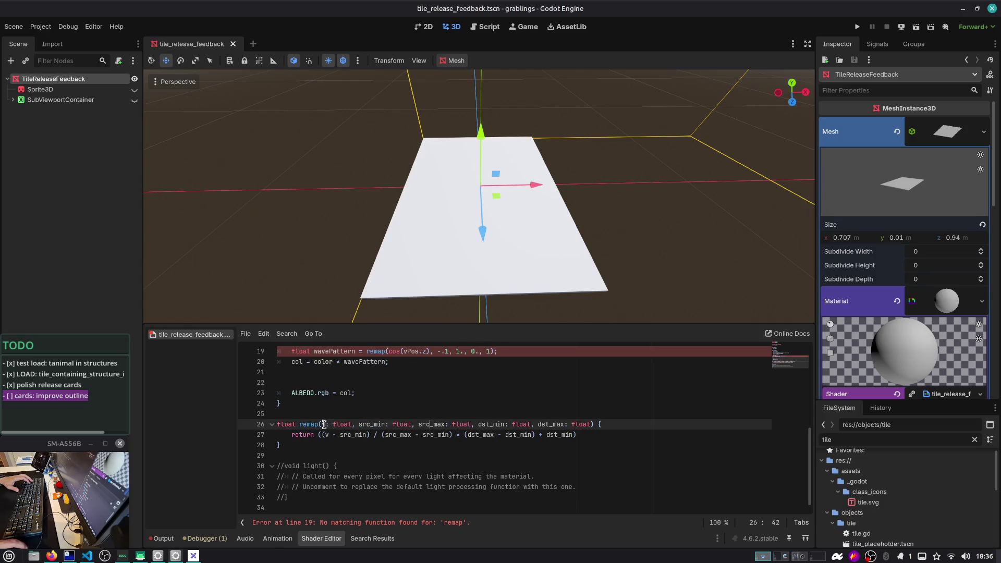
double_click(491, 424)
click(566, 424)
Move the remap function above vertex(), with a blank line on each side
drag(281, 445, 277, 424)
scroll(320, 417, up, 6)
click(320, 413)
text(float remap(v: float, src_min: float, src_max: float, dst_min: float, dst_max: float) {     return ((v - src_min) / (src_max - src_min) * (dst_max - dst_min) + dst_min) })
click(360, 404)
key(Return)
click(305, 456)
key(Home)
key(Return)
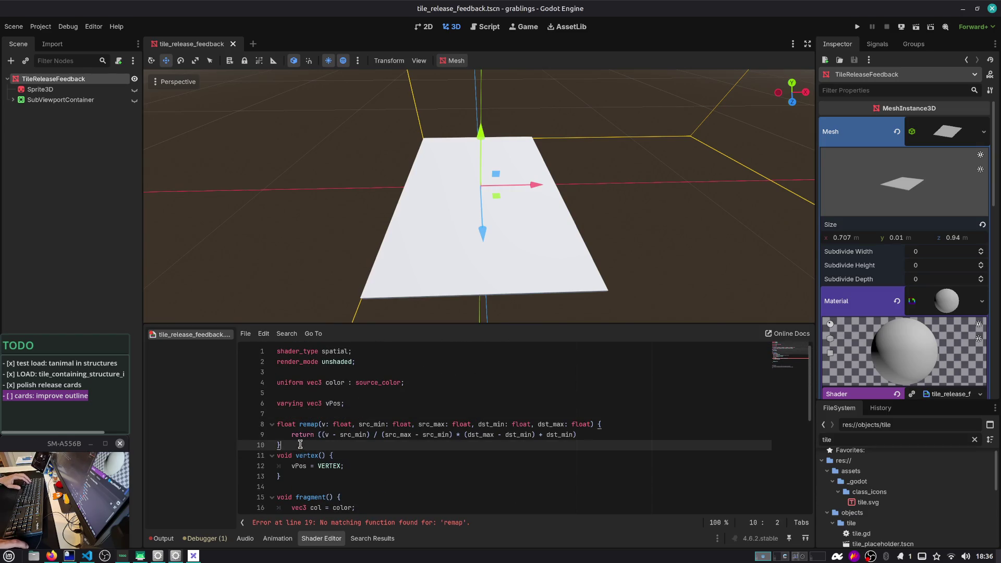
Compare how src_min is used in the remap function
scroll(427, 425, down, 2)
scroll(427, 425, up, 1)
click(426, 425)
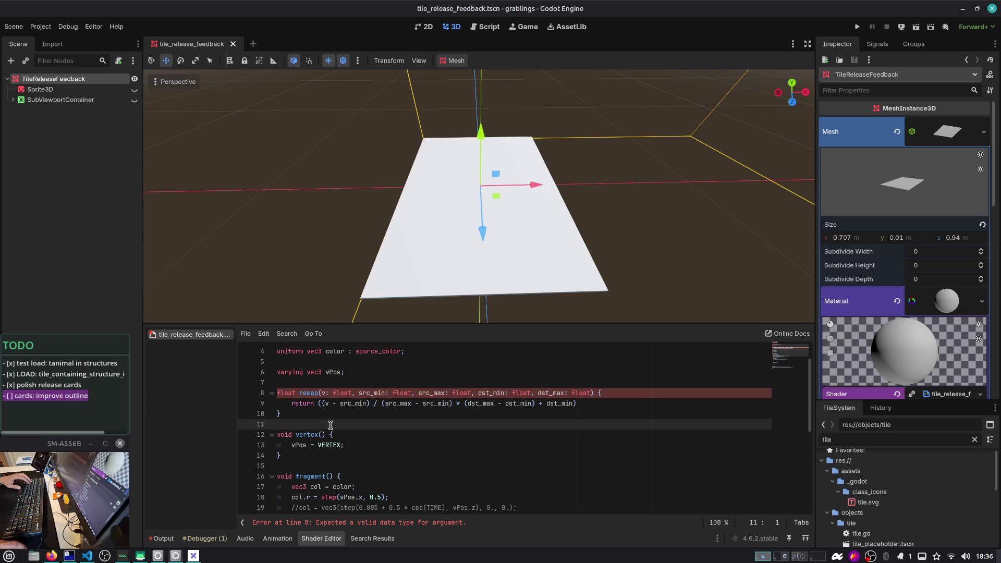
double_click(362, 404)
double_click(367, 392)
click(404, 412)
scroll(412, 417, down, 1)
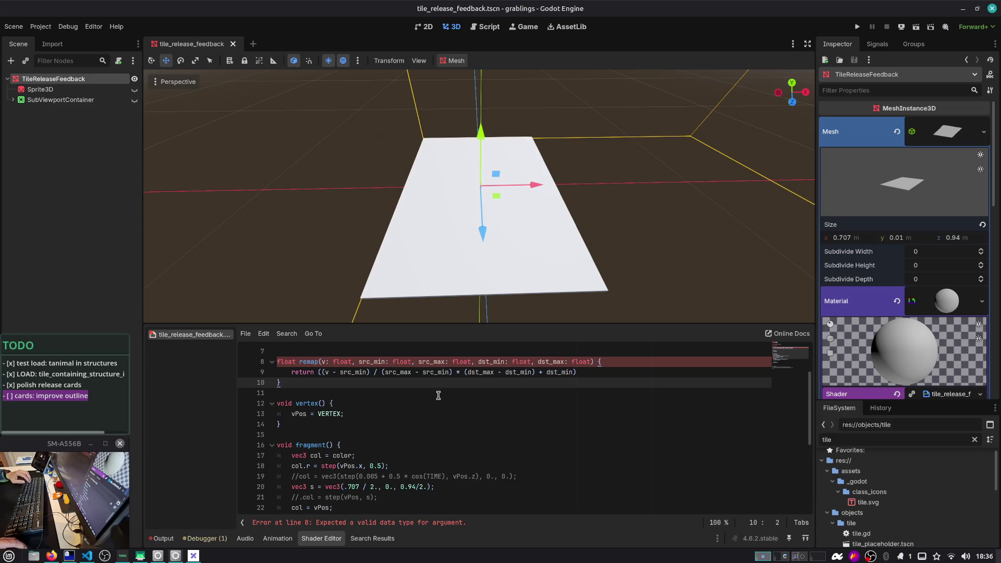
Retype the float type on remap's v parameter
key(Up)
key(Up)
key(ctrl+Right)
key(ctrl+Right)
key(ctrl+Right)
key(ctrl+shift+Right)
key(BackSpace)
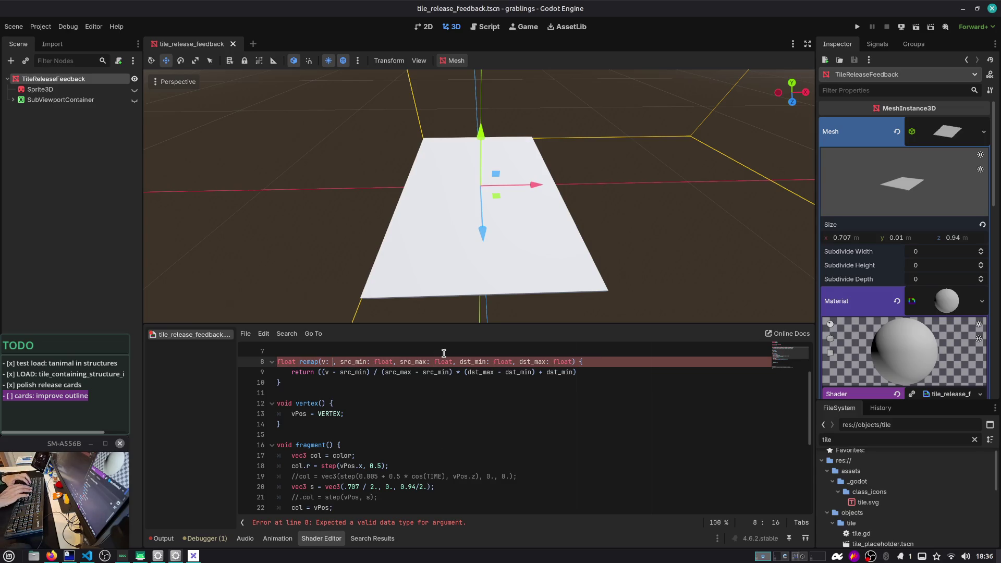
key(BackSpace)
text(float)
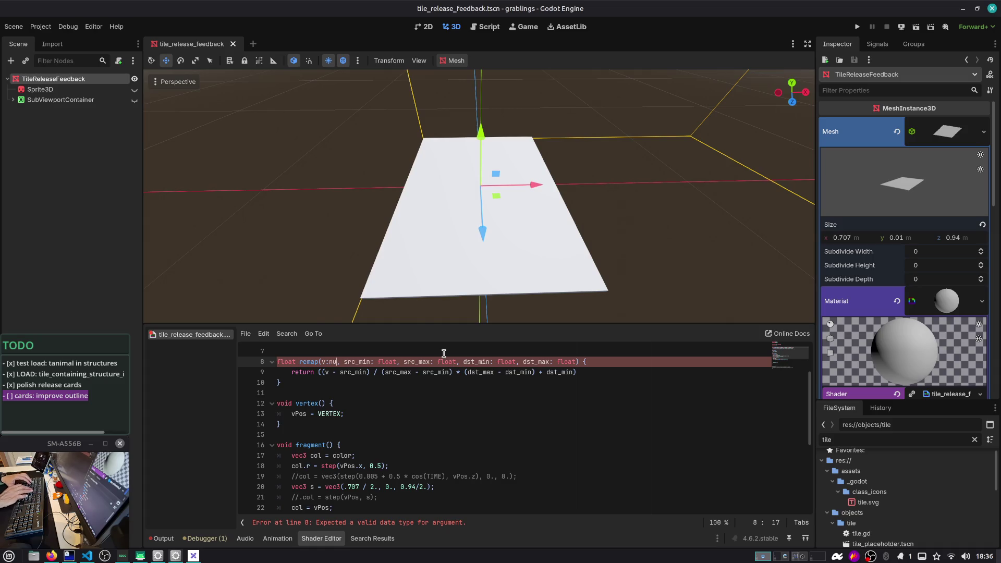
key(ctrl+Left)
key(ctrl+Right)
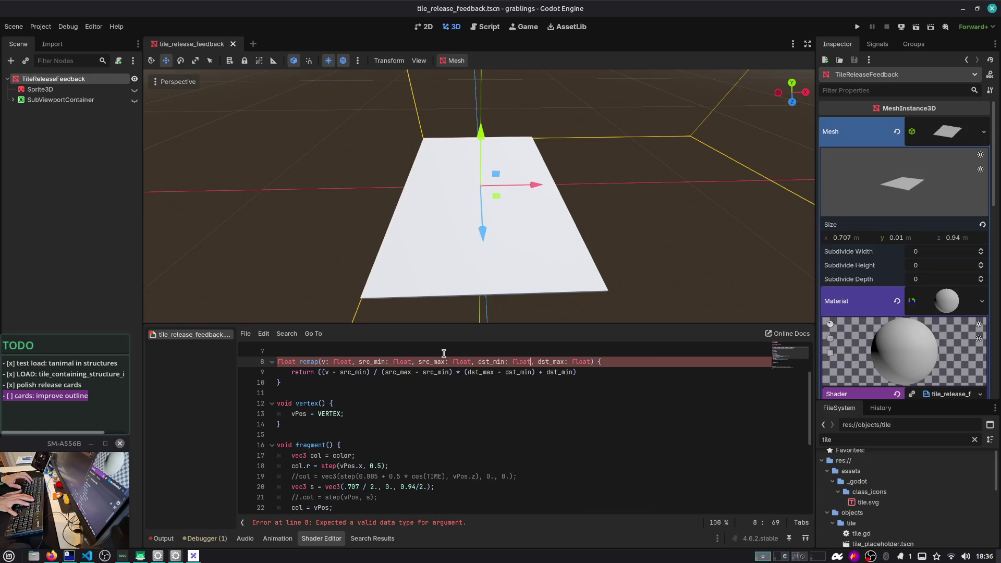
Try dropping remap's extra parameters and commenting its return, then undo and return to Duck.ai
key(shift+Home)
key(shift+ctrl+Right)
key(shift+ctrl+Right)
key(shift+ctrl+Right)
key(BackSpace)
key(Down)
key(ctrl+k)
key(Up)
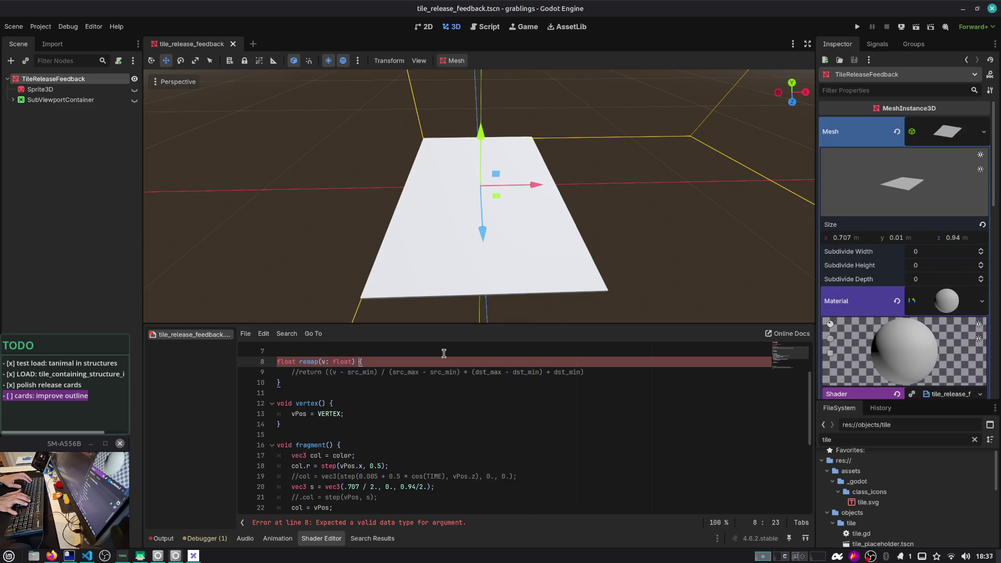
key(ctrl+BackSpace)
key(ctrl+z)
key(ctrl+z)
key(ctrl+z)
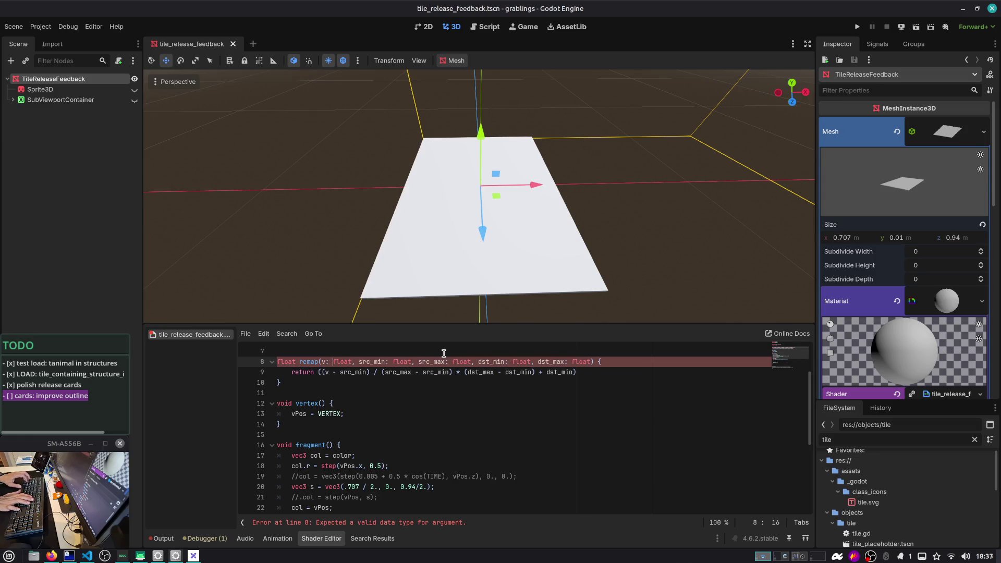
key(alt+Tab)
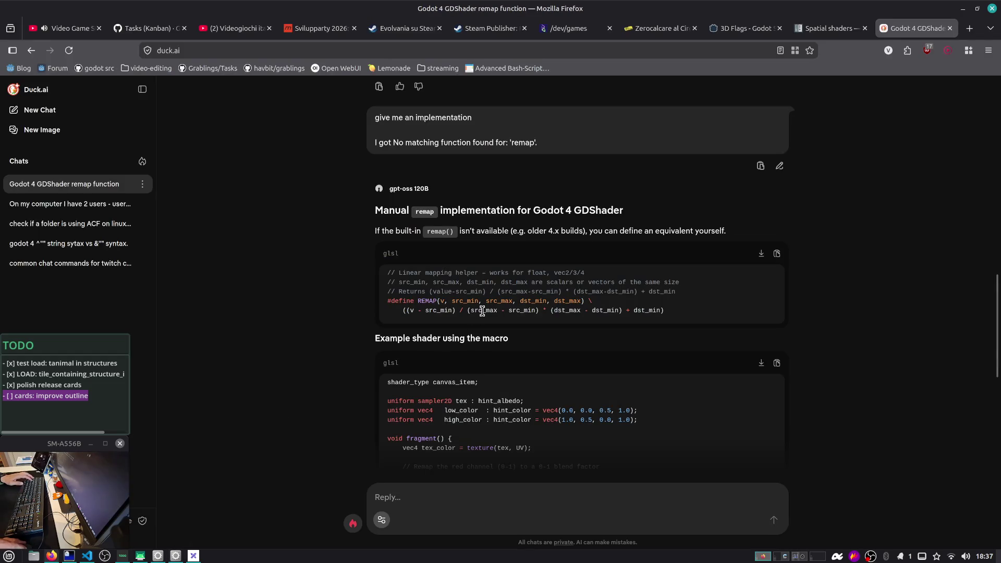
Look at the 3D Flags shader's rotate_uv code, then return to the Godot remap parameters
click(829, 28)
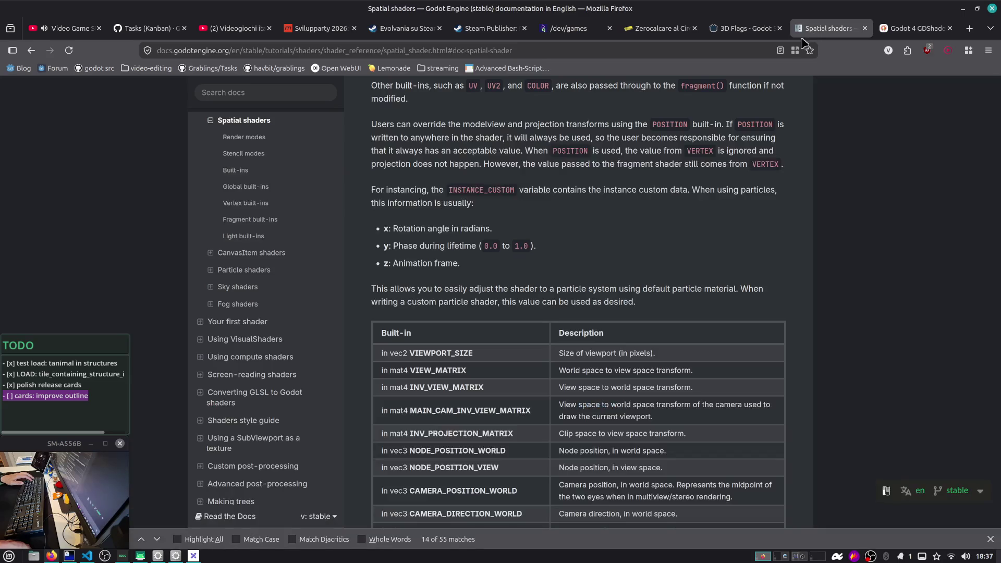
scroll(724, 80, down, 5)
click(743, 28)
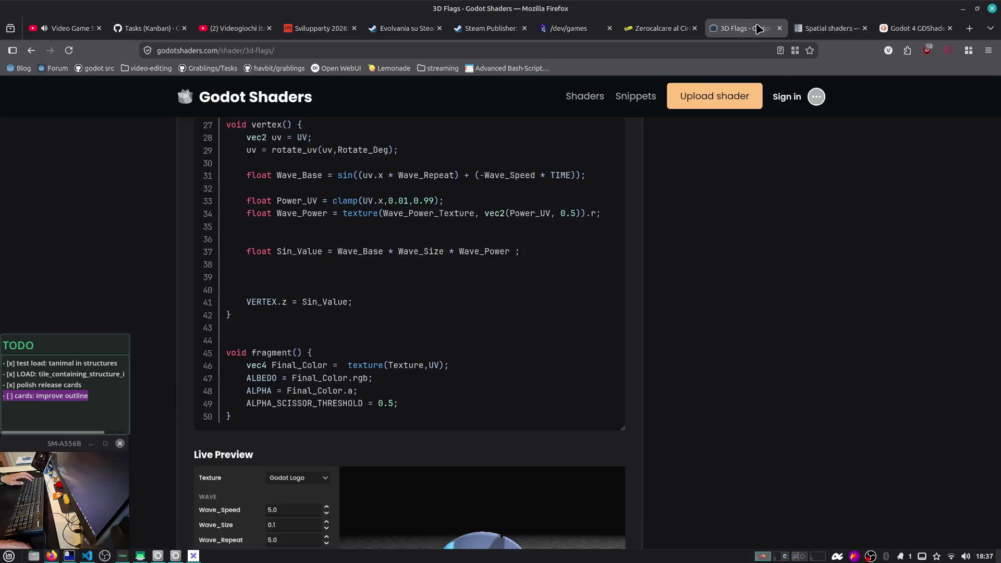
scroll(454, 238, up, 5)
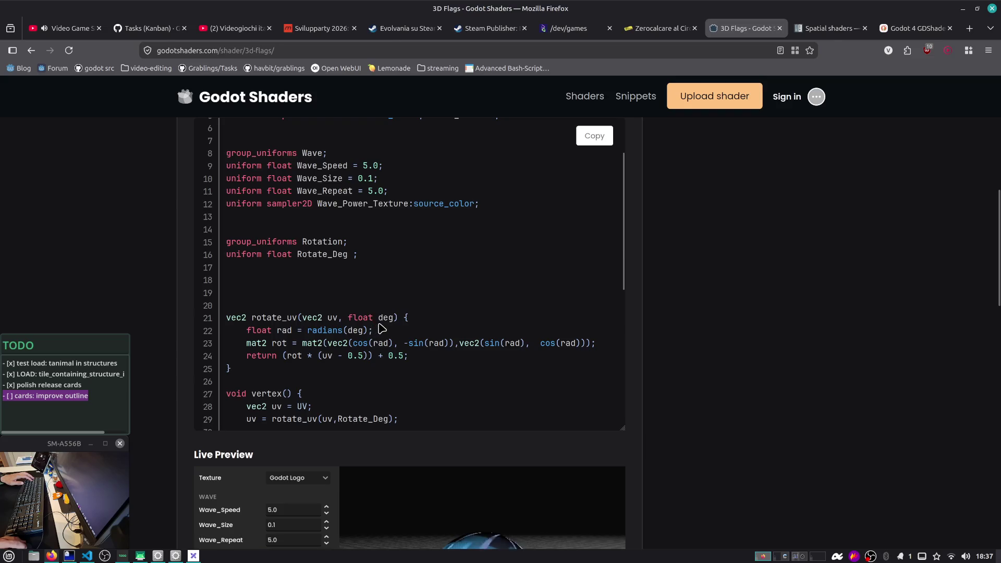
key(alt+Tab)
key(Right)
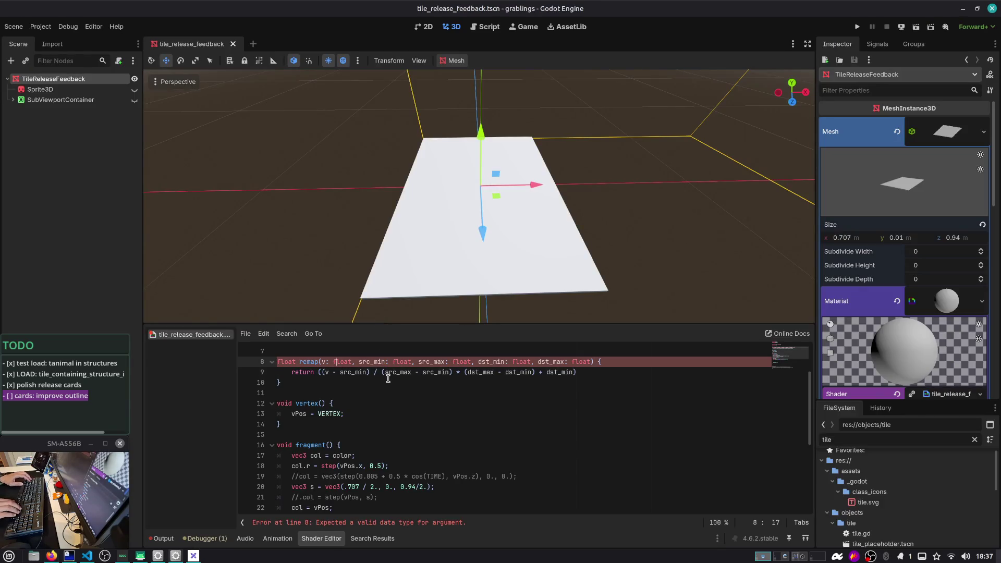
Rewrite remap's v, src_min and src_max as type-first float parameters
key(BackSpace)
text(float v)
key(Delete)
key(Delete)
key(Delete)
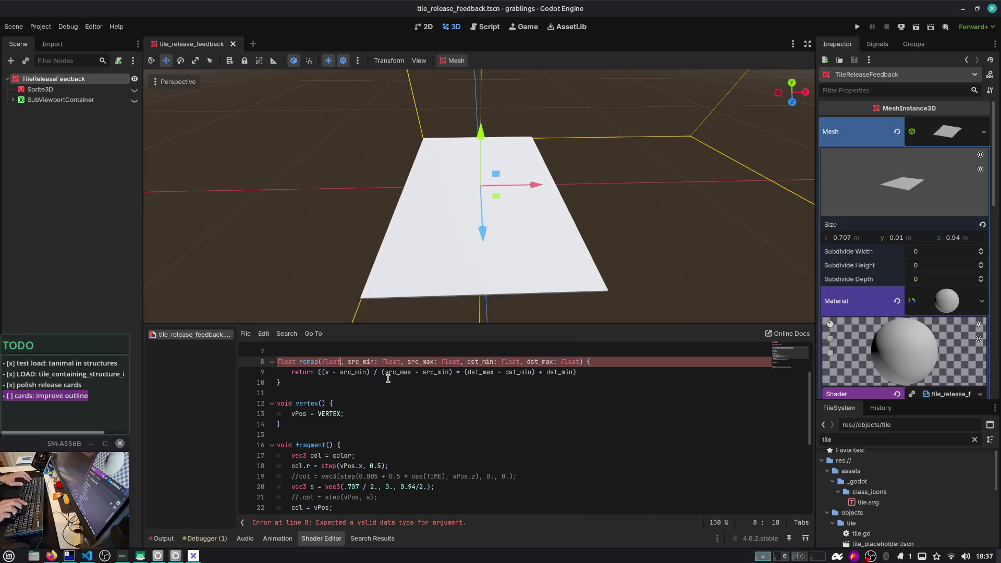
key(BackSpace)
key(Delete)
key(Delete)
key(Delete)
key(ctrl+Left)
text(float)
key(BackSpace)
key(Right)
key(Right)
key(ctrl+Right)
key(Delete)
key(Delete)
key(Delete)
key(ctrl+Left)
text(float)
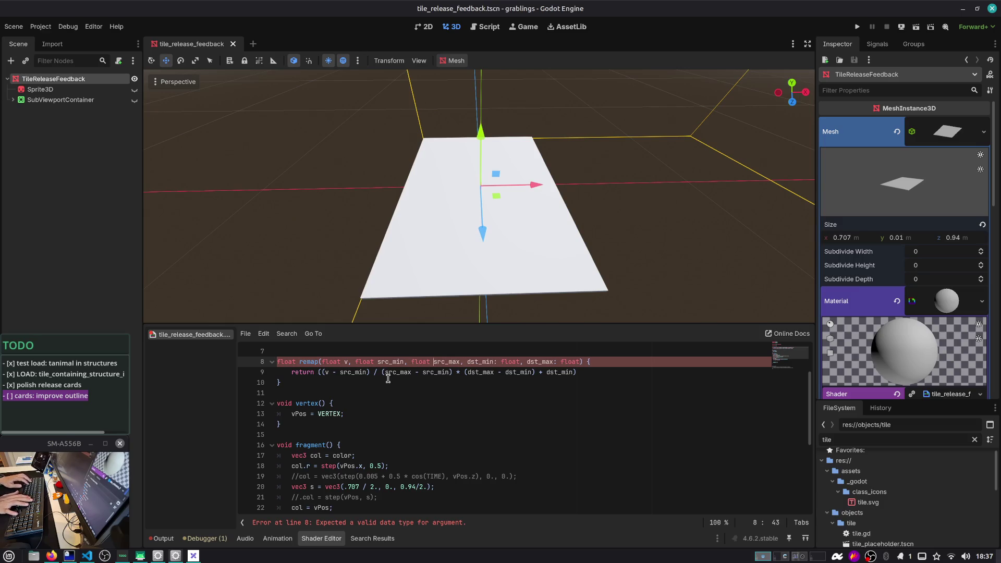
Rewrite dst_min and dst_max as float parameters and go to the end of the return line
key(BackSpace)
key(BackSpace)
key(BackSpace)
text(float)
key(ctrl+Right)
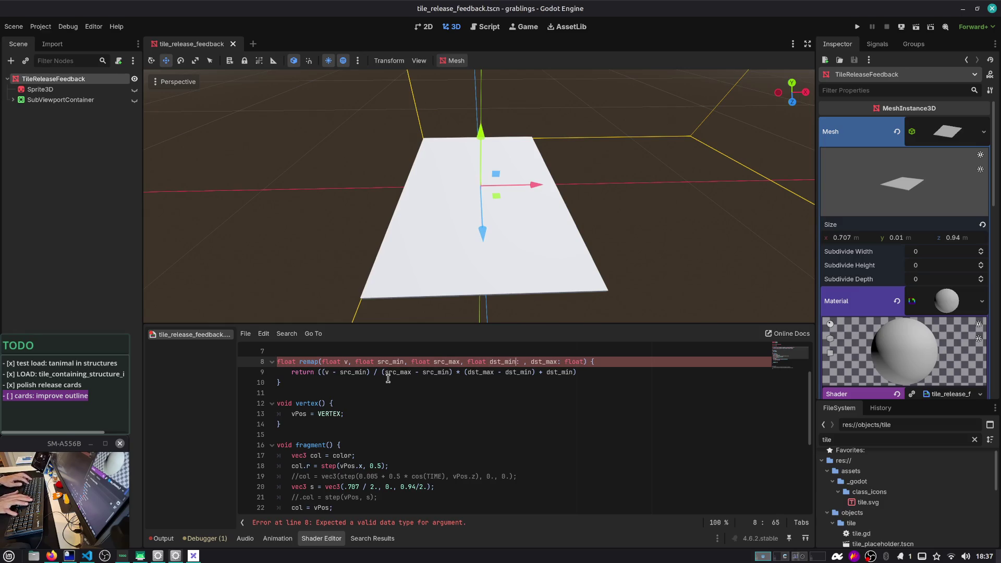
key(BackSpace)
key(Delete)
key(BackSpace)
key(BackSpace)
key(BackSpace)
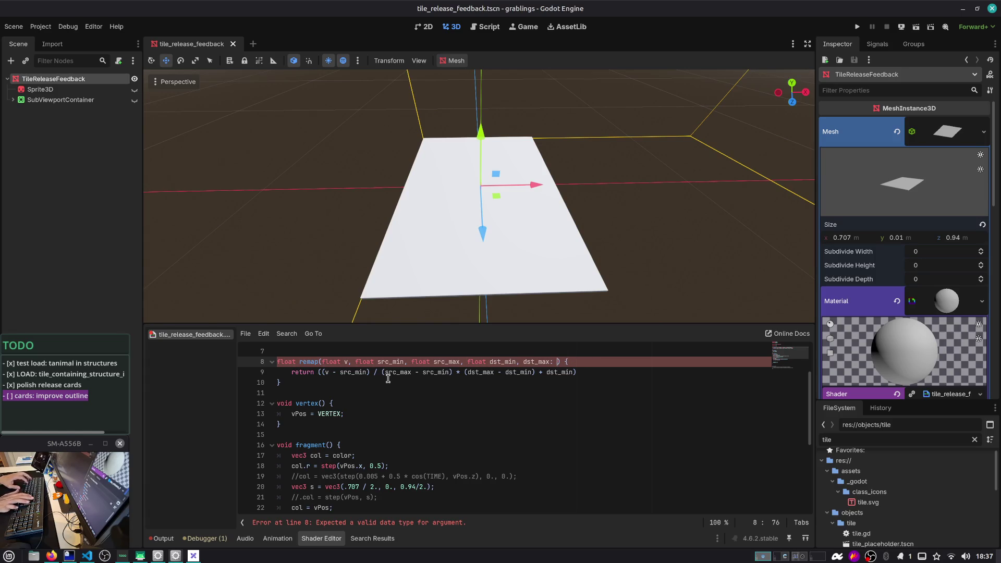
text(float)
key(Down)
key(Down)
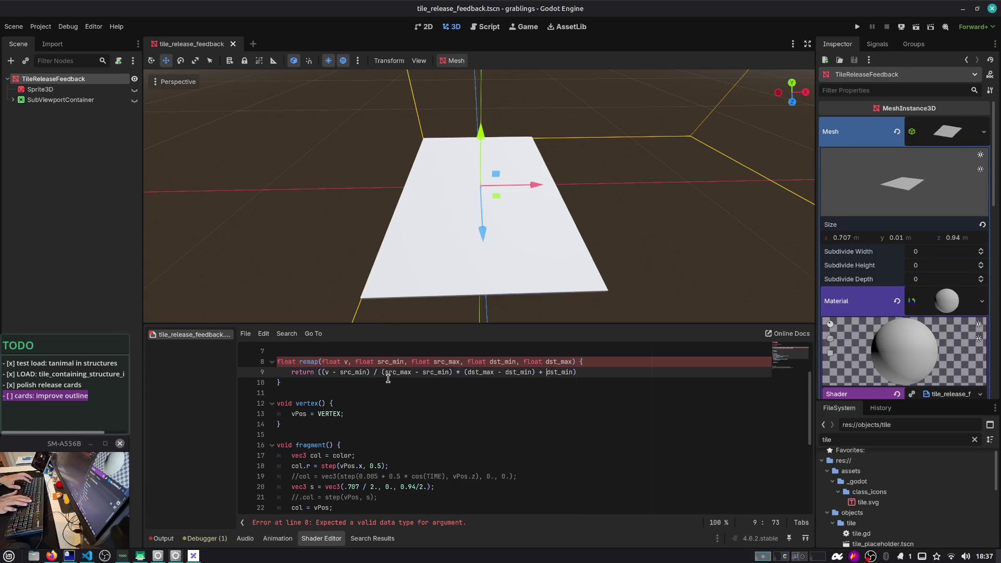
key(Up)
key(End)
End remap's return with a semicolon and make the wave cos(vPos.z * 10. + TIME)
text(;)
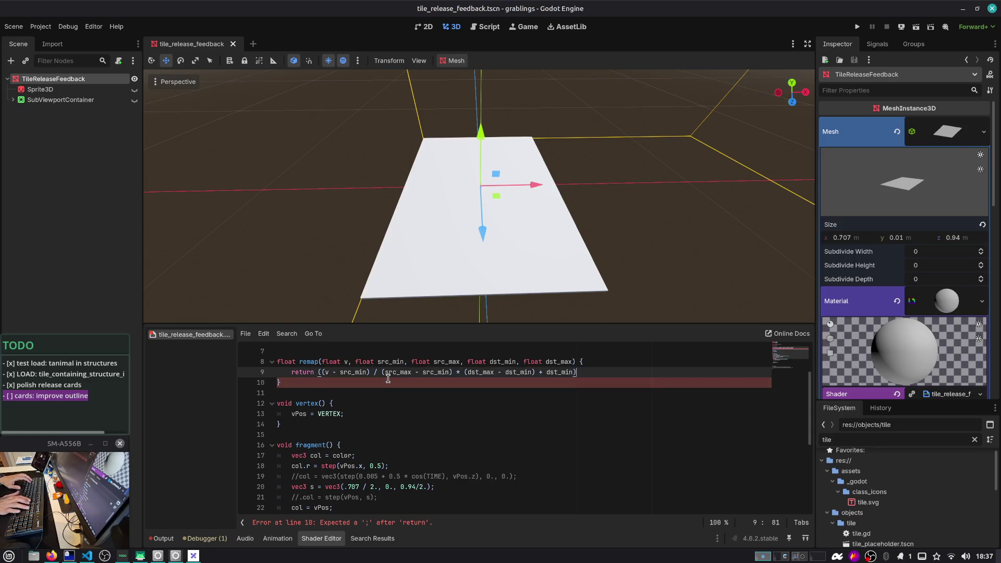
scroll(301, 363, down, 2)
click(437, 456)
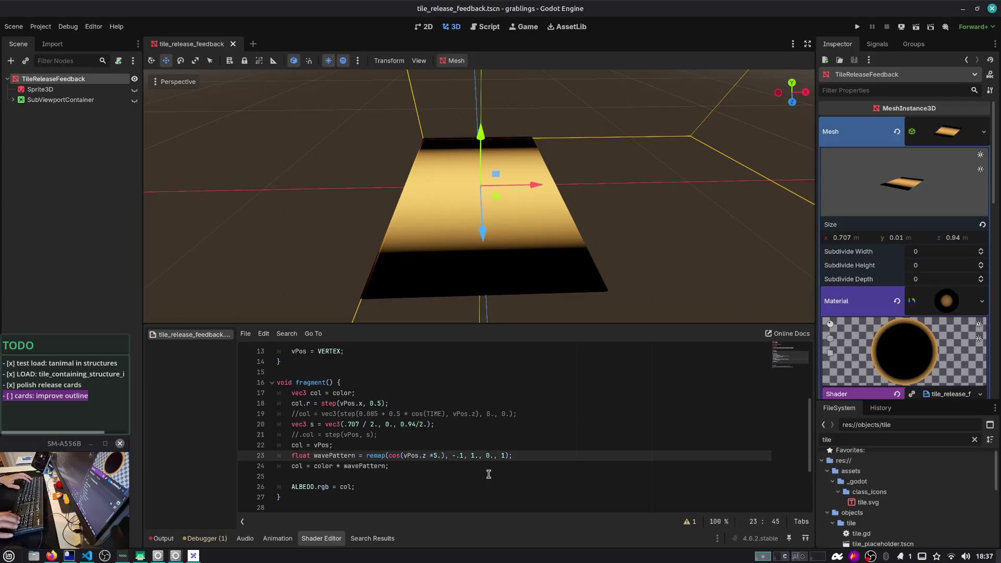
text(10)
key(Delete)
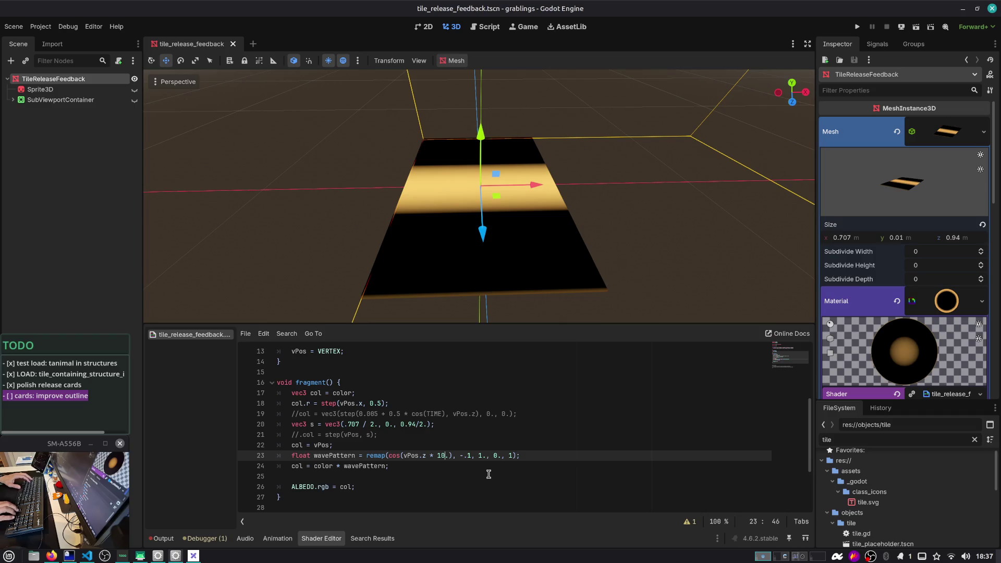
text(+ TIME)
Raise the wave frequency from 10 to 30 and begin a mix() call on the color line
key(Left)
key(Left)
key(Left)
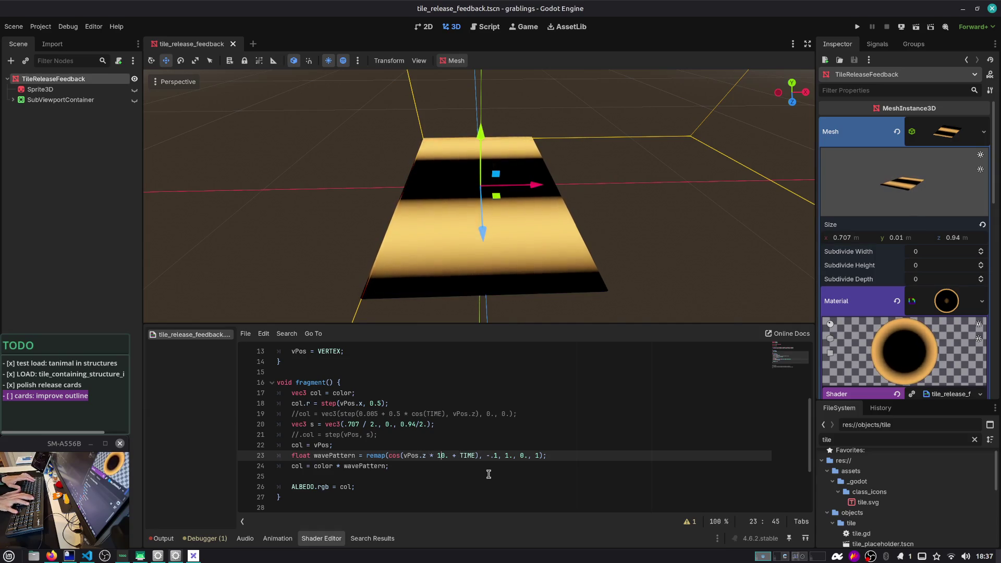
key(BackSpace)
text(3)
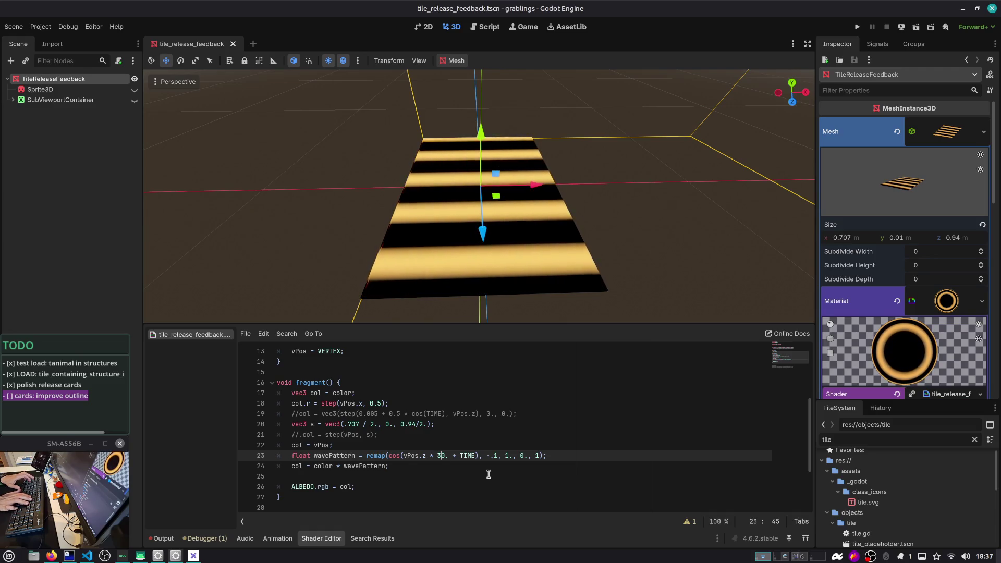
key(Down)
text(mix()
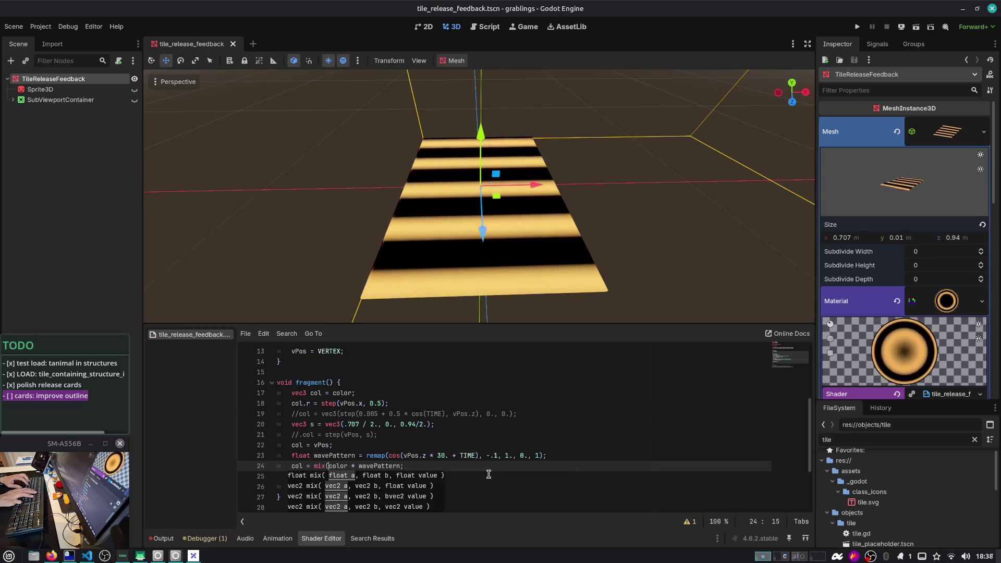
Make the color line mix(color, color2, wavePattern) and duplicate the color uniform as color2
key(ctrl+Right)
text(,)
text(color2,)
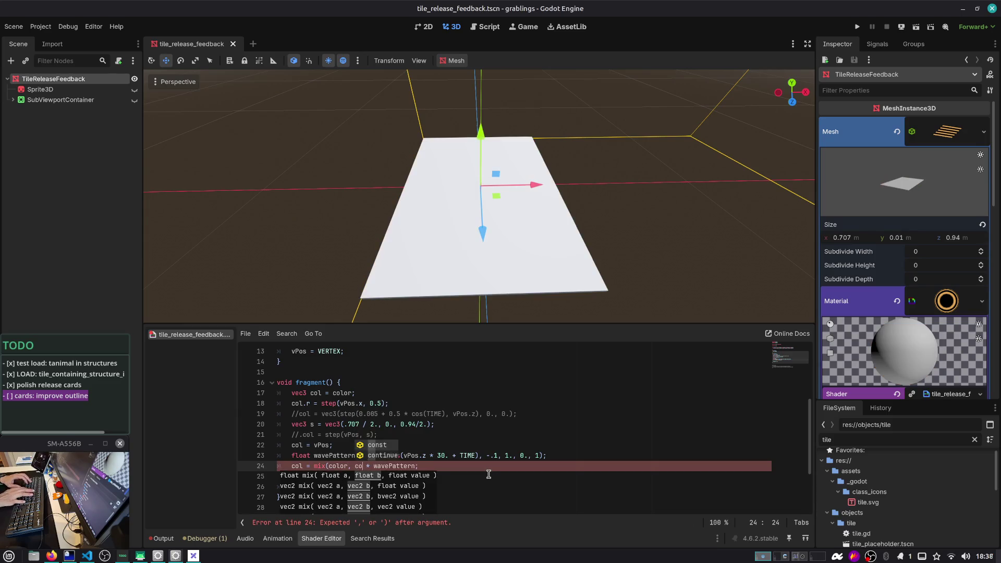
key(Delete)
key(End)
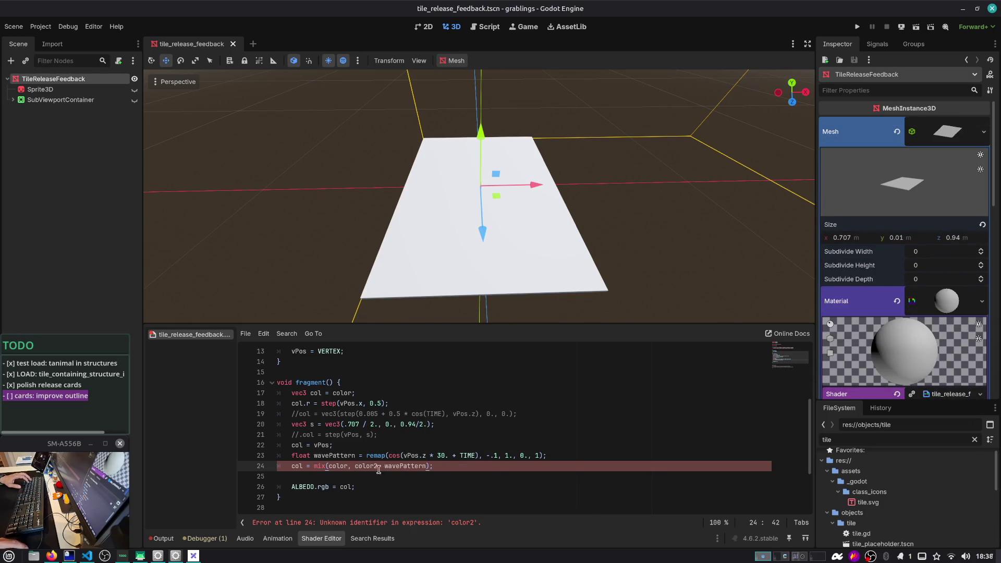
scroll(360, 456, up, 4)
click(417, 382)
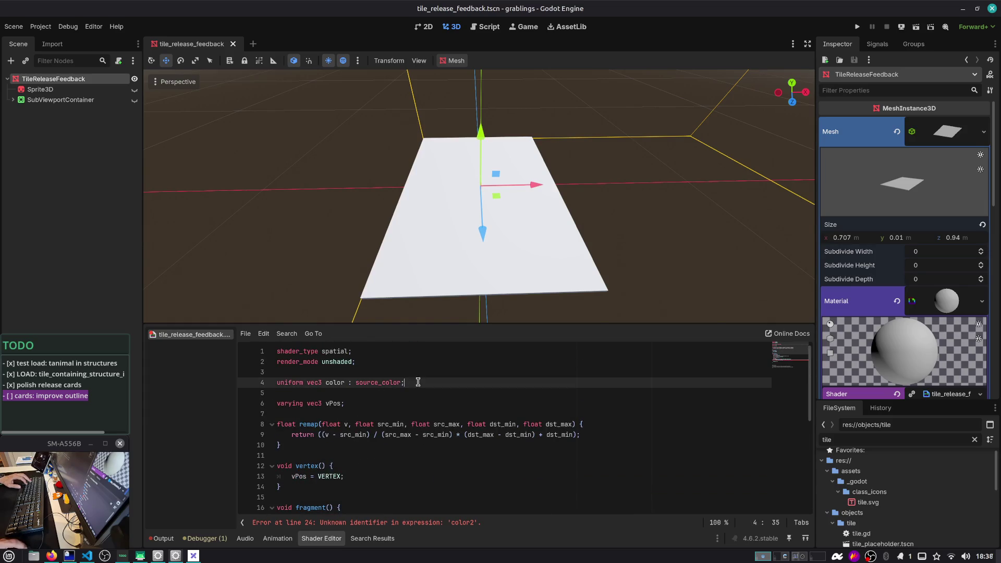
key(ctrl+shift+d)
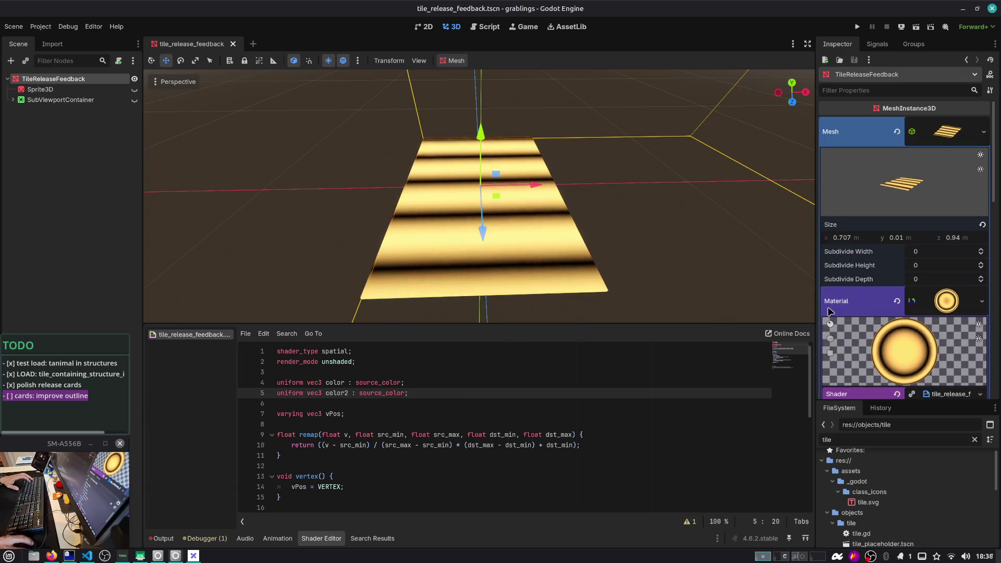
Set Color 2 in the material's Shader Parameters to a dark brown
scroll(944, 209, down, 3)
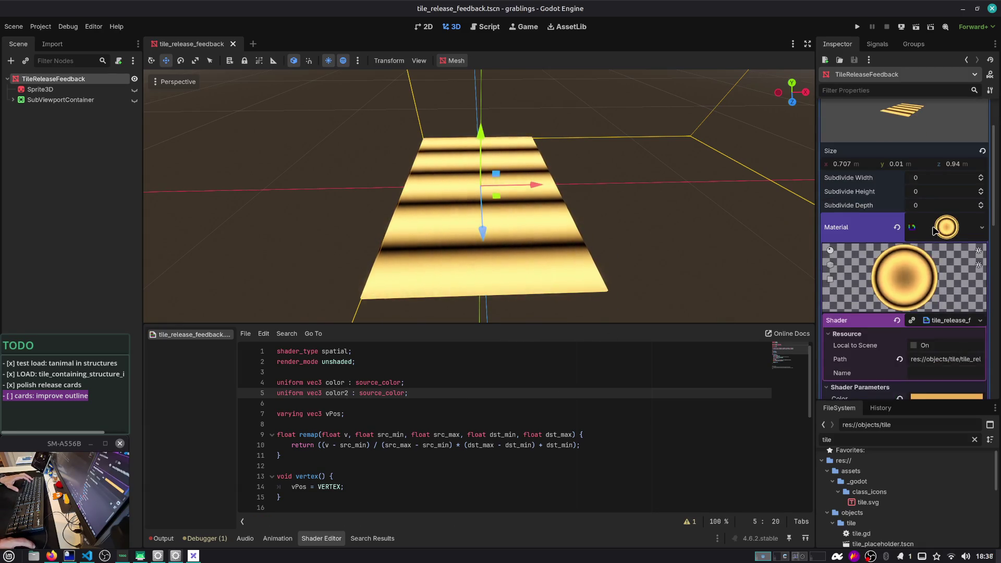
click(937, 231)
click(939, 230)
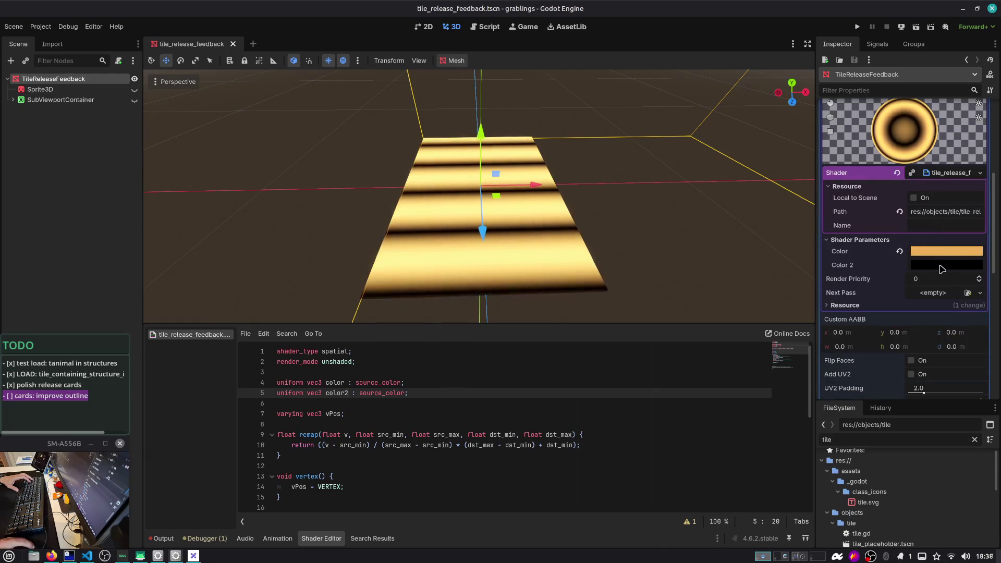
click(957, 265)
click(986, 311)
click(925, 348)
drag(934, 369, 928, 364)
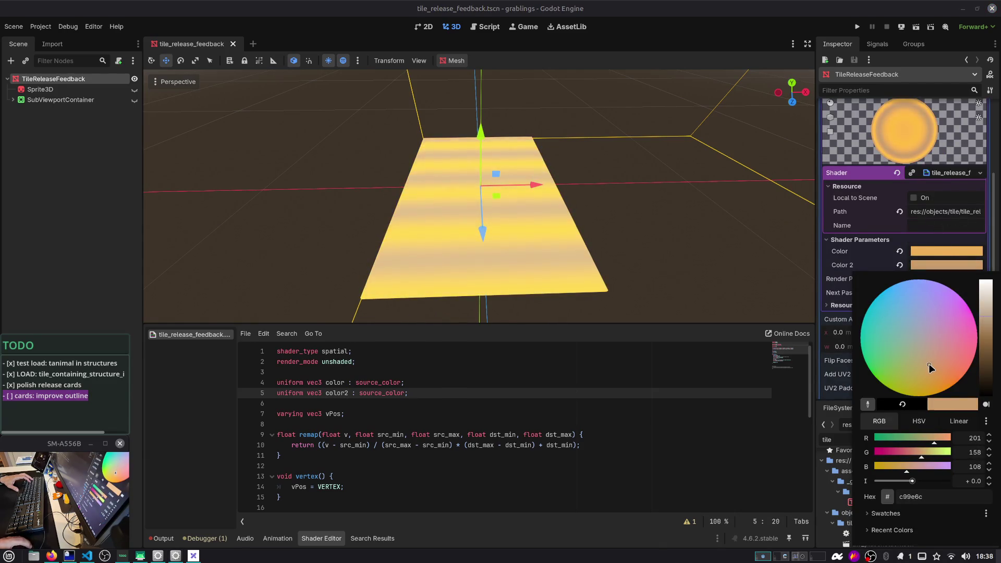
click(985, 333)
click(479, 404)
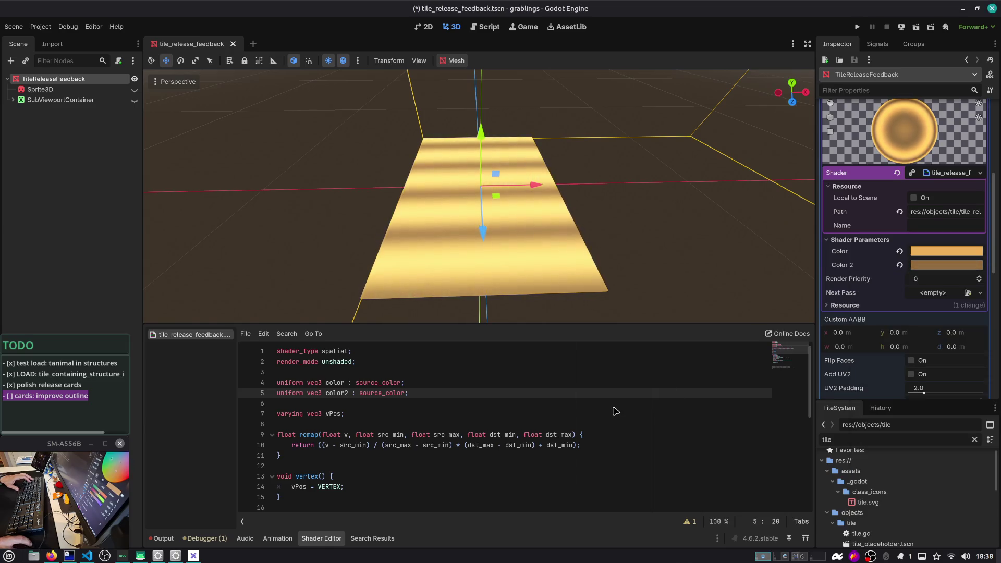
scroll(481, 411, down, 6)
click(471, 404)
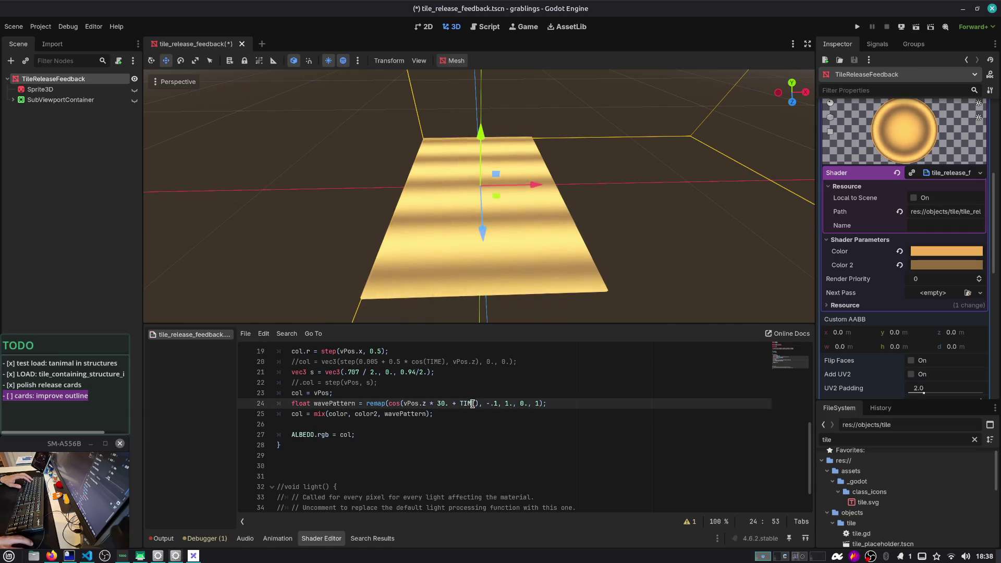
Add a 5. factor to the wave's TIME term and save the shader
text(5.)
key(ctrl+s)
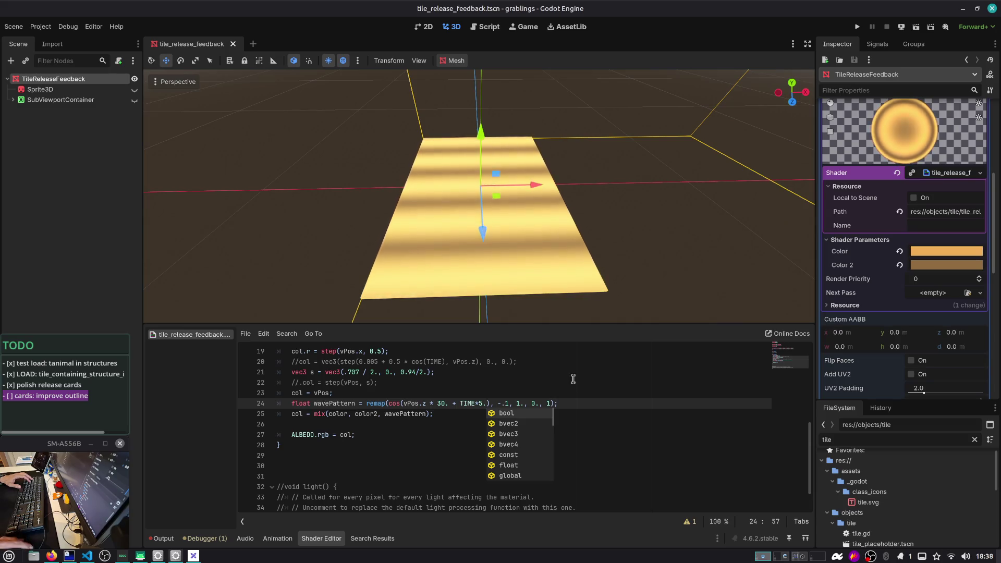
click(472, 410)
Run the project, start a game and place the GRAIN, berry bush and HOUSE cards on tiles
click(858, 27)
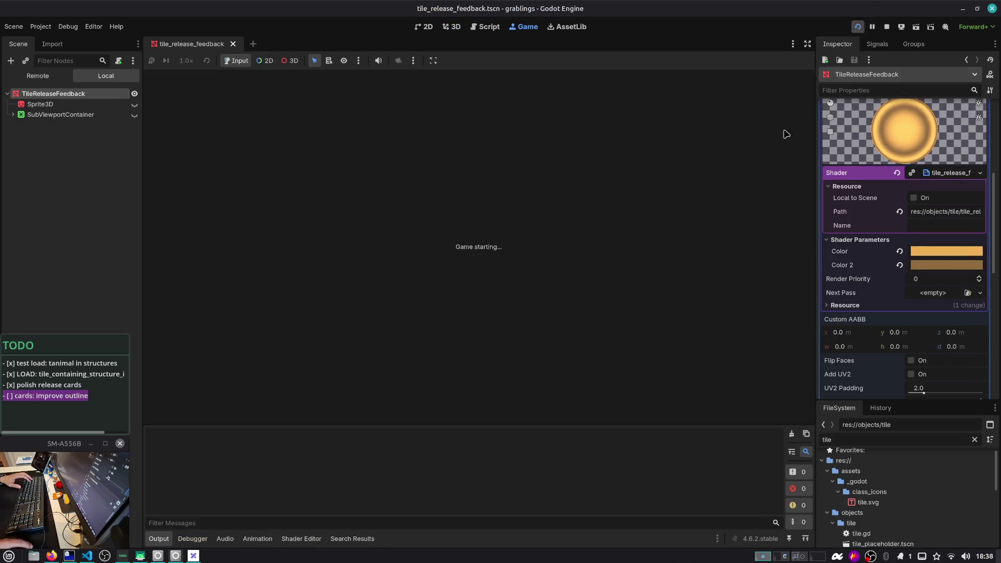
click(524, 232)
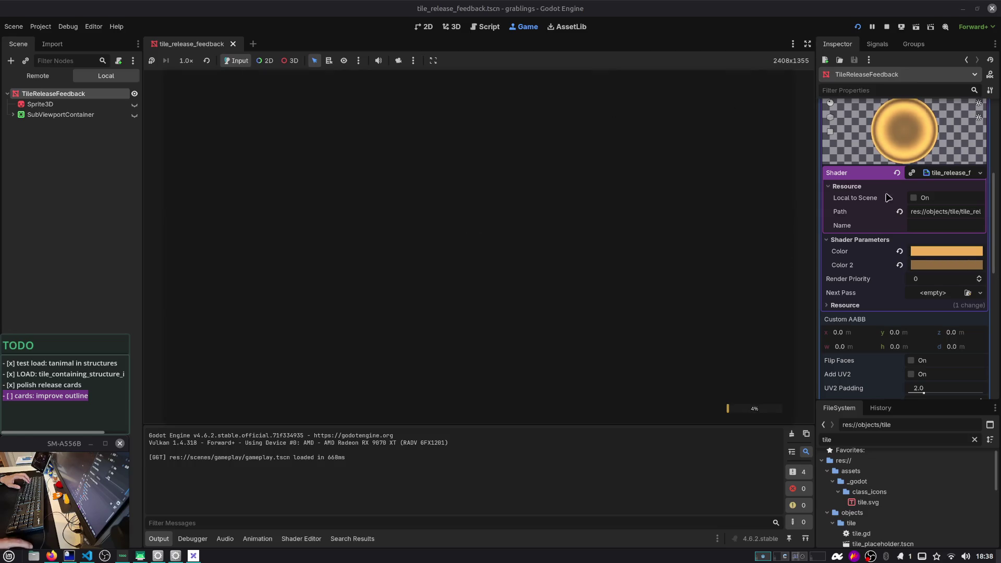
click(938, 175)
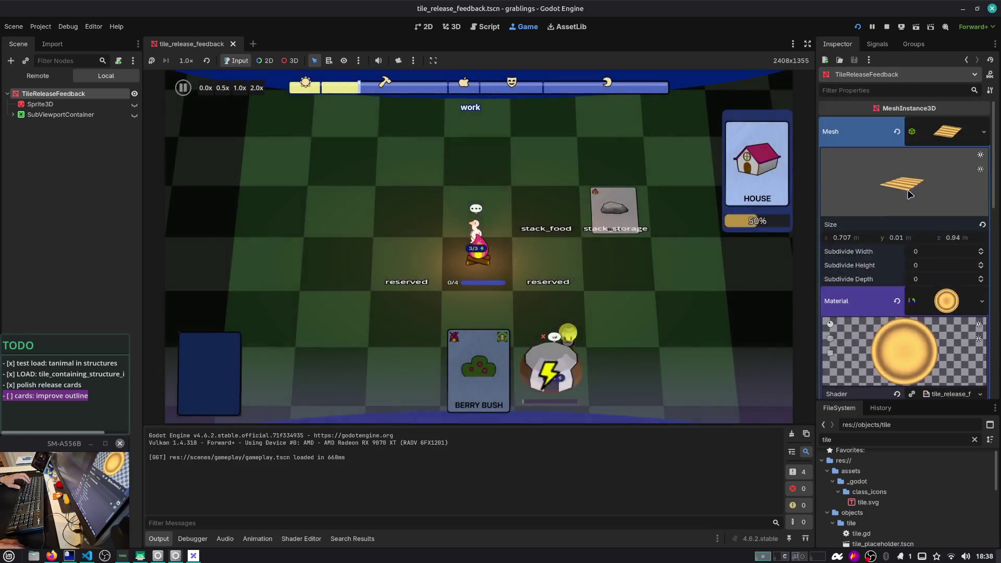
scroll(934, 208, down, 5)
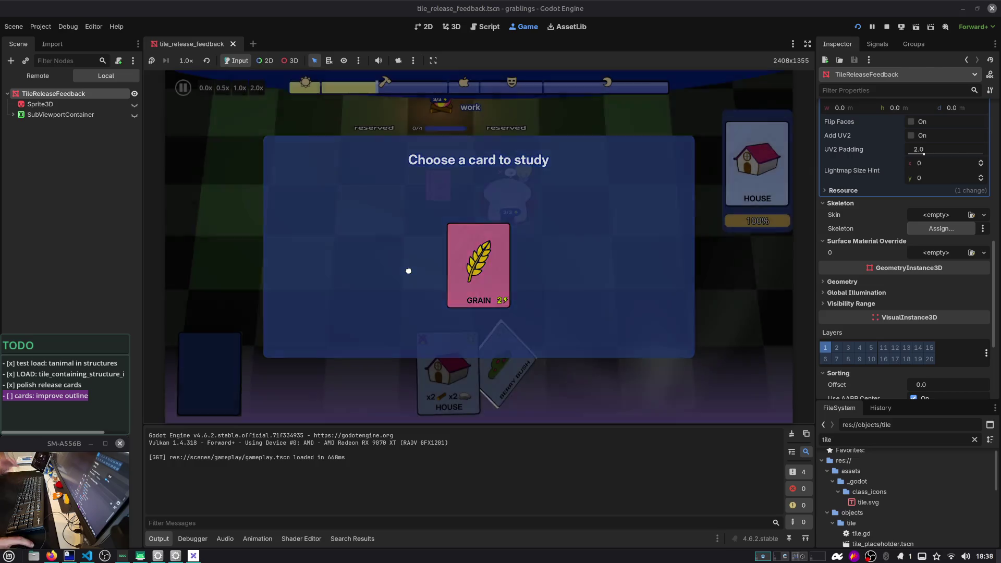
click(478, 264)
mouse_move(377, 251)
mouse_down()
mouse_move(329, 239)
mouse_move(324, 221)
mouse_move(326, 206)
mouse_move(371, 214)
mouse_up()
mouse_move(459, 355)
mouse_down()
mouse_move(453, 324)
mouse_move(284, 253)
mouse_move(288, 224)
mouse_move(334, 250)
mouse_move(596, 262)
mouse_up()
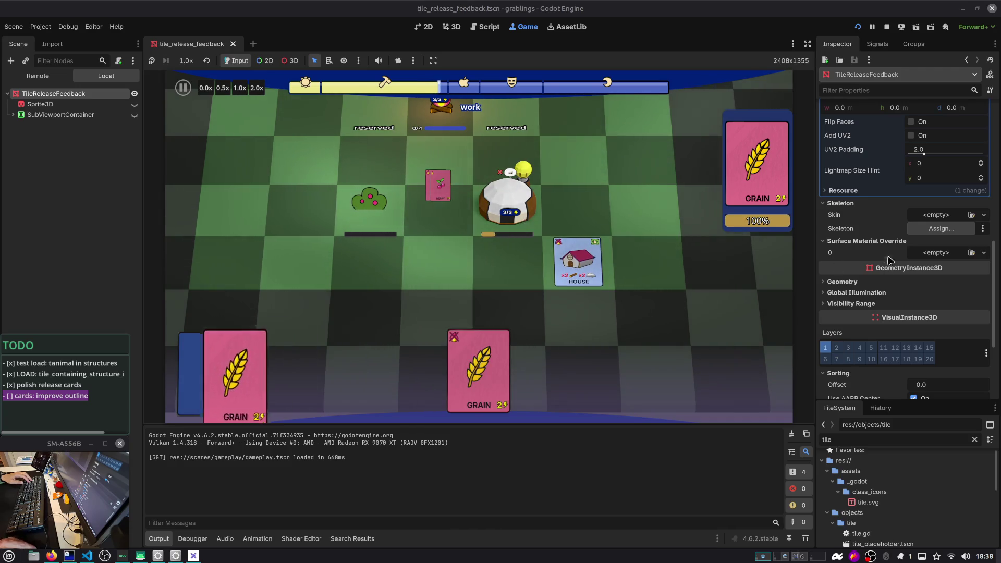
scroll(957, 146, up, 5)
Brighten Color 2 slightly in the material's Shader Parameters
click(958, 145)
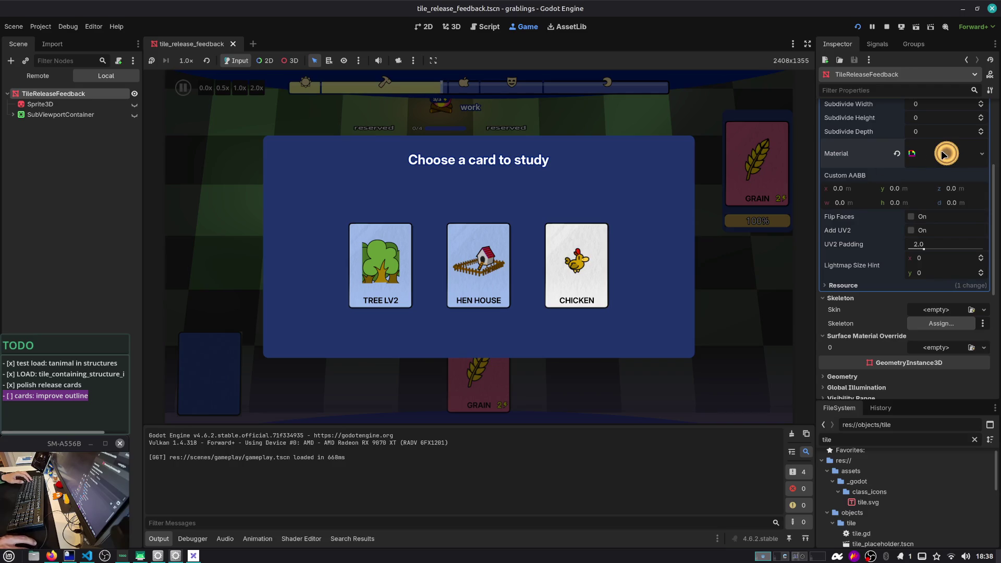
click(947, 153)
click(931, 287)
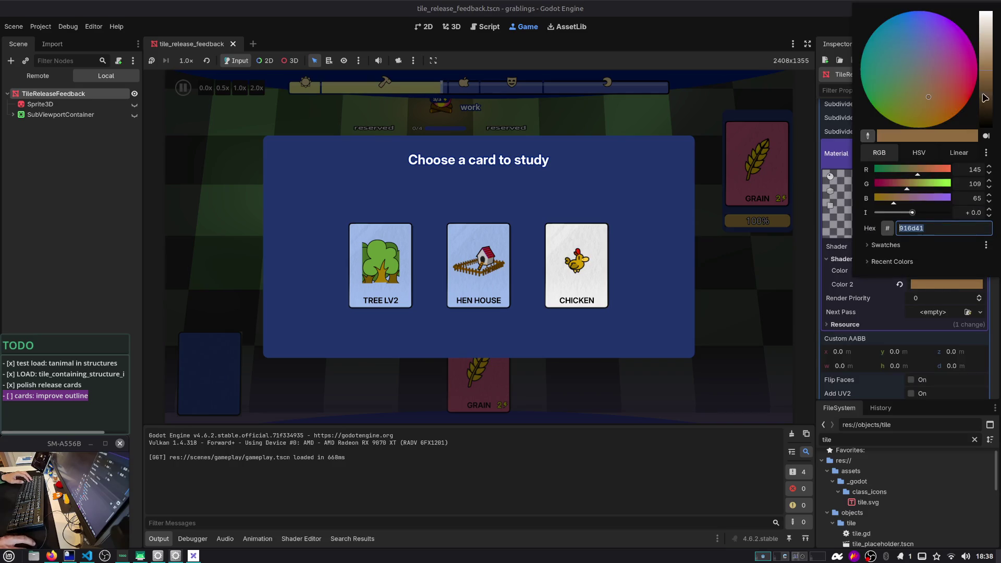
click(987, 69)
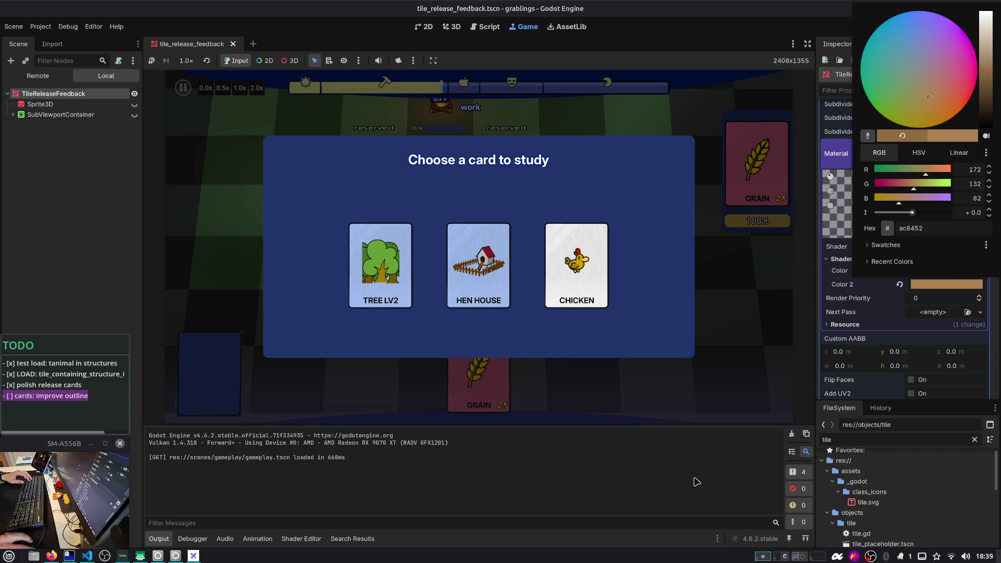
click(797, 355)
Stop the running game, then switch to the terminal and clear it
click(887, 27)
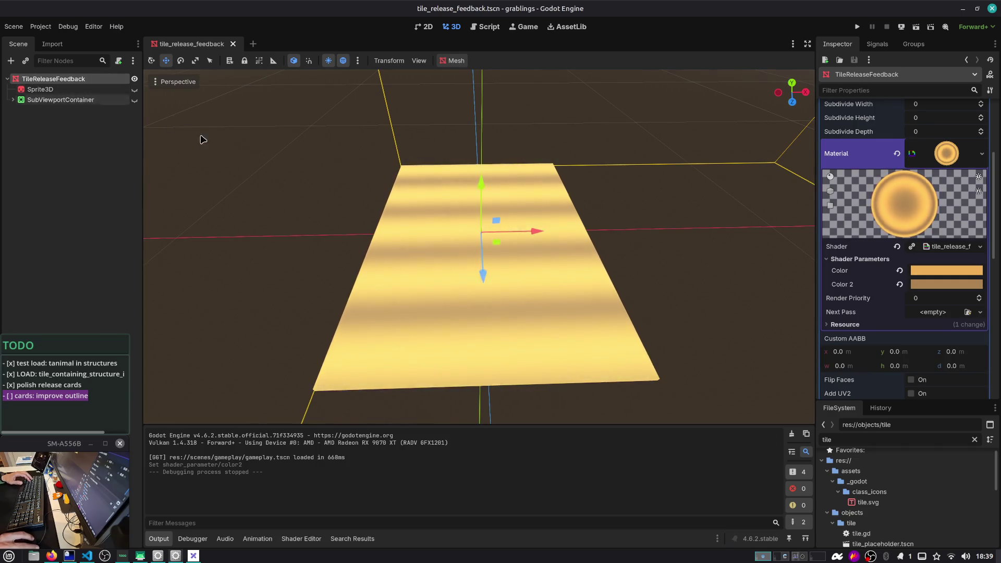
key(alt+Tab)
key(ctrl+l)
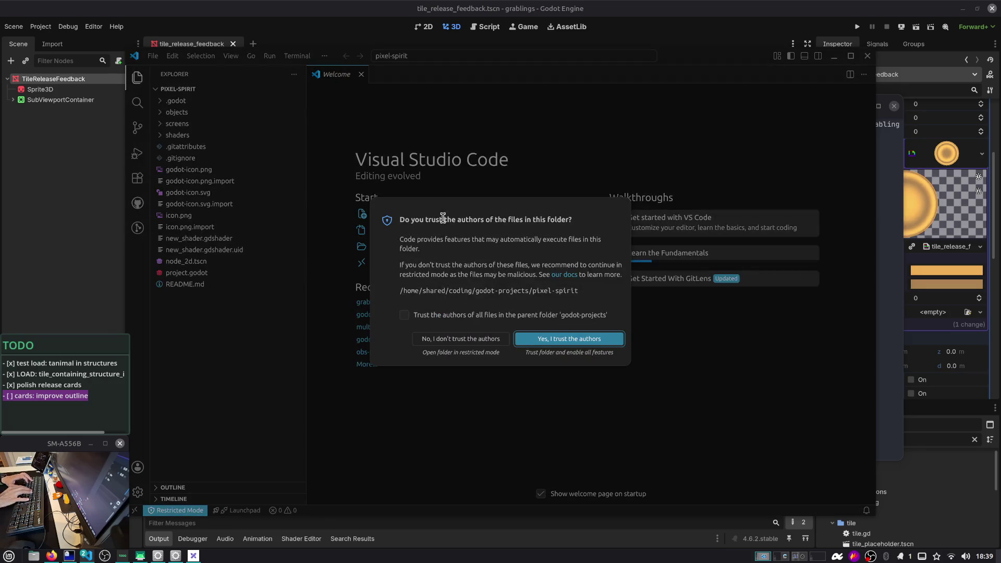
Trust the pixel-spirit folder's authors and open 02-dof-with-sdfs.tscn via a quick search for 'sdf'
key(Return)
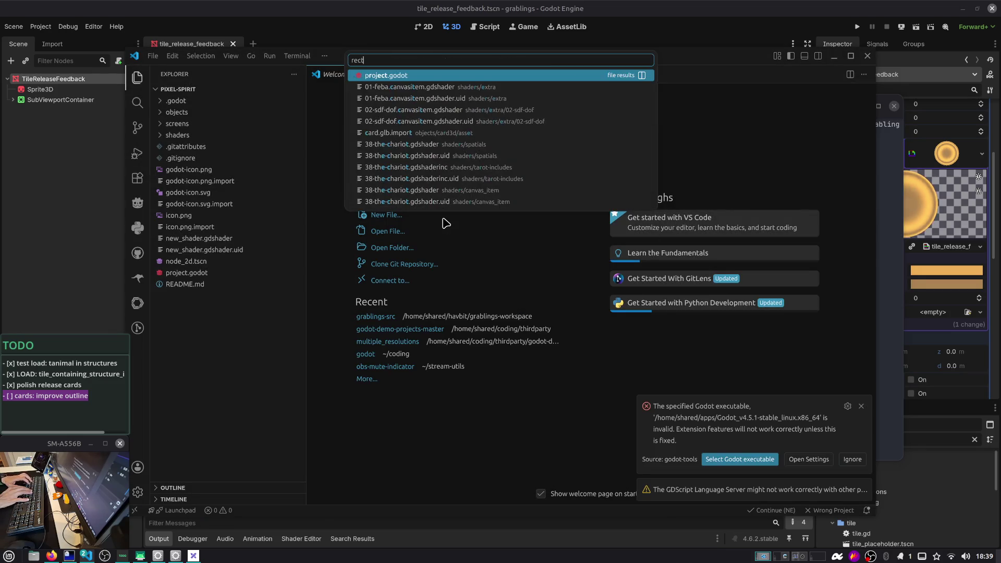
key(ctrl+p)
text(sdf)
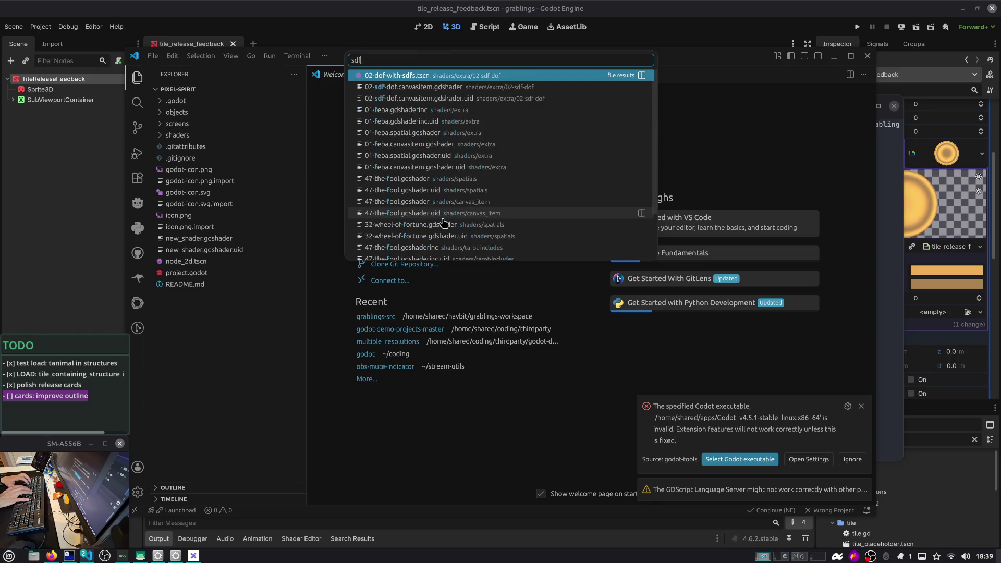
key(Return)
Browse the extra and spatials shader folders, then close VS Code
click(198, 157)
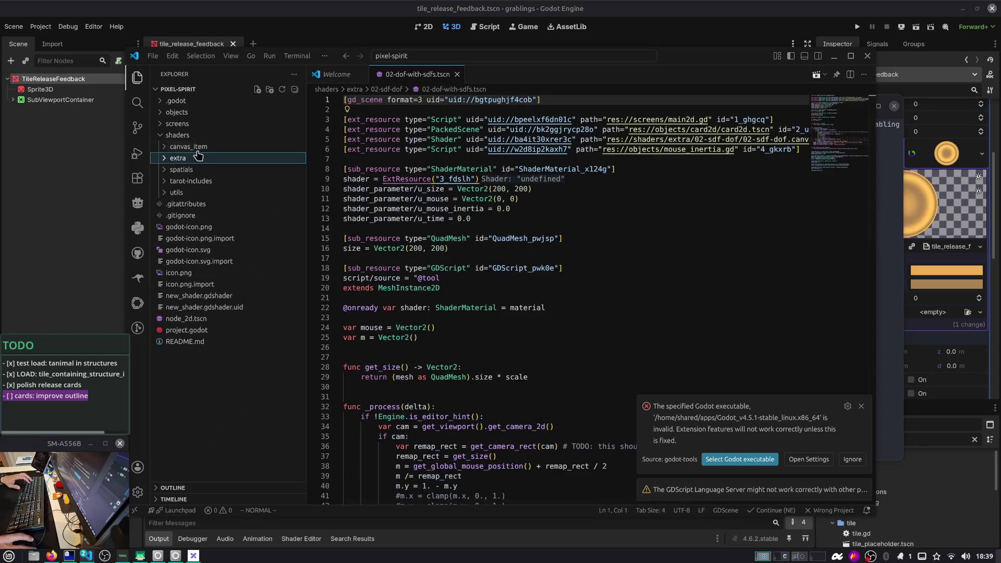
click(198, 158)
key(Left)
key(Left)
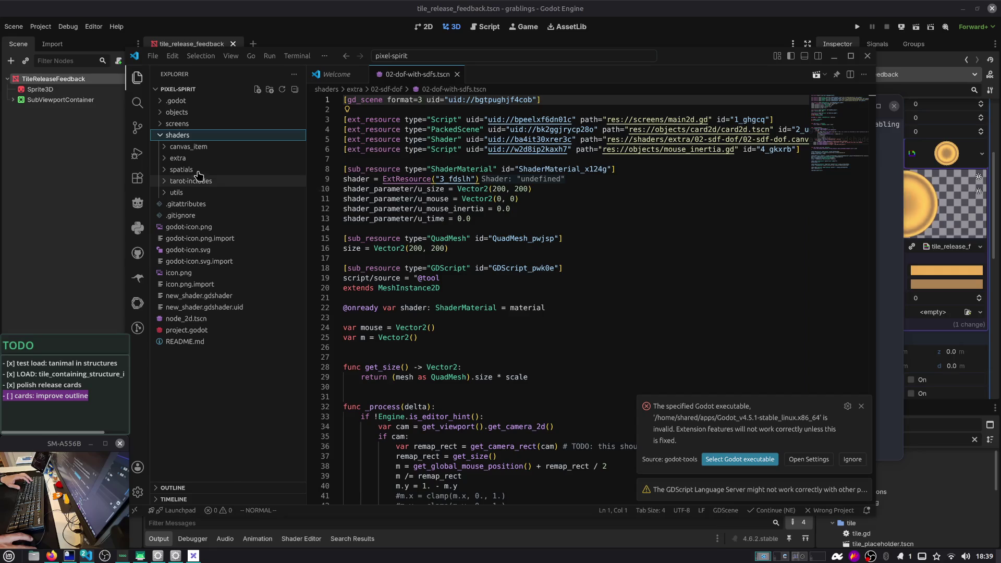
click(198, 170)
click(215, 173)
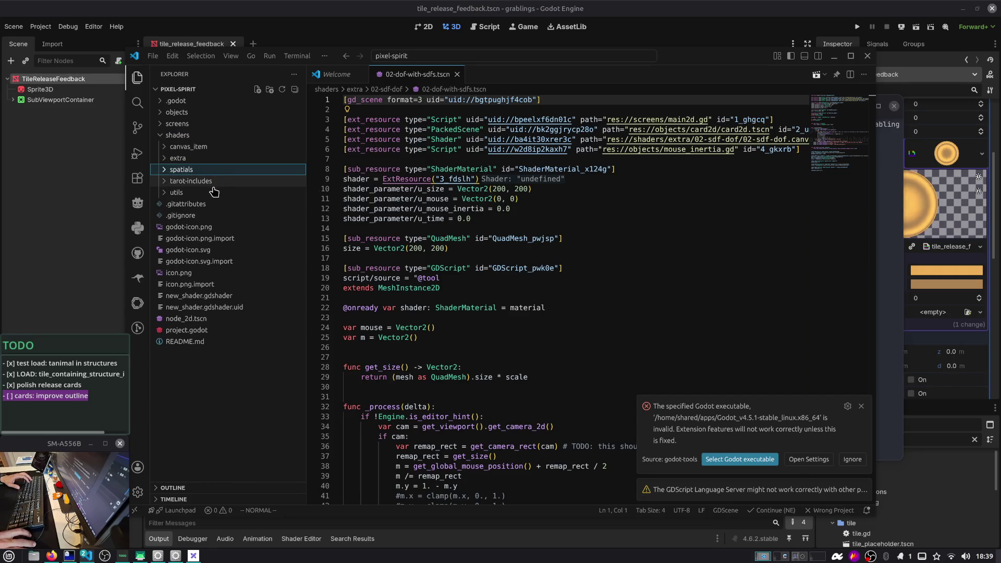
click(867, 56)
Run godot-4.6.1 -e at the pixel-spirit terminal prompt to open the project editor
key(alt+Tab)
text(godot-4.6.1)
key(Tab)
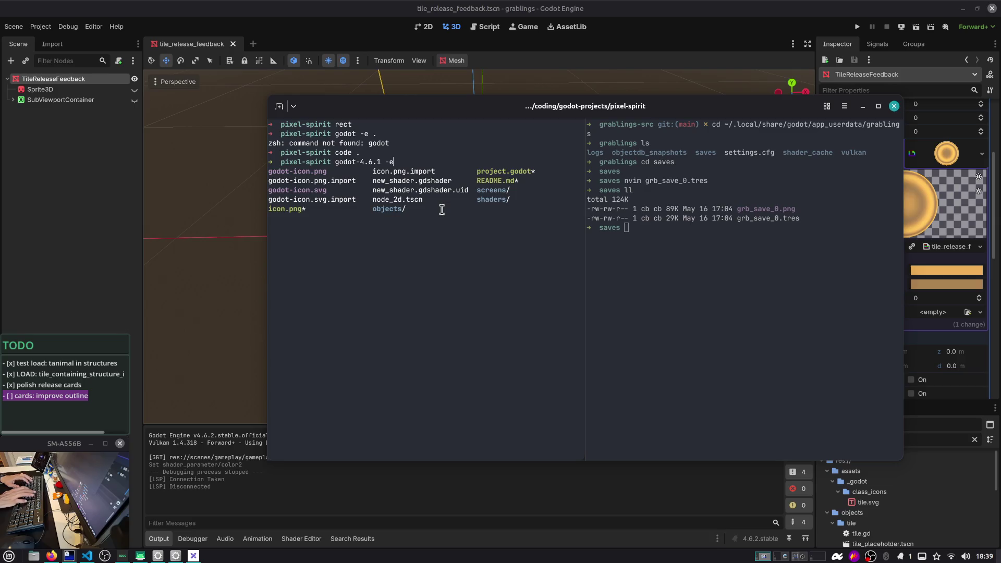
key(Return)
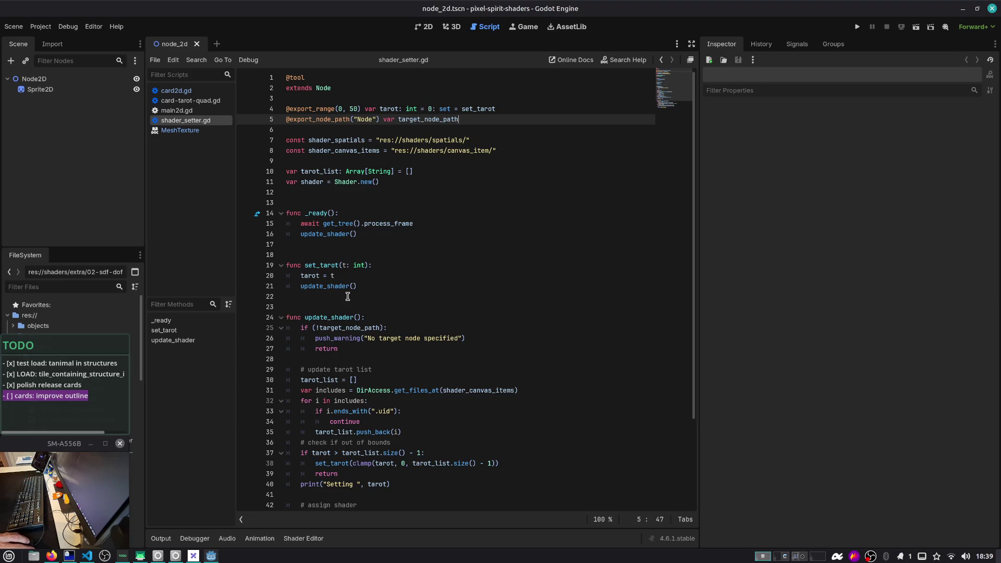
Widen the scene and file docks and inspect the Sprite2D node's shader material
scroll(348, 296, down, 3)
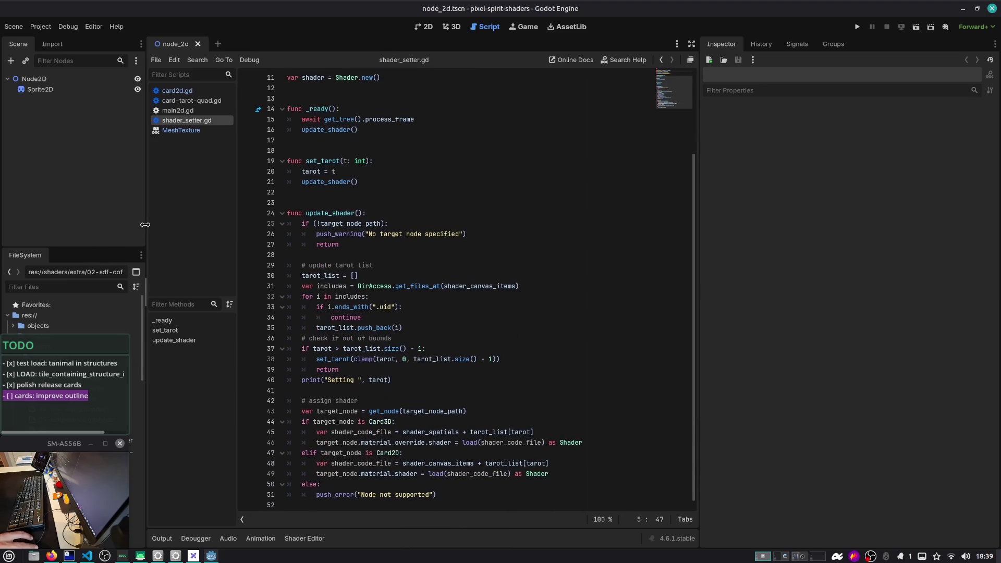
drag(146, 229, 206, 221)
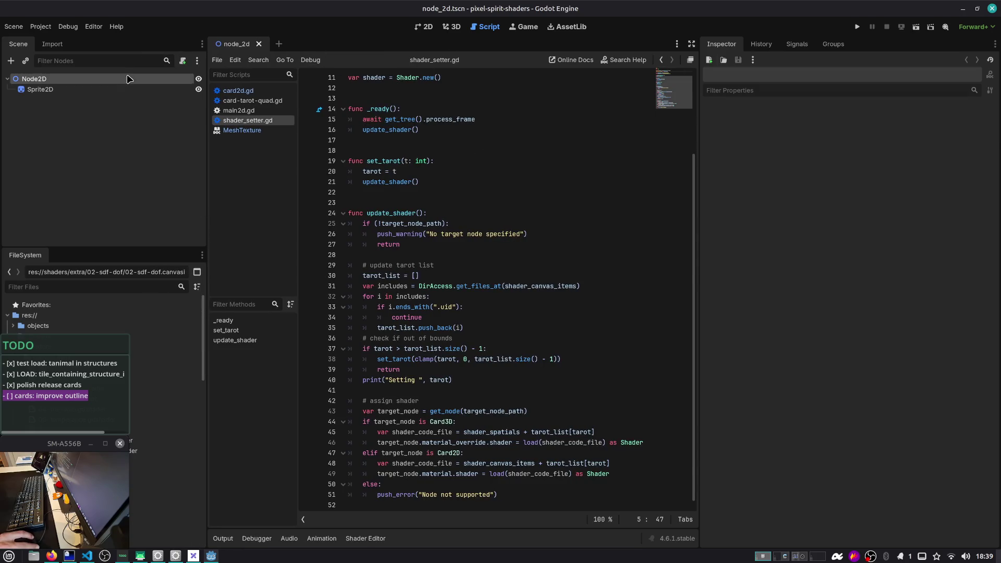
click(105, 90)
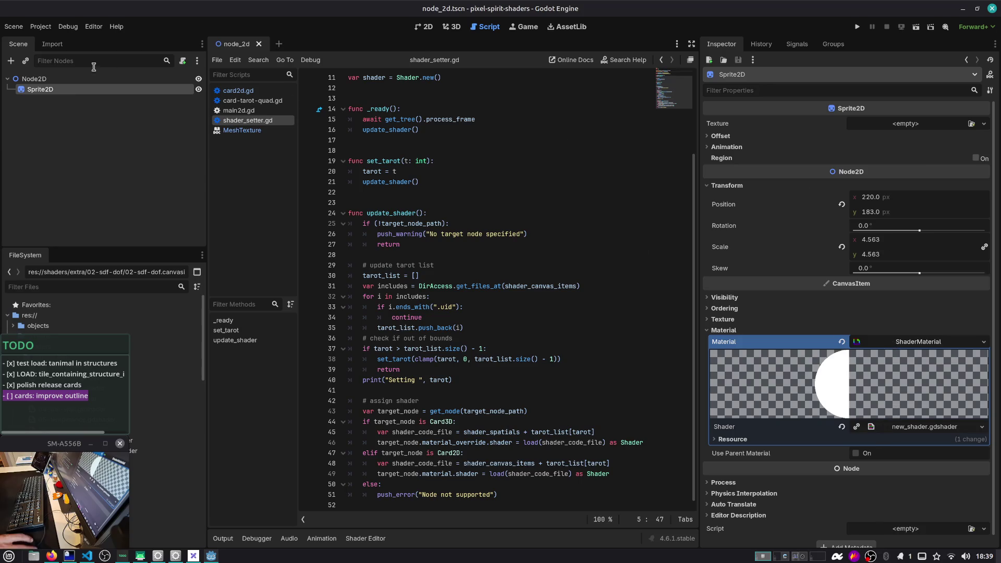
click(470, 140)
Open card2d.tscn, raise the ShaderSetter's Tarot value from 5 to 6, and view it in 2D
key(ctrl+shift+o)
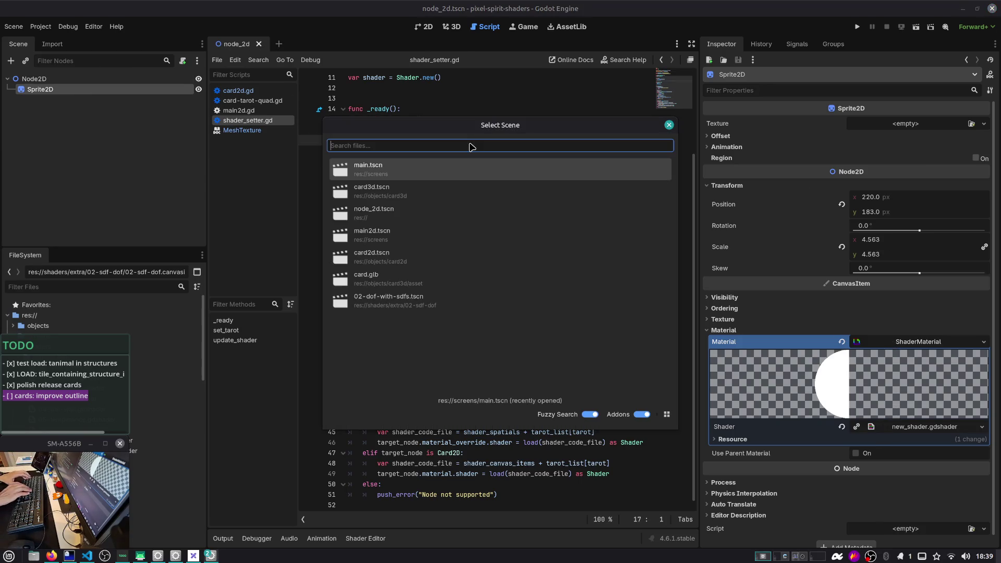
key(Down)
key(Down)
key(Return)
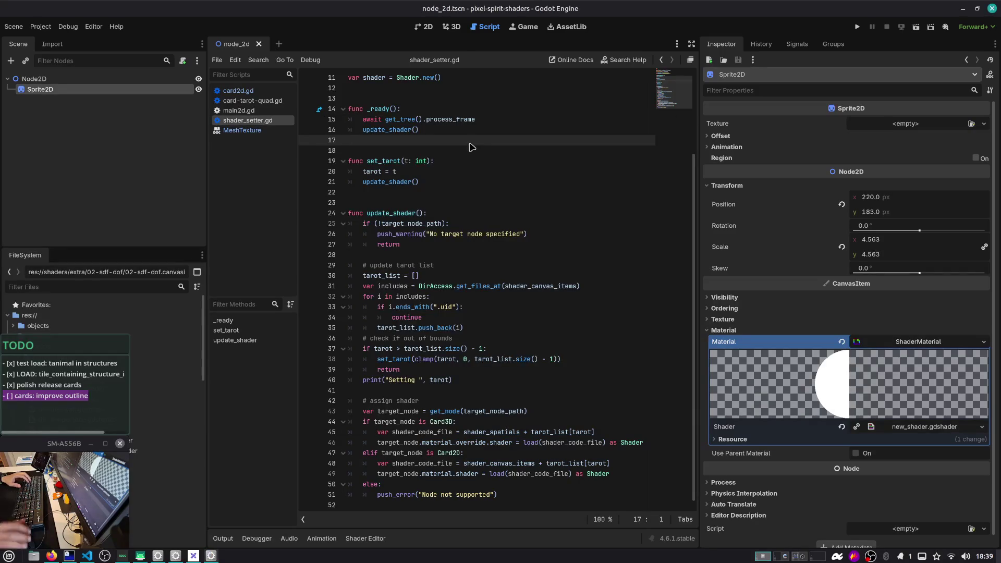
key(ctrl+shift+o)
key(Return)
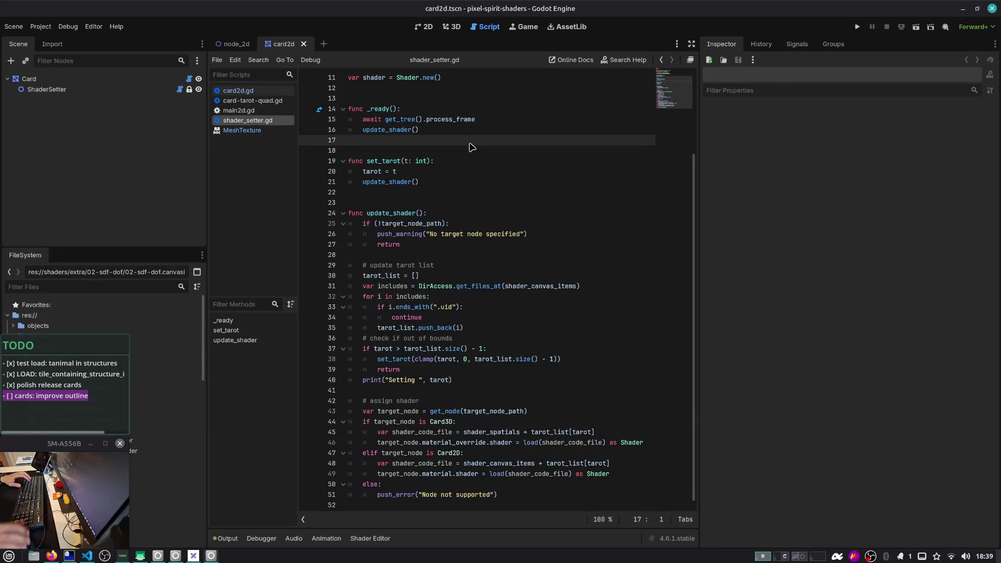
click(167, 91)
click(990, 122)
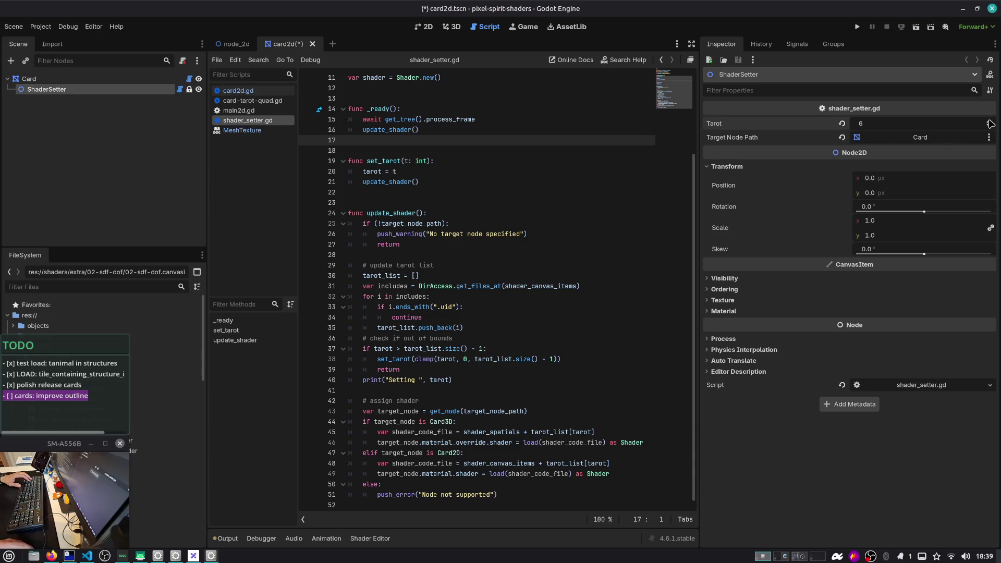
click(429, 30)
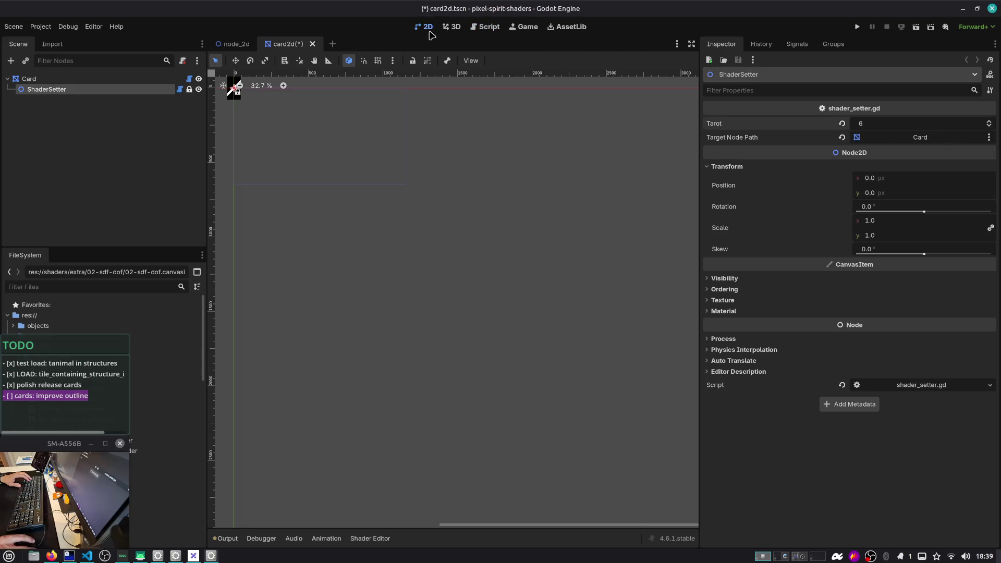
Frame the Card in the 2D view and preview Tarot shaders from 0 up to 10
click(68, 79)
key(f)
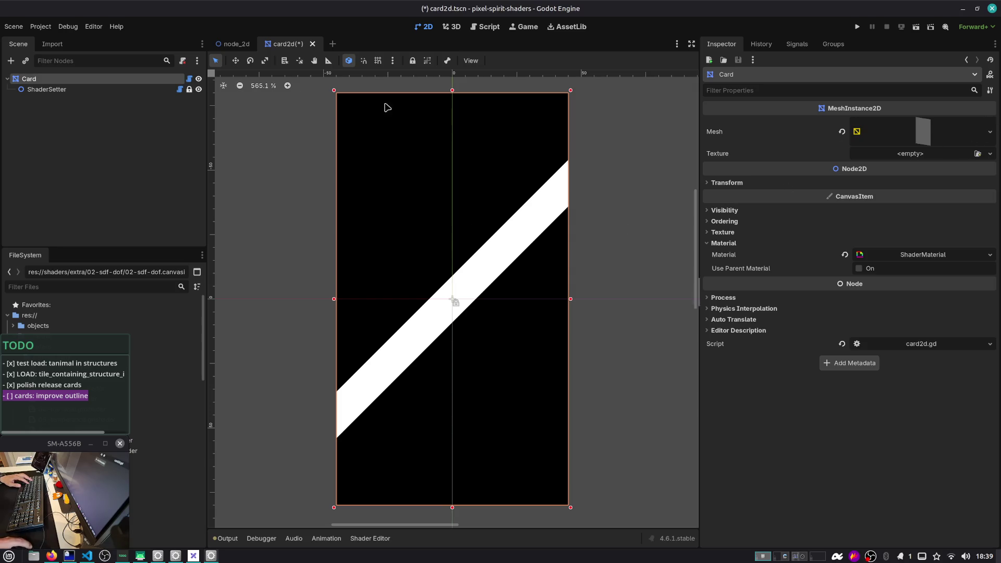
click(63, 90)
click(990, 127)
click(990, 127)
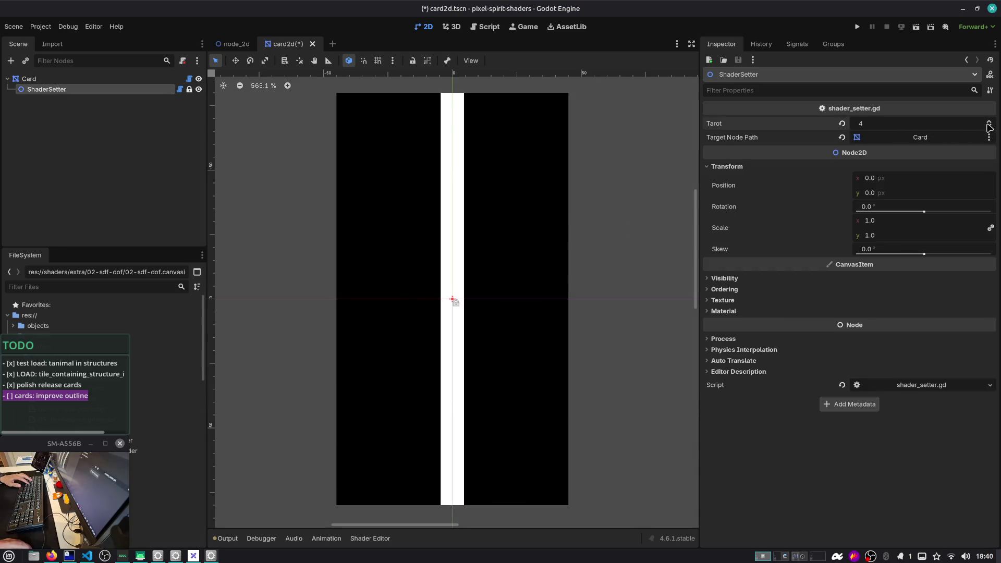
click(989, 128)
click(989, 128)
click(989, 127)
click(989, 127)
drag(988, 120, 989, 120)
Step the Tarot value between 6 and 11 to compare shaders, settling on 10
click(990, 126)
click(990, 126)
click(989, 126)
click(990, 126)
click(989, 124)
click(990, 124)
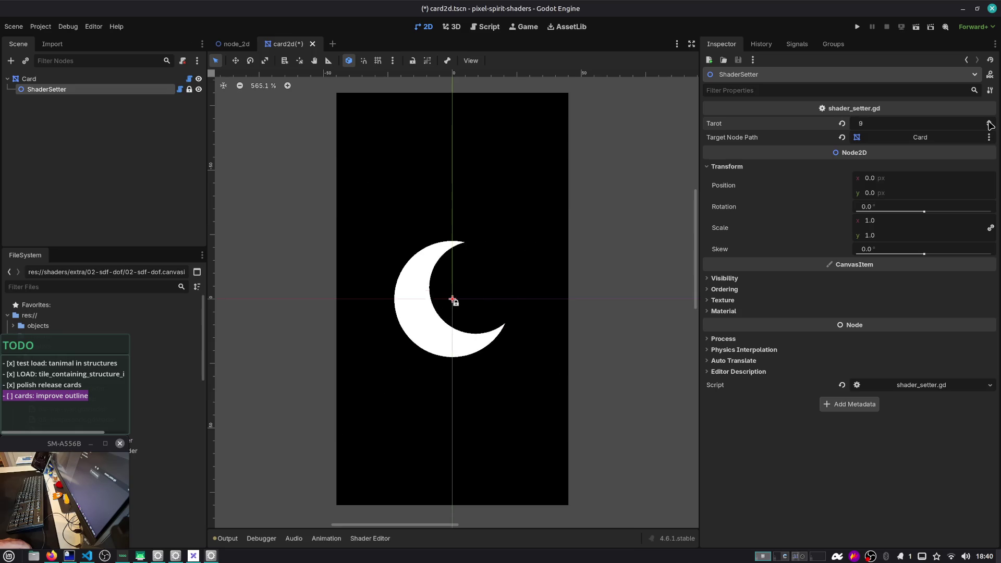
click(990, 124)
click(990, 124)
click(990, 125)
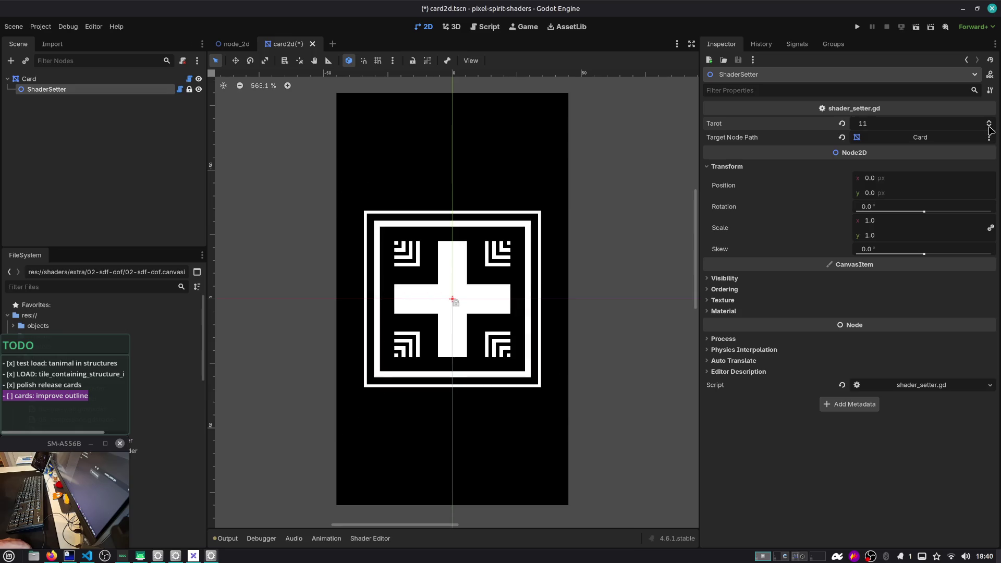
click(990, 127)
click(990, 127)
click(990, 122)
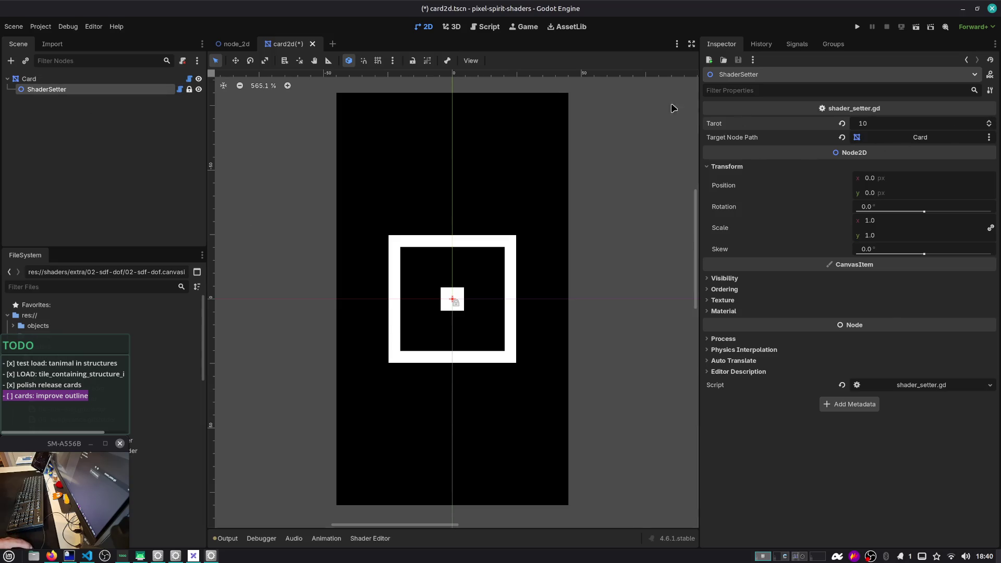
Check the Card's material, reselect ShaderSetter, and widen the left dock
click(53, 77)
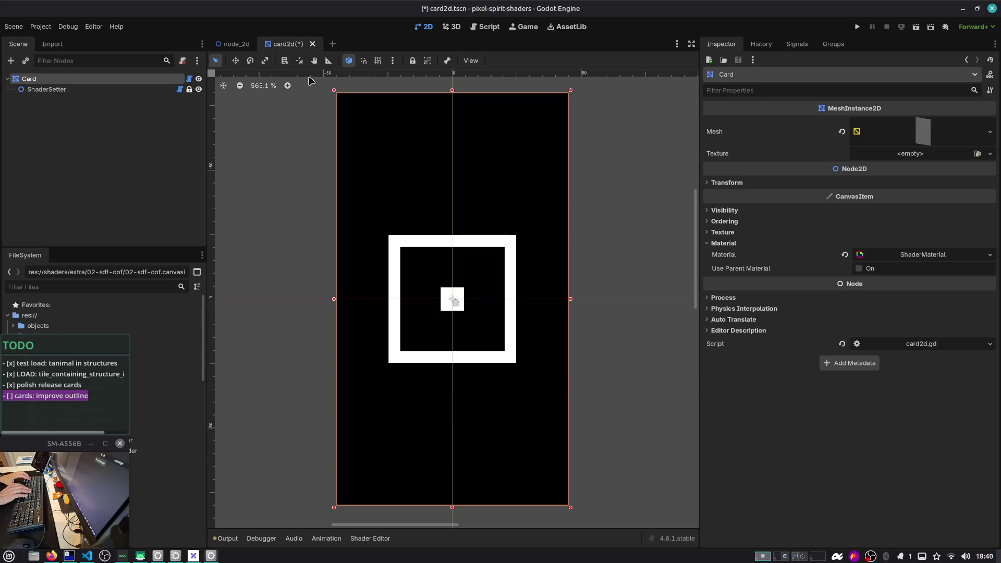
click(131, 89)
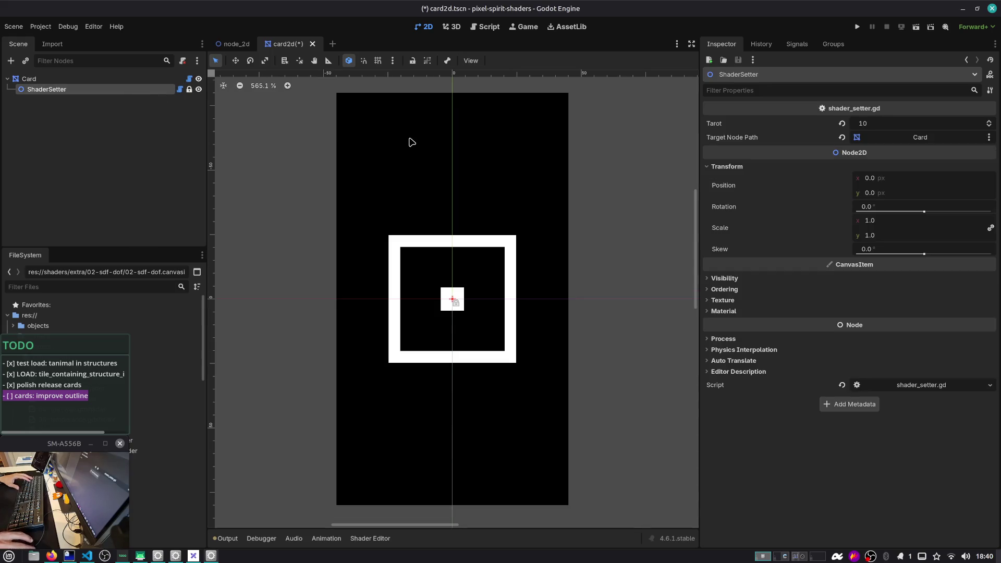
drag(208, 307, 250, 306)
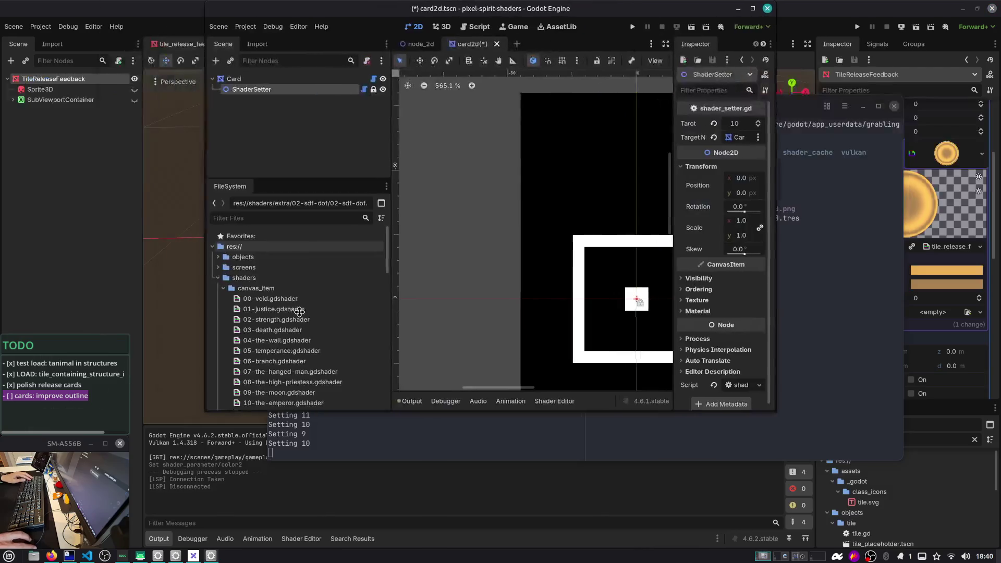
Un-maximize the window, open the 10-the-emperor shader, and widen the code area
key(super+Down)
scroll(319, 350, down, 3)
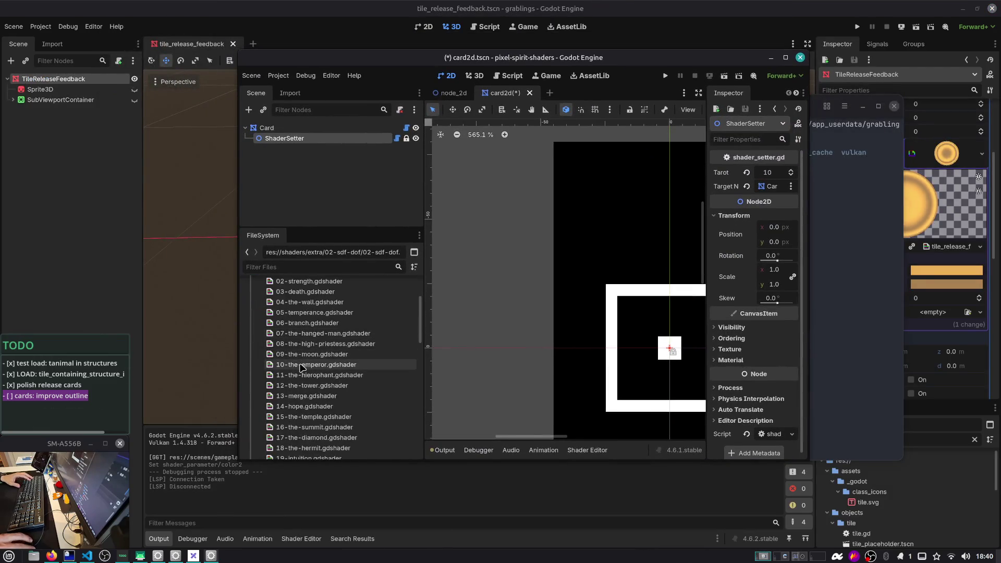
double_click(301, 366)
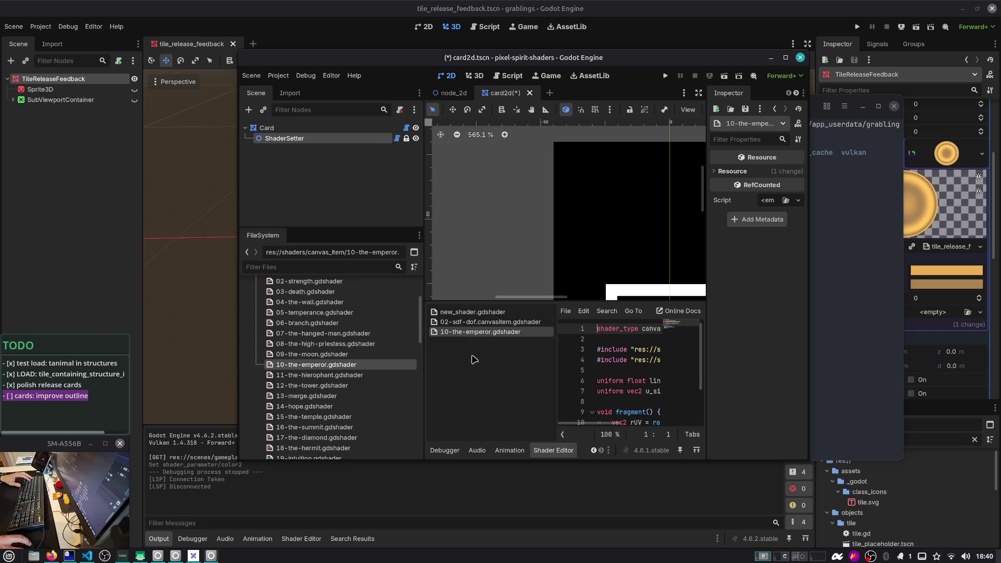
key(ctrl+backslash)
drag(424, 342, 347, 341)
scroll(434, 372, down, 1)
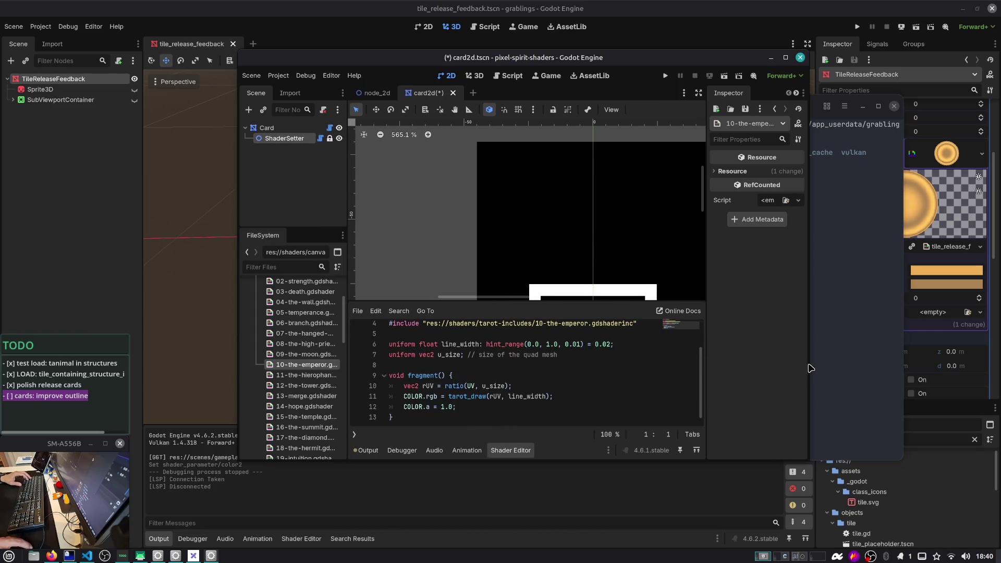
drag(811, 368, 886, 368)
scroll(292, 354, up, 5)
Open 10-the-emperor.gdshaderinc from tarot-includes, select all its code, and return to grablings
click(256, 316)
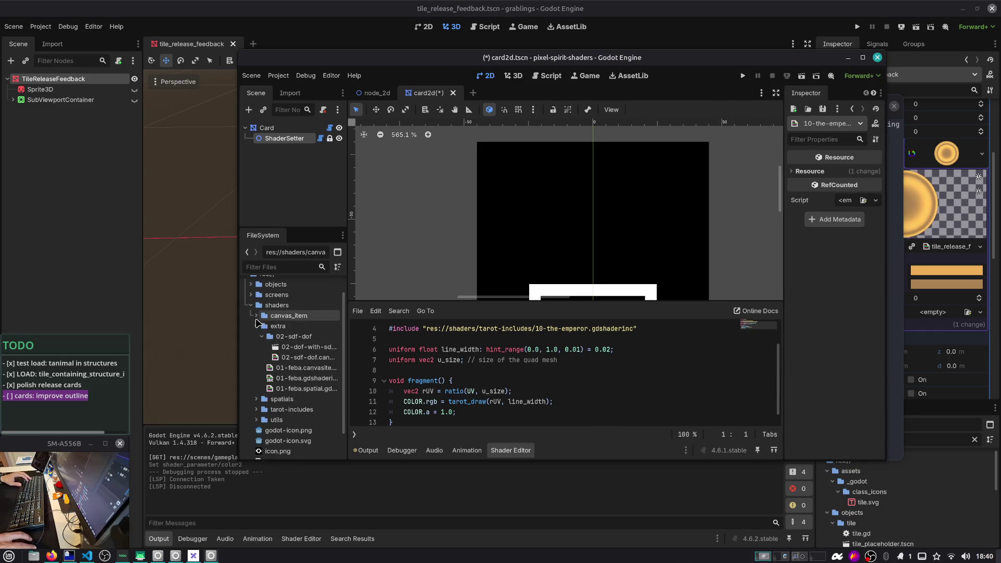
click(256, 326)
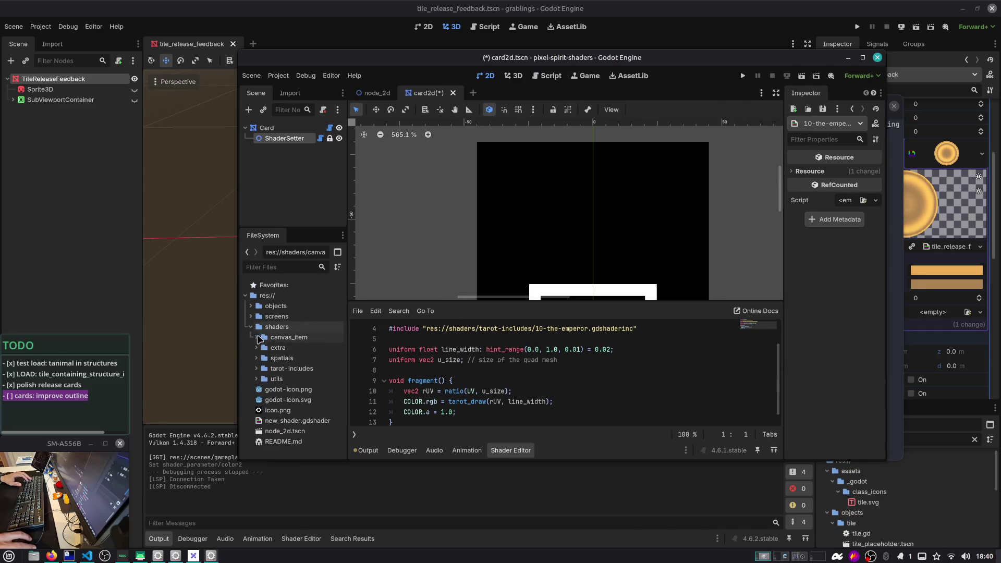
click(257, 369)
scroll(264, 380, down, 3)
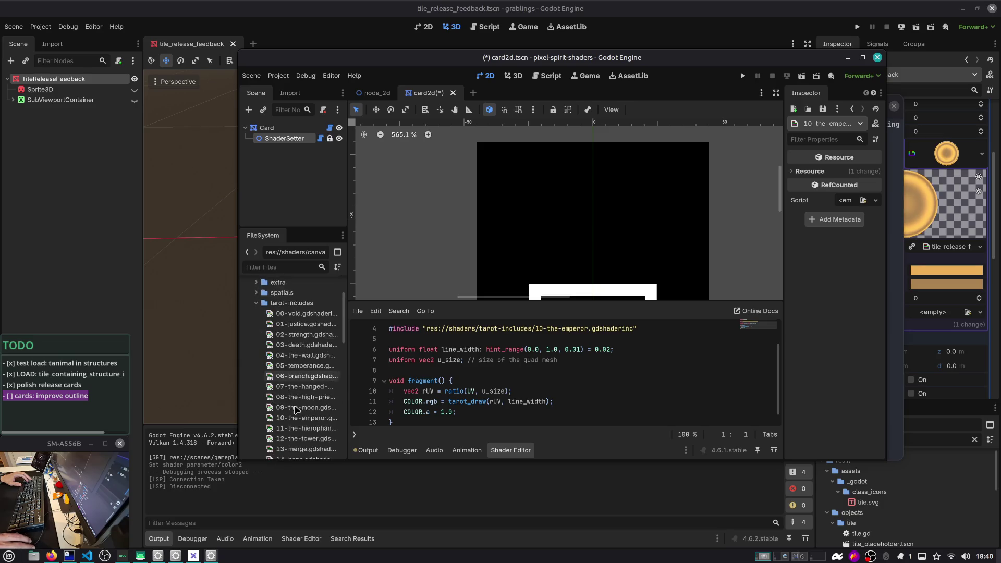
double_click(299, 418)
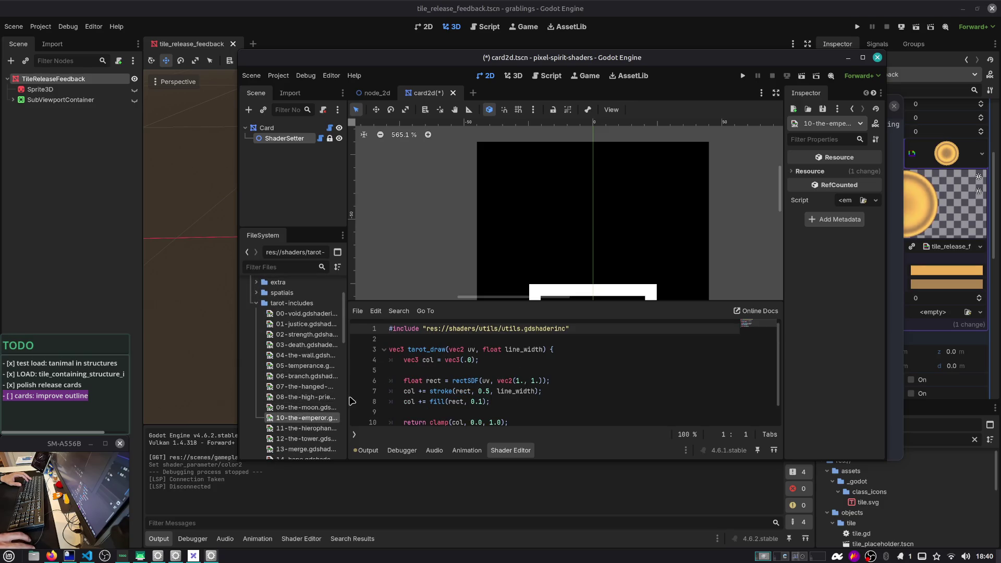
scroll(472, 355, down, 1)
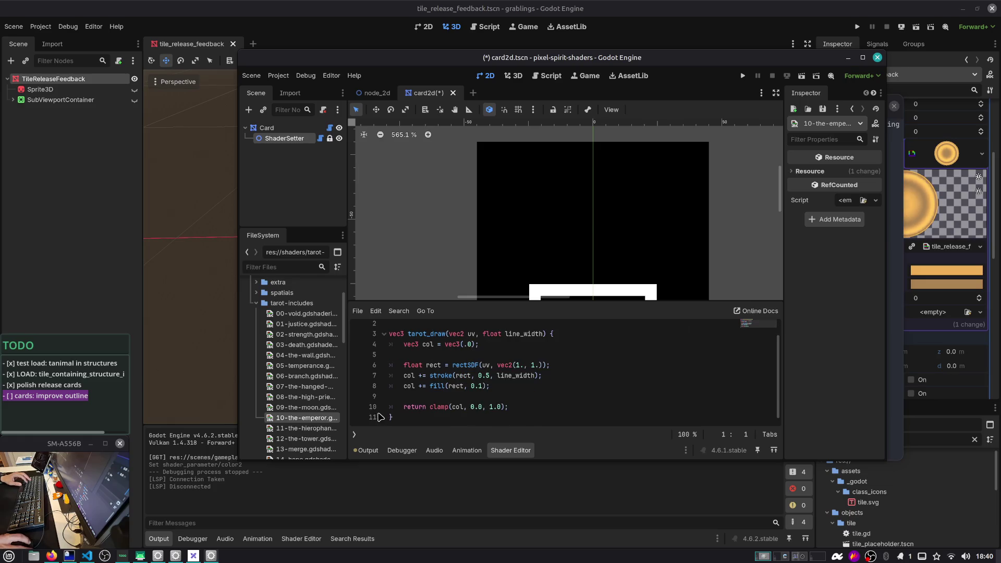
mouse_move(410, 417)
mouse_down()
mouse_move(389, 344)
mouse_move(363, 338)
mouse_up()
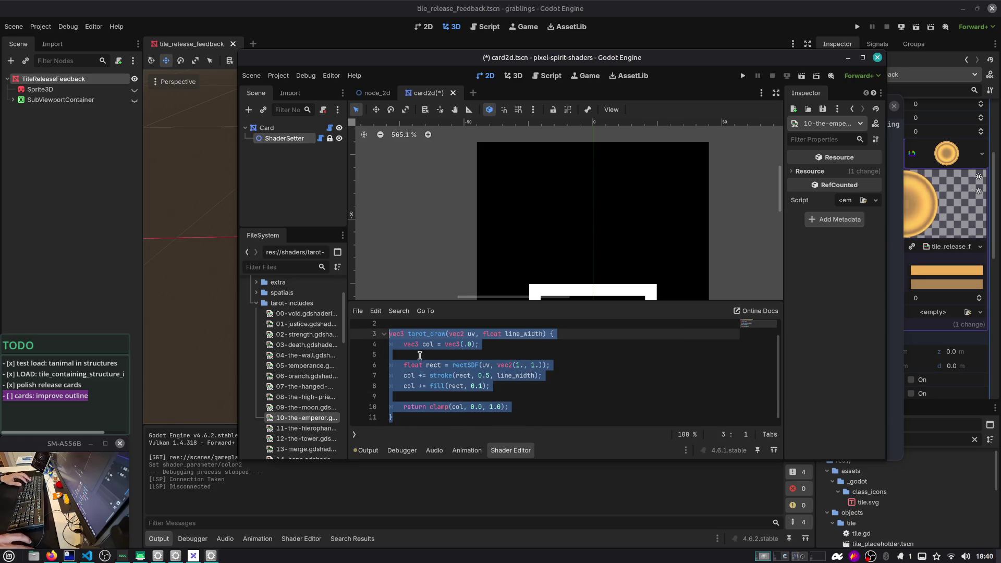
scroll(420, 355, up, 1)
drag(412, 422, 370, 303)
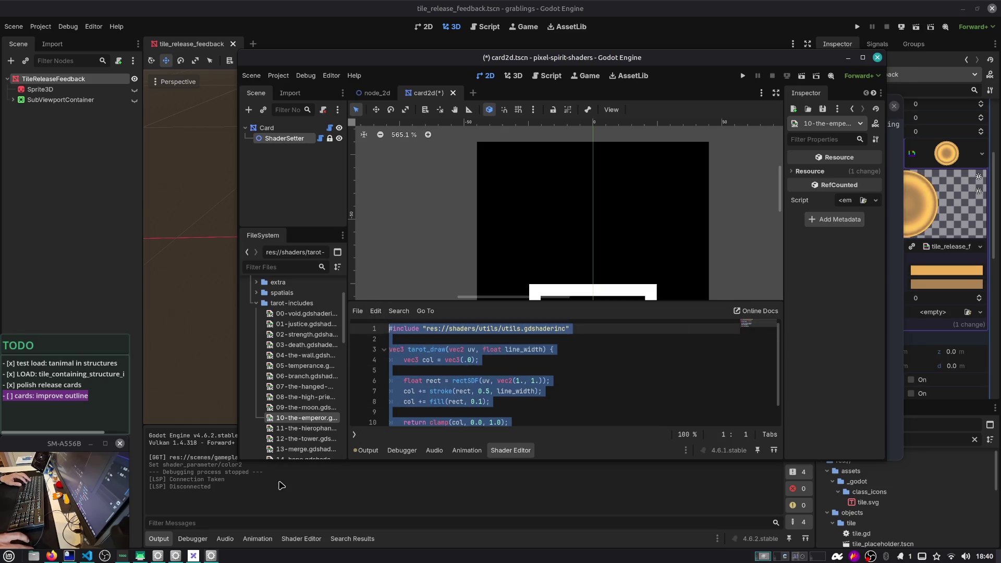
click(282, 486)
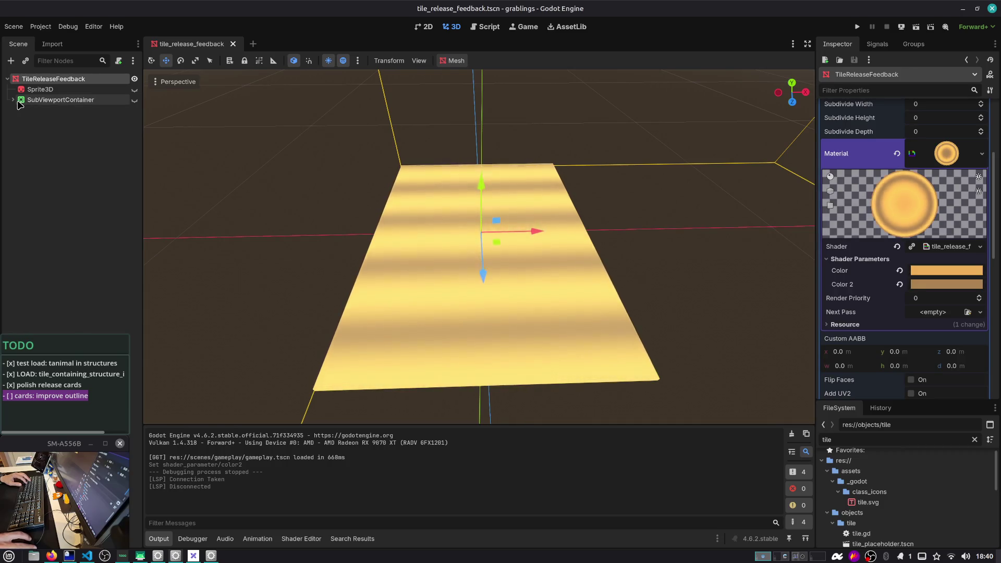
Paste the copied tarot_draw code into the tile shader and place the include line near the top
click(941, 246)
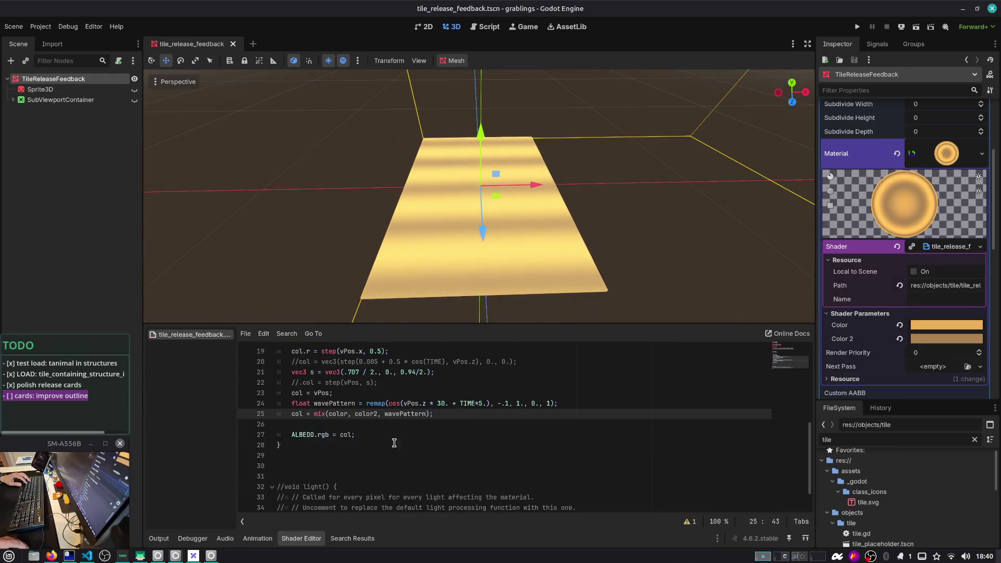
click(360, 465)
text(#include "res://shaders/utils/utils.gdshaderinc"  vec3 tarot_draw(vec2 uv, float line_width) { 	vec3 col = vec3(.0);  	float rect = rectSDF(uv, vec2(1., 1.)); 	col += stroke(rect, 0.5, line_width); 	col += fill(rect, 0.1);  	return clamp(col, 0.0, 1.0); })
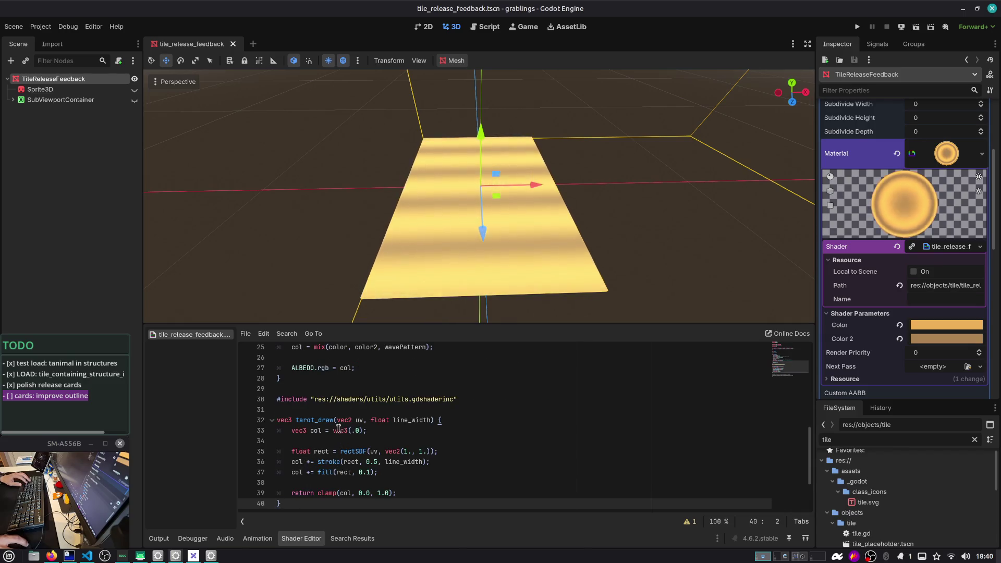
scroll(328, 397, up, 8)
click(321, 373)
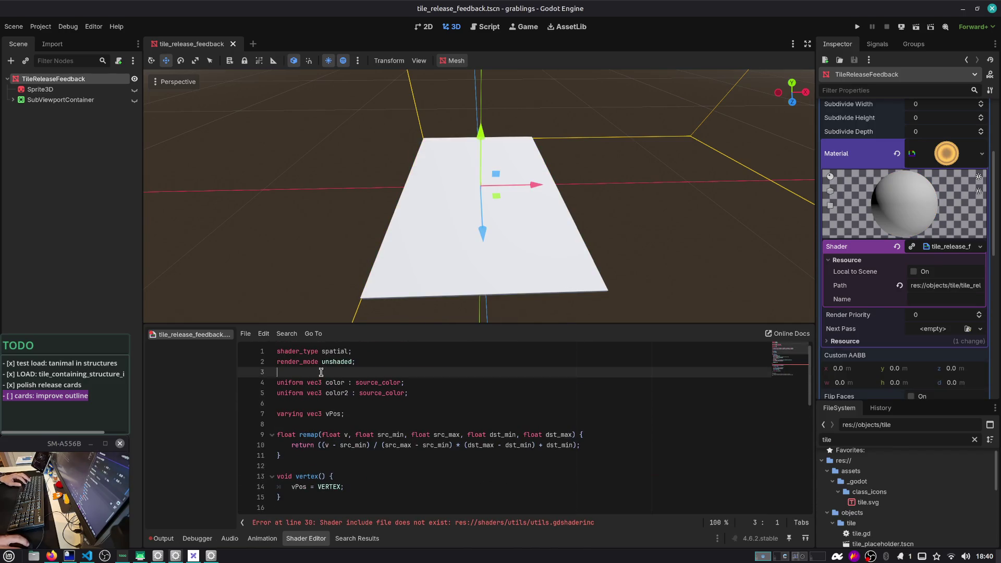
text(#include "res://shaders/utils/utils.gdshaderinc")
click(357, 365)
key(Return)
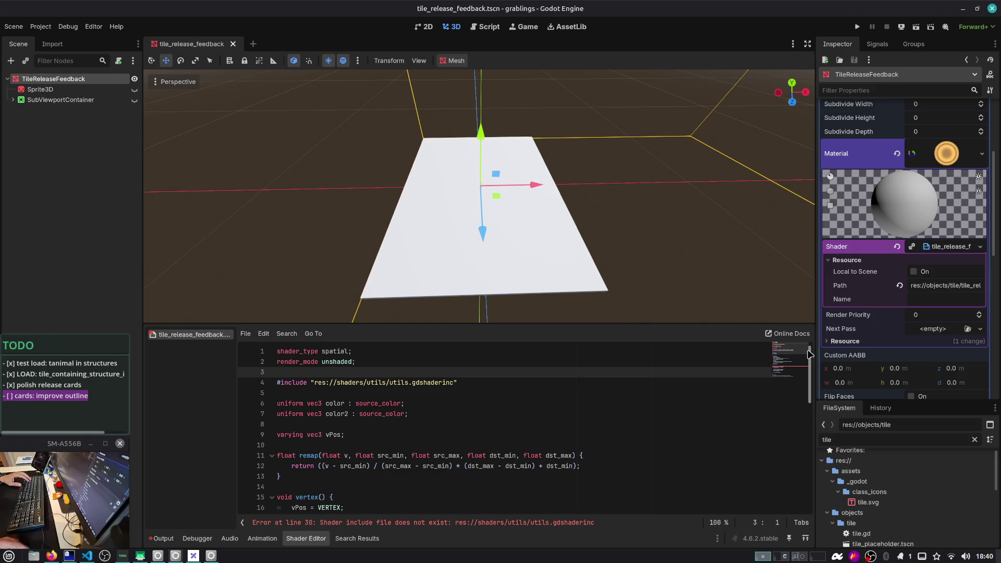
Enlarge the FileSystem list, collapsing assets and expanding the scenes folder
drag(886, 402, 887, 291)
click(826, 360)
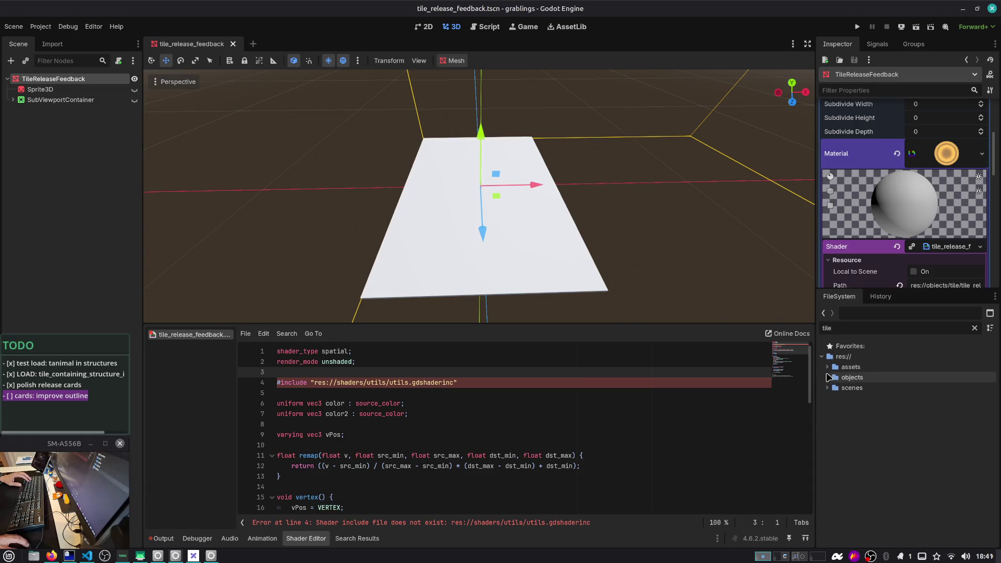
click(828, 389)
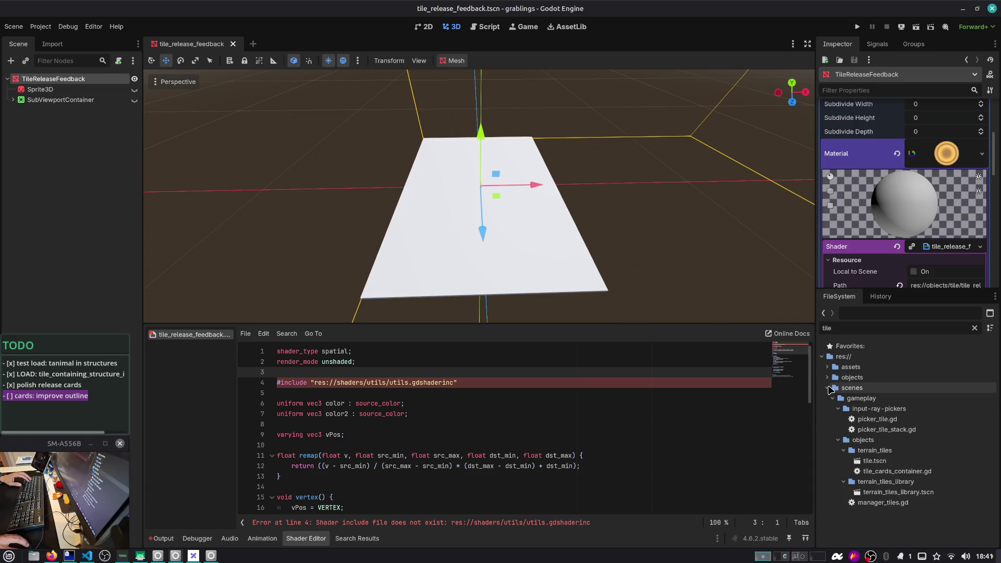
Clear the file filter and create a shaders folder with a utils subfolder at res://
click(974, 328)
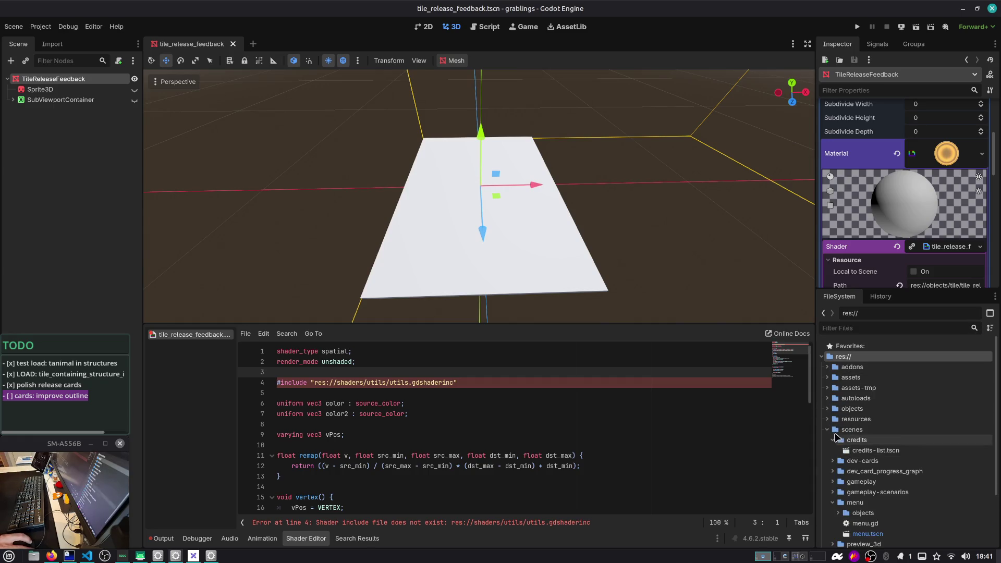
right_click(871, 512)
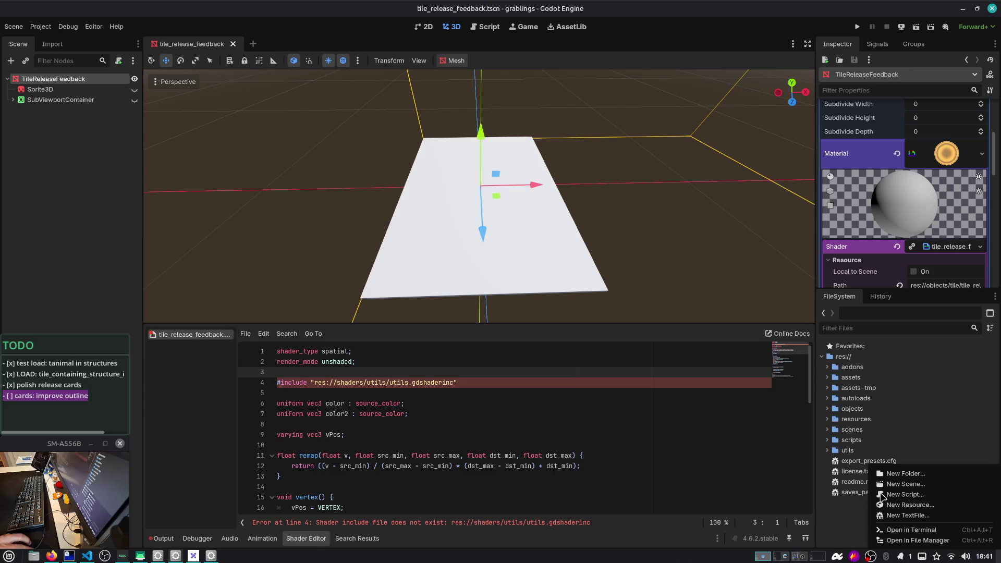
click(905, 477)
text(shaders)
key(Return)
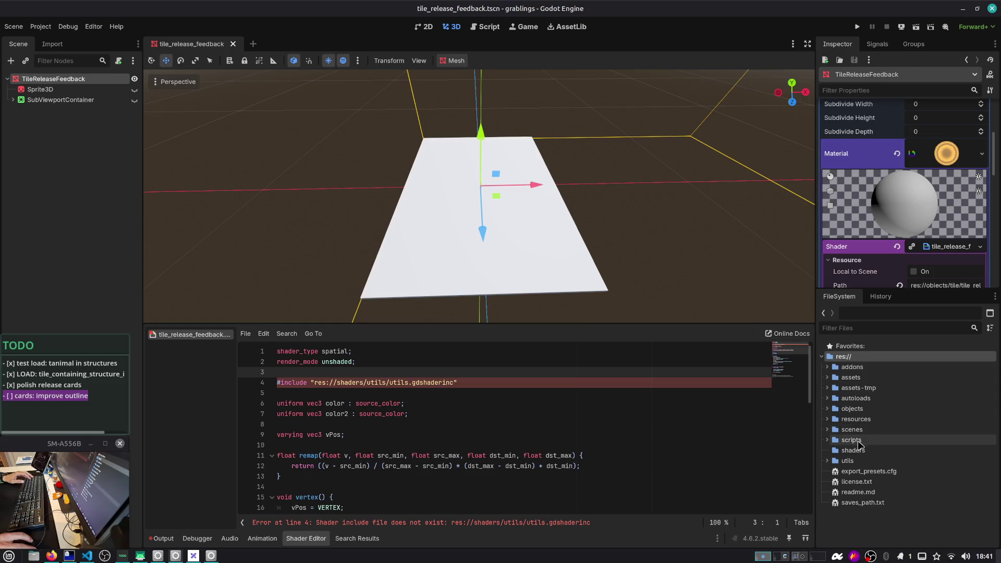
right_click(853, 450)
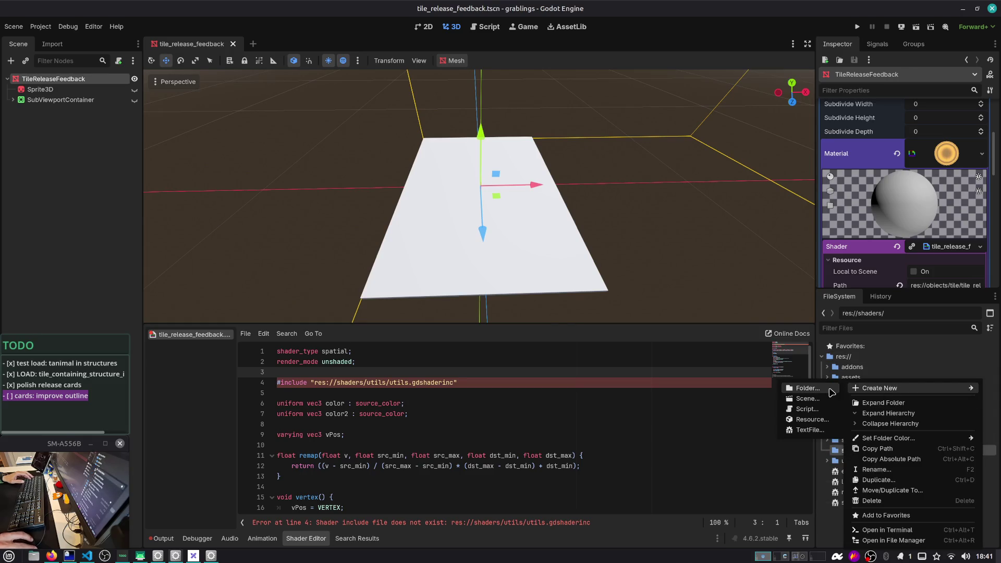
click(832, 390)
text(utils)
key(Return)
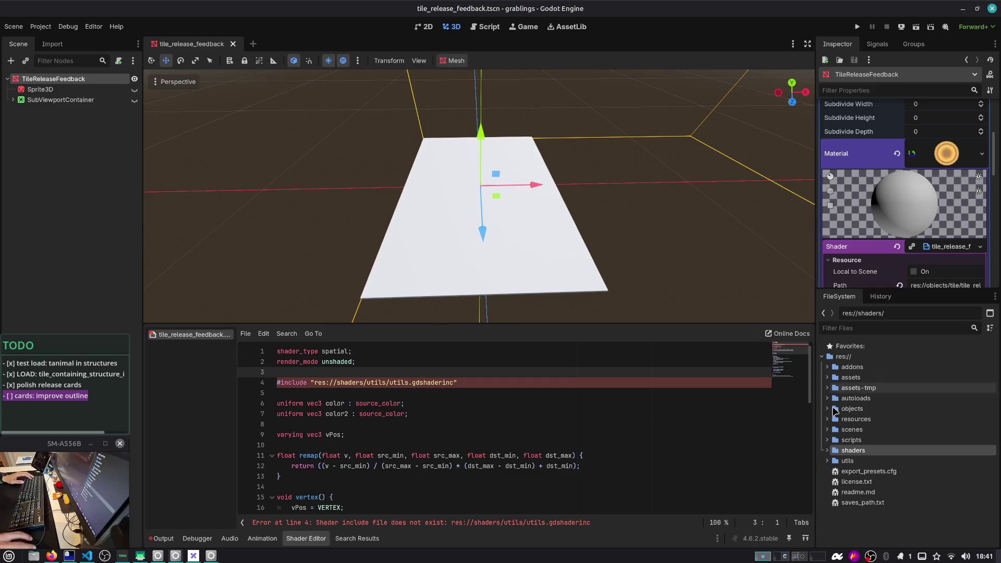
View utils.gdshaderinc in the pixel-spirit-shaders project, then return to the grablings window
key(alt+Tab)
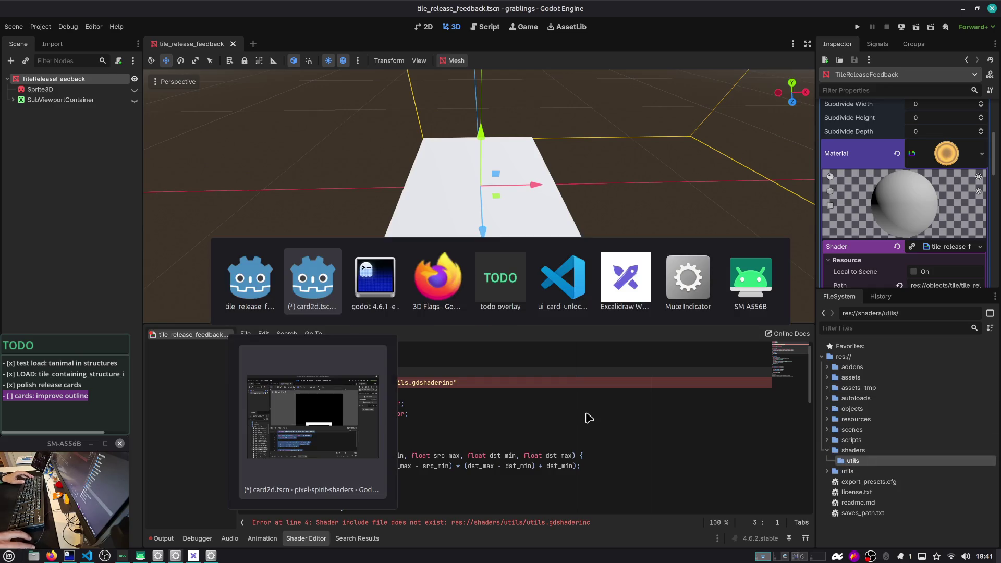
click(352, 250)
key(alt+Tab)
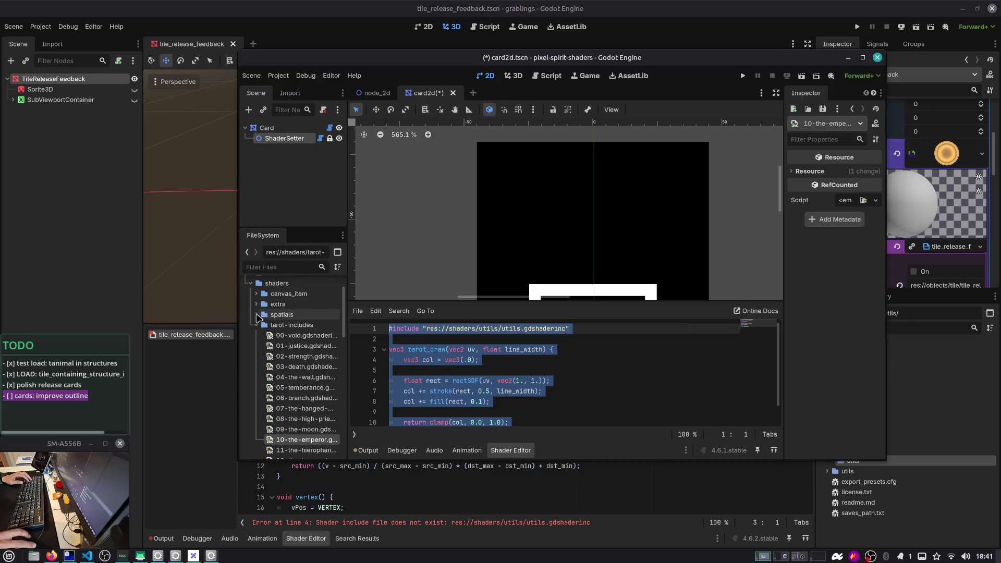
click(256, 325)
click(256, 379)
double_click(277, 390)
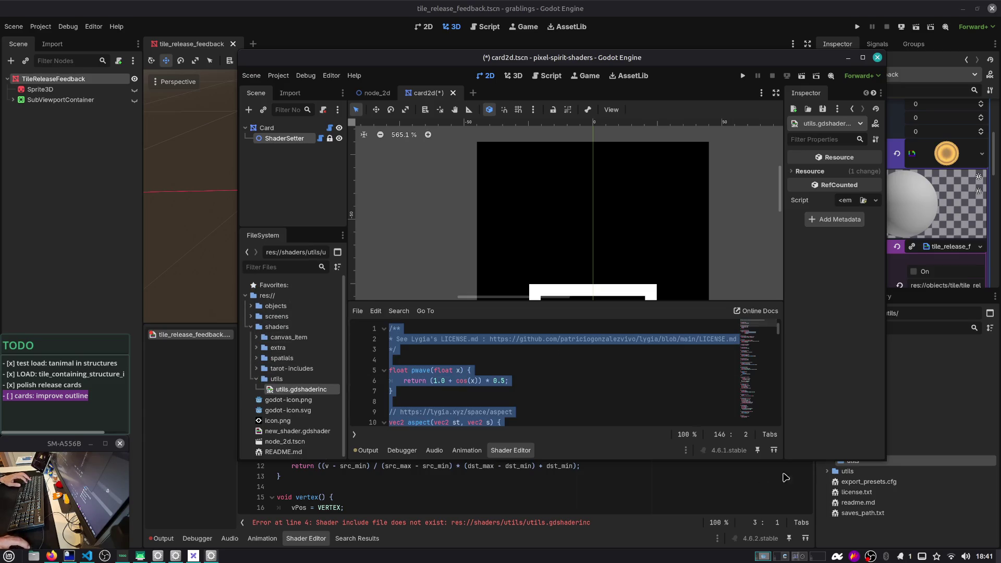
click(782, 476)
Create a new Shader resource named utils in shaders/utils
right_click(855, 461)
mouse_move(887, 388)
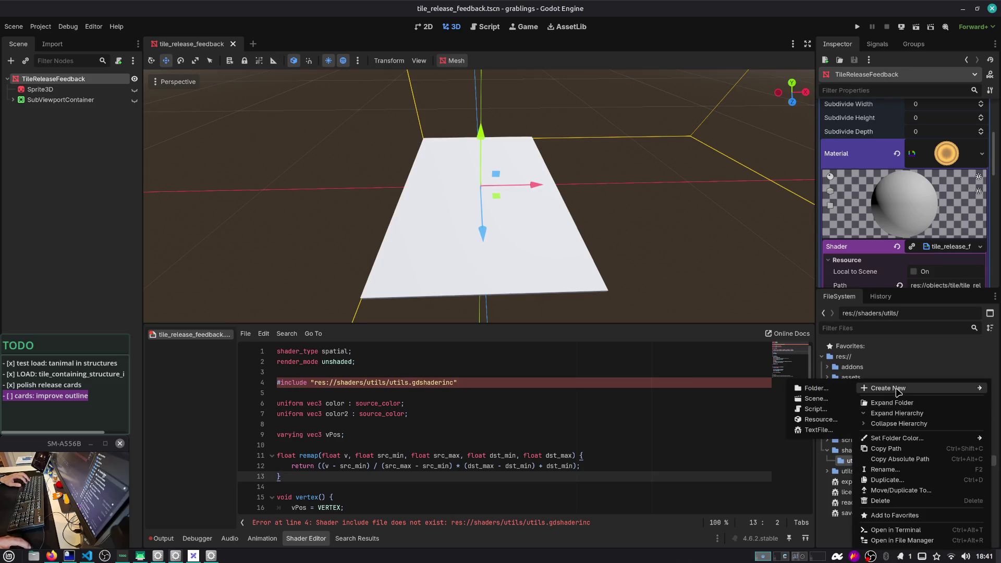
click(828, 422)
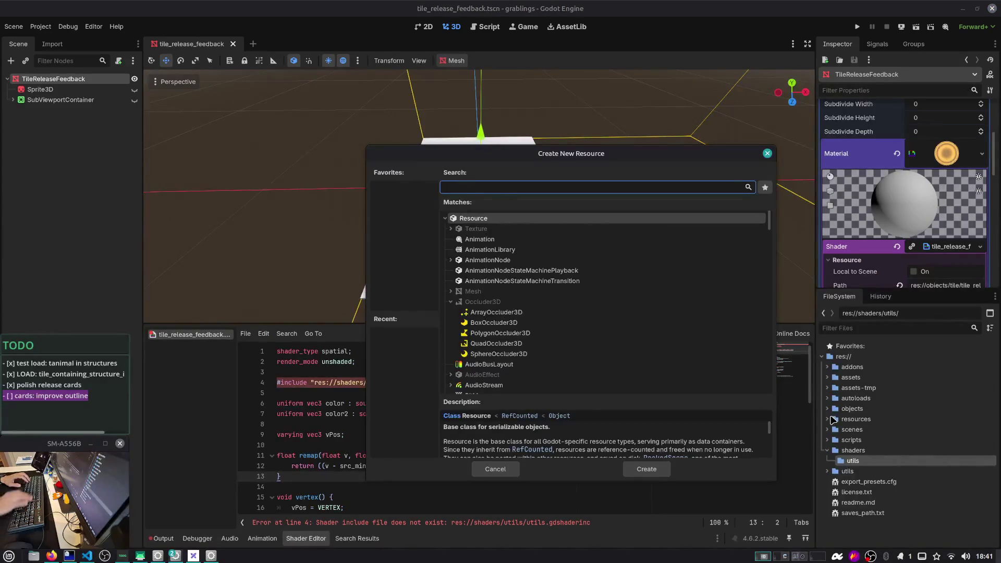
text(shader)
key(Return)
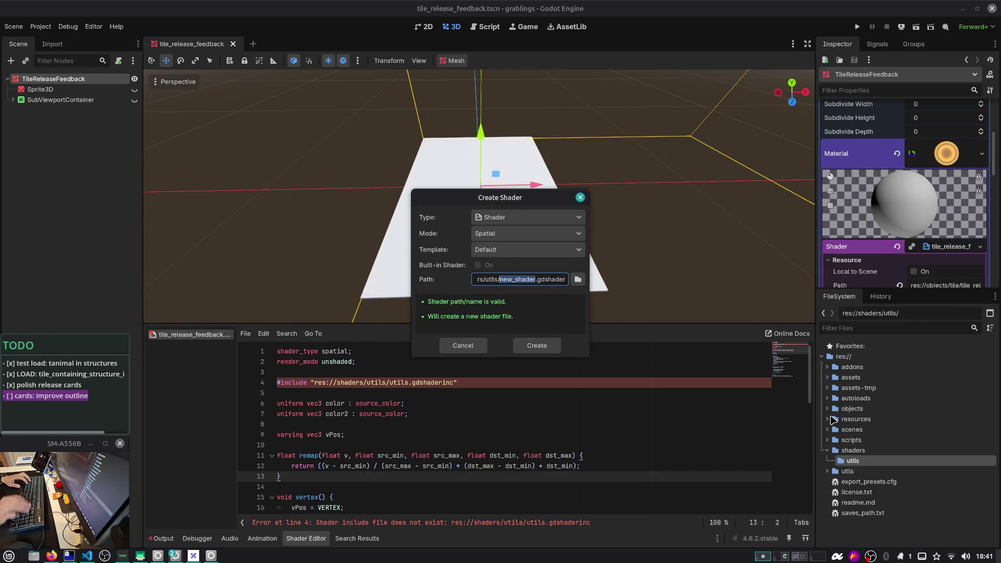
text(utils)
key(Return)
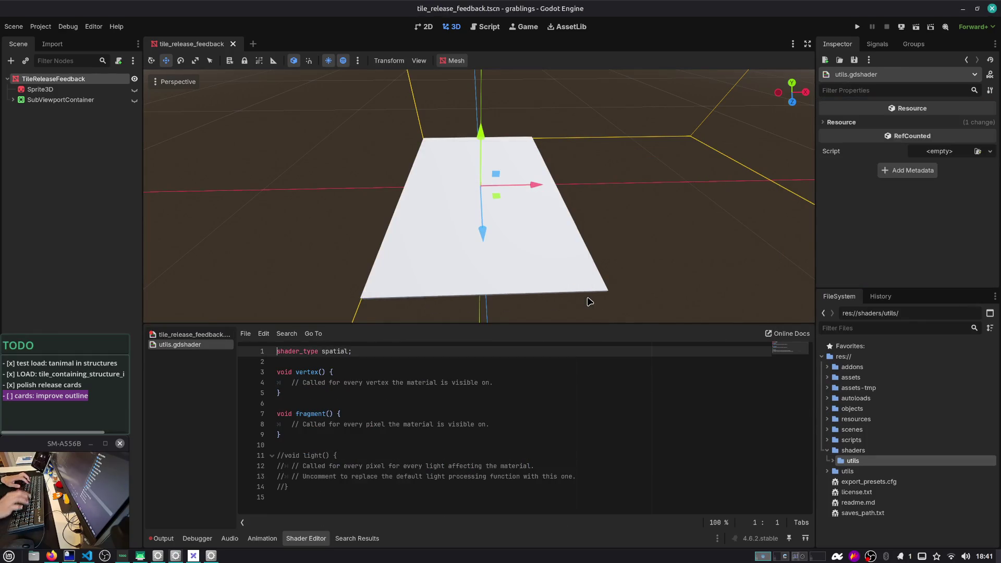
Paste the utils code over the template shader and inspect the pwave error on line 5
key(ctrl+a)
key(ctrl+v)
click(483, 401)
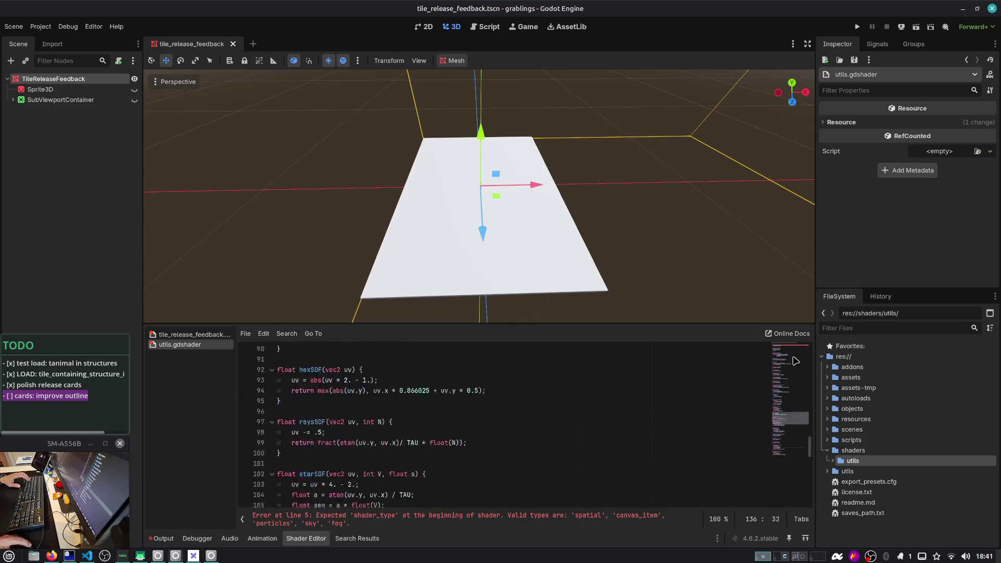
click(306, 393)
double_click(306, 393)
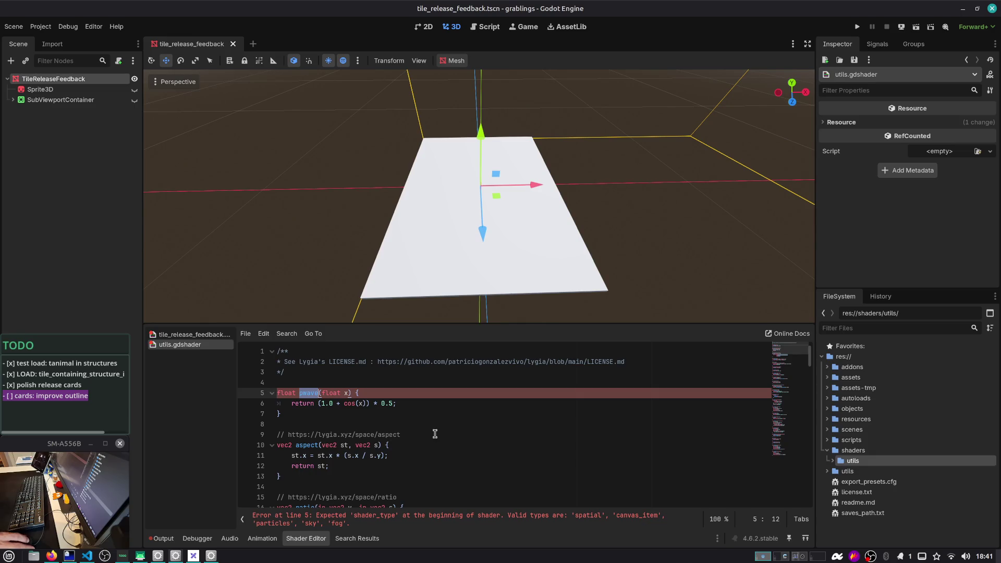
Rename utils.gdshader to utils.gdshaderinc
double_click(849, 462)
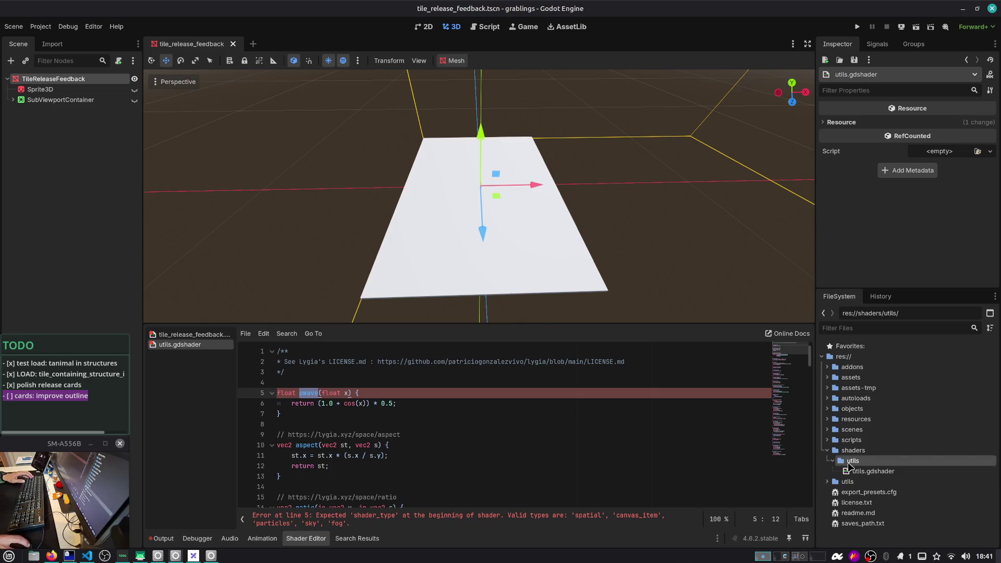
right_click(907, 472)
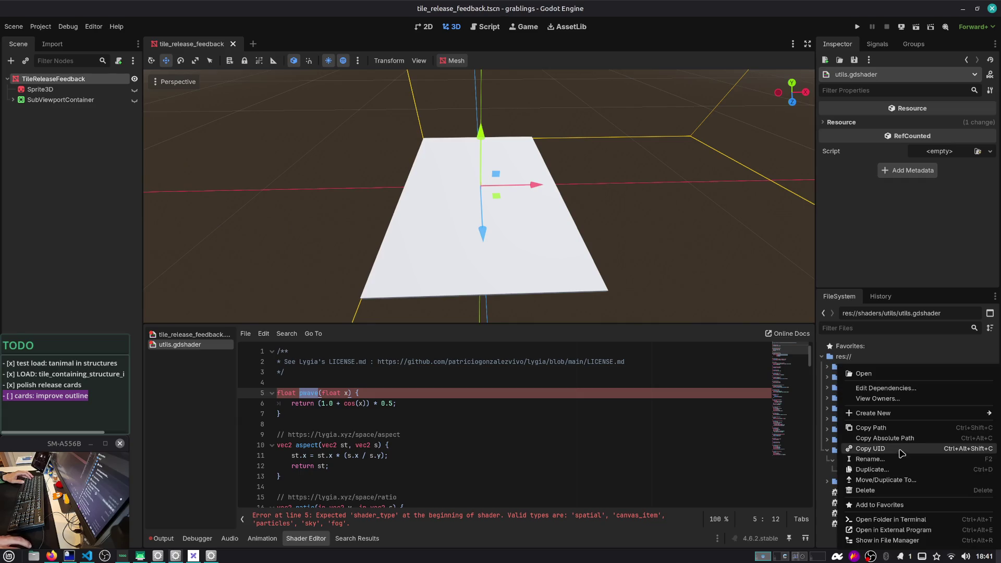
click(885, 459)
key(End)
text(inc)
key(Return)
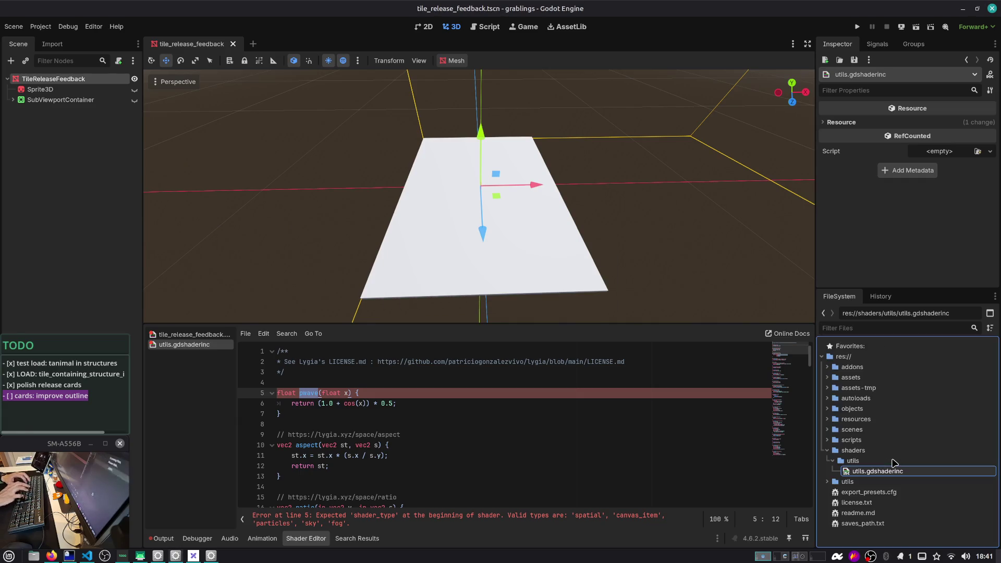
click(550, 418)
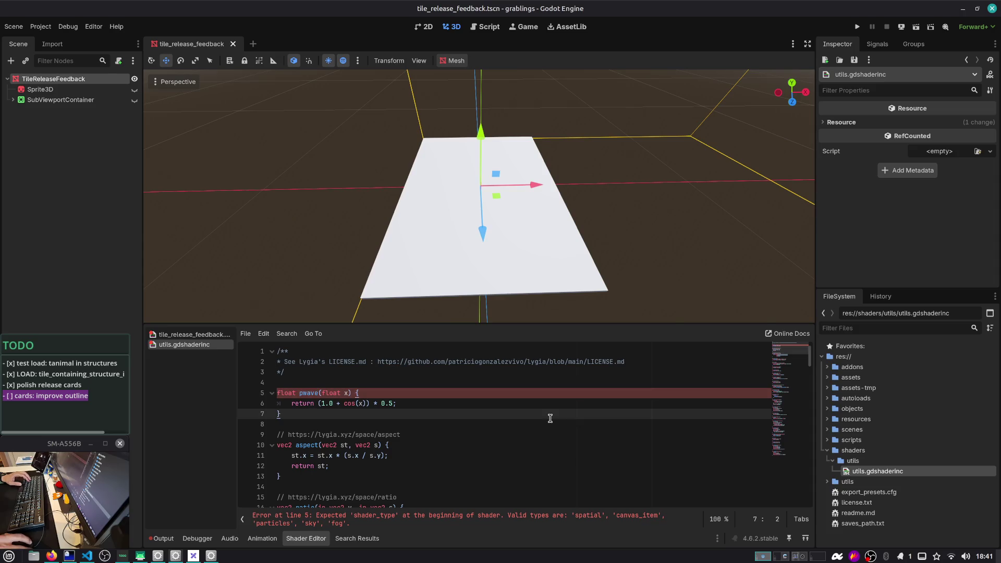
Close the other Godot window and create a new ShaderInclude in utils holding the pasted code
key(alt+Tab)
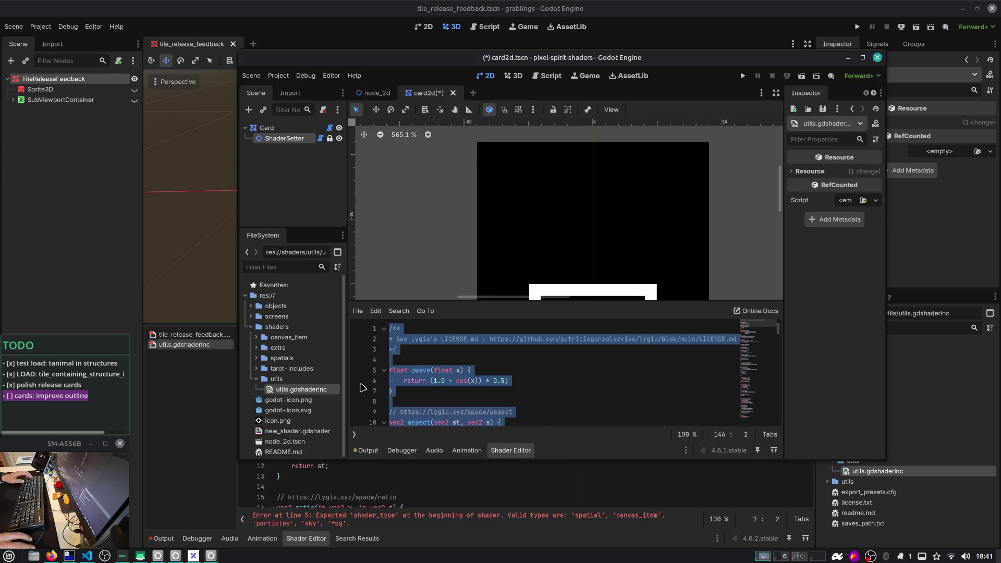
key(alt+Tab)
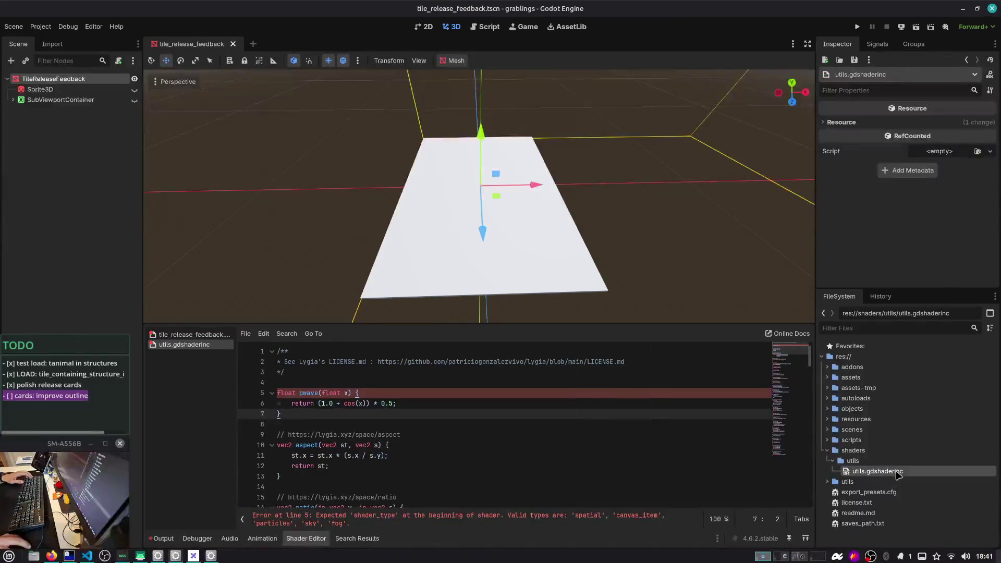
right_click(893, 462)
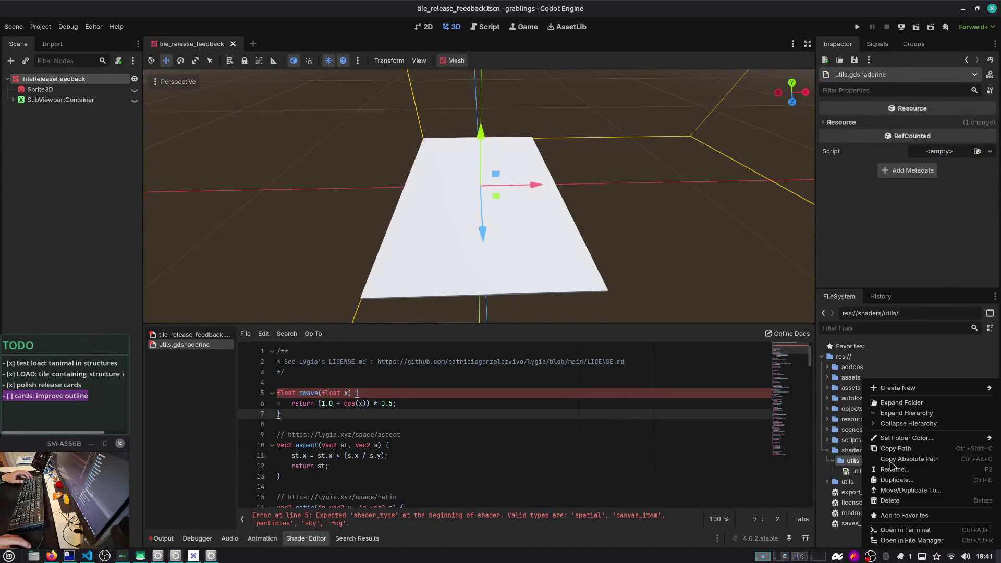
mouse_move(898, 388)
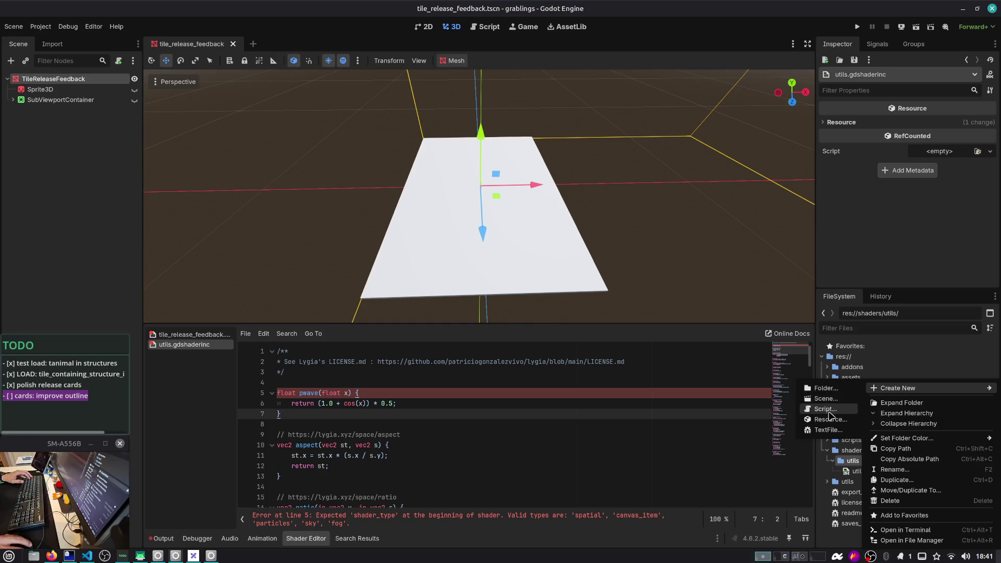
click(831, 419)
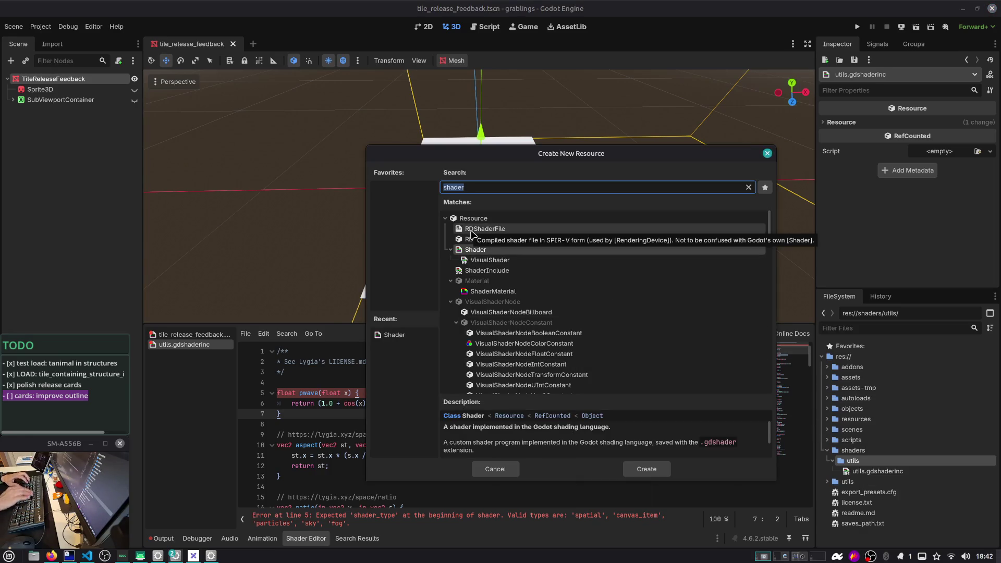
double_click(574, 271)
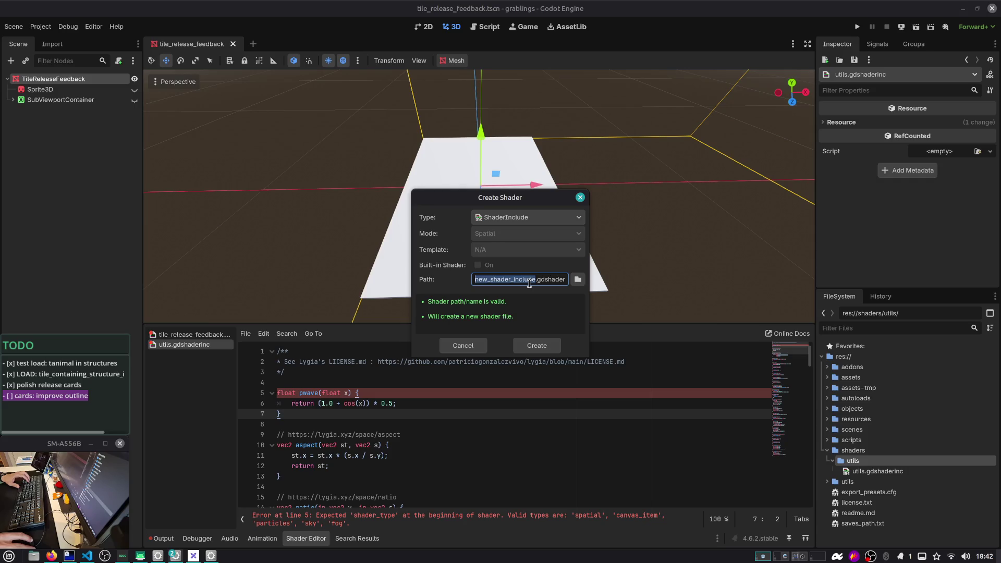
click(537, 346)
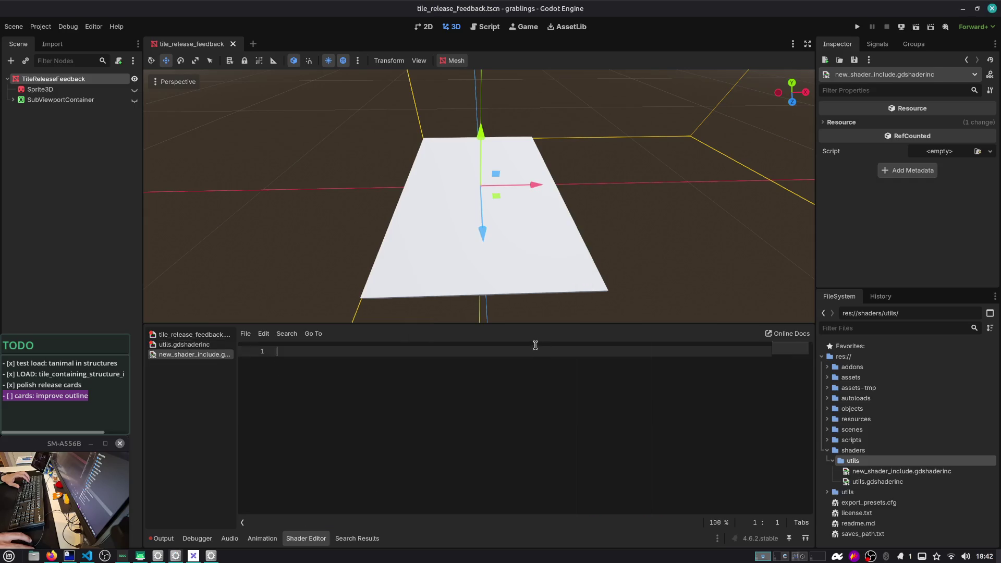
key(ctrl+v)
Delete the old utils.gdshaderinc, rename the new include to utils and save, then check the tile shader's include
key(Delete)
key(Return)
right_click(881, 471)
click(882, 465)
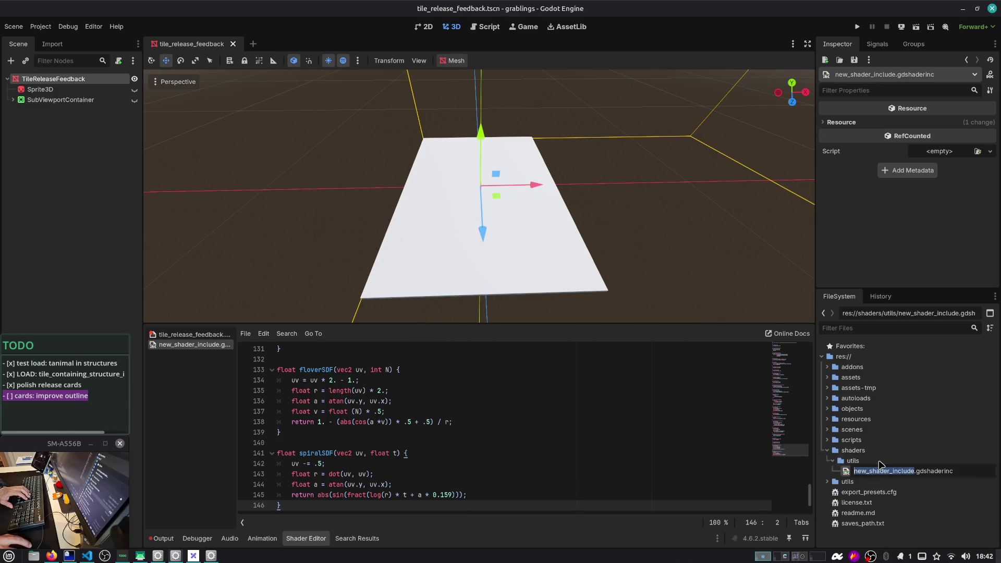
text(utils)
key(Return)
click(496, 395)
key(ctrl+s)
click(193, 335)
click(412, 384)
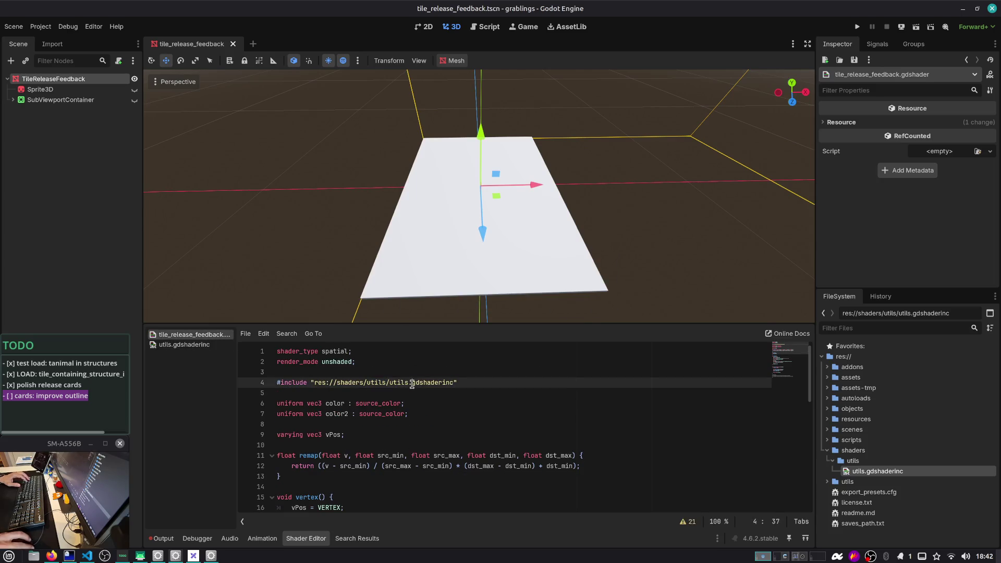
Comment out the mix colour line and add col = tarot_draw(UV, 1.); beneath it
scroll(732, 372, down, 9)
click(433, 453)
double_click(314, 412)
scroll(314, 397, up, 2)
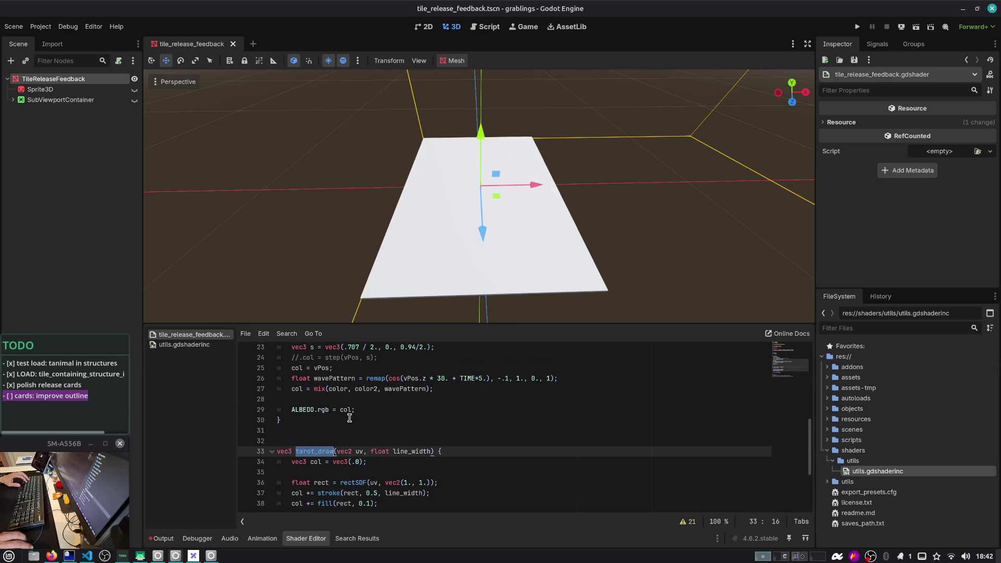
click(325, 389)
key(shift+End)
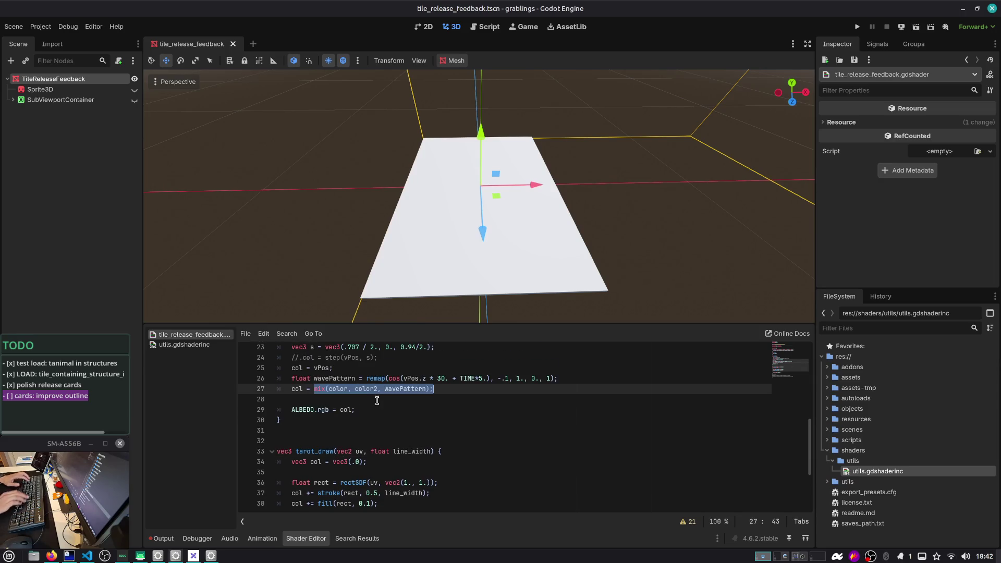
key(End)
key(Return)
text(col =)
key(Up)
key(ctrl+k)
key(Down)
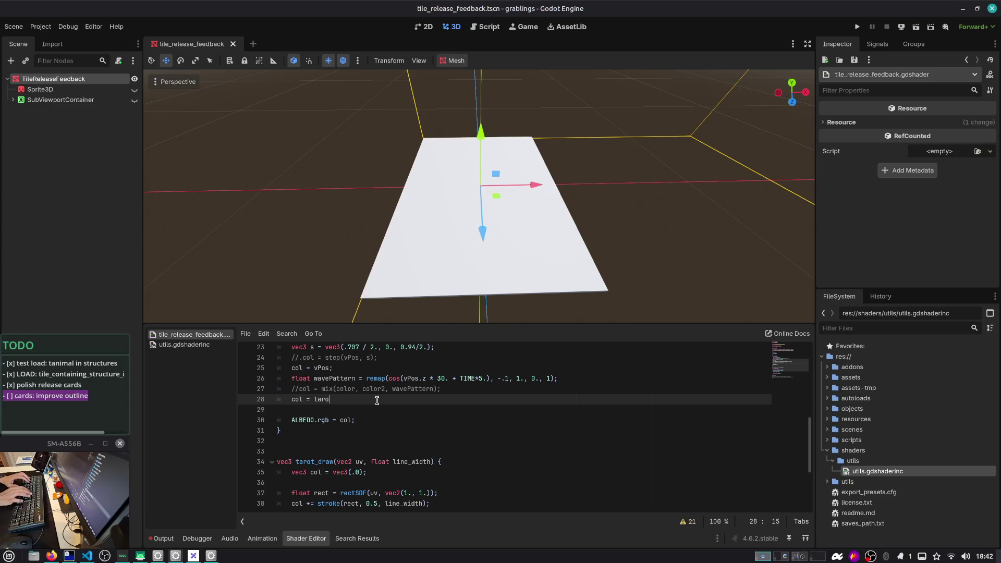
text((UV,)
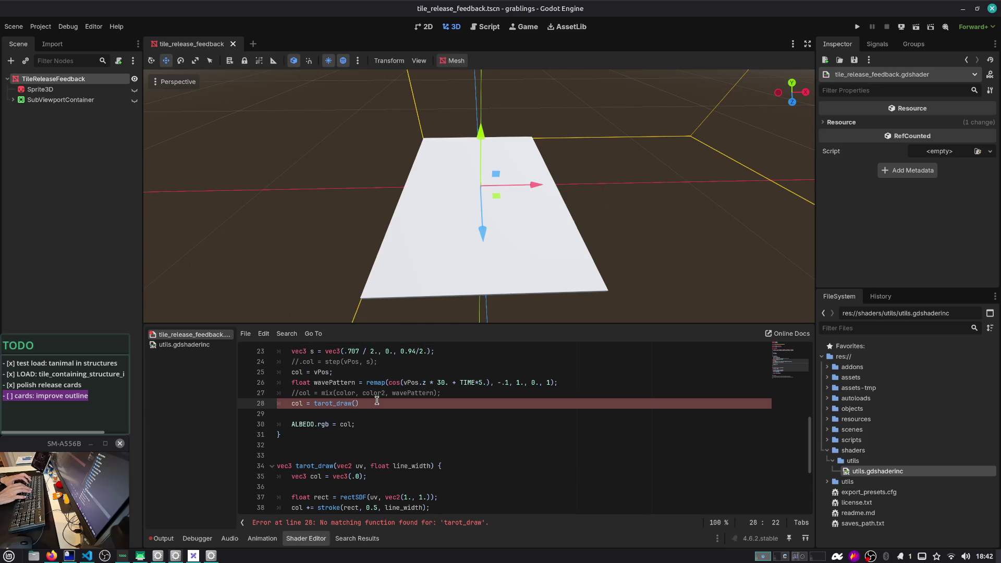
text( 1.);)
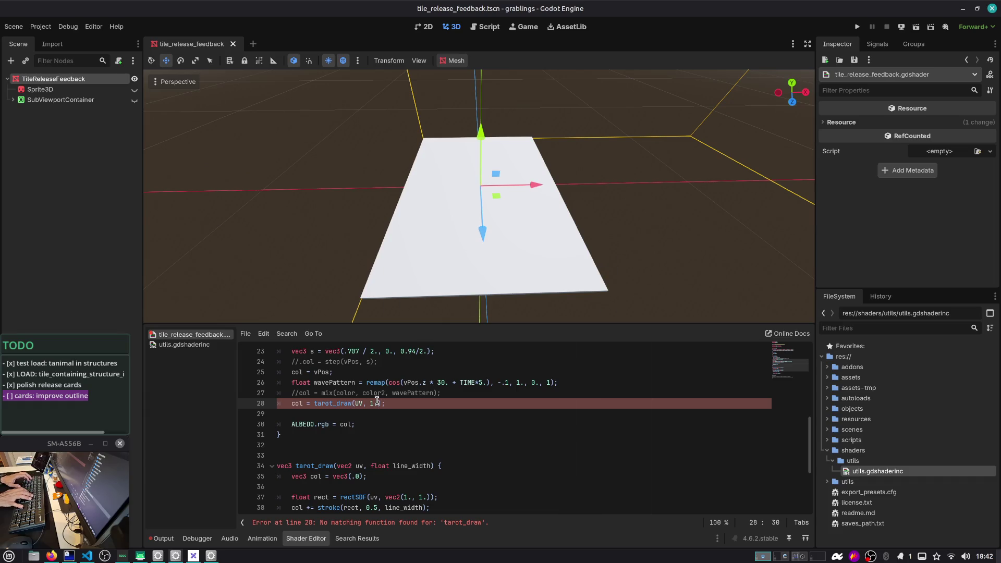
Move the tarot_draw function above vertex() and save the shader
scroll(377, 400, down, 3)
click(292, 455)
shift+click(257, 372)
key(ctrl+x)
scroll(292, 417, up, 8)
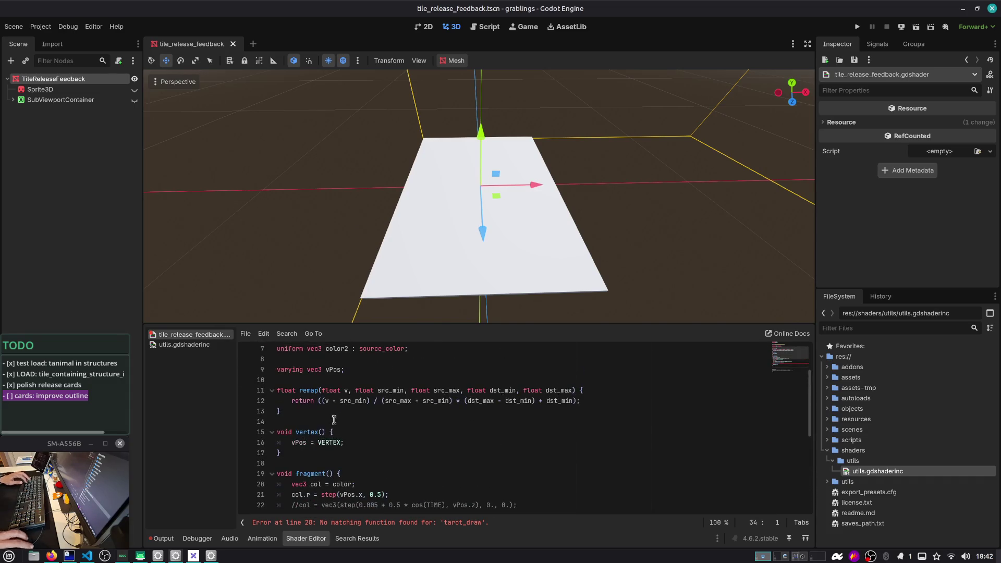
click(301, 457)
click(304, 421)
key(ctrl+v)
key(ctrl+s)
Start a new line after line 37 holding vec2(vPox.x, vPos.z);
scroll(316, 422, down, 6)
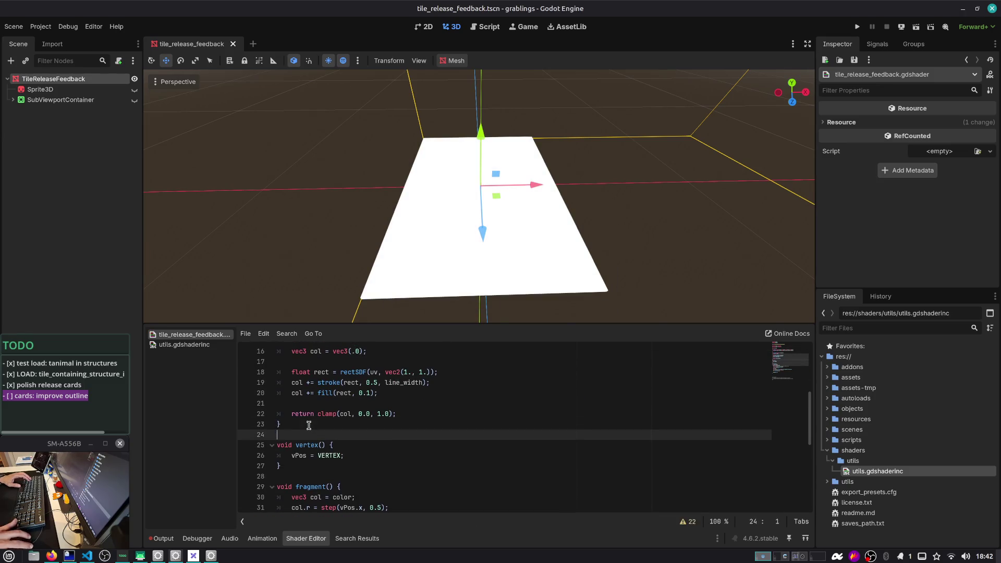
double_click(359, 424)
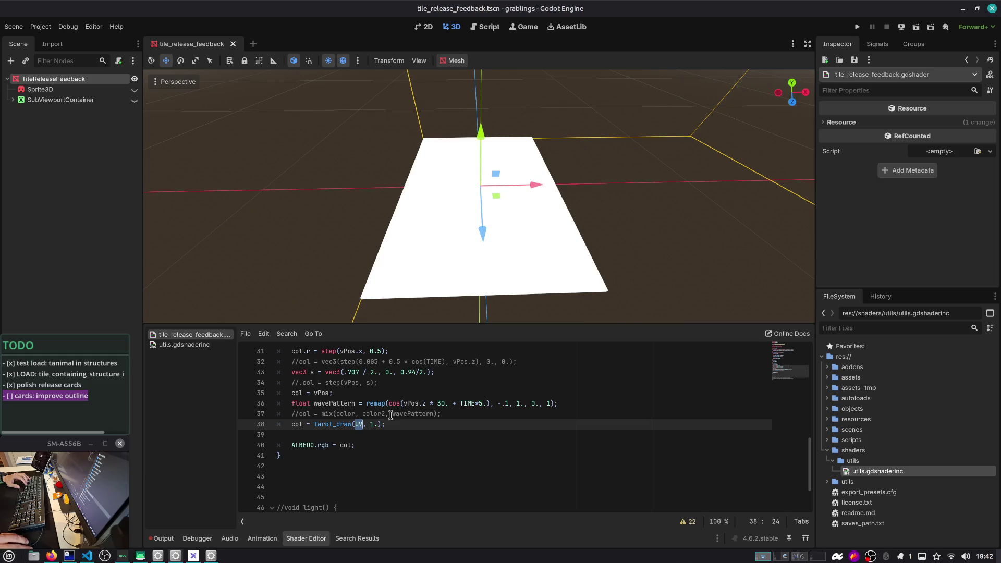
click(457, 419)
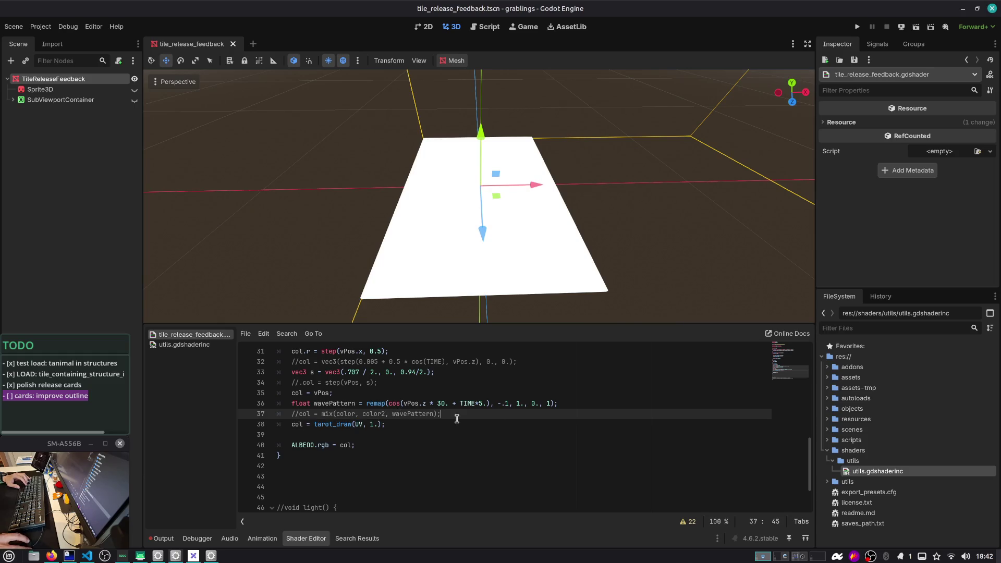
key(Return)
text(vec2 uv)
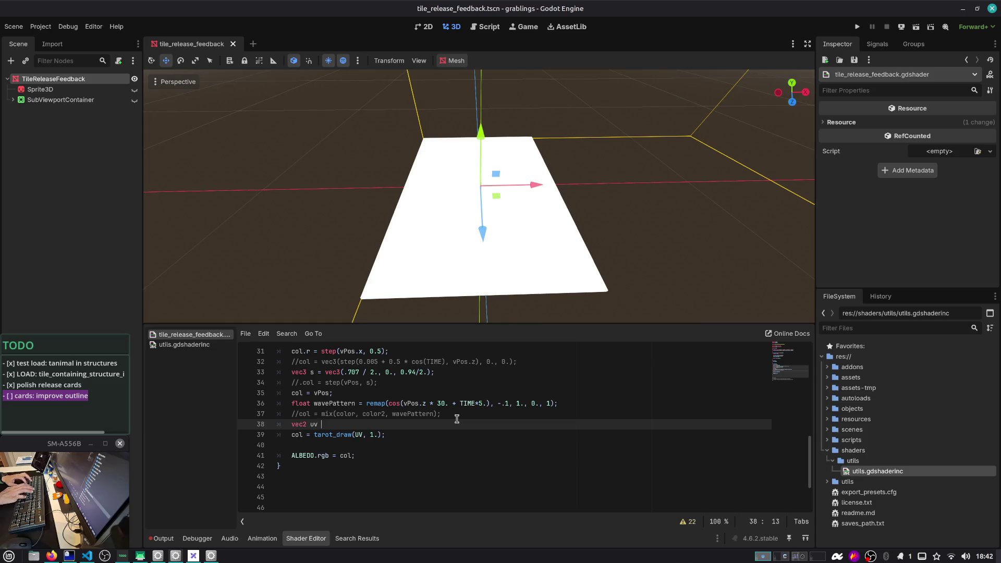
text((vPox.x,)
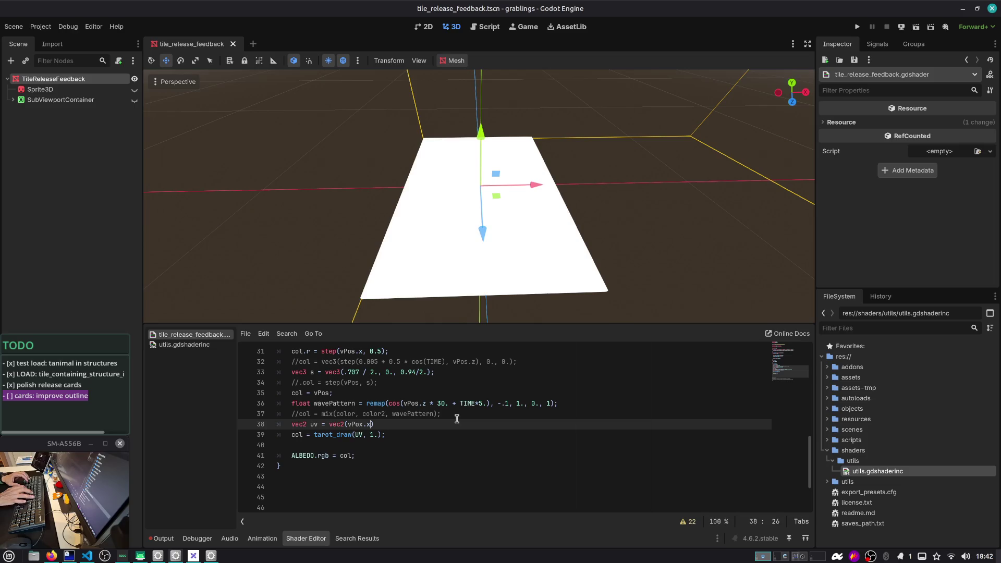
text( vPos.z))
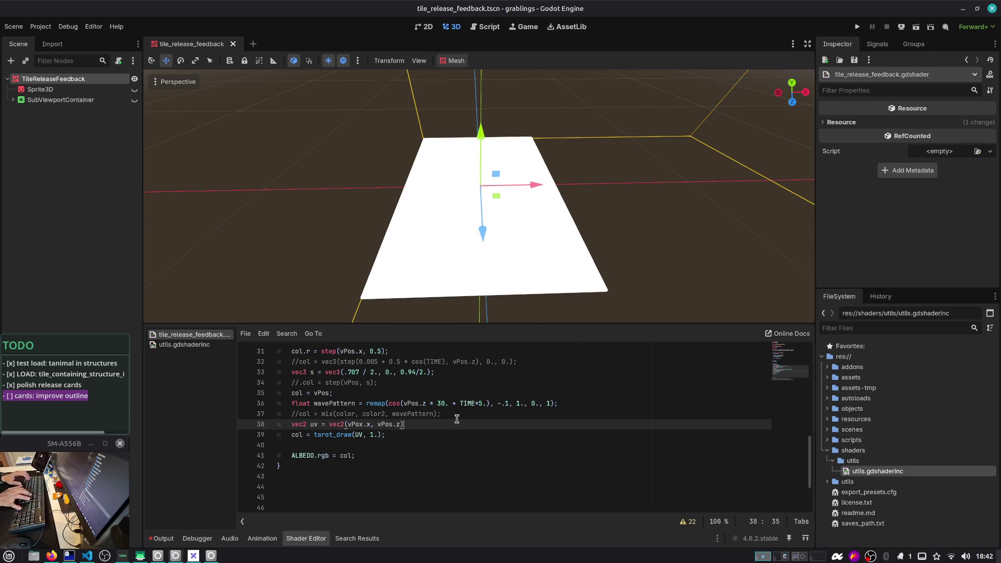
text(;)
Comment out the tarot_draw call and correct vPox to vPos.x on the uv line
key(Down)
key(Up)
key(Down)
key(ctrl+k)
key(Up)
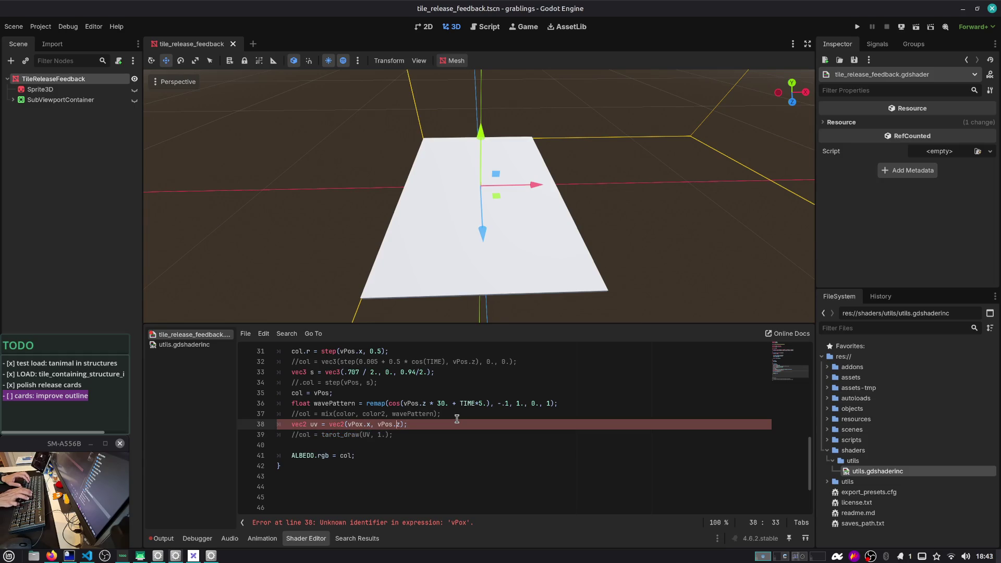
key(BackSpace)
key(BackSpace)
key(BackSpace)
text(s.x)
Add a colour line setting col to vec3(uv.x, uv.y, 0.) to show the gradient
key(End)
key(Return)
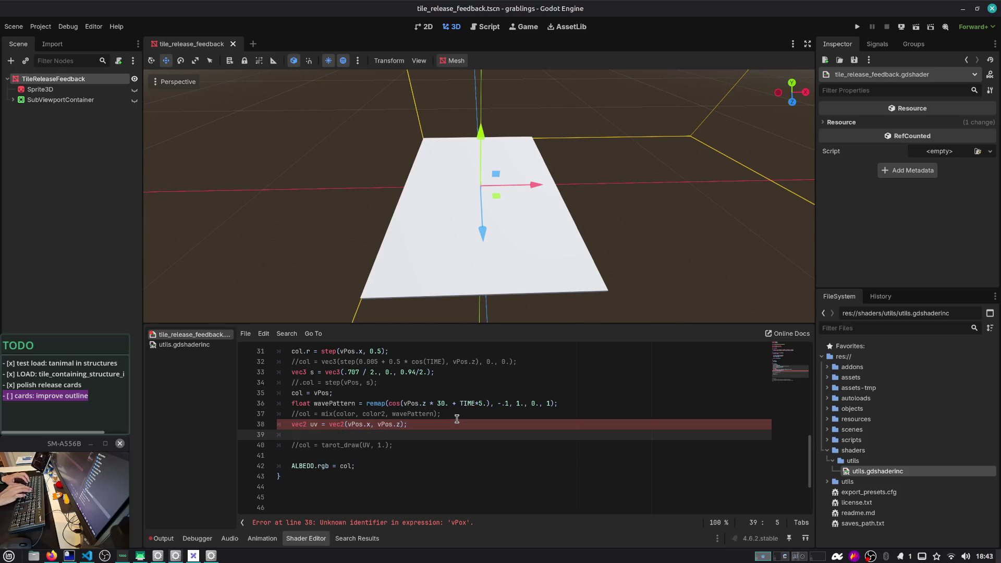
key(BackSpace)
key(BackSpace)
key(BackSpace)
text(.)
key(BackSpace)
key(BackSpace)
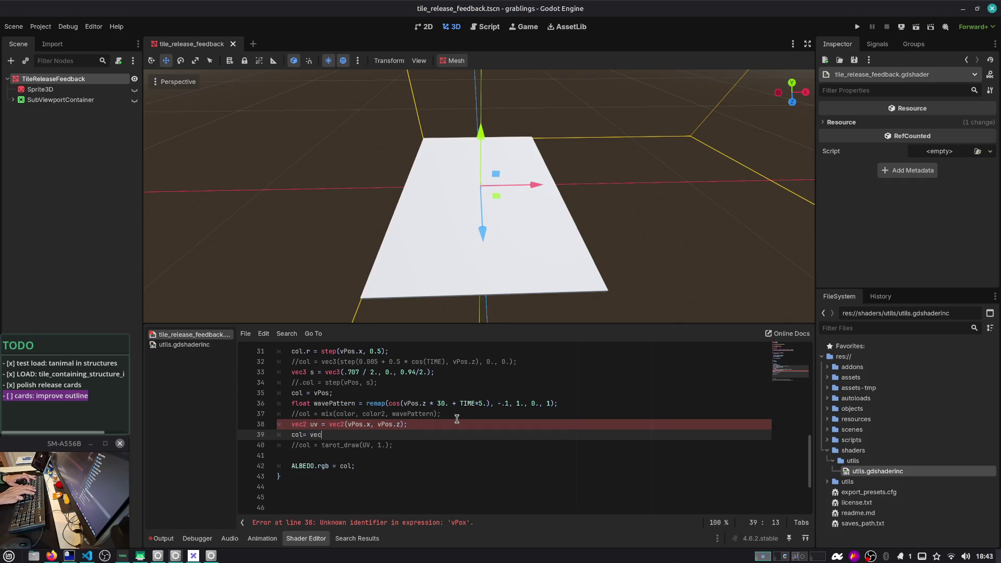
text(3(uv.x, uv)
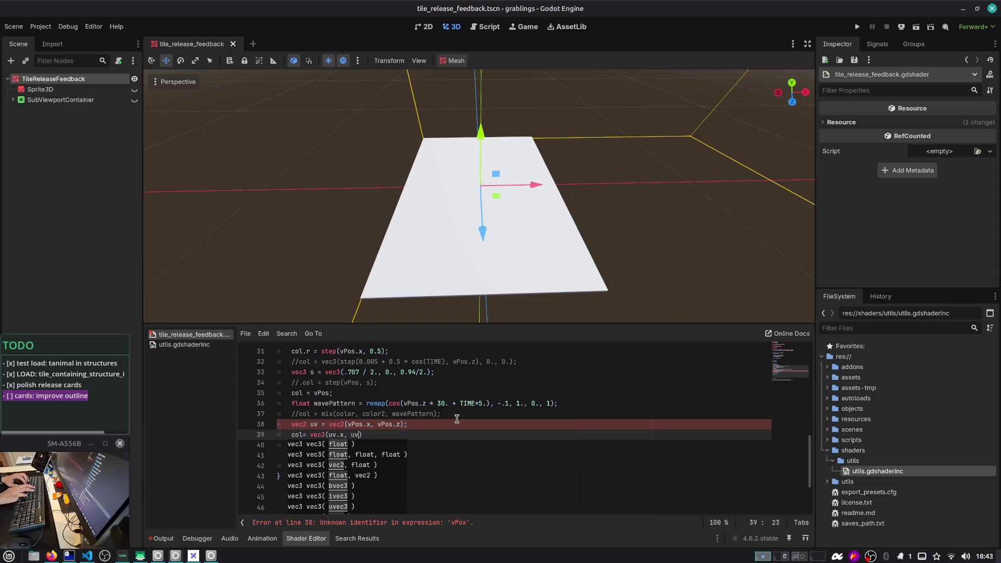
text( 0.)
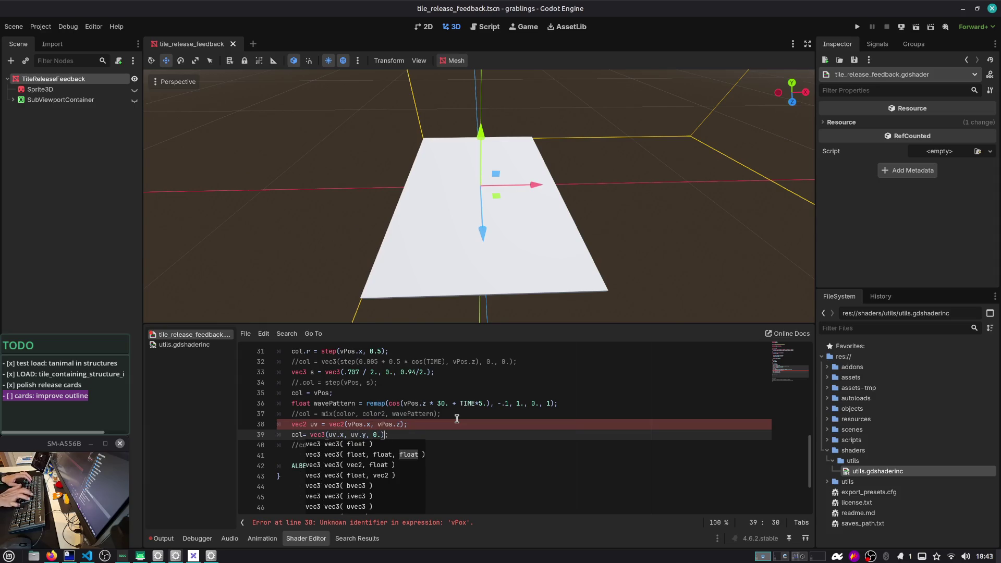
key(Left)
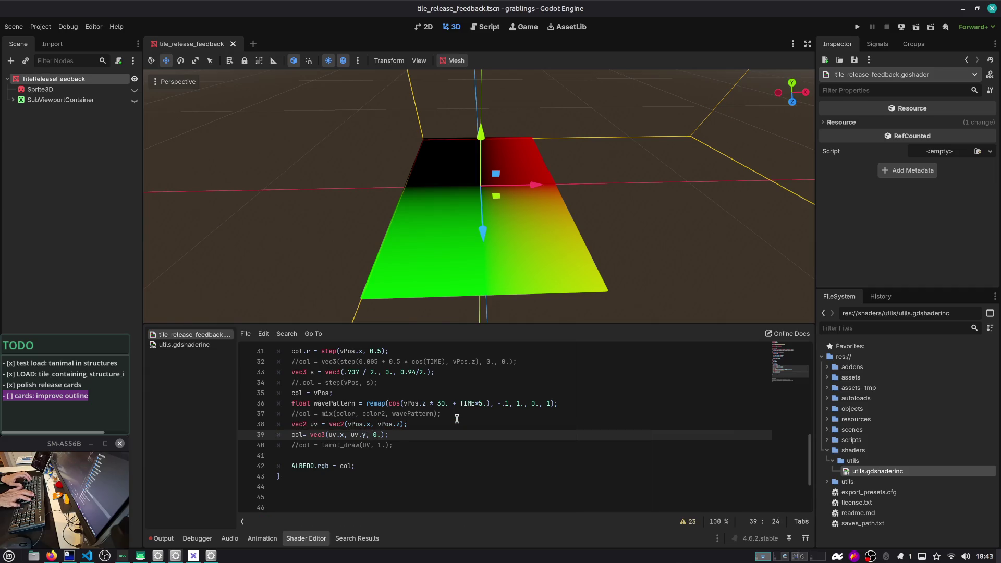
Wrap vPos.x in a remap call (typed as ramape) with bounds -1., 1., 0., 1.
key(Up)
text(ram)
text(ape()
key(ctrl+Right)
text(, -1., 1., 0., 1.))
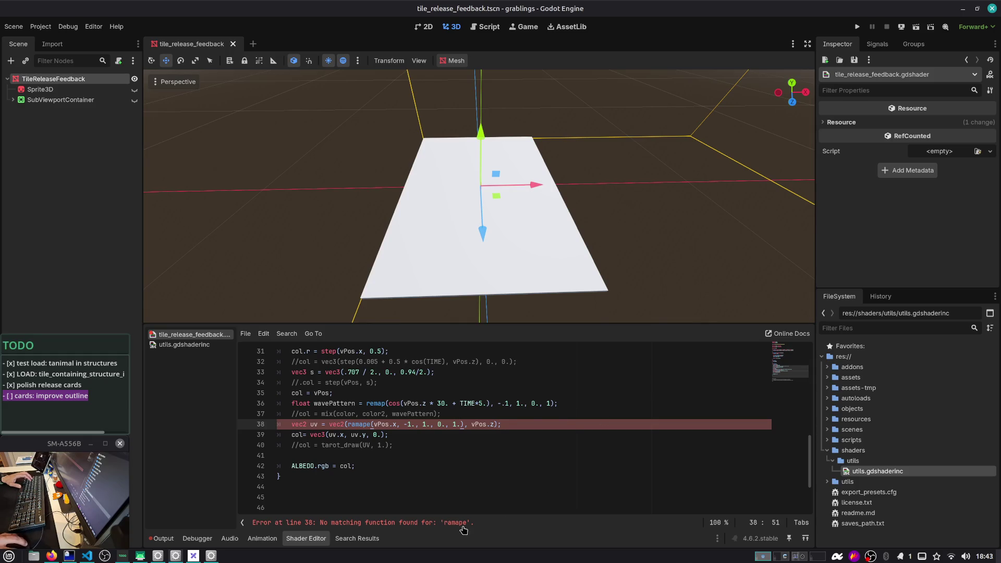
Correct the misspelled ramape call to remap
click(371, 424)
key(BackSpace)
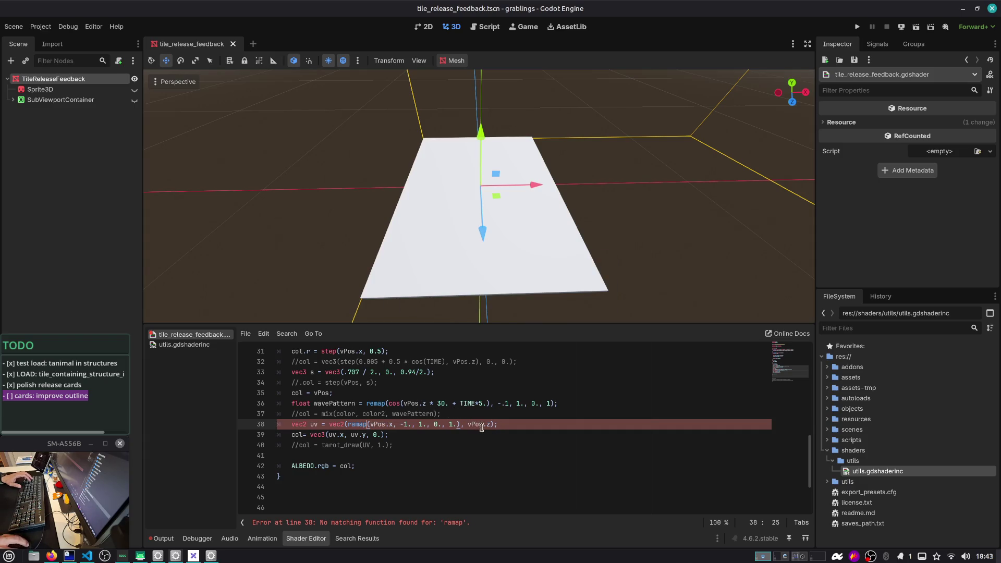
click(357, 424)
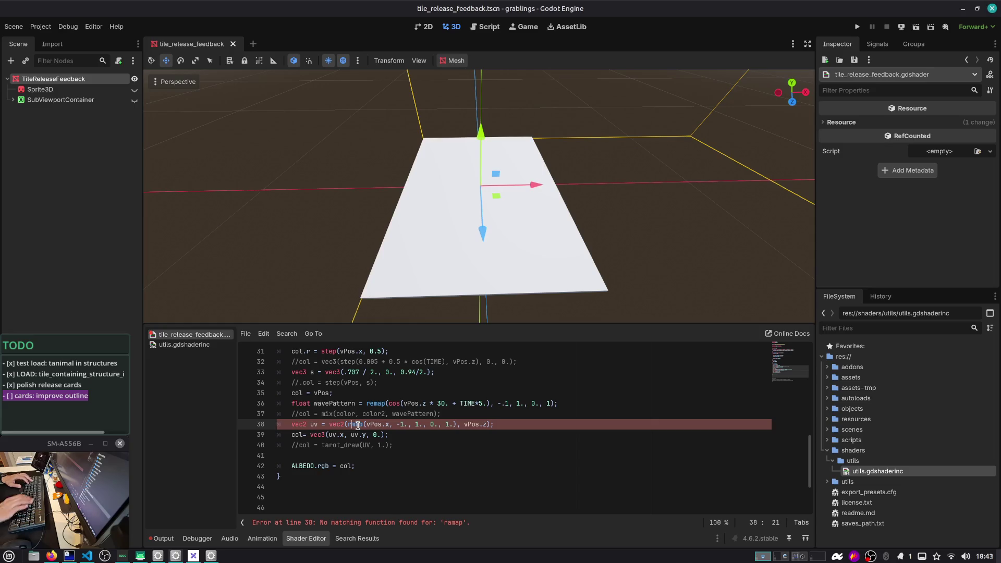
key(BackSpace)
text(e)
key(Escape)
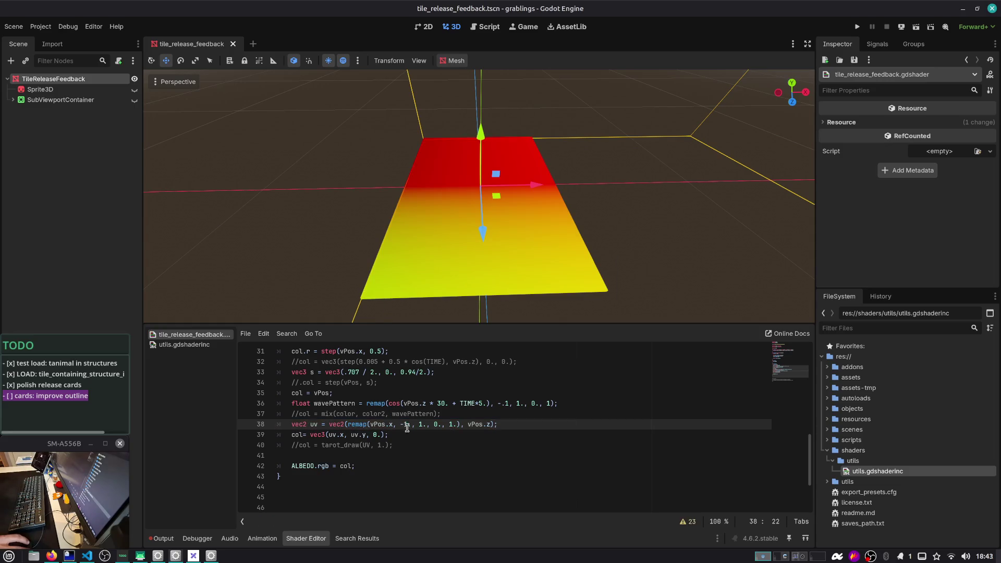
Use s.x for both remap bounds, set the y component to 0., and save
click(411, 424)
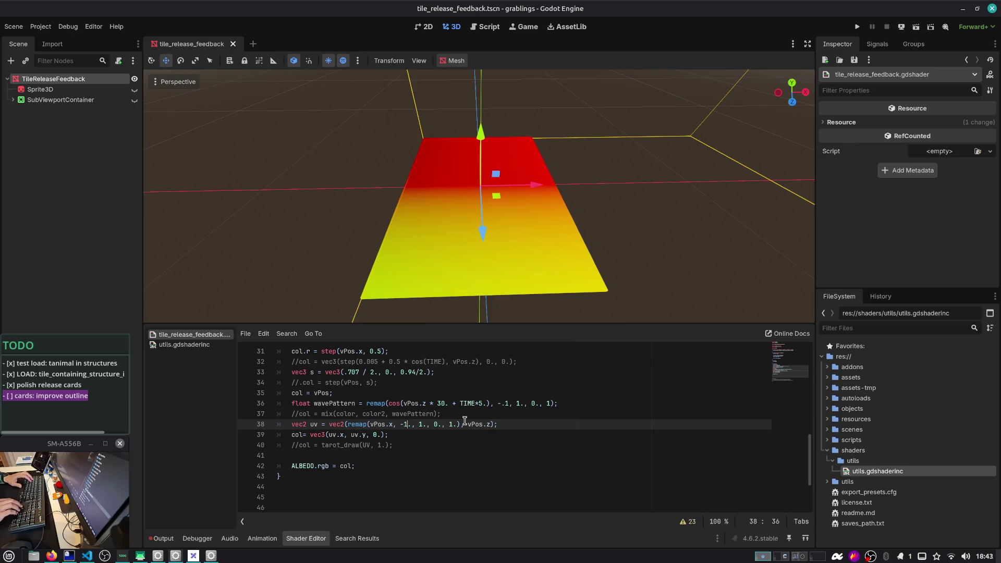
text(7)
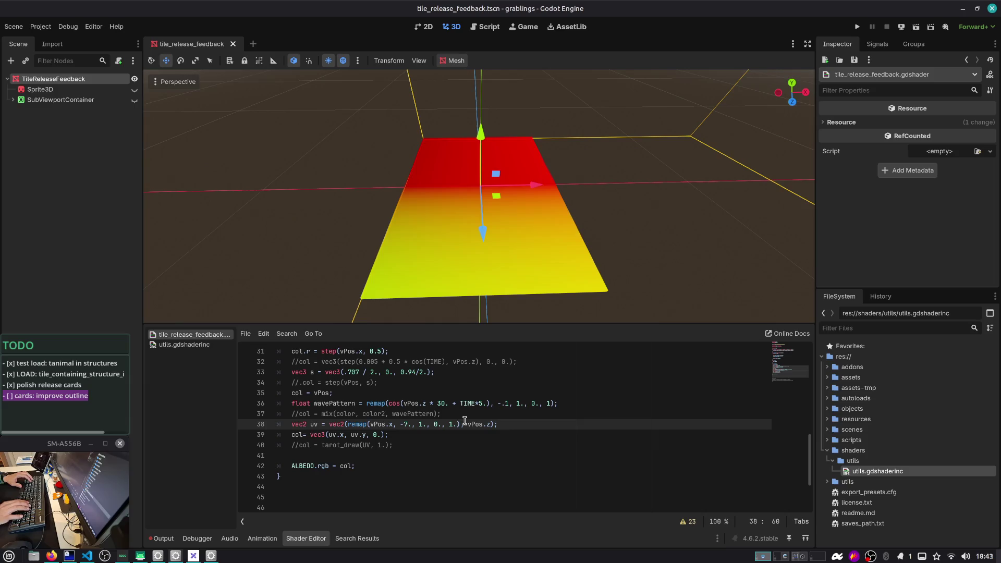
key(Left)
key(Left)
key(Left)
key(Delete)
text(7)
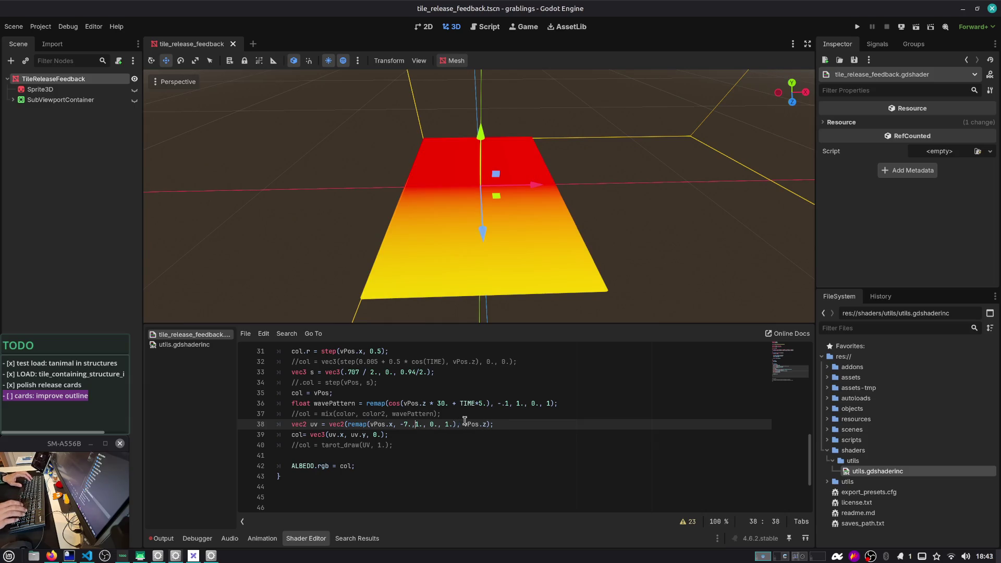
key(Left)
key(BackSpace)
key(Delete)
text(s.x)
key(Right)
key(Delete)
key(Delete)
text(s.x)
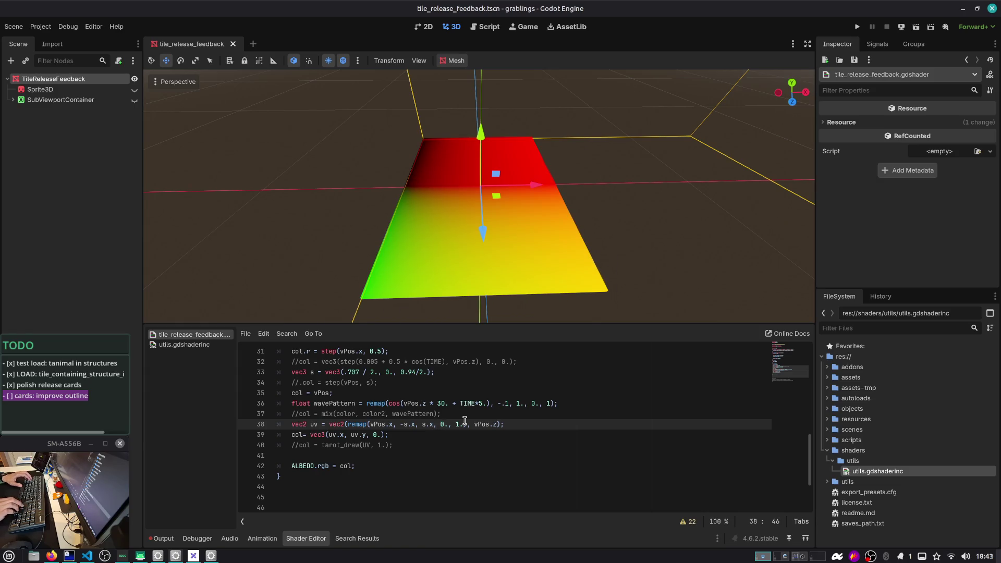
key(ctrl+shift+Right)
key(ctrl+shift+Right)
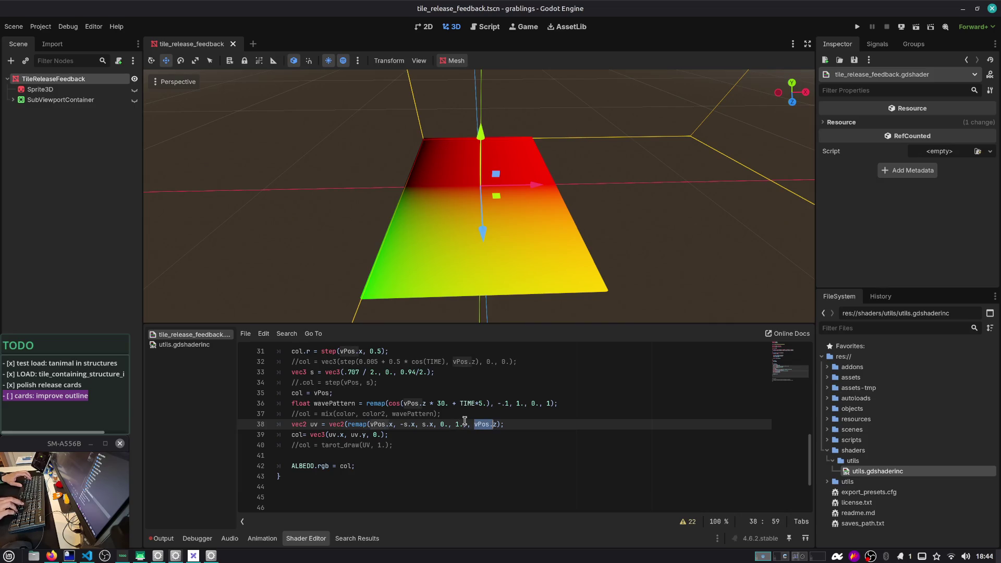
text(0.)
key(ctrl+s)
Change the upper remap bound to .707 and save
click(391, 445)
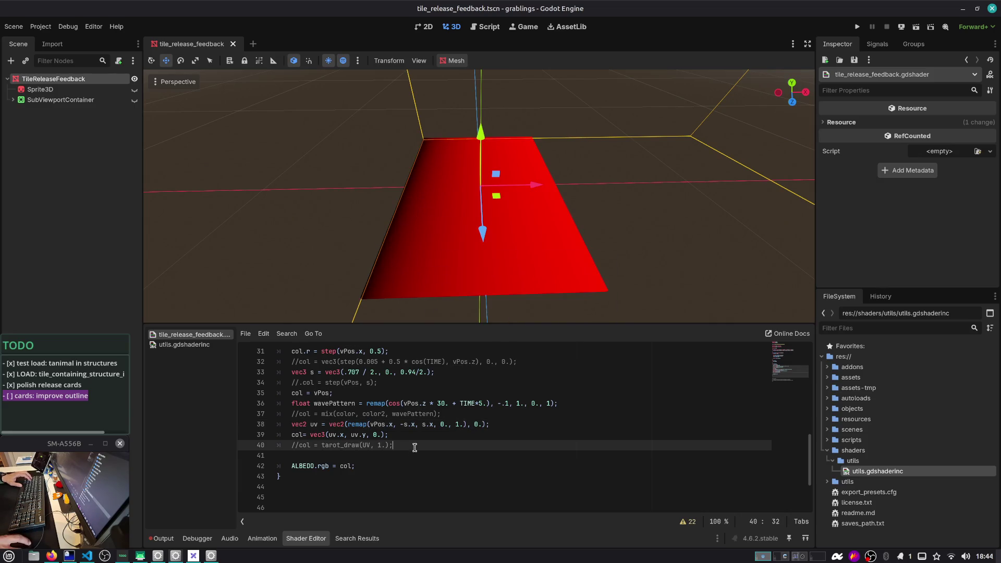
click(425, 425)
key(Right)
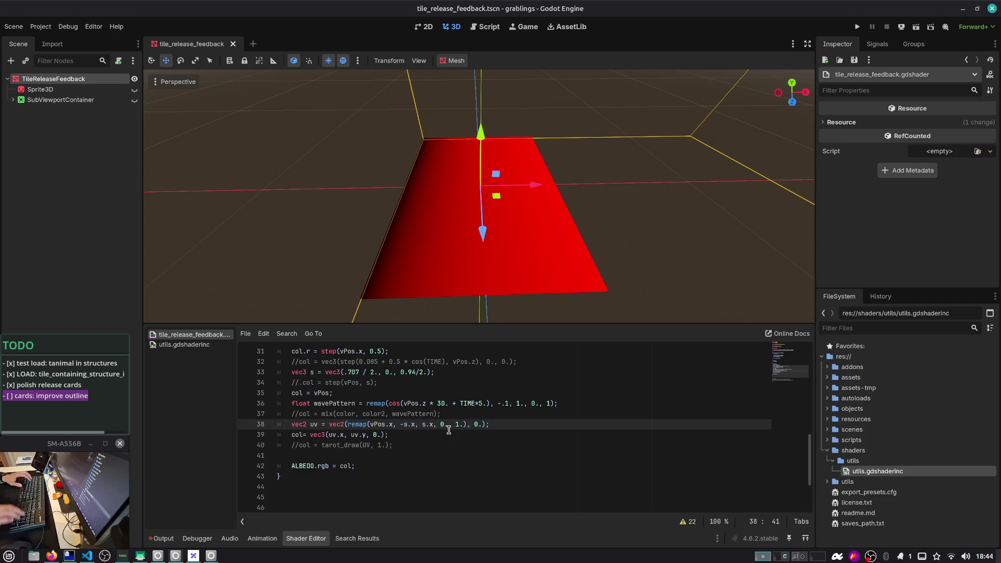
key(BackSpace)
key(Right)
key(Delete)
text(707)
key(ctrl+s)
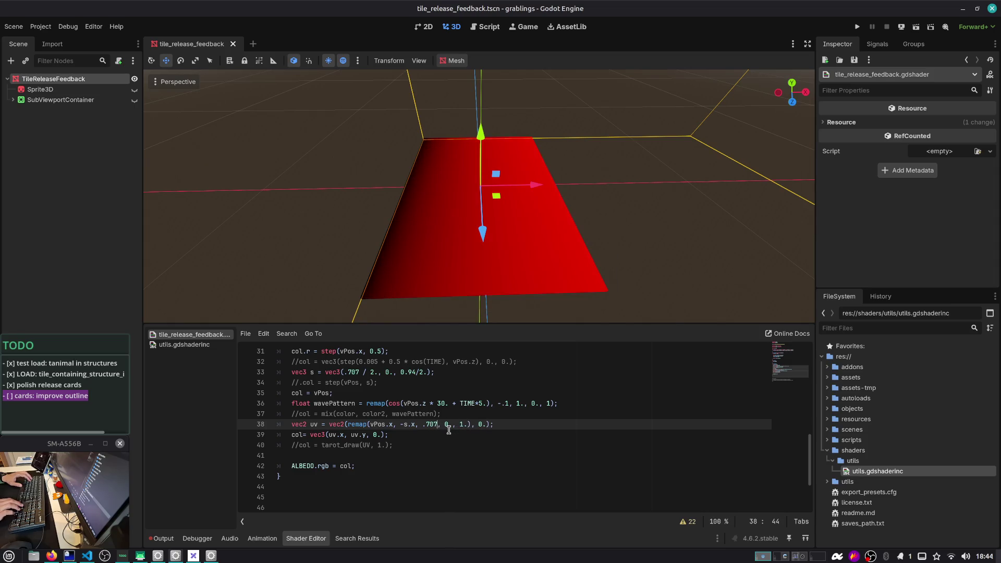
Try lower remap bounds of 0. and -0.2 while checking the plane's gradient
key(Delete)
key(Delete)
key(Delete)
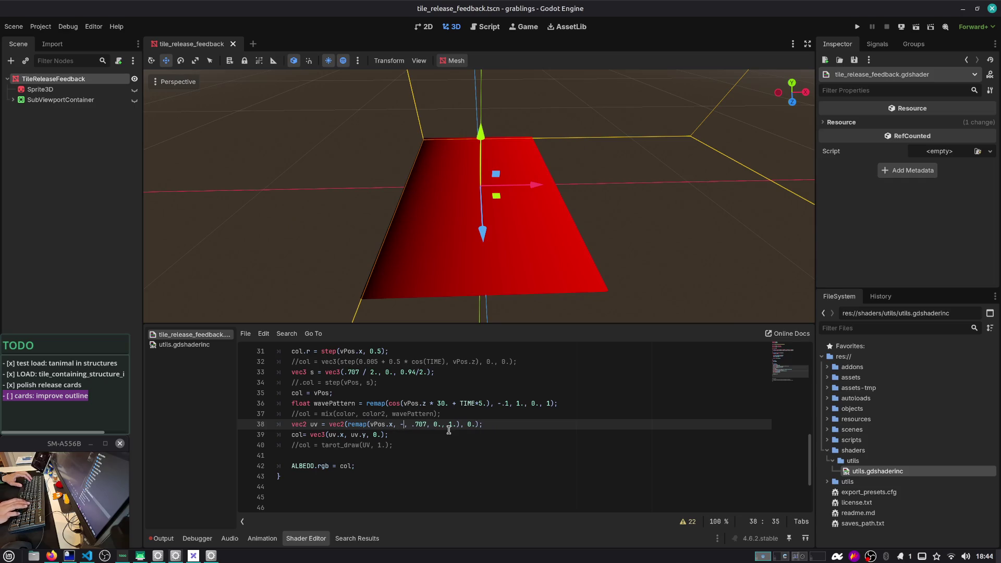
text(1.)
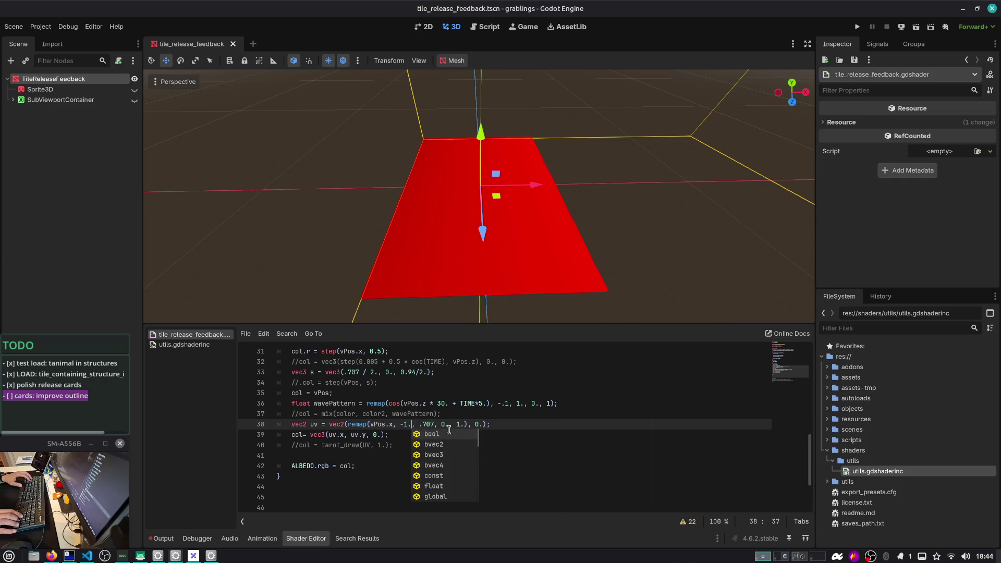
key(BackSpace)
key(BackSpace)
key(BackSpace)
text(0.)
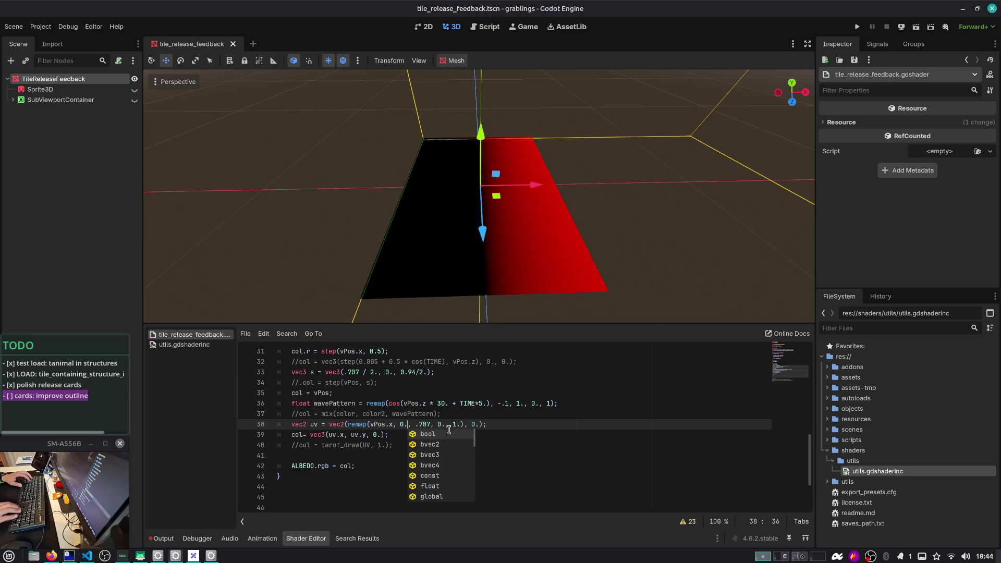
key(Escape)
key(Left)
text(-)
key(Right)
key(Right)
text(2)
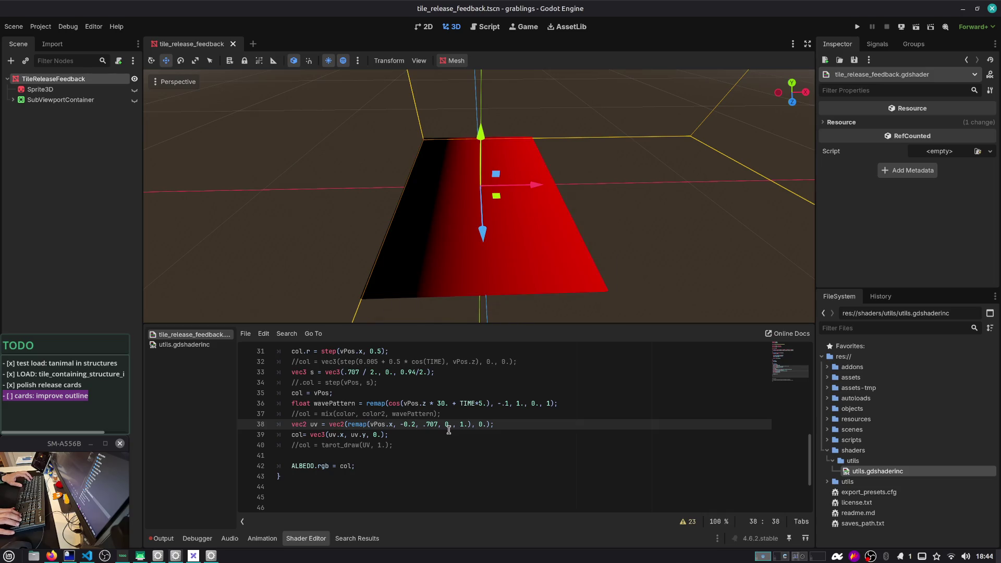
key(BackSpace)
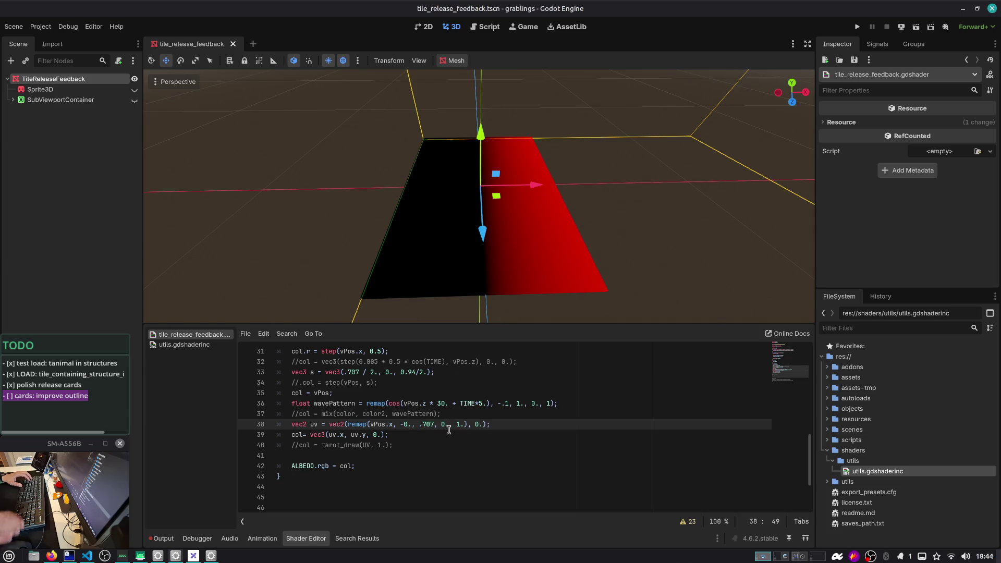
mouse_move(588, 152)
mouse_down()
mouse_move(583, 183)
mouse_move(592, 159)
mouse_up()
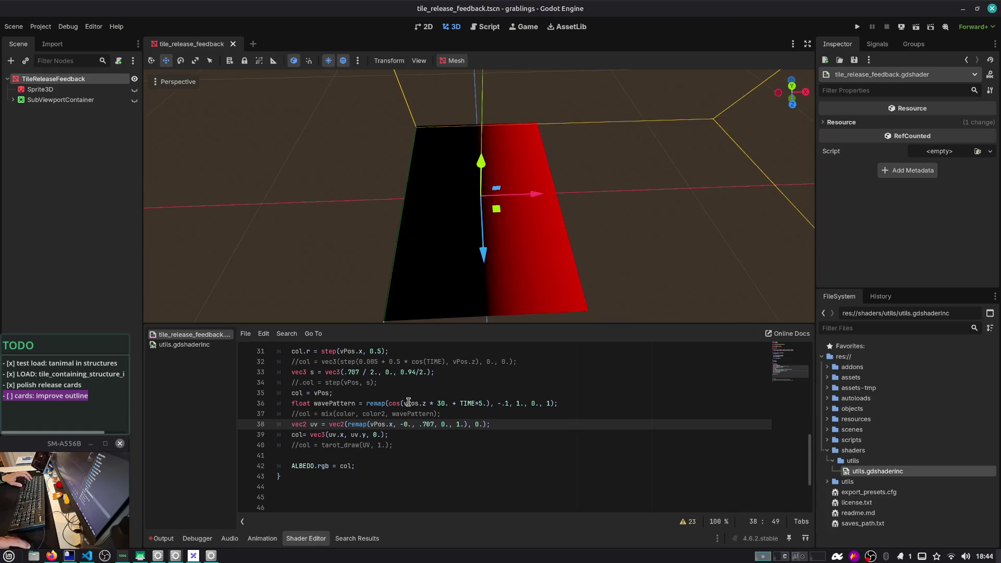
Offset vPos.x by s.x and set the lower bound to -0.5, then inspect the plane
click(393, 425)
text(* )
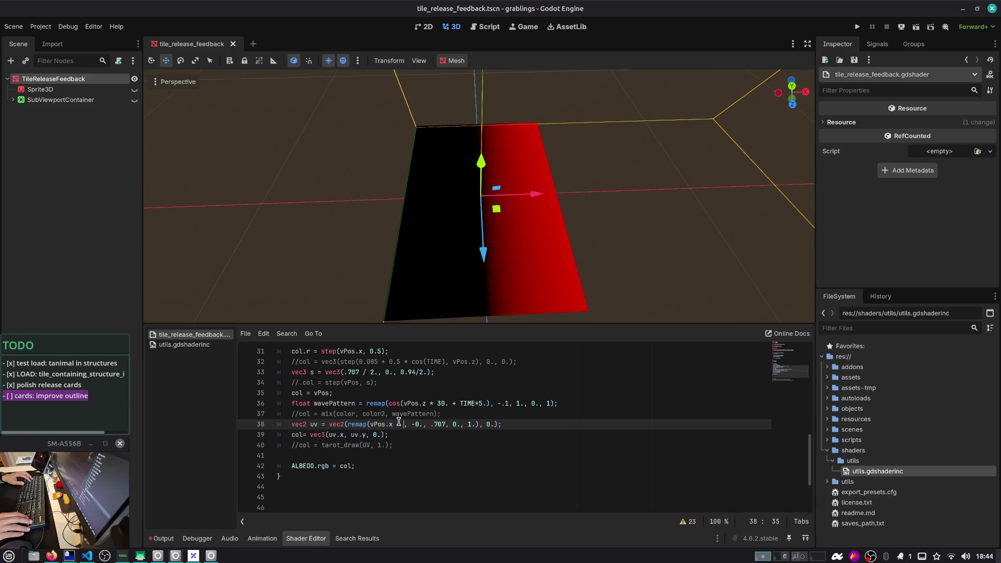
text(s.x)
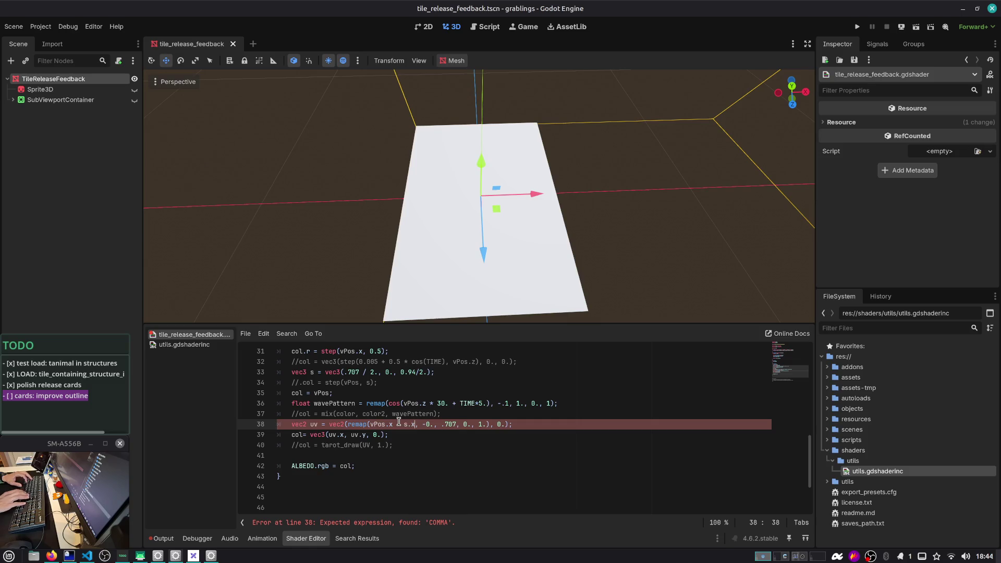
key(Right)
key(Right)
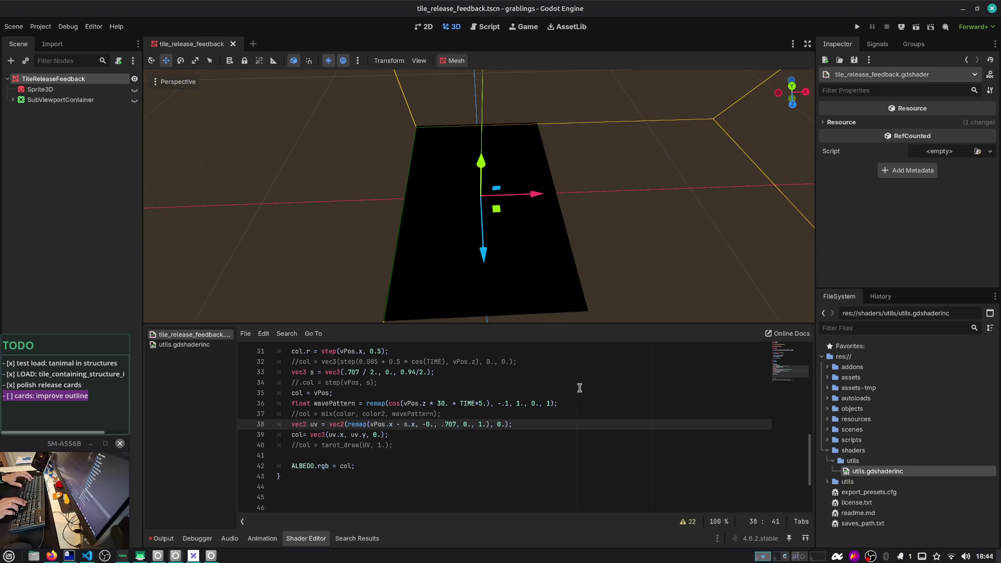
key(Right)
text(7)
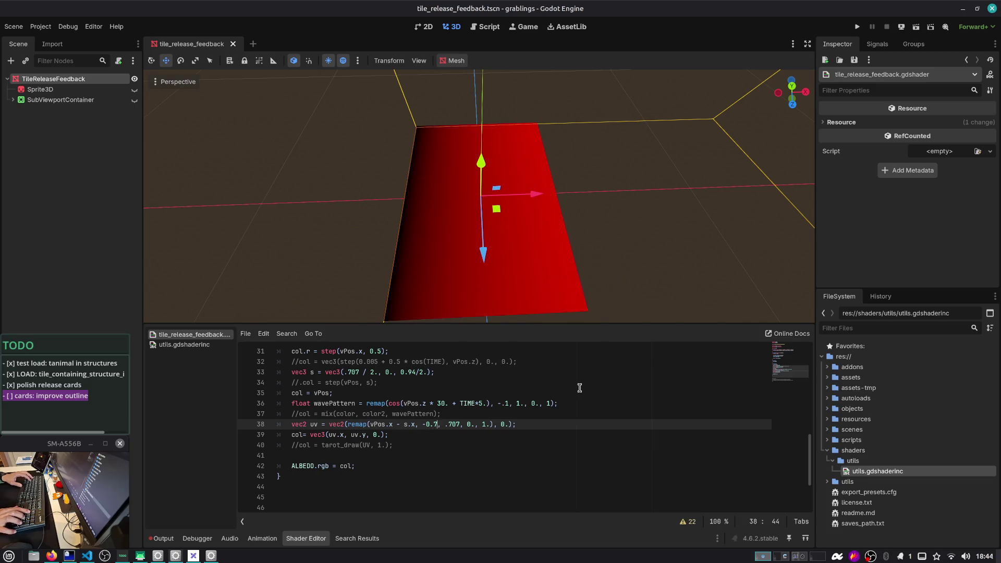
key(BackSpace)
text(5)
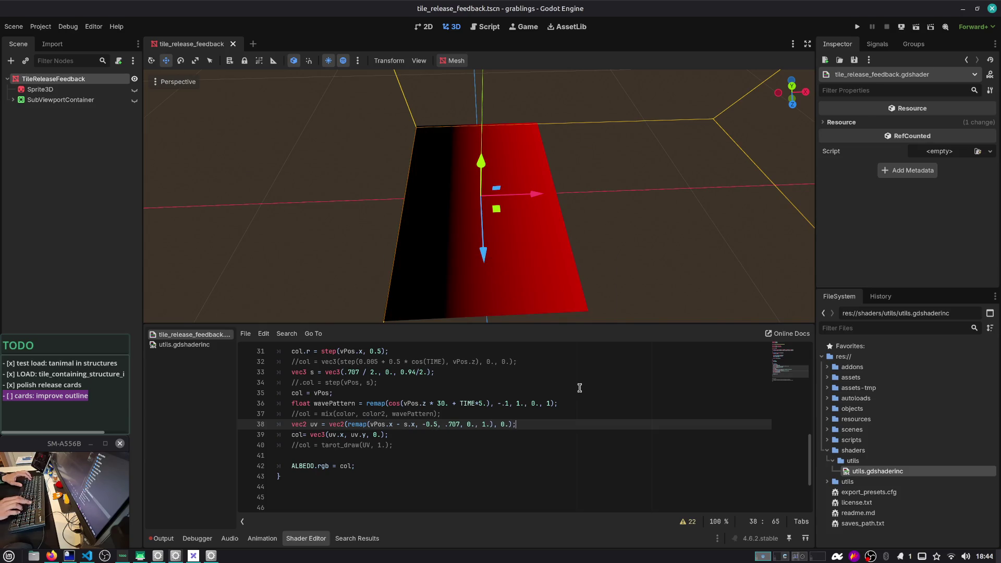
key(End)
key(shift+Home)
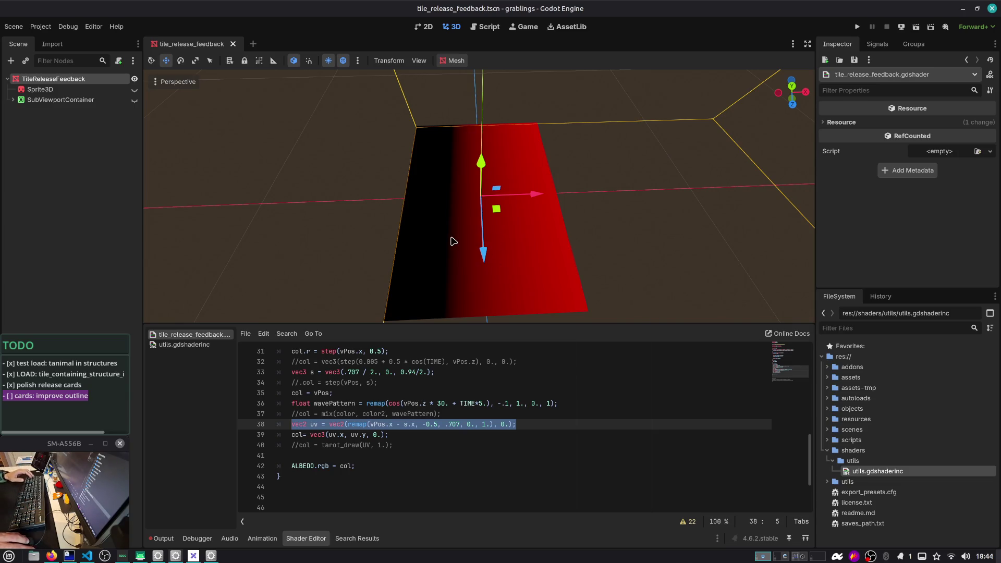
drag(454, 239, 470, 212)
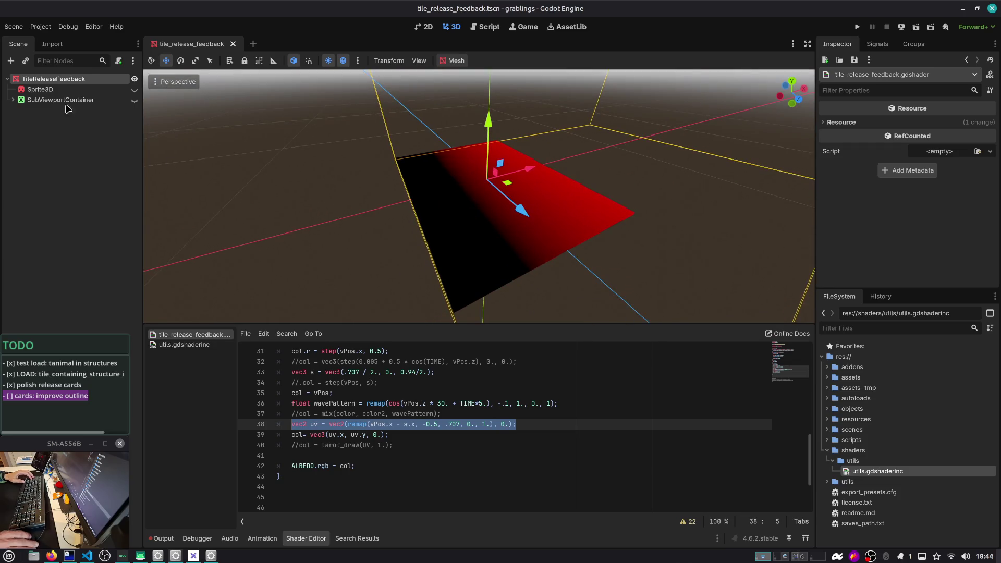
Select TileReleaseFeedback and collapse its Material to show the 0.707 × 0.01 × 0.94 m plane
click(59, 79)
click(938, 155)
scroll(937, 155, up, 3)
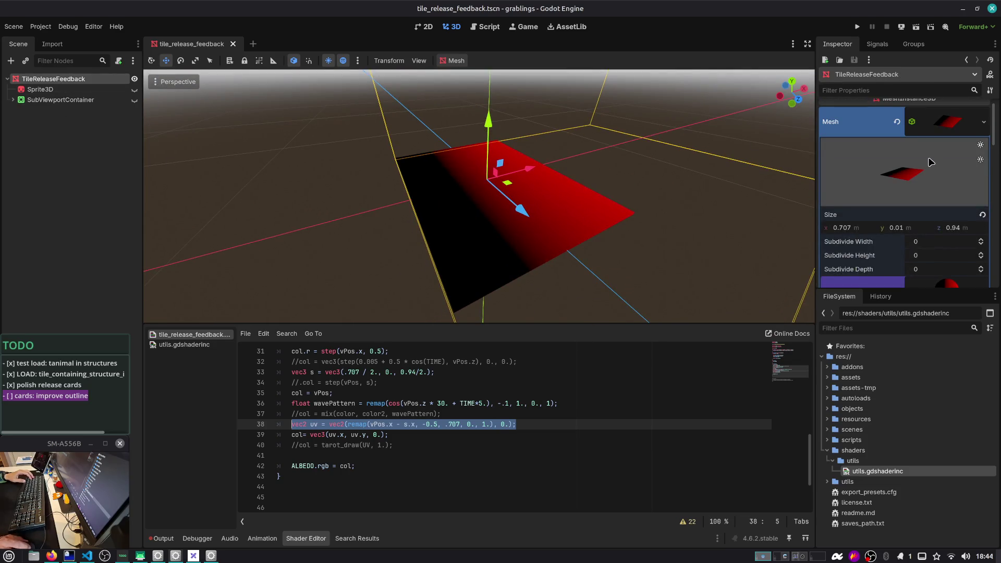
scroll(510, 426, up, 4)
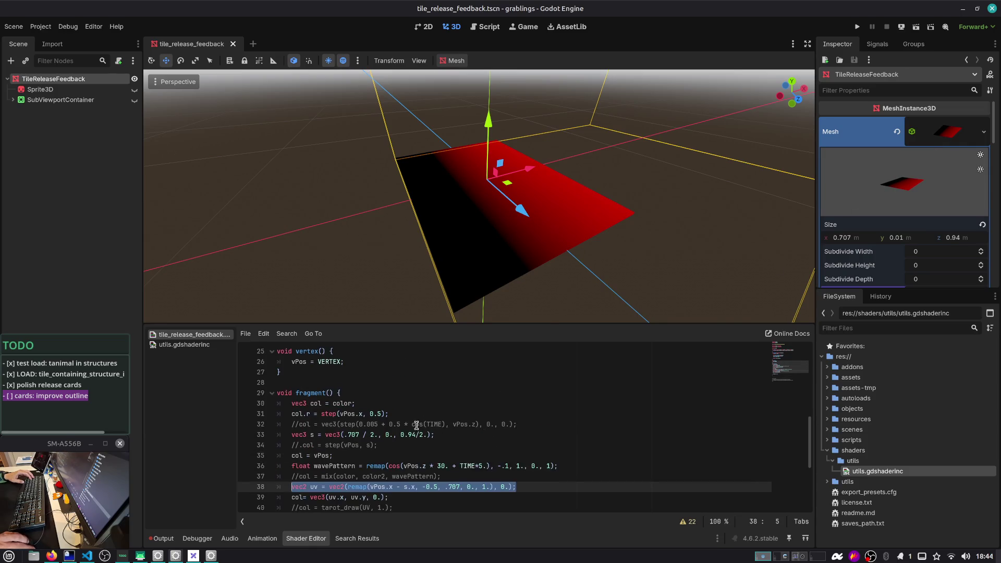
double_click(301, 425)
scroll(318, 425, down, 3)
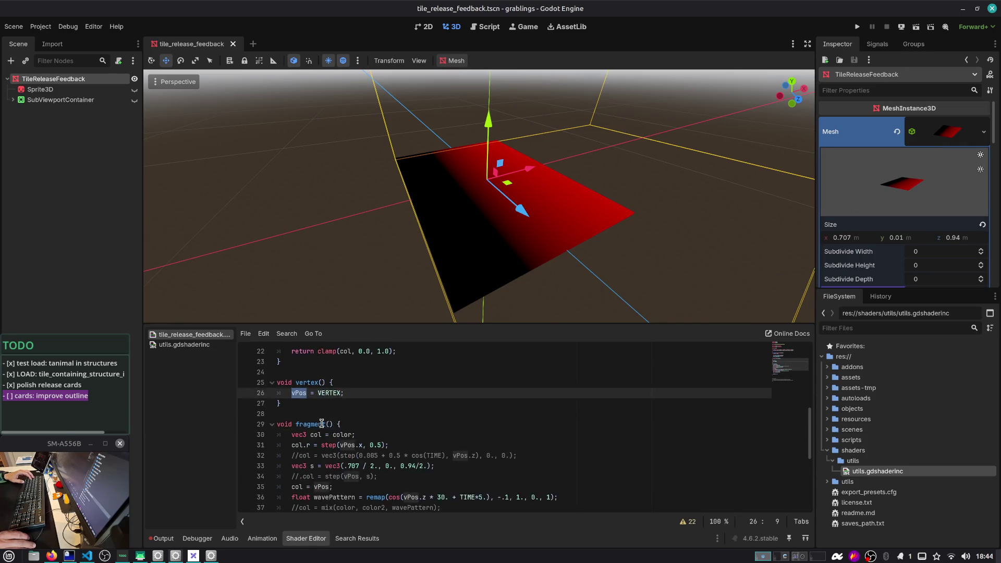
scroll(321, 424, down, 2)
scroll(328, 422, up, 2)
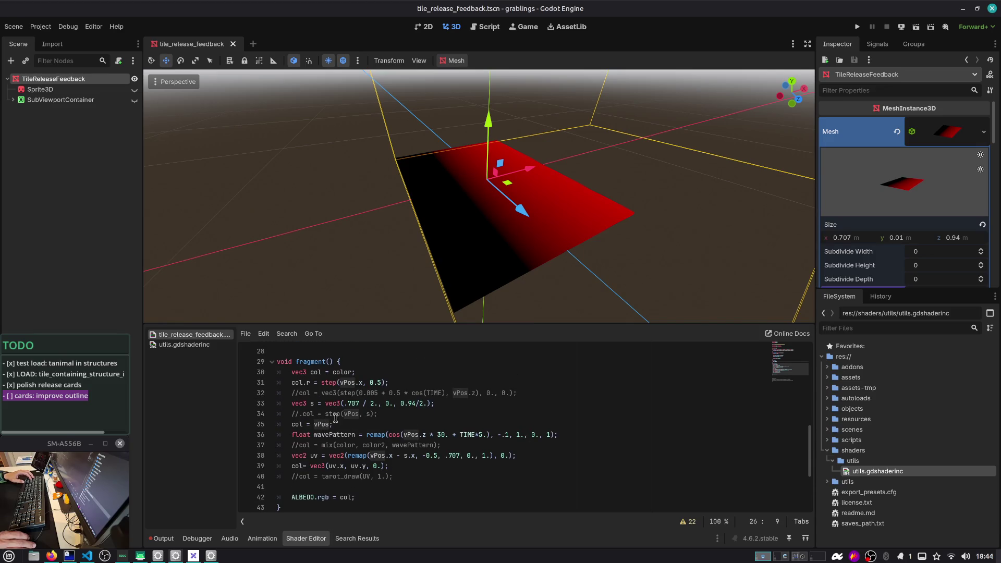
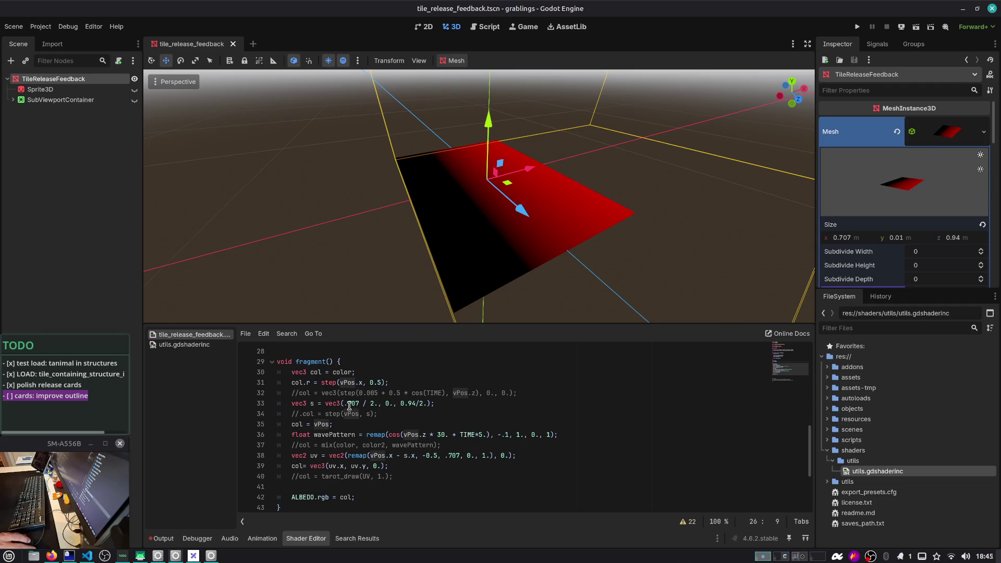
Add a 'col = vPos;' line below line 39 and comment it out
click(421, 465)
text(c)
key(Return)
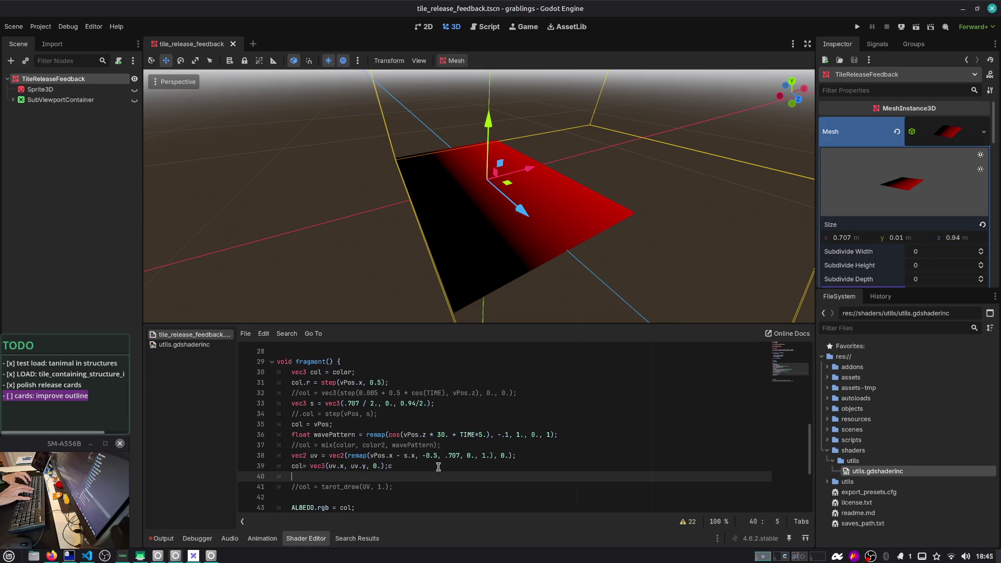
key(BackSpace)
key(BackSpace)
key(BackSpace)
key(Return)
text(col = v)
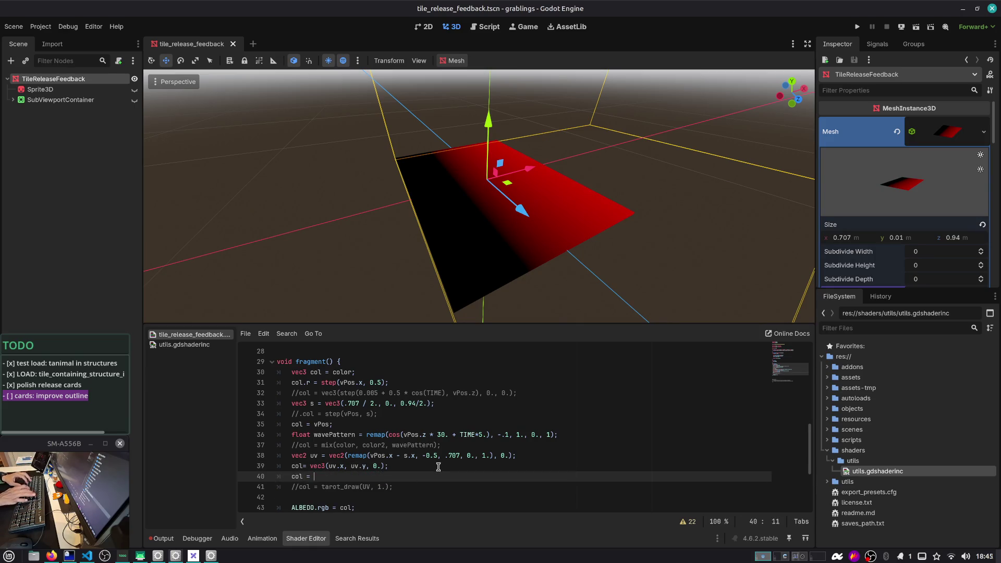
text(Pos;)
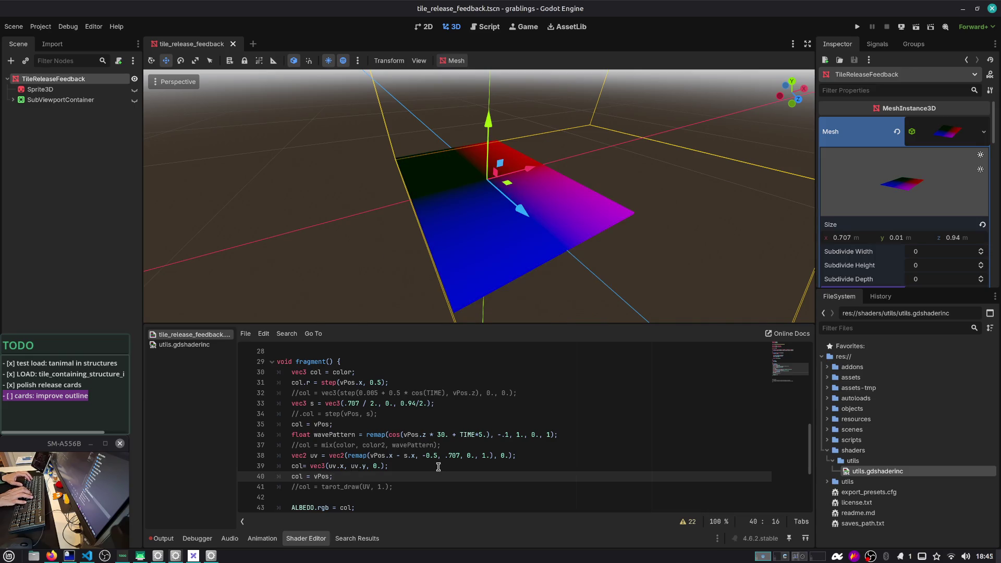
scroll(573, 157, up, 3)
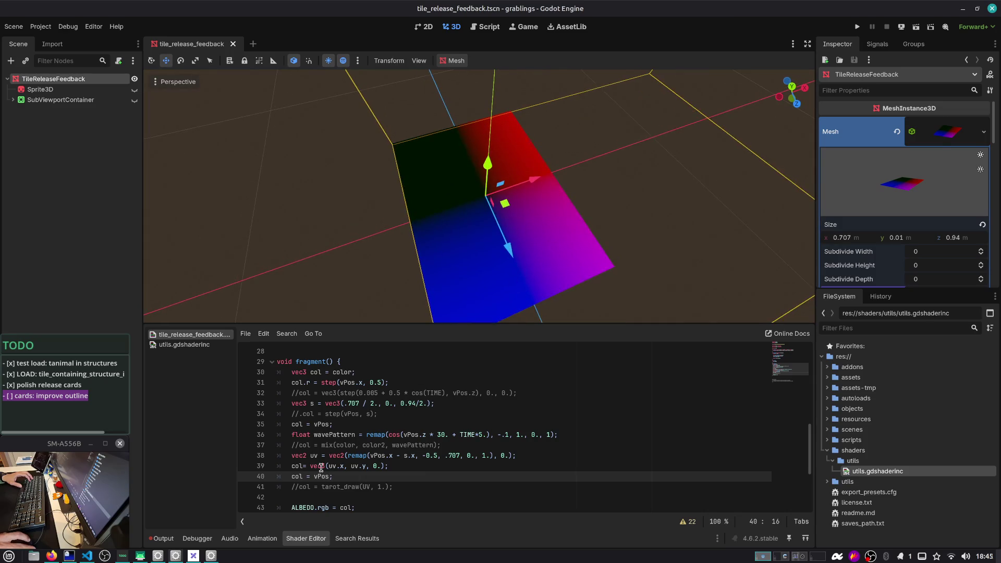
key(ctrl+k)
Change line 39 to col = vec3(uv.x, 0., 0.)
click(335, 469)
key(ctrl+k)
key(ctrl+k)
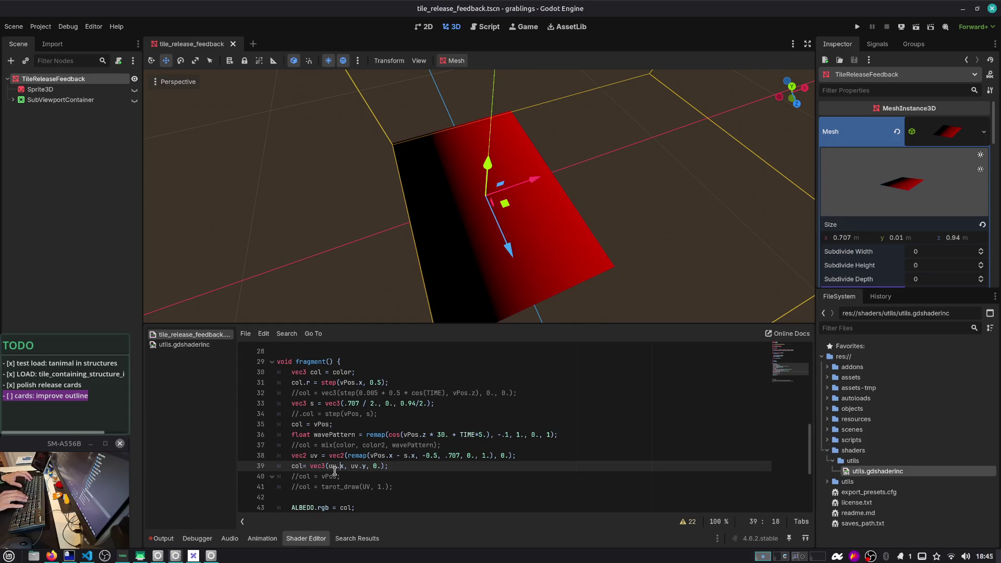
key(Right)
key(Delete)
text(0.)
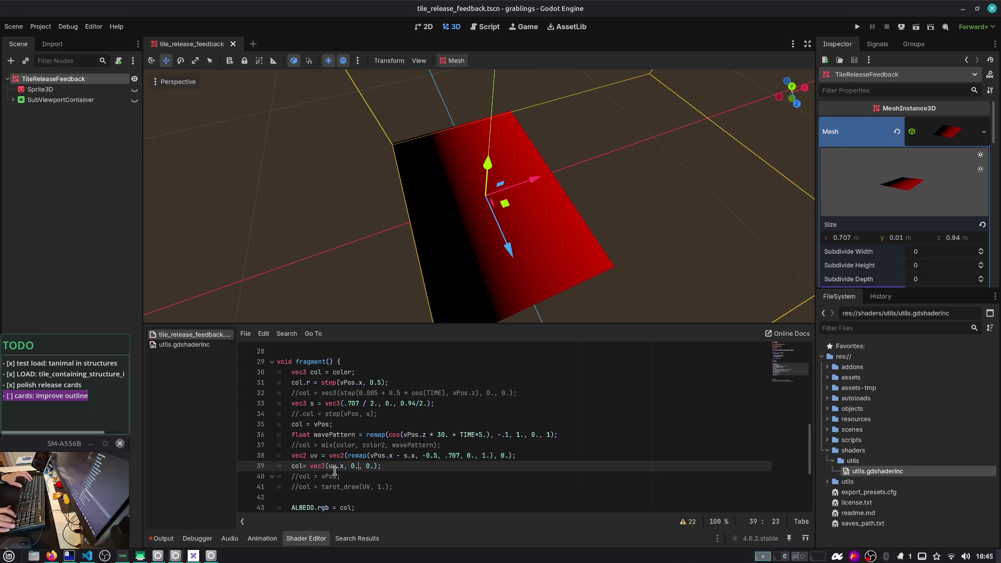
key(Up)
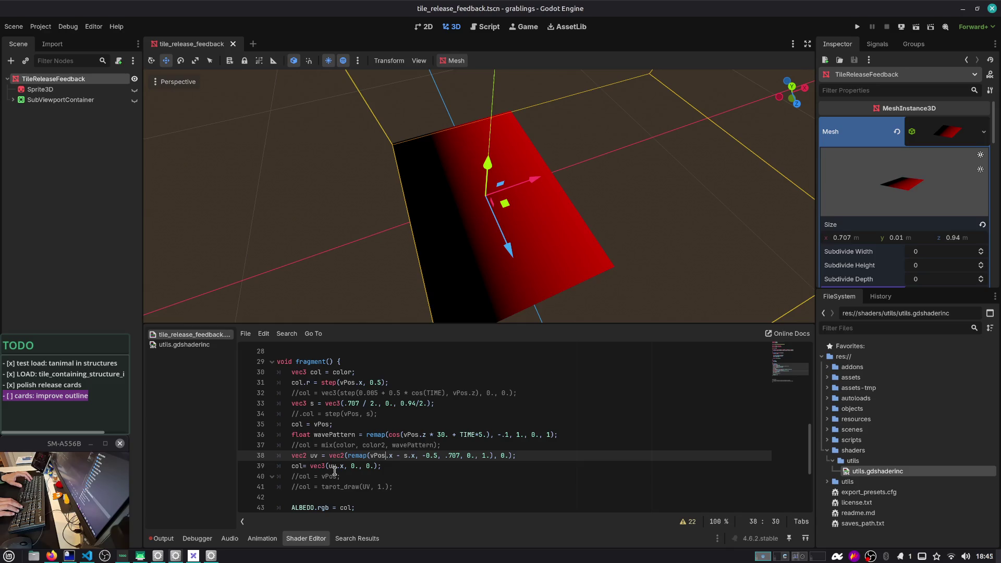
Delete ' - s.x' from the line 38 remap and set its lower bound to -0.34
key(Delete)
key(Delete)
key(Delete)
key(BackSpace)
key(Right)
key(Right)
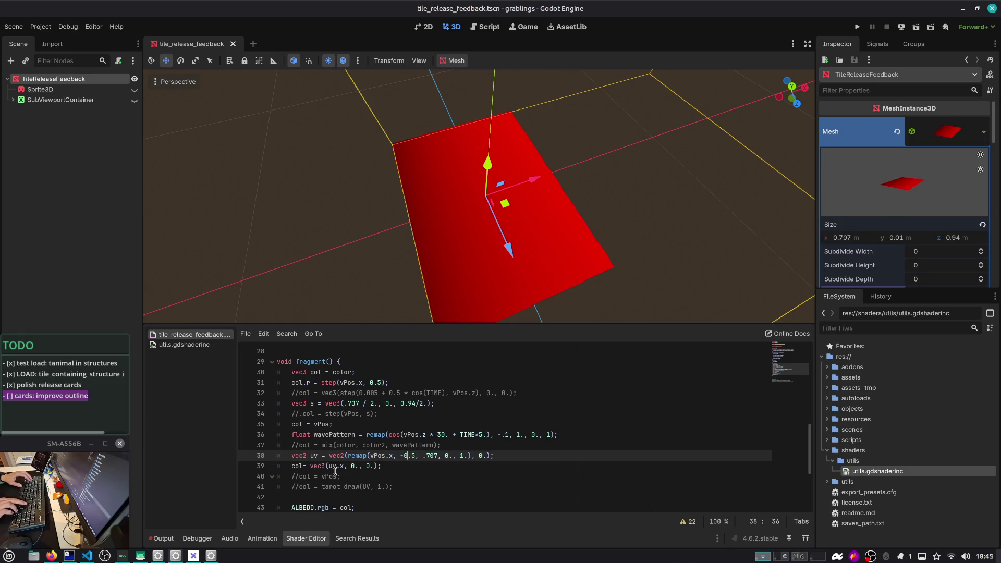
key(Delete)
text(3)
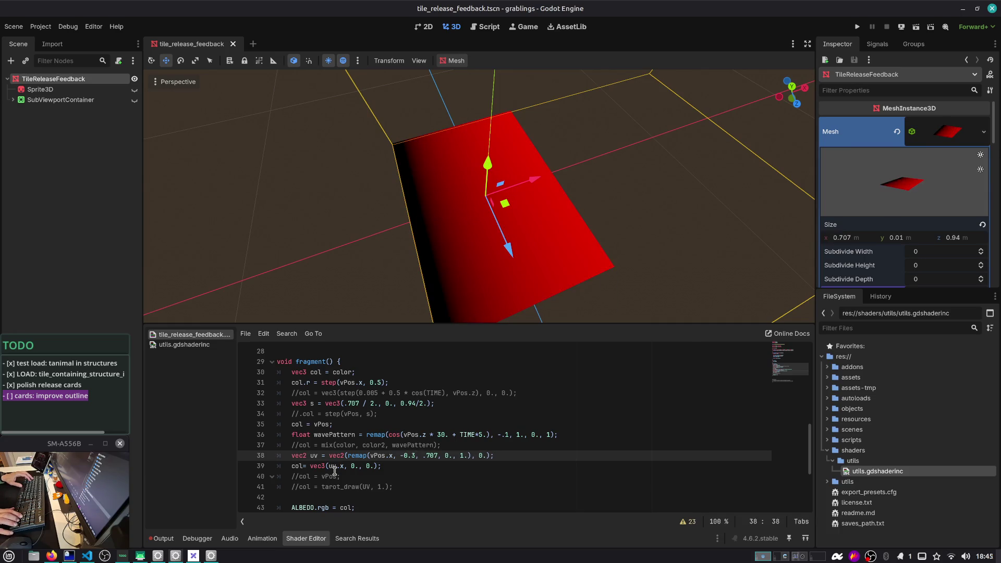
key(Right)
key(Right)
text(1)
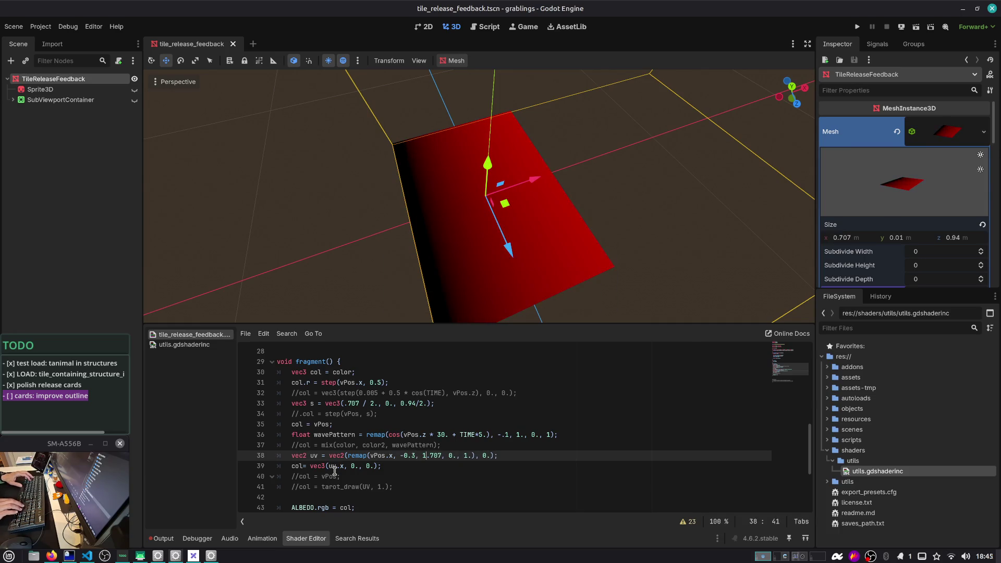
key(Right)
key(Delete)
text(32)
key(Down)
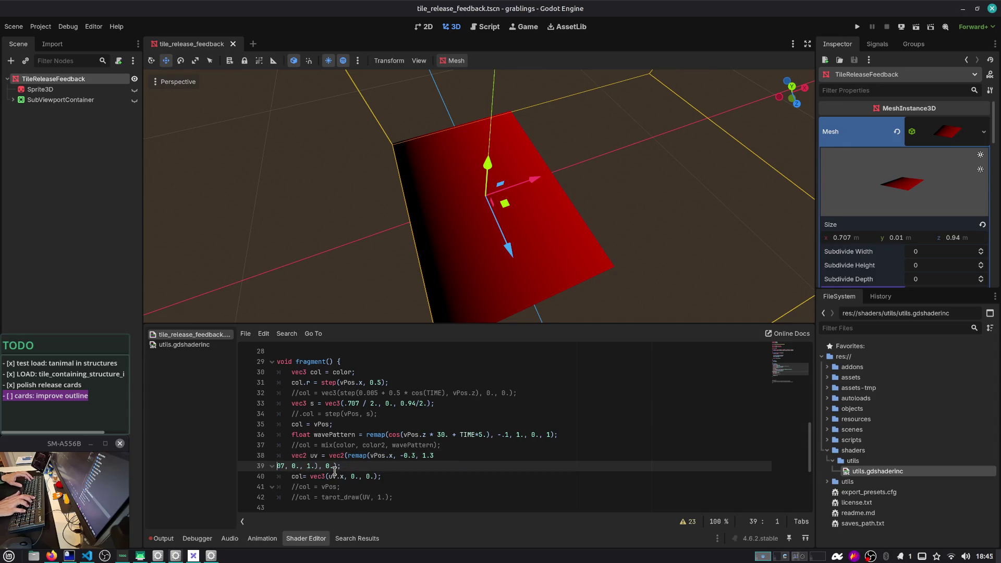
key(Up)
key(BackSpace)
key(BackSpace)
text(1)
key(Delete)
key(Delete)
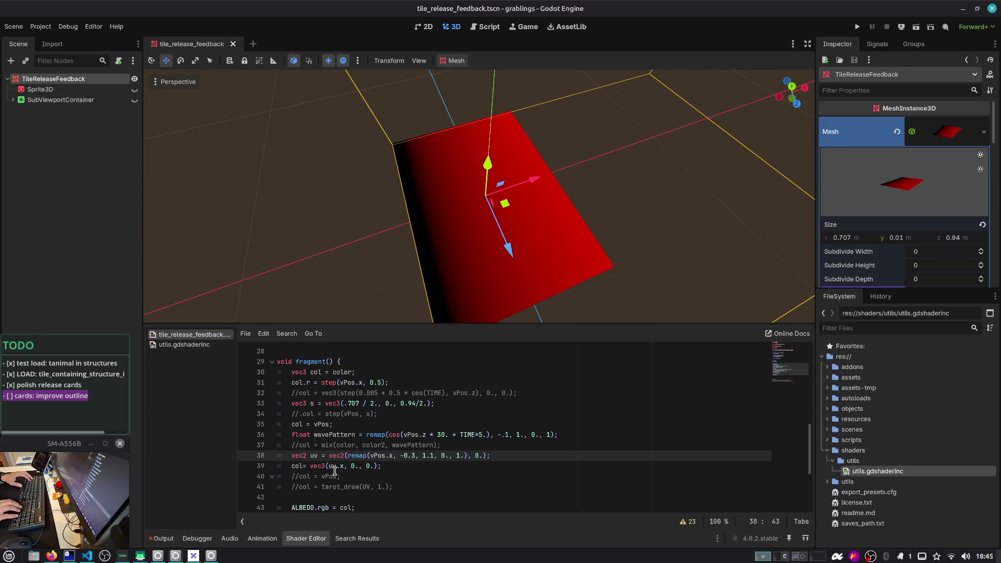
key(Delete)
text(5)
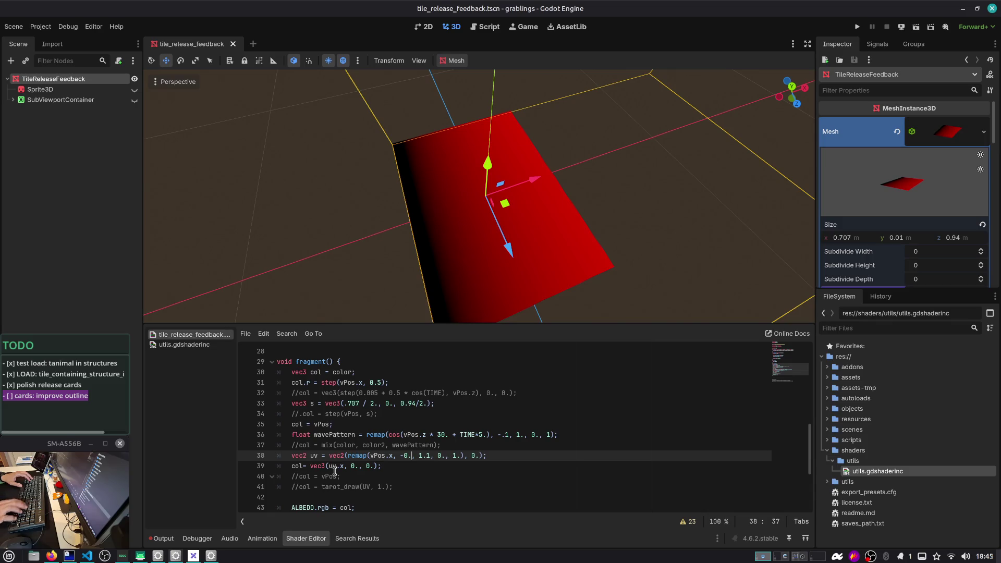
key(BackSpace)
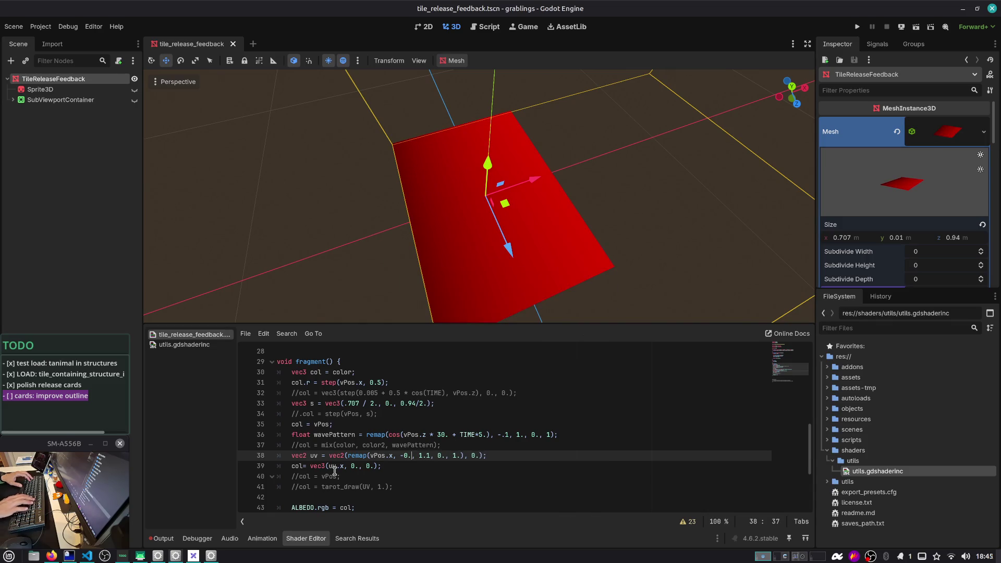
text(1)
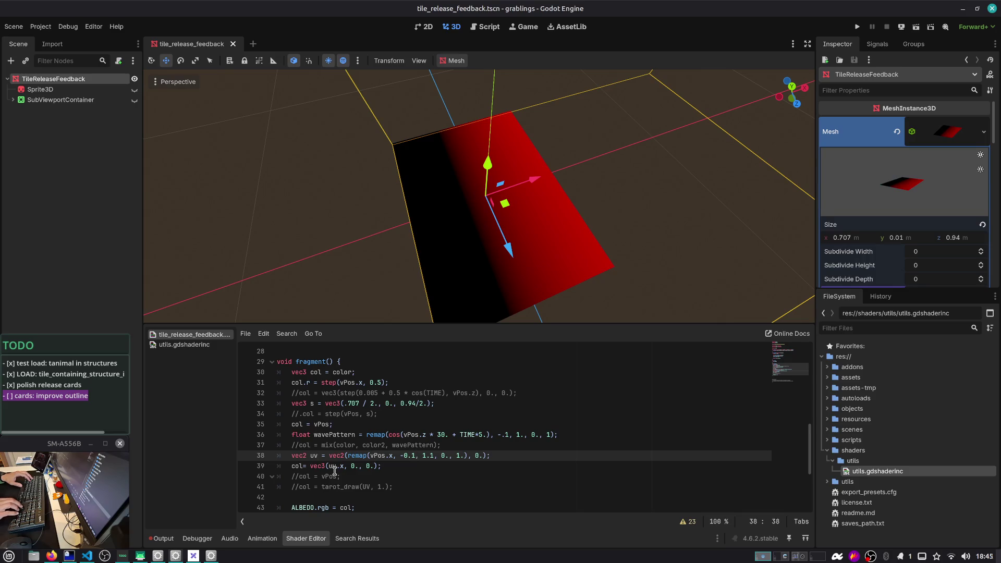
key(BackSpace)
text(3)
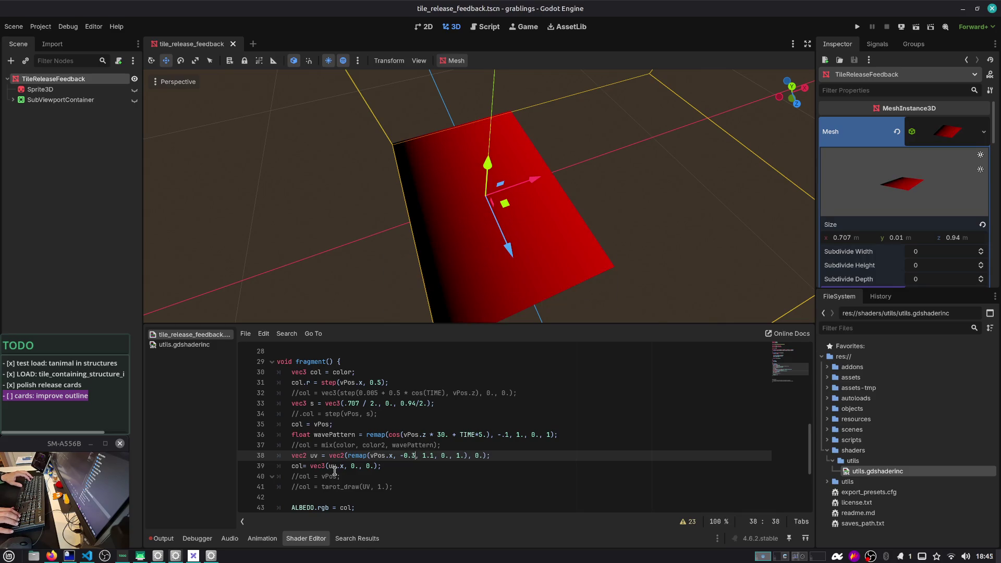
text(4)
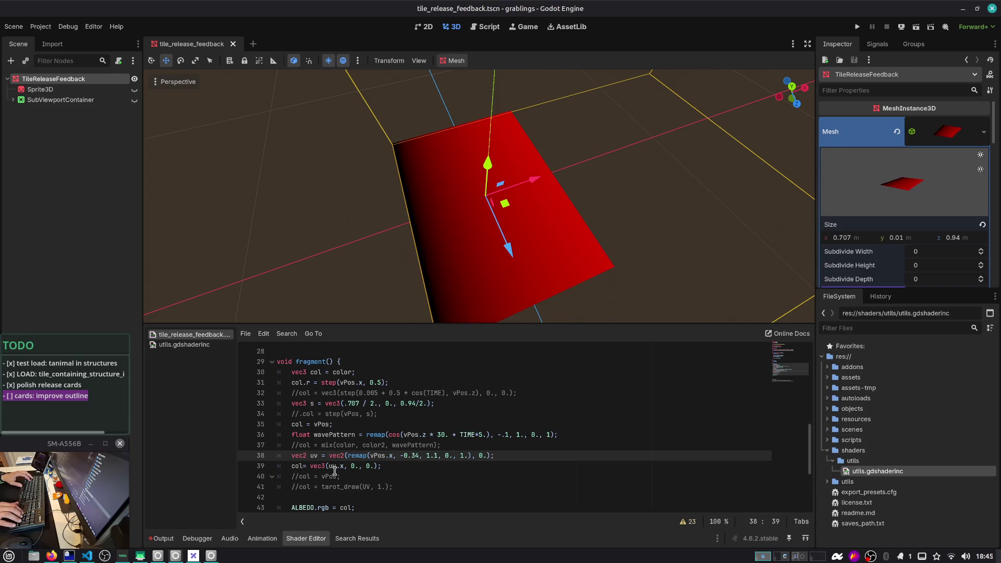
Try remap upper bounds of 0.4, 0.1 and 0.8, then save the scene
key(BackSpace)
key(Delete)
key(Delete)
text(0.4)
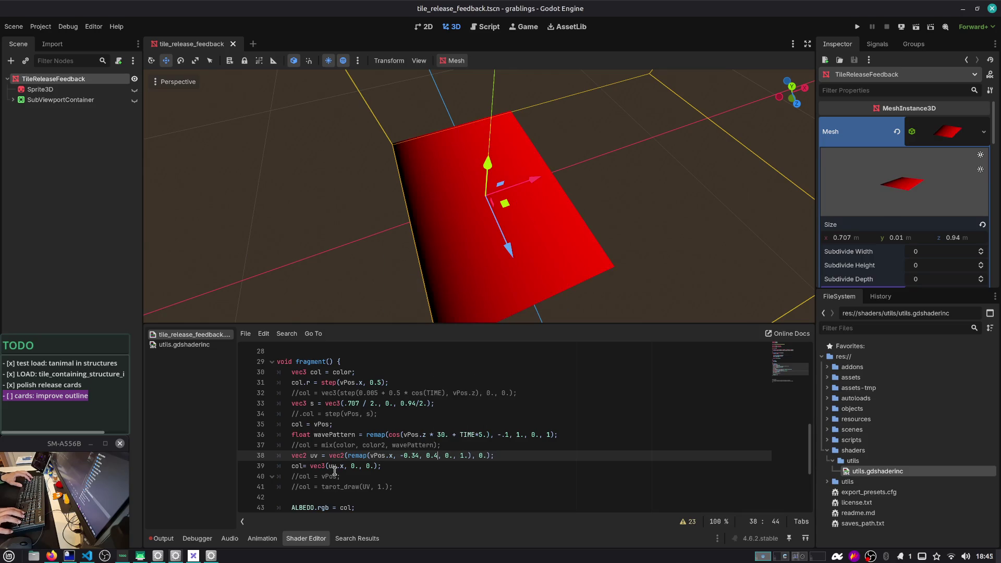
key(BackSpace)
text(1)
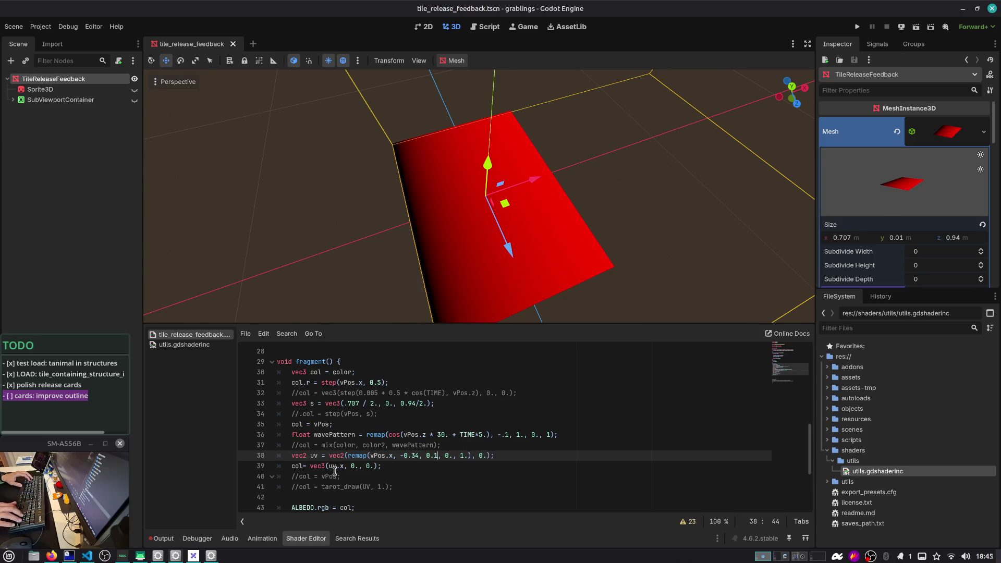
key(BackSpace)
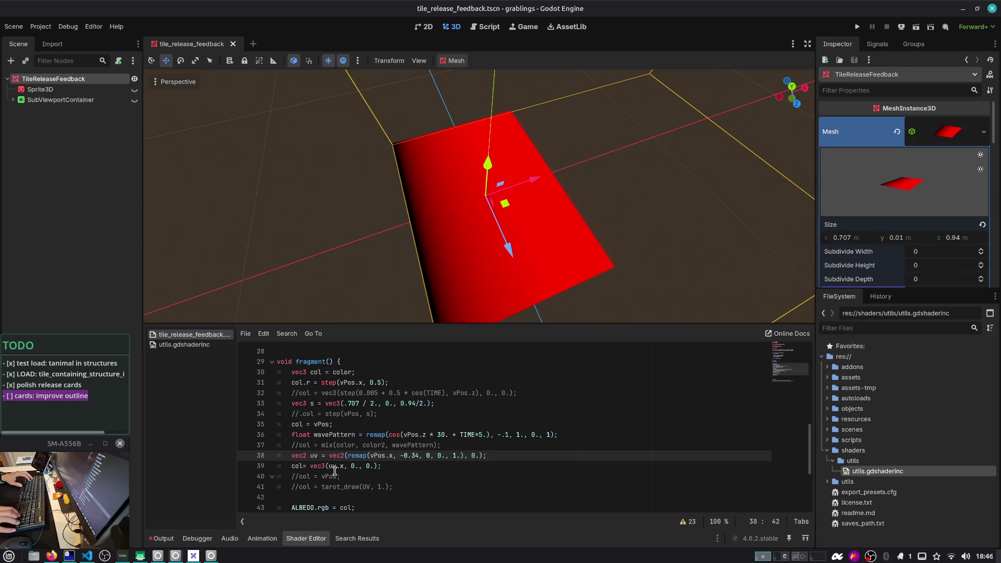
text(8)
key(ctrl+s)
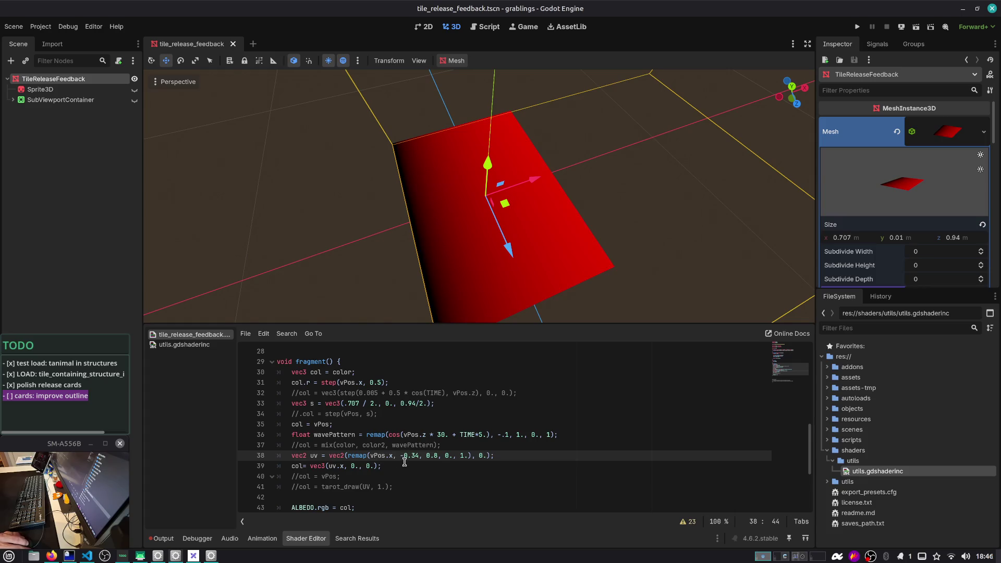
Settle the remap's upper bound at 0.5
scroll(406, 461, down, 1)
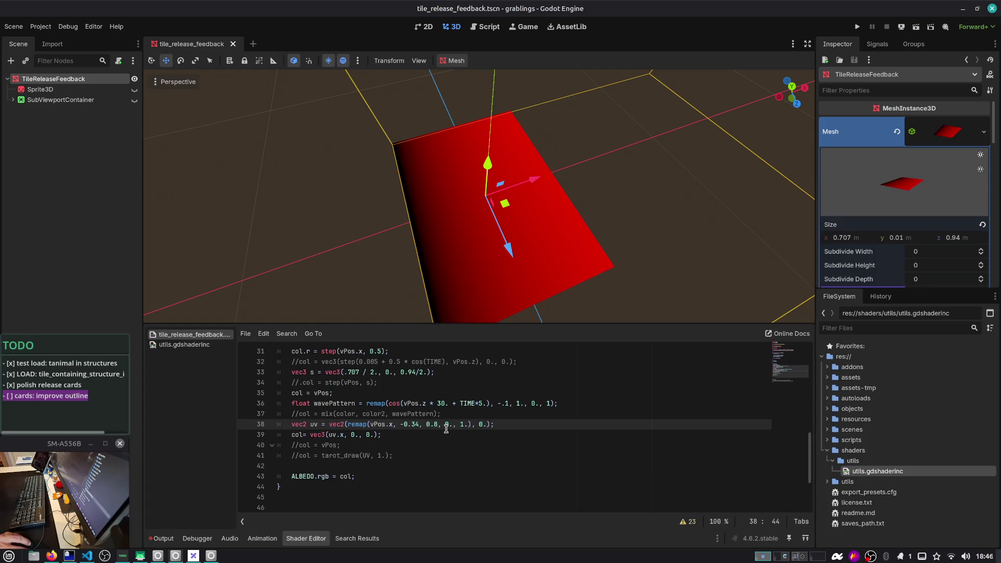
key(BackSpace)
key(BackSpace)
key(BackSpace)
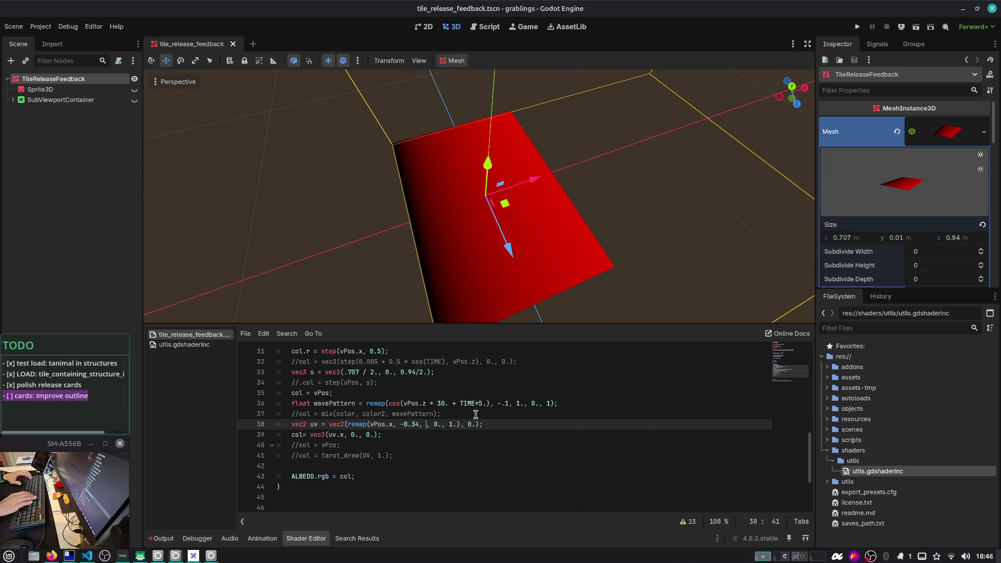
text(2.)
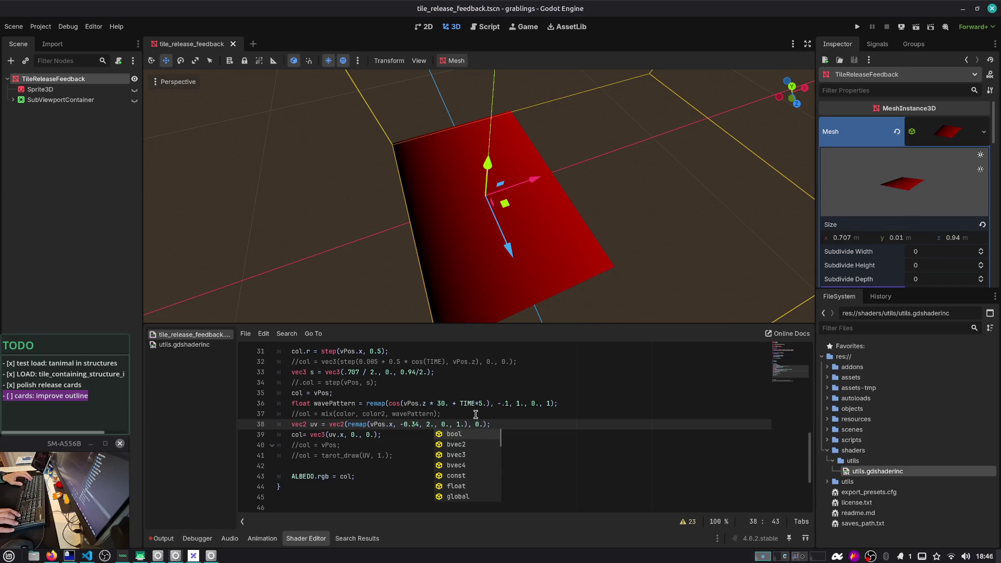
key(BackSpace)
key(BackSpace)
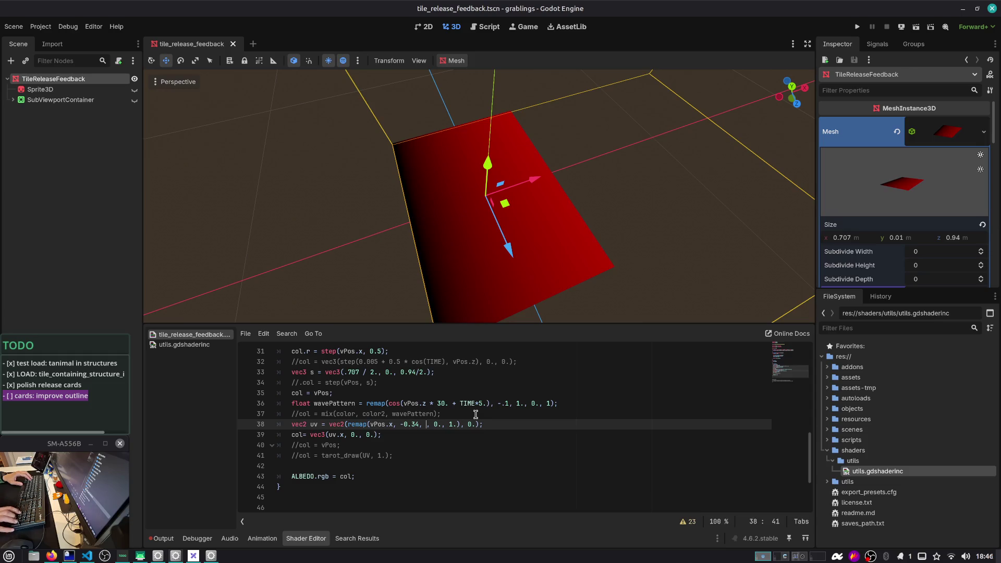
text(0.2)
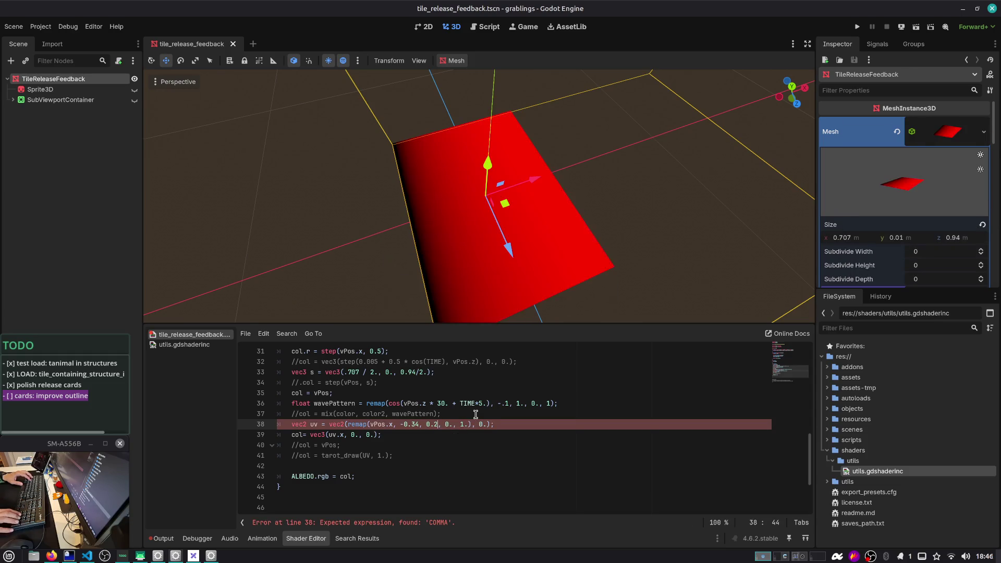
key(BackSpace)
text(5)
key(Right)
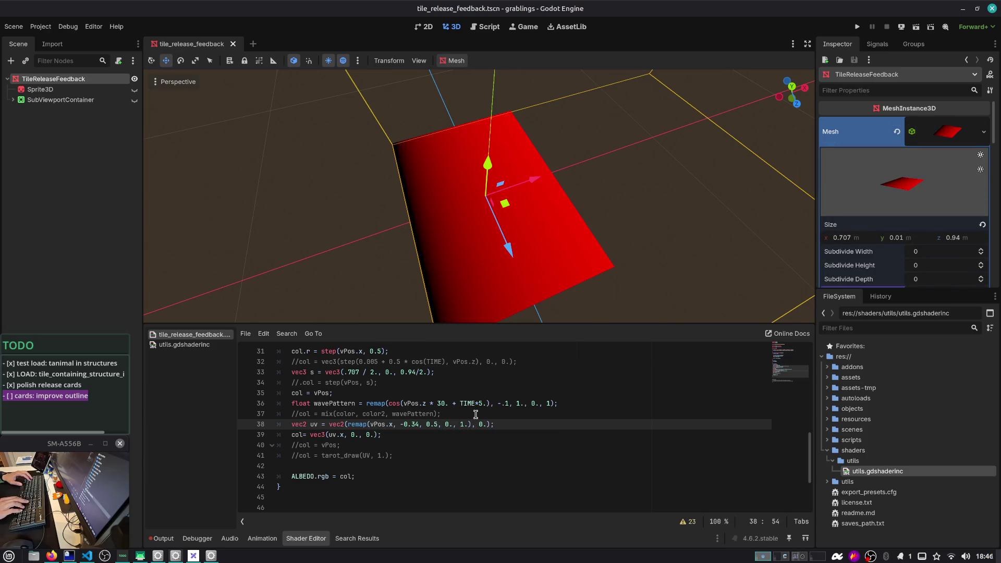
Add a vPos.z remap as the uv vector's second component on its own indented line
key(Return)
key(Delete)
key(Delete)
text(remap(v)
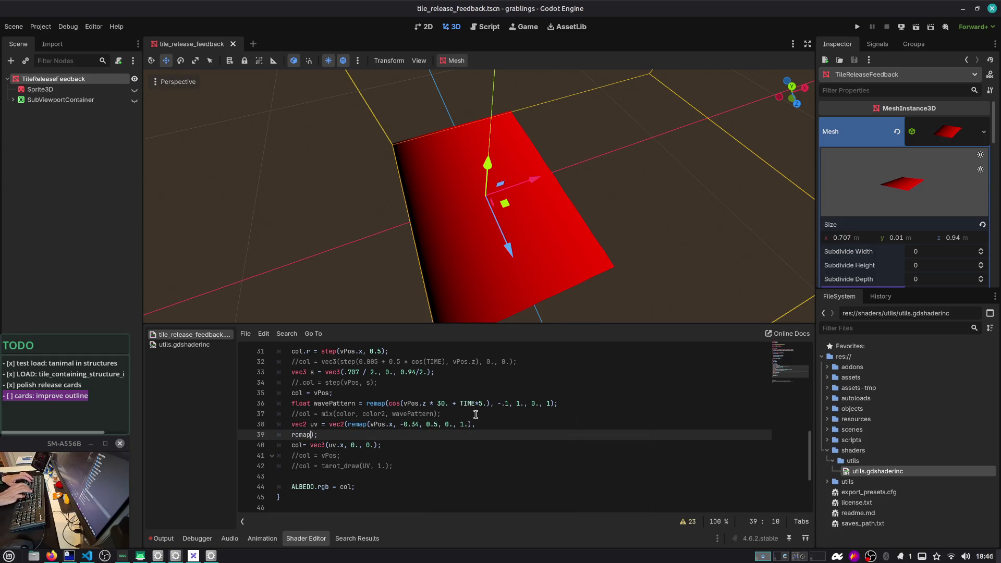
text(Pos/)
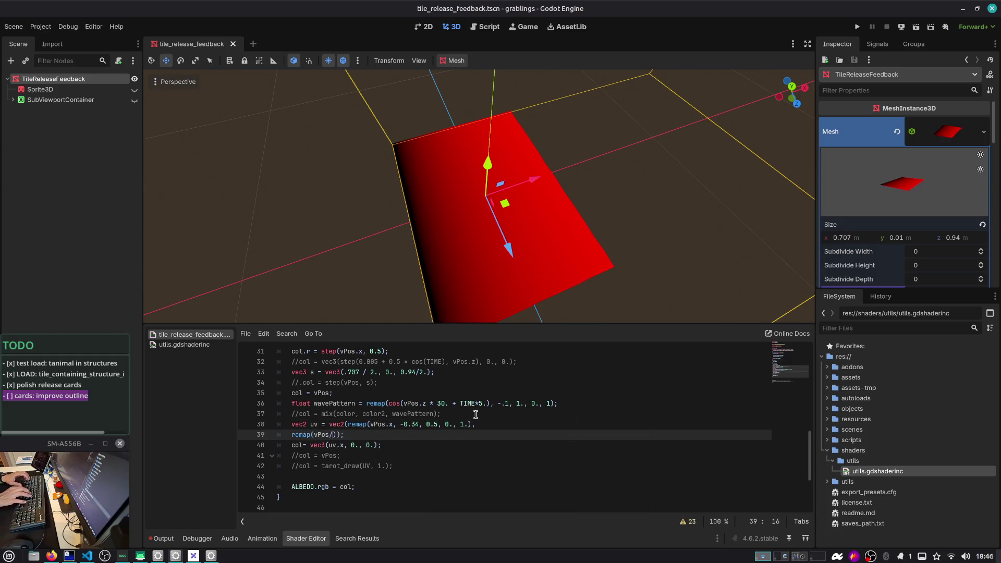
text(-.2, 0.2, 0.)
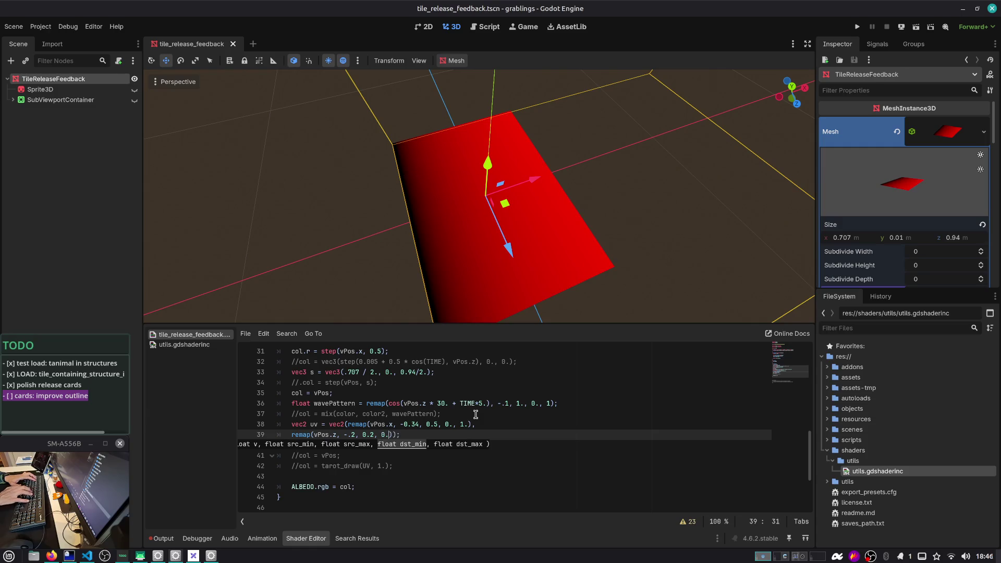
key(Escape)
text(1.)
key(Return)
key(Up)
key(Tab)
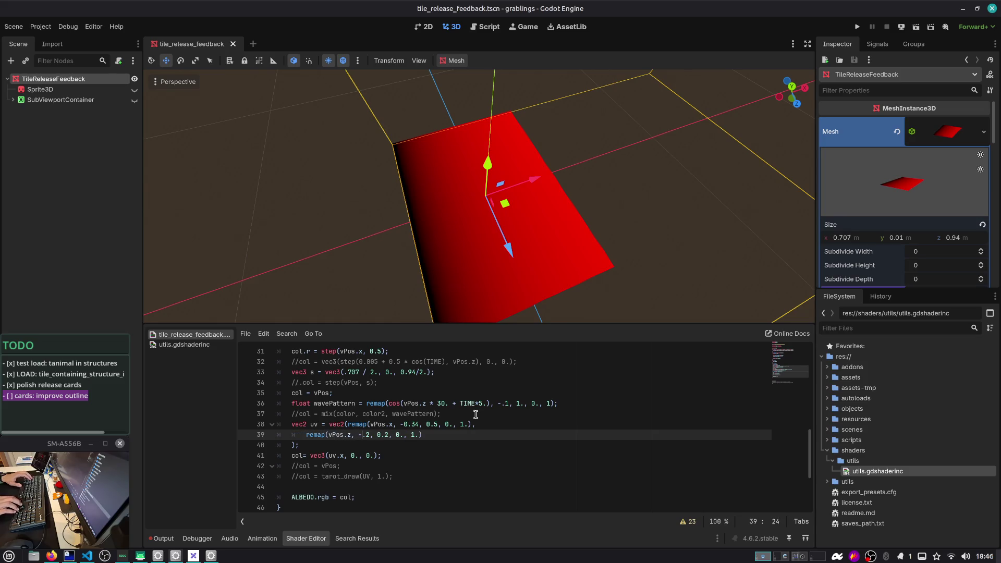
key(Delete)
key(Delete)
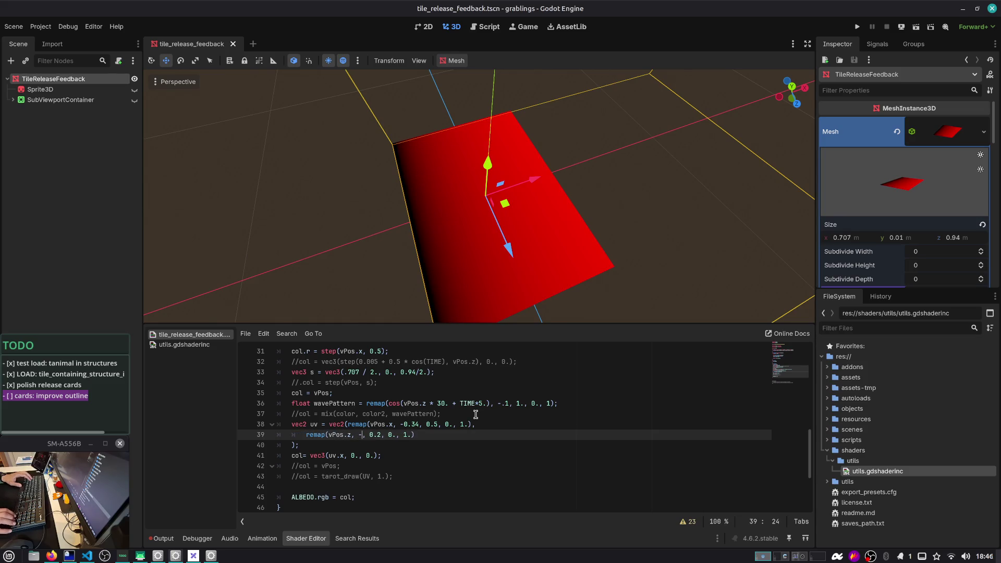
text(1., 2)
key(Delete)
key(Delete)
key(Delete)
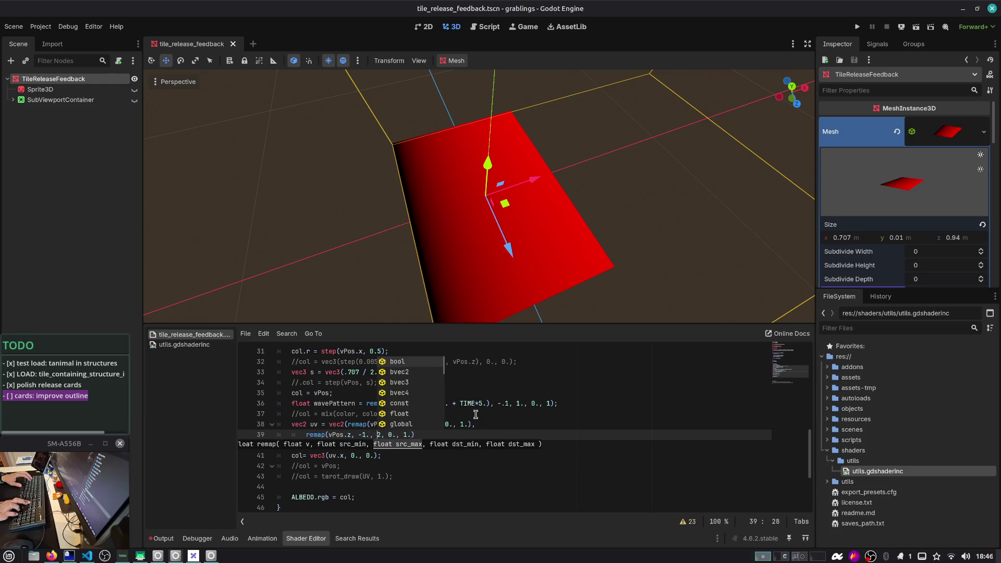
key(BackSpace)
text(1.)
key(Left)
key(BackSpace)
text(5)
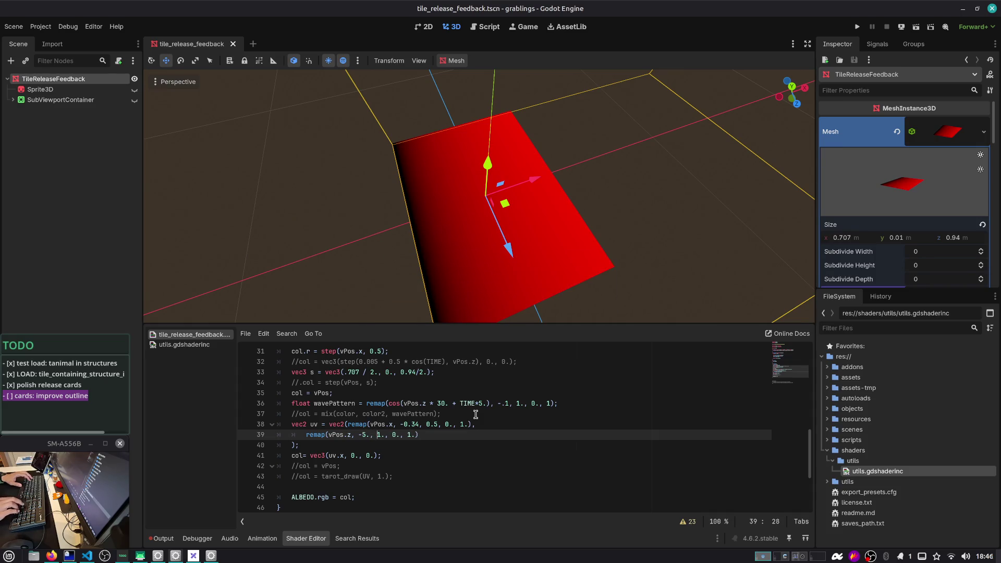
key(ctrl+z)
Change the colour line to col = vec3(uv.x, uv.y, 0.)
key(Down)
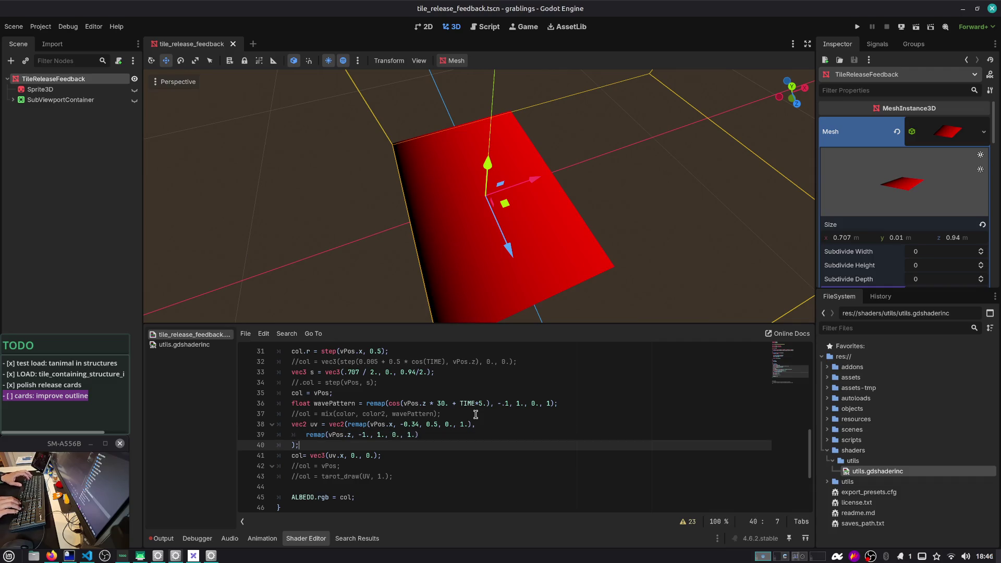
key(Down)
key(End)
key(Left)
key(Left)
key(BackSpace)
key(BackSpace)
text(uv.y)
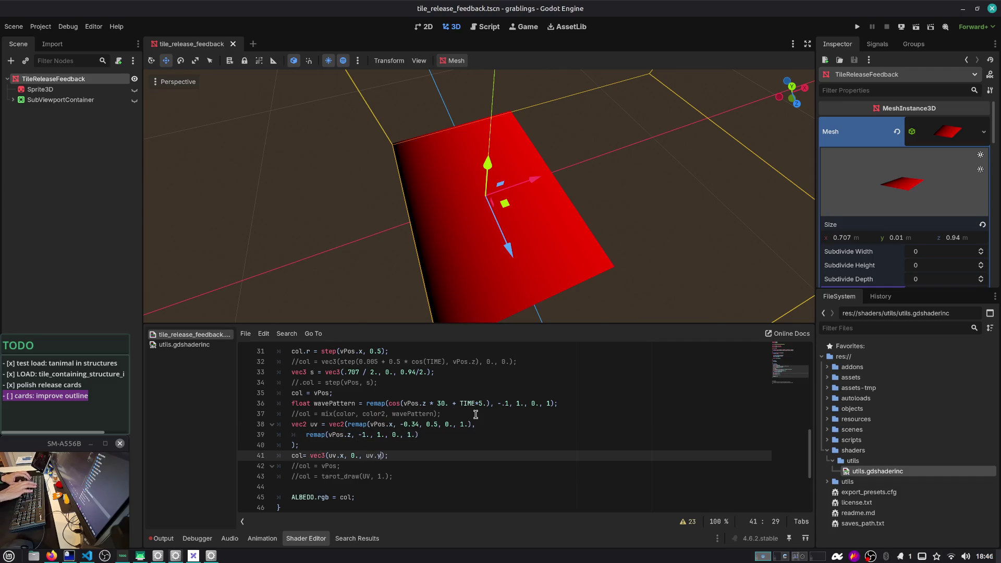
key(BackSpace)
key(BackSpace)
key(BackSpace)
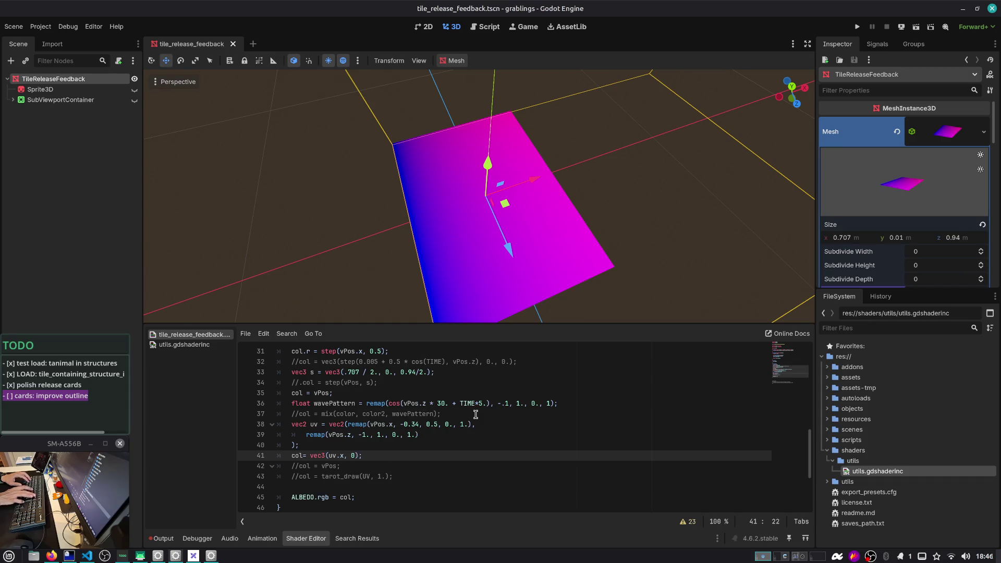
text(uv.y, 0)
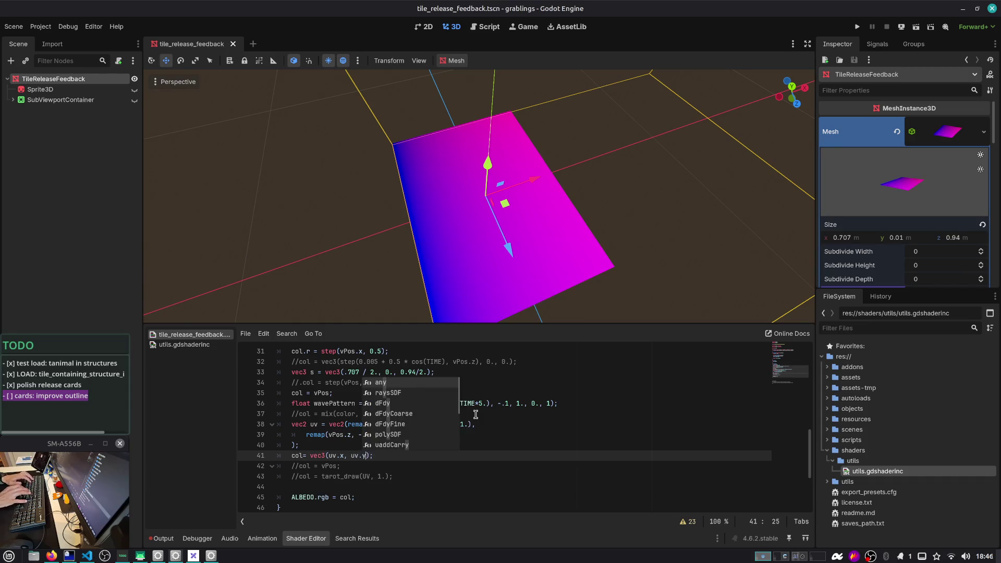
text(.)
key(Escape)
Put the x remap on its own line and set the z remap range to -0.5 to 6
key(Up)
key(Up)
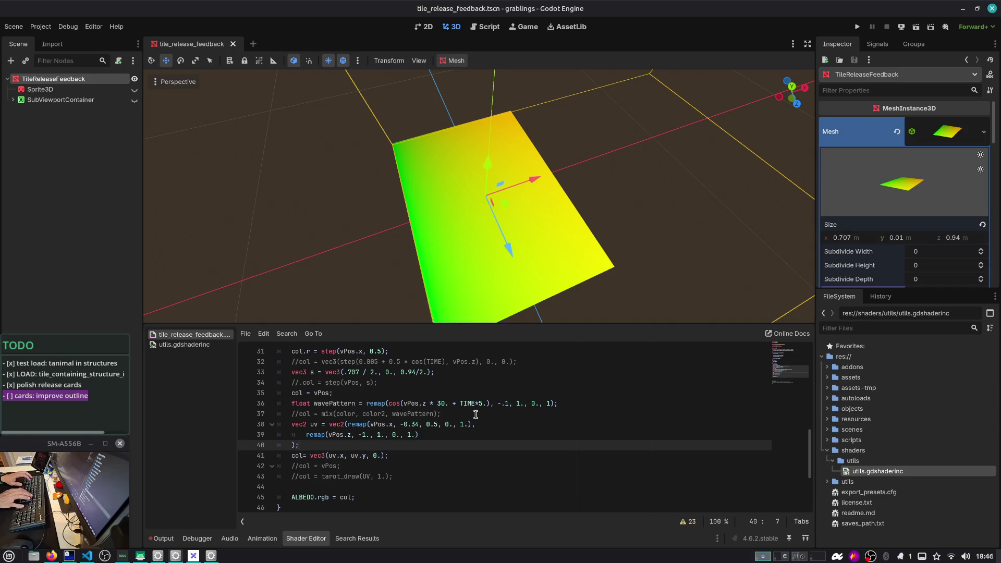
key(Up)
key(Down)
key(Up)
key(ctrl+Left)
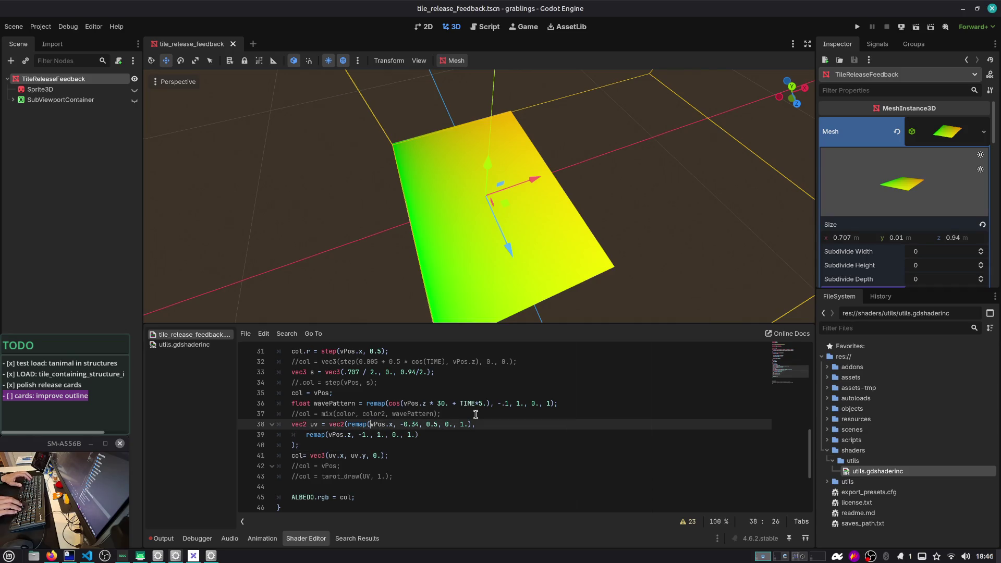
key(Return)
key(Down)
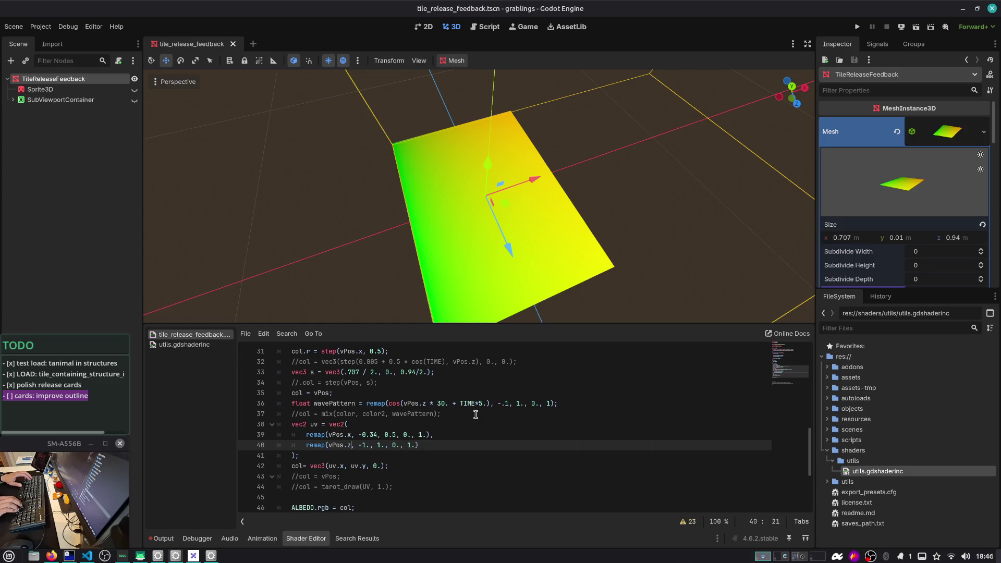
key(Delete)
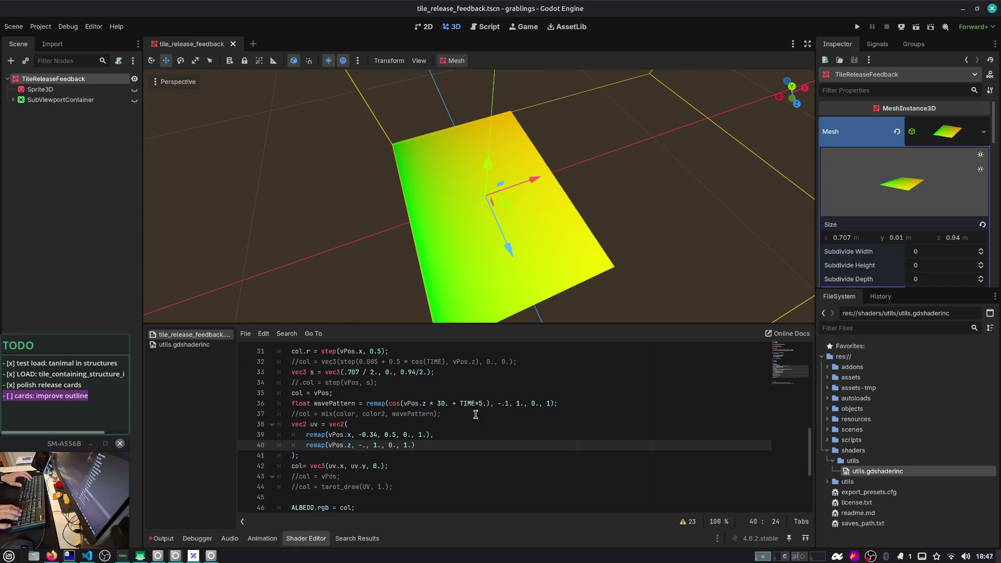
text(0.)
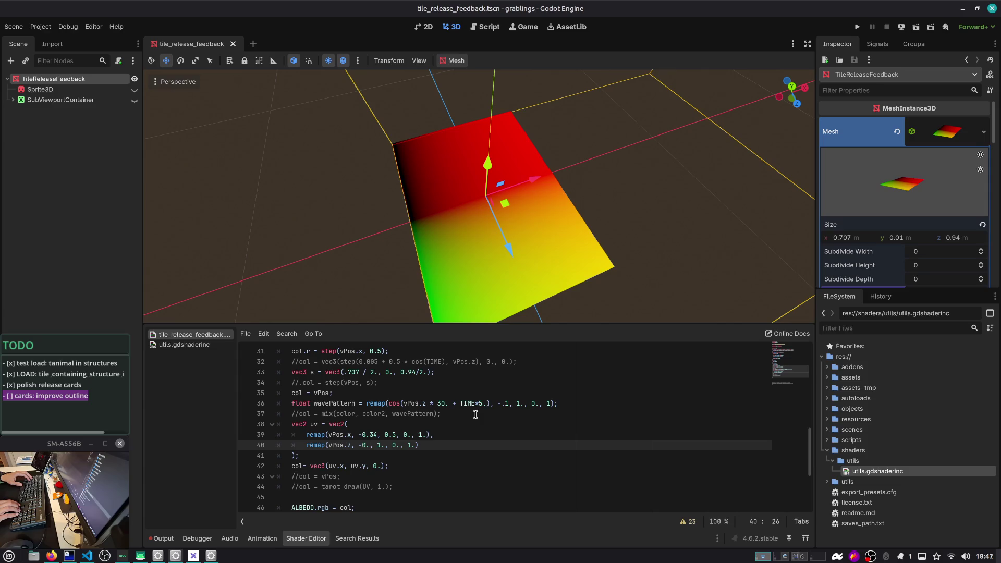
text(5)
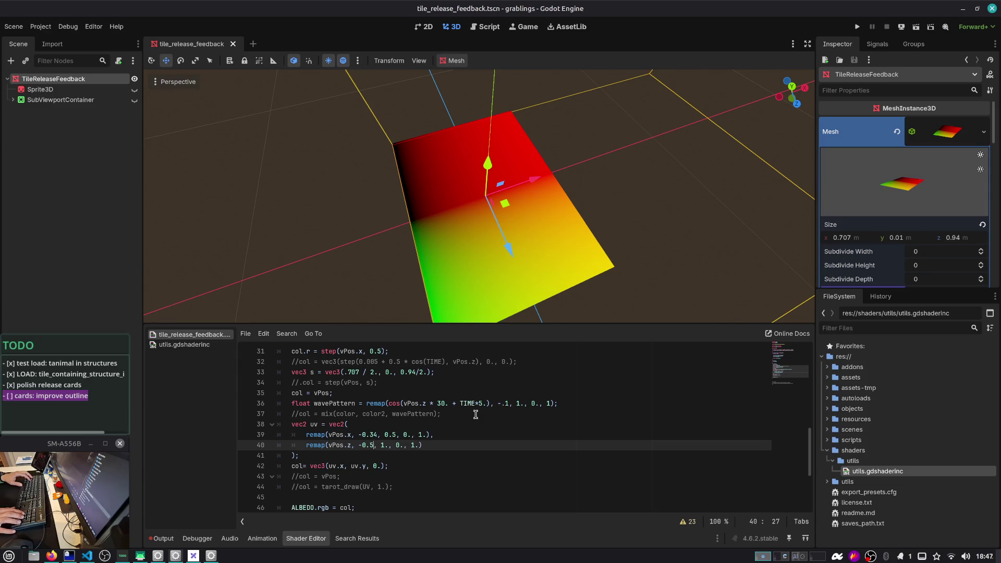
key(Right)
key(Right)
key(Right)
key(BackSpace)
text(2)
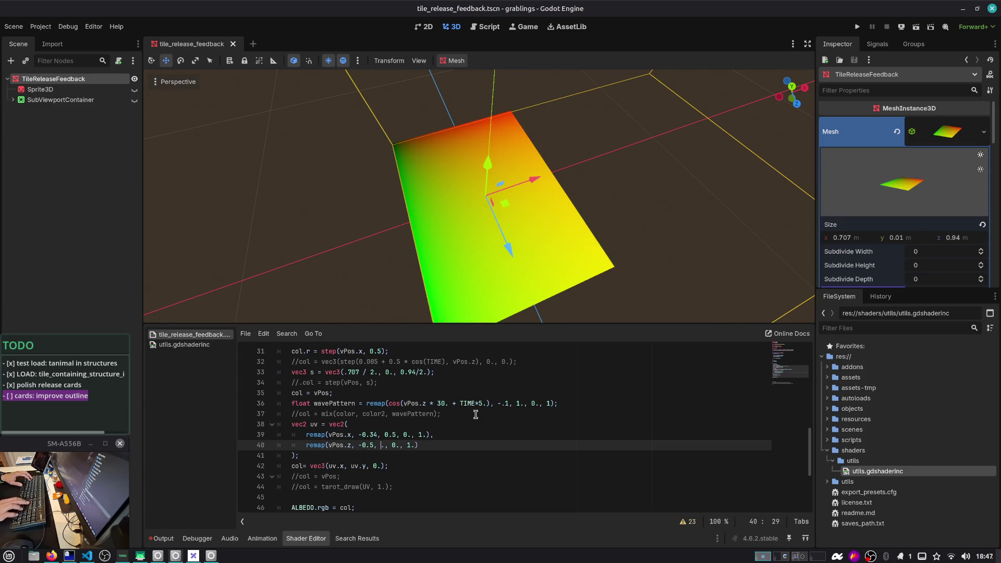
key(BackSpace)
text(6)
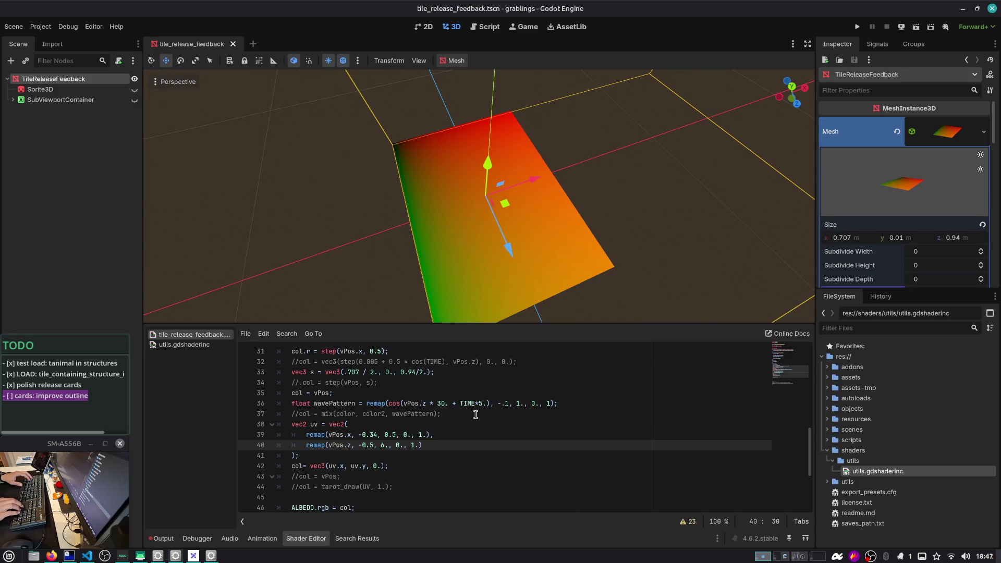
key(Down)
key(Down)
key(Down)
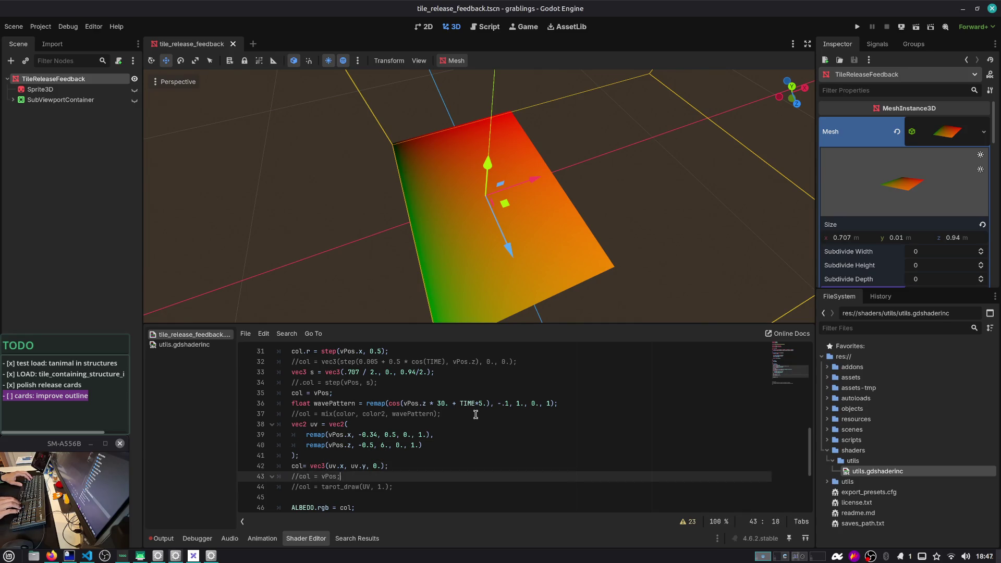
Change the tarot_draw line to take uv instead of UV, leaving it commented out
key(ctrl+k)
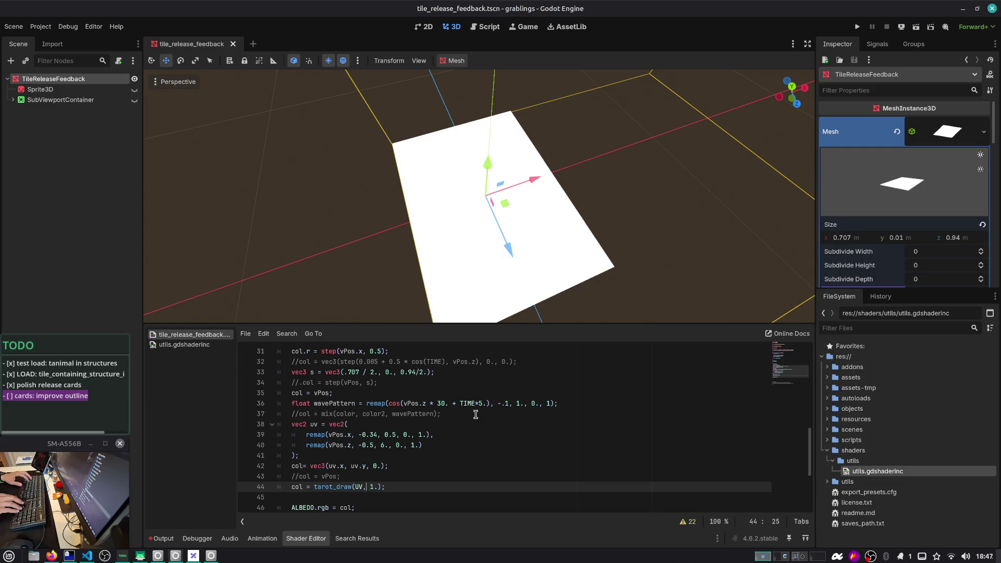
key(Delete)
key(Delete)
text(uv)
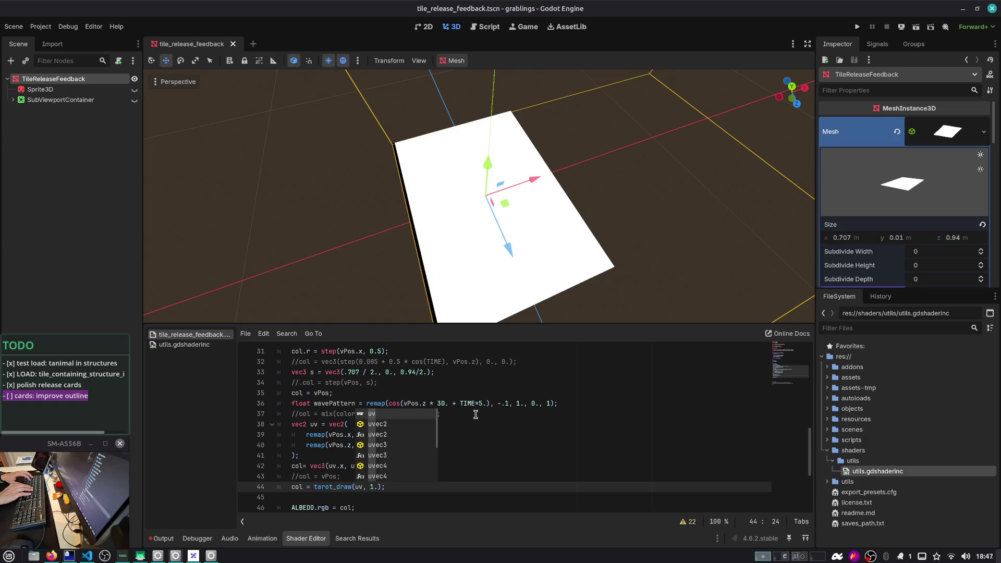
key(Escape)
key(ctrl+k)
Select the TileReleaseFeedback root node, then launch Blender from the application launcher
click(204, 160)
right_click(92, 78)
key(Escape)
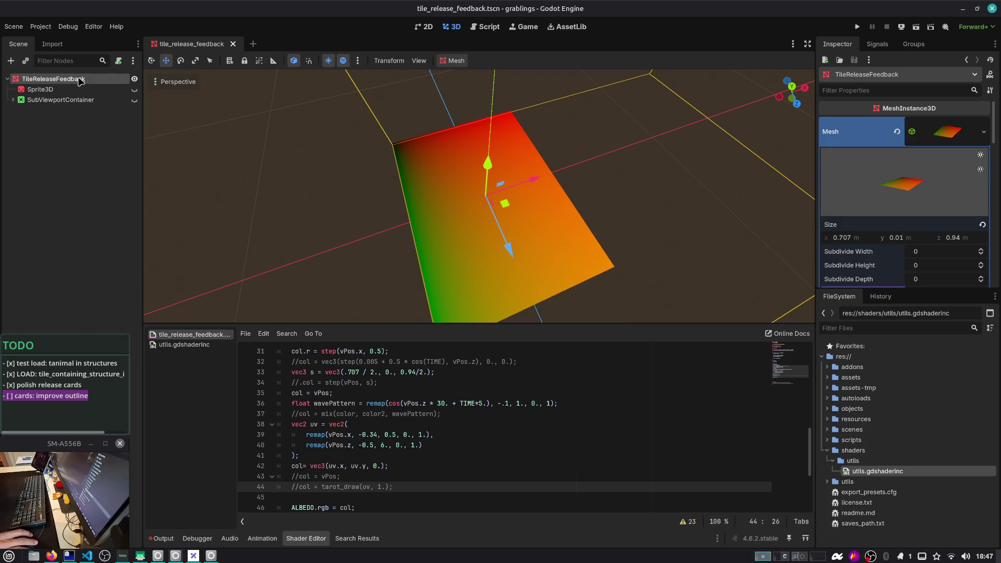
key(super)
text(ble)
key(Down)
key(Return)
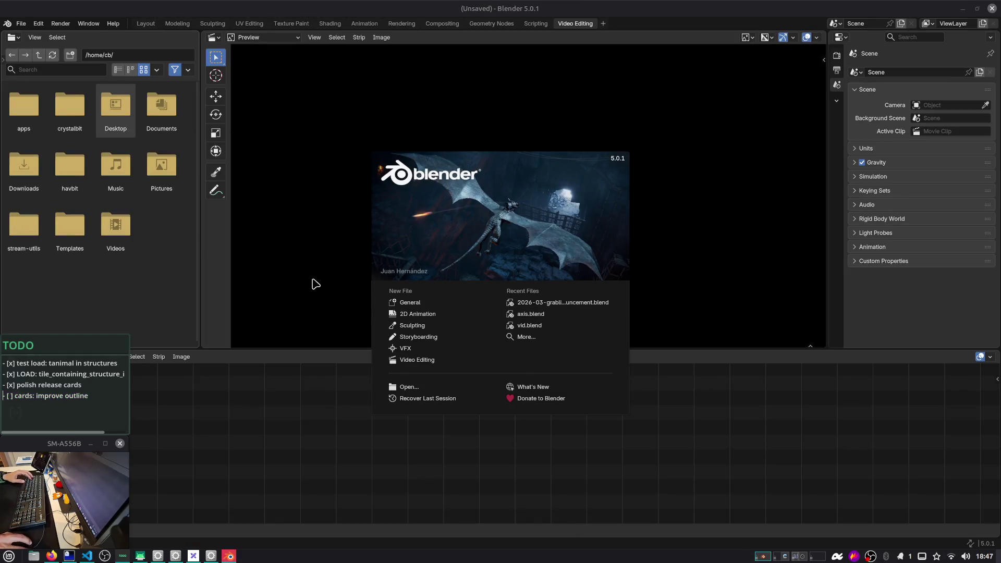
Close the splash screen and add a cube at the origin in the Layout workspace
click(313, 284)
click(144, 25)
key(shift+a)
text(g)
key(Escape)
key(shift+a)
mouse_move(351, 197)
click(387, 203)
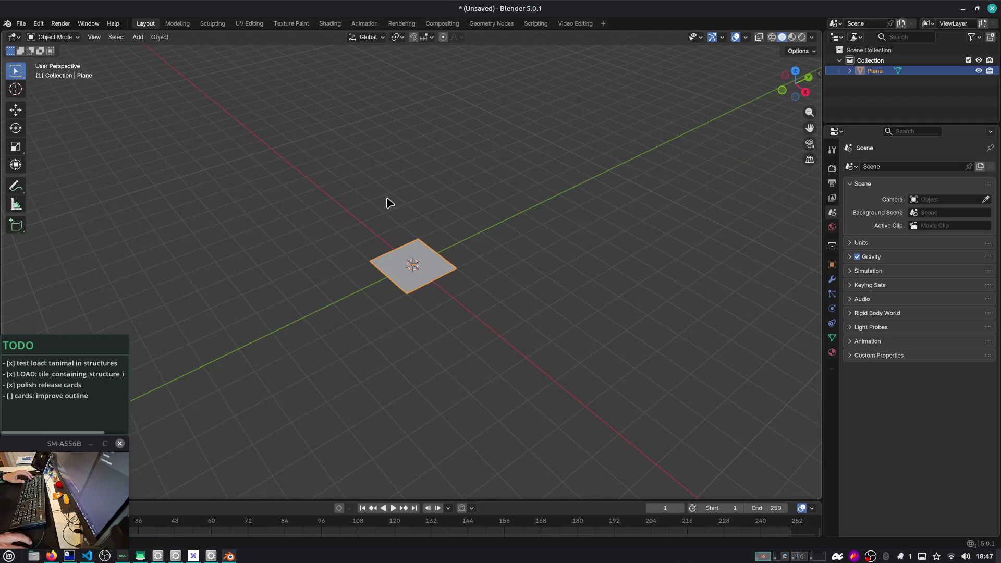
key(ctrl+z)
key(shift+a)
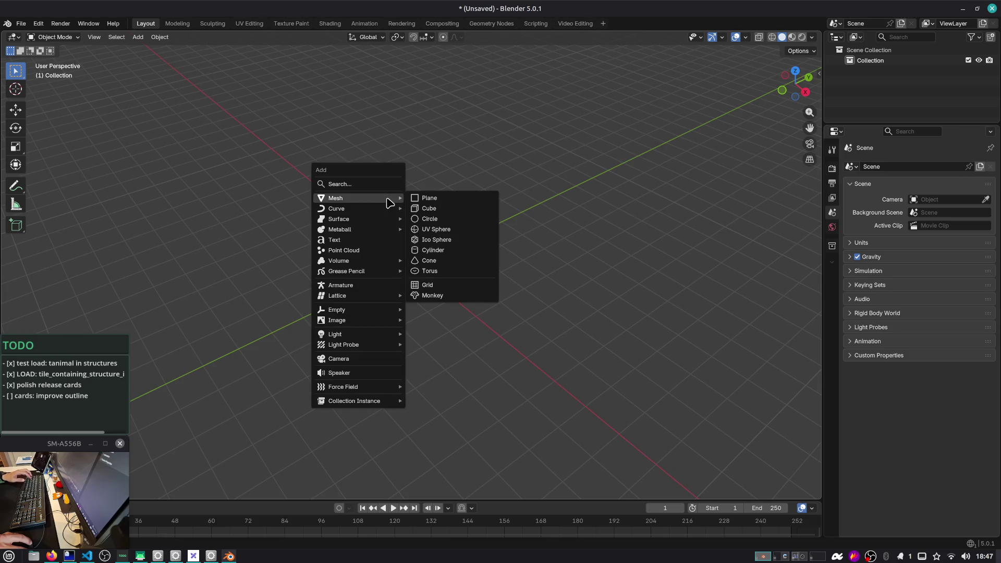
click(409, 210)
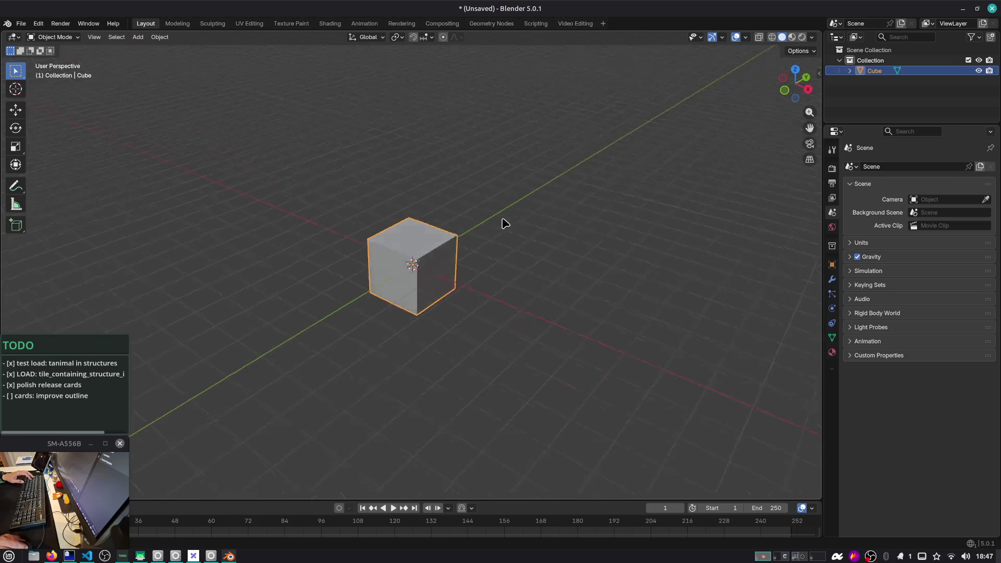
scroll(506, 222, up, 4)
In Edit Mode, scale the cube to 0.1 along Z to form a thin slab
key(Tab)
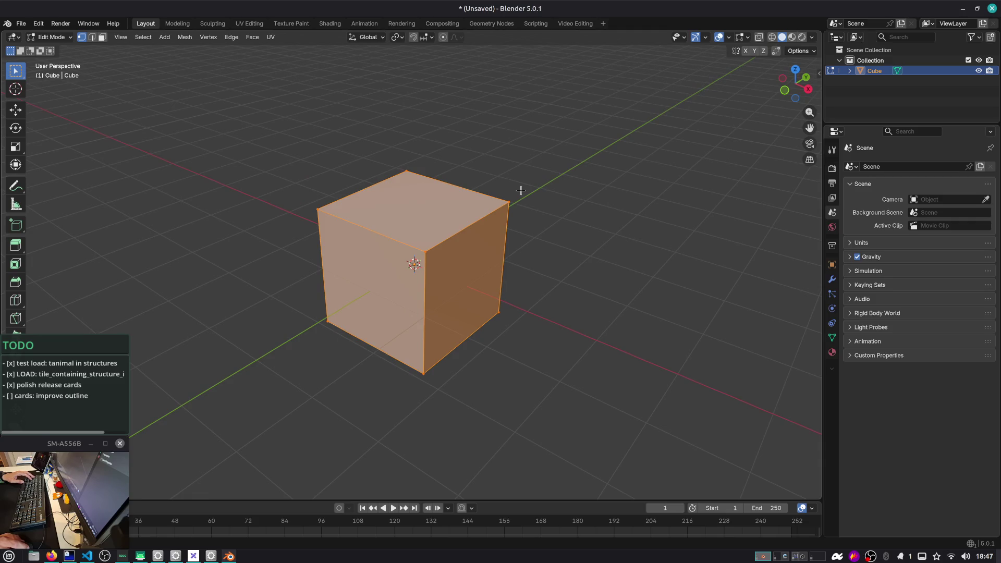
text(sz)
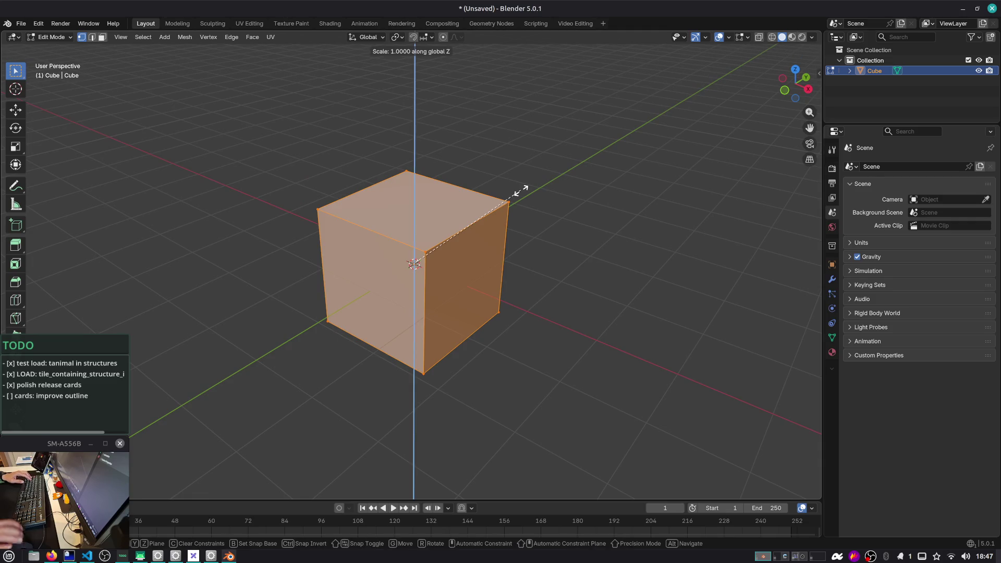
text(0.1)
key(Return)
mouse_move(521, 191)
mouse_down()
mouse_move(537, 140)
mouse_move(528, 247)
mouse_up()
scroll(528, 248, down, 2)
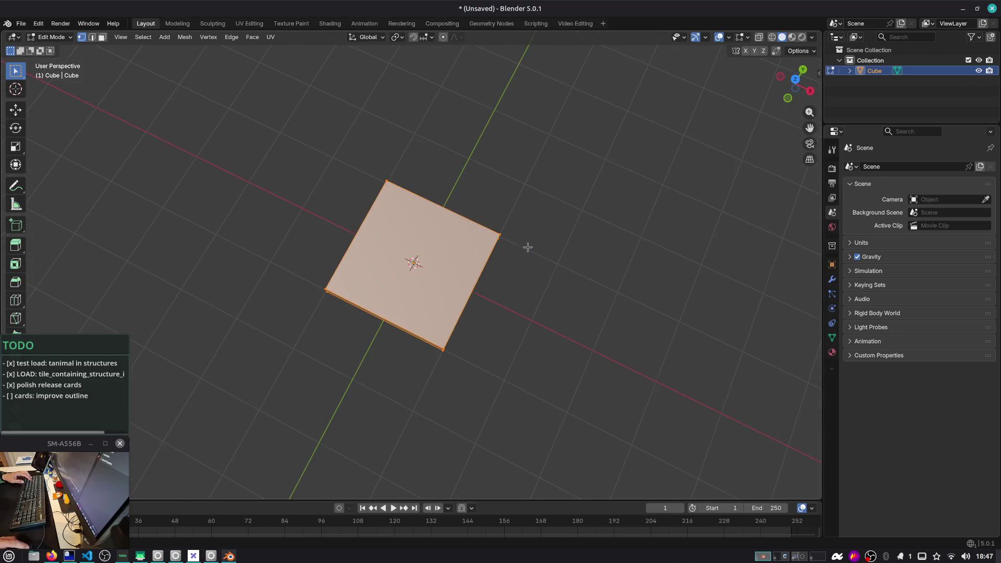
Scale the slab thinner along Z, glance at File > Export, and re-enter Edit Mode
key(s)
key(y)
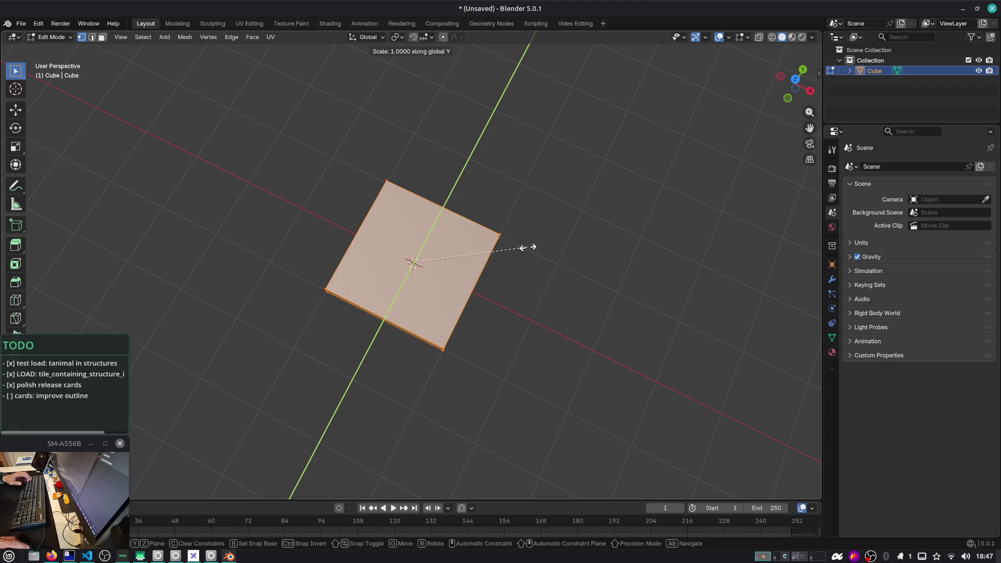
key(alt+Tab)
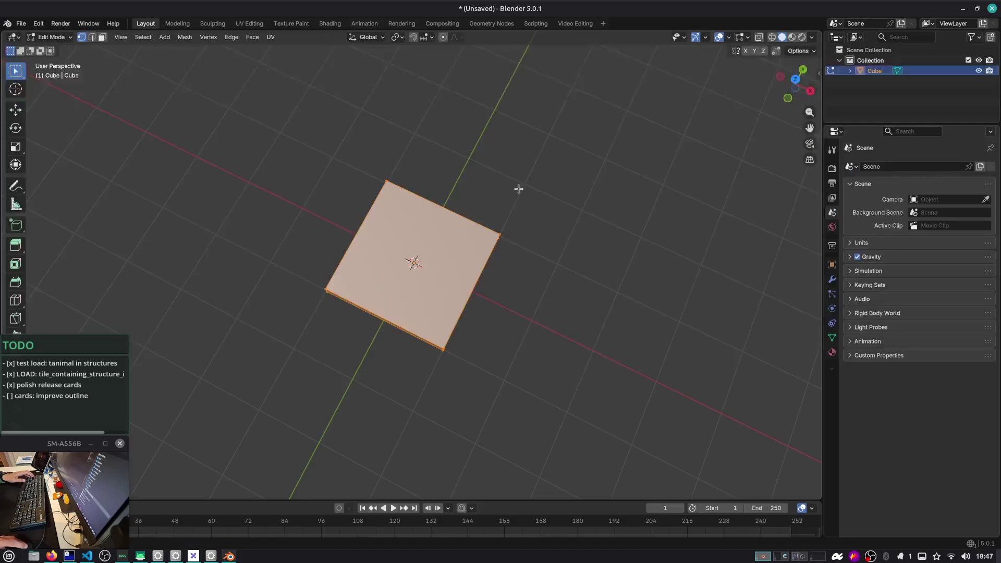
key(alt+Tab)
text(sx)
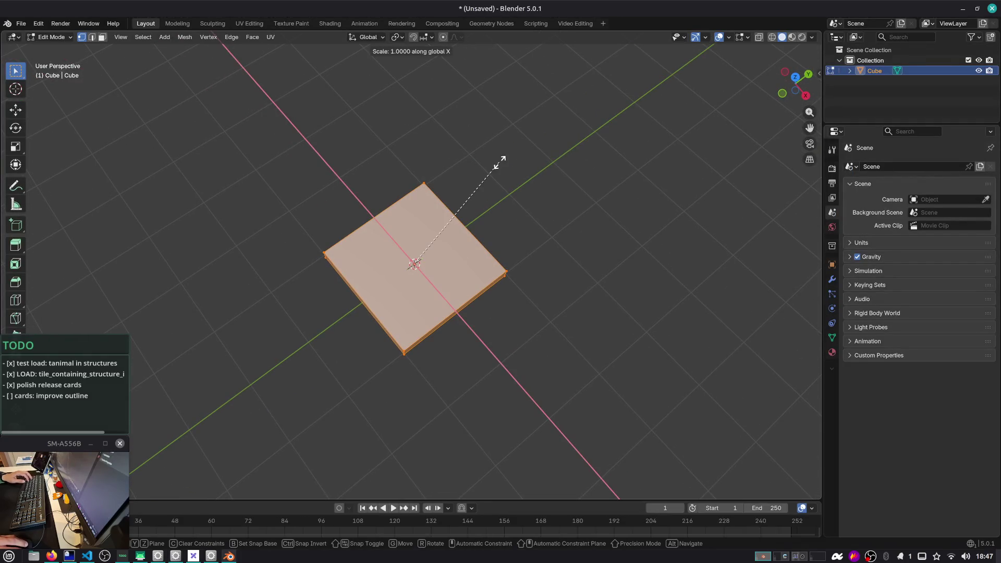
text(0)
key(BackSpace)
key(Escape)
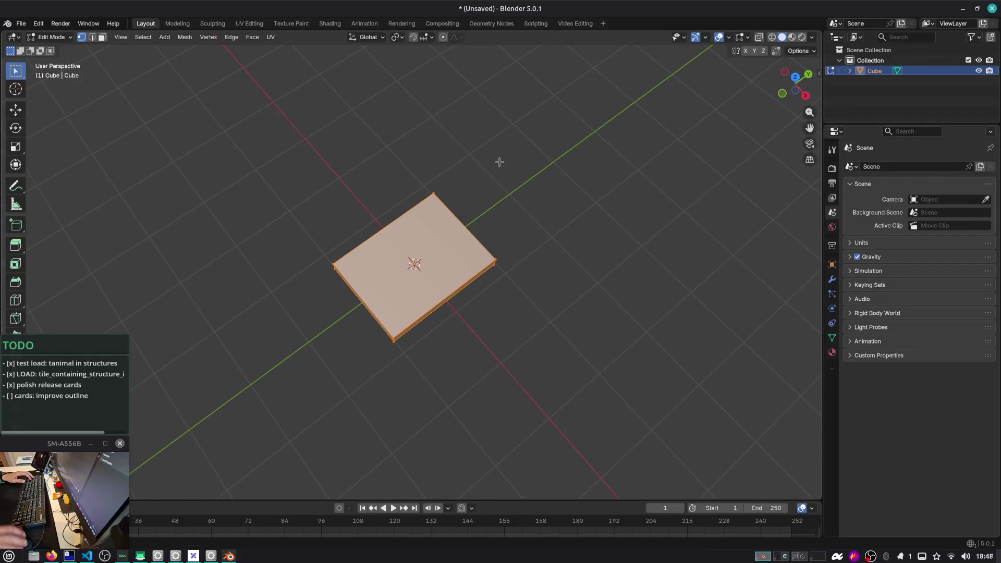
key(s)
key(z)
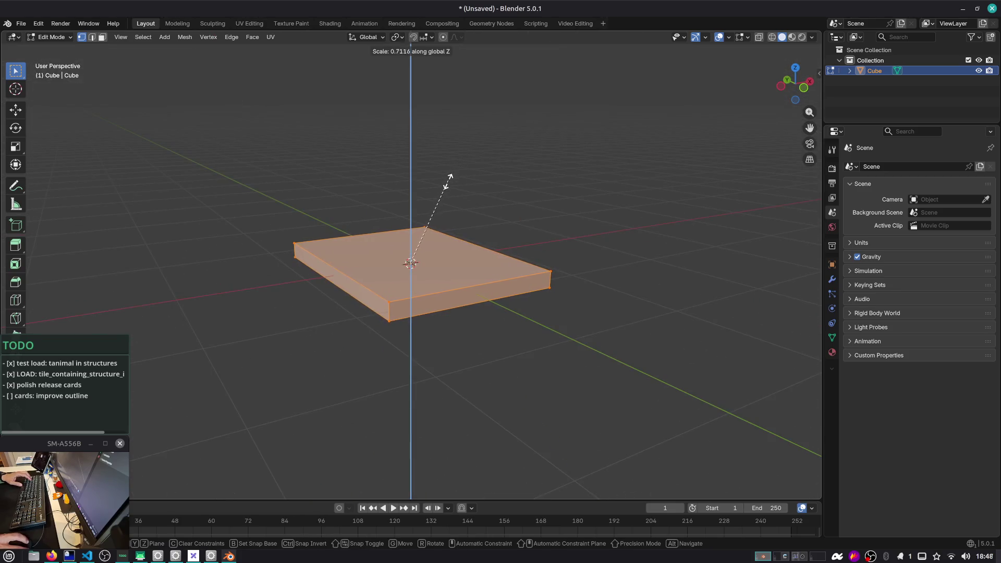
click(440, 194)
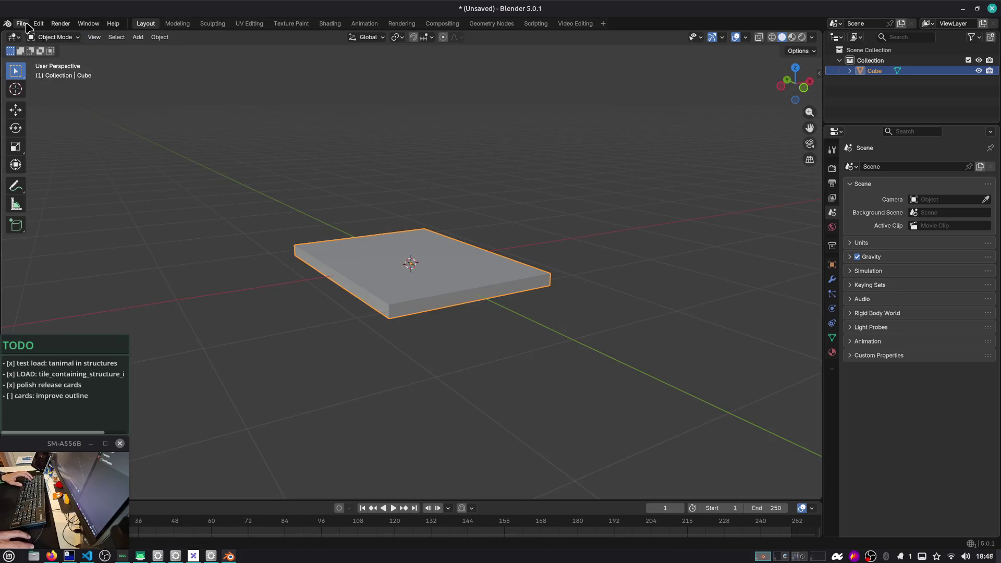
click(26, 26)
mouse_move(63, 182)
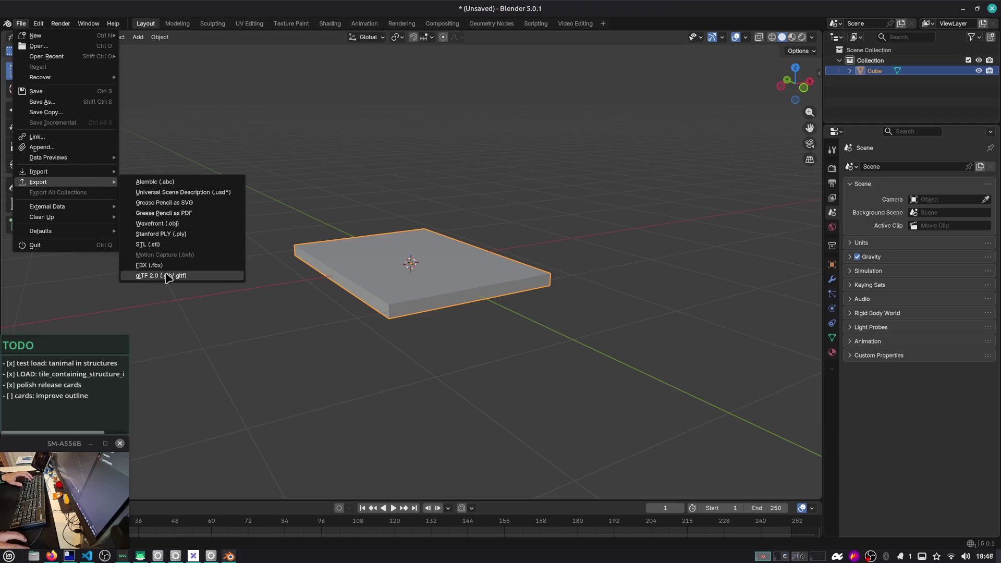
key(Tab)
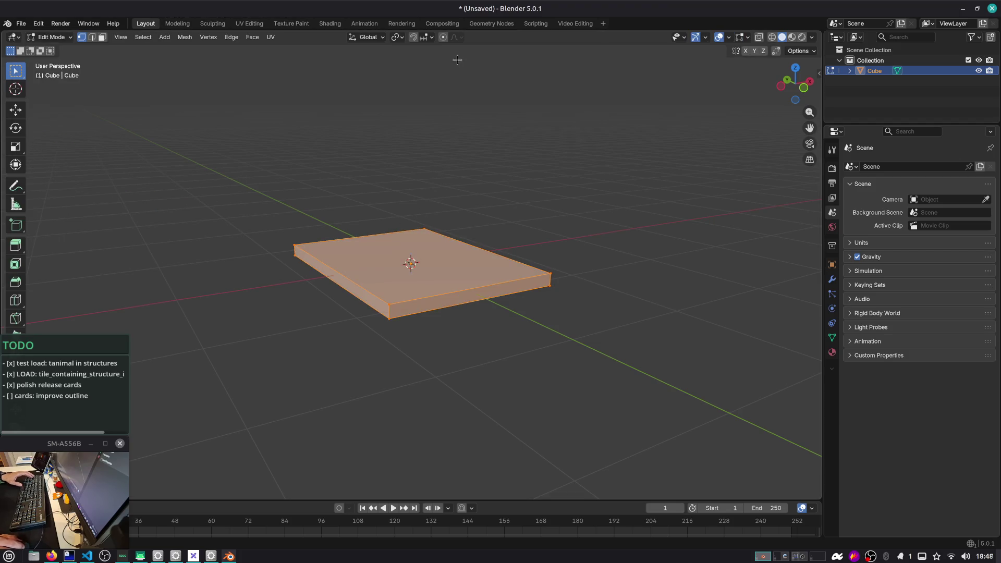
In the UV Editing workspace, select the slab's top face and run a conformal unwrap
click(256, 23)
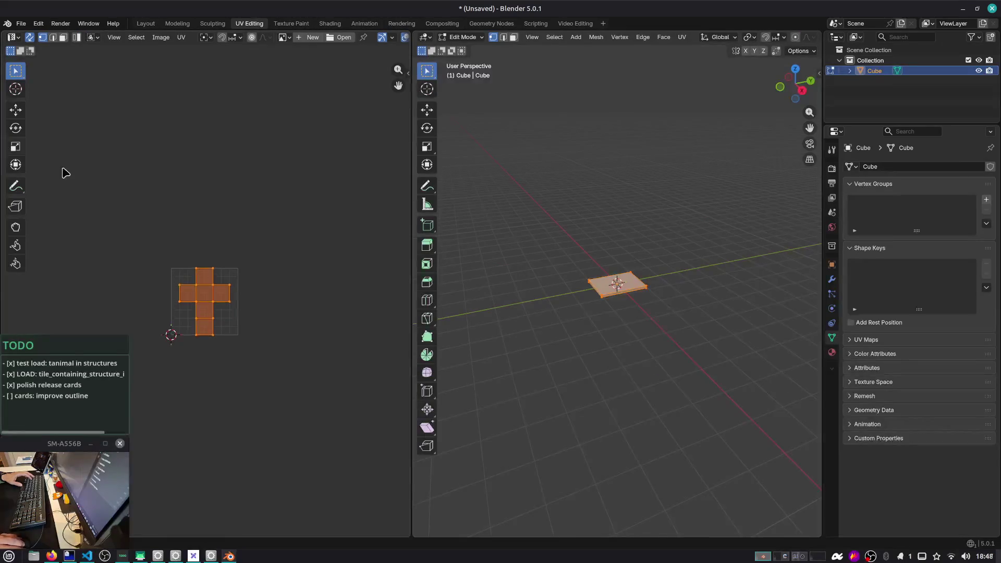
scroll(62, 172, up, 5)
scroll(595, 257, up, 3)
scroll(594, 257, up, 2)
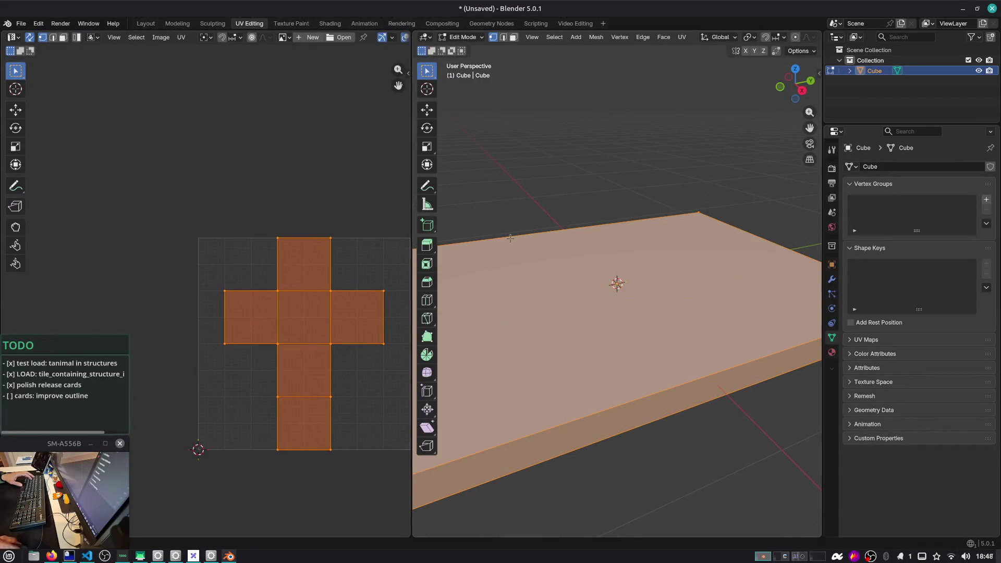
scroll(730, 249, down, 5)
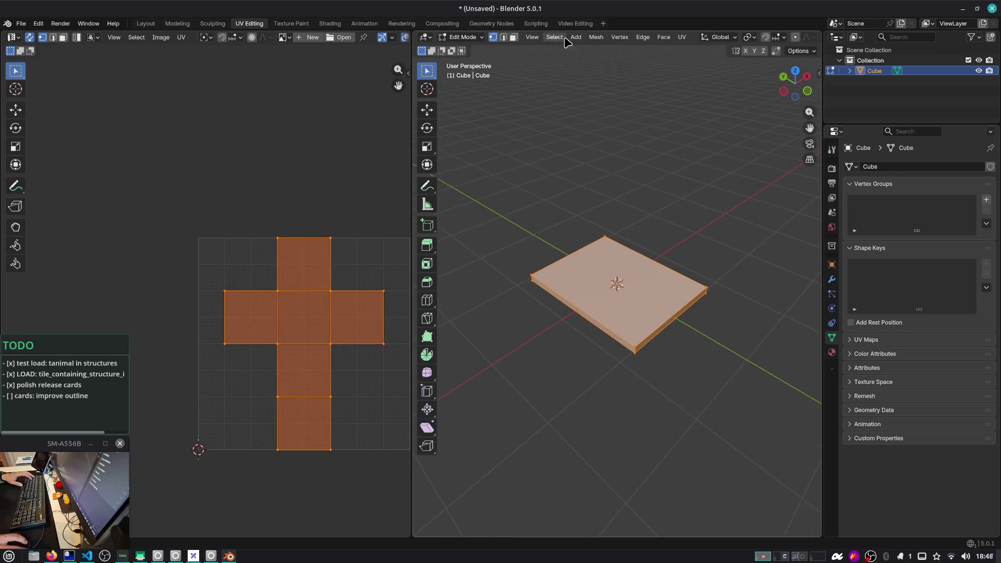
click(603, 276)
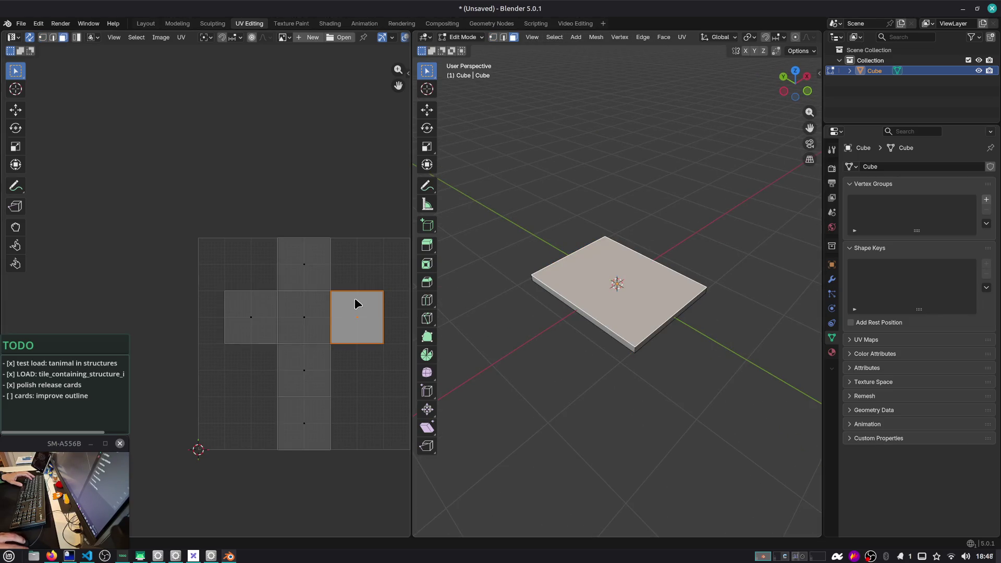
key(F3)
text(unw)
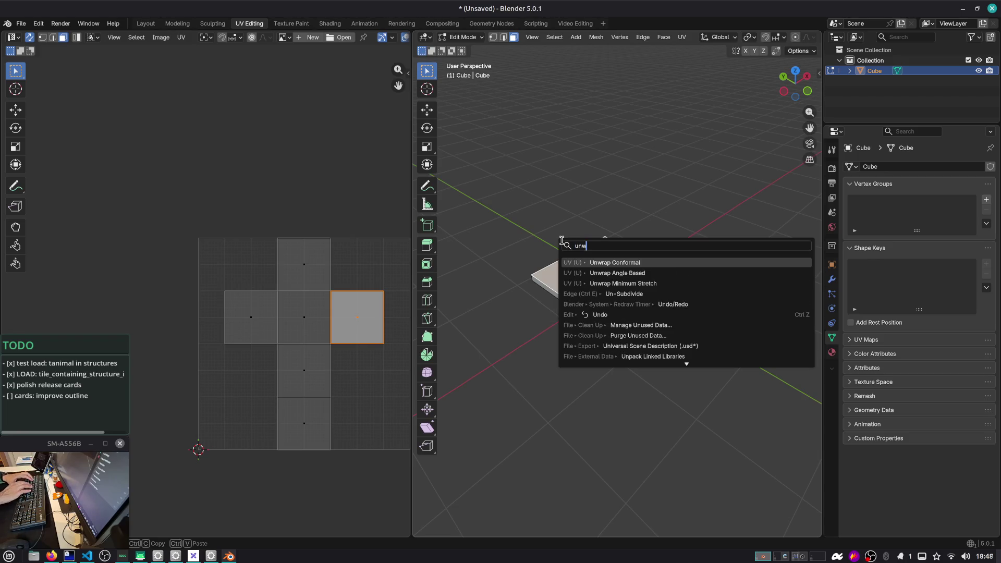
key(Return)
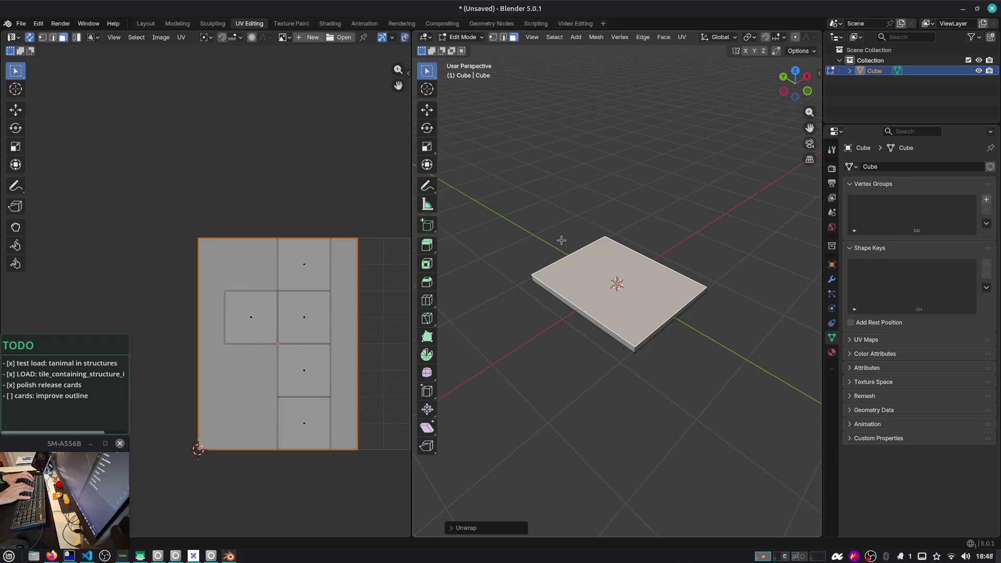
Select all of the slab's faces, including the sides, in the UV layout
scroll(327, 224, down, 3)
scroll(326, 224, right, 3)
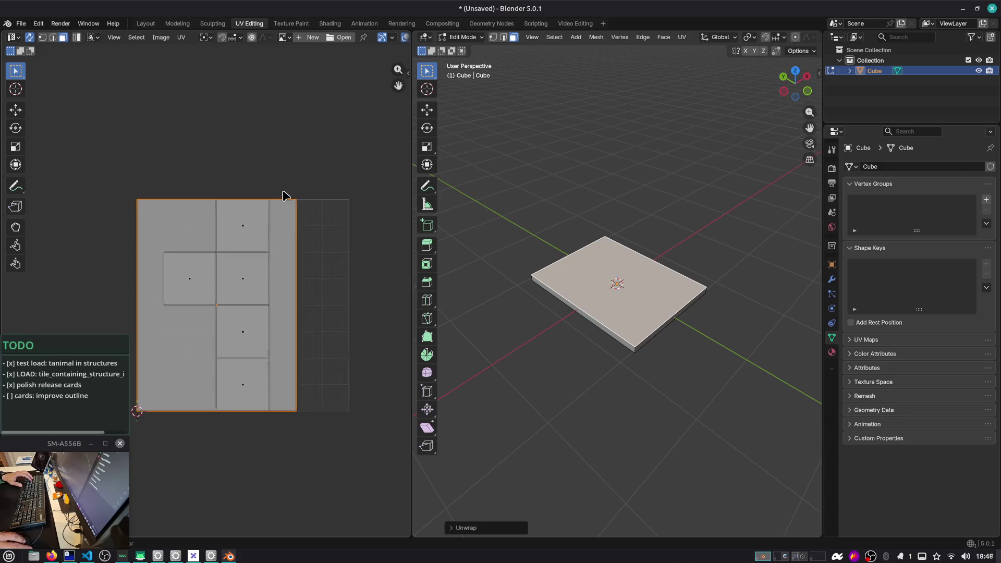
click(313, 190)
drag(314, 185, 264, 419)
key(a)
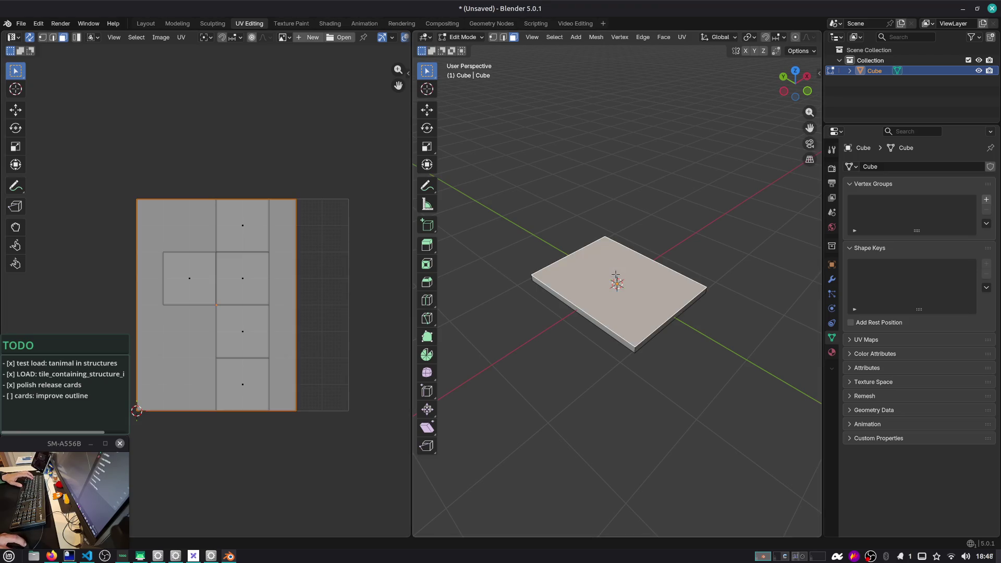
key(a)
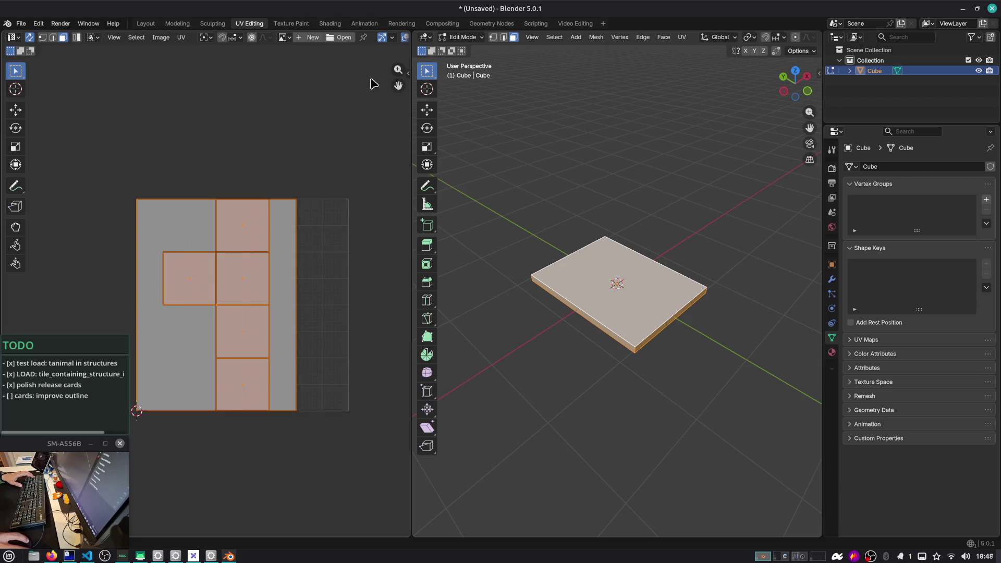
In edge select mode, move the UV island's right edge along X
scroll(270, 55, up, 3)
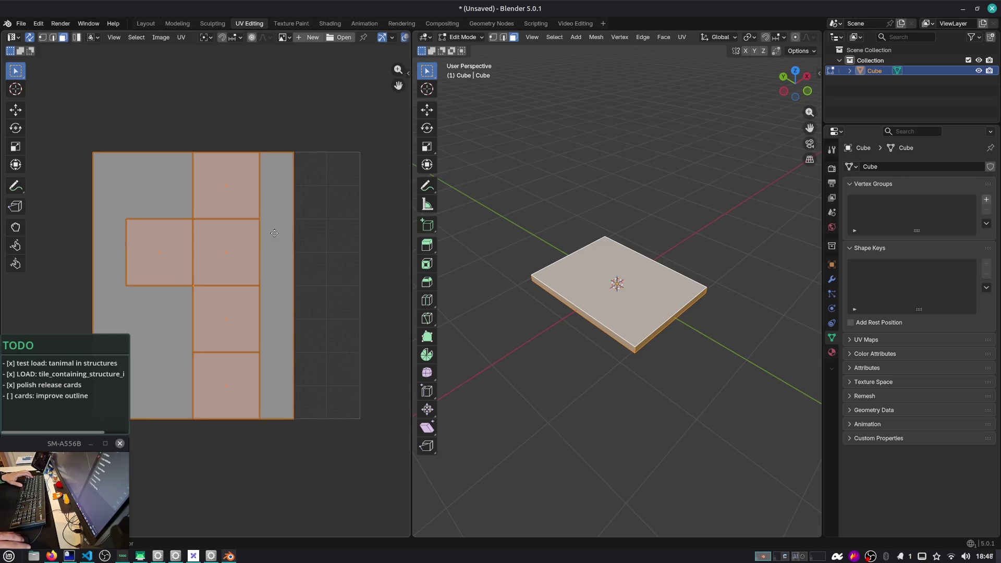
click(304, 149)
click(43, 37)
mouse_move(308, 116)
mouse_down()
mouse_move(304, 284)
mouse_move(284, 452)
mouse_up()
key(g)
key(x)
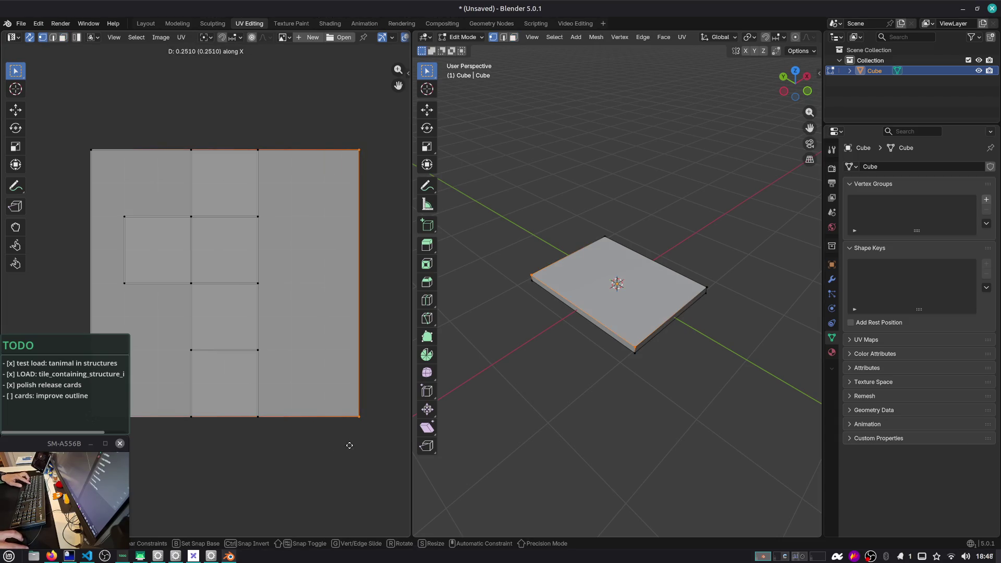
click(346, 446)
Set the UV vertex X and Y coordinates to 1 in the sidebar, then clear the selection
scroll(346, 228, up, 4)
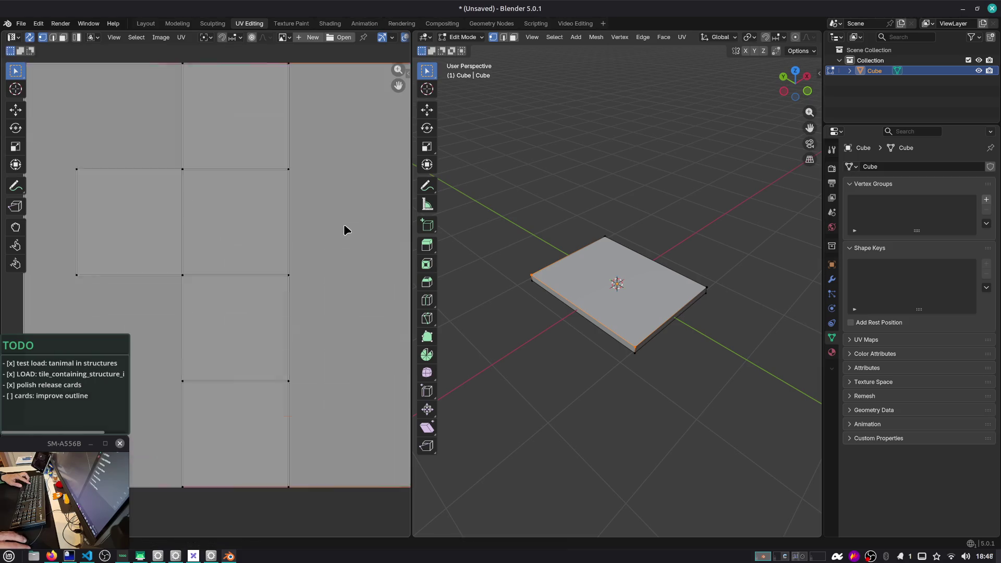
key(n)
click(364, 82)
text(1)
key(Return)
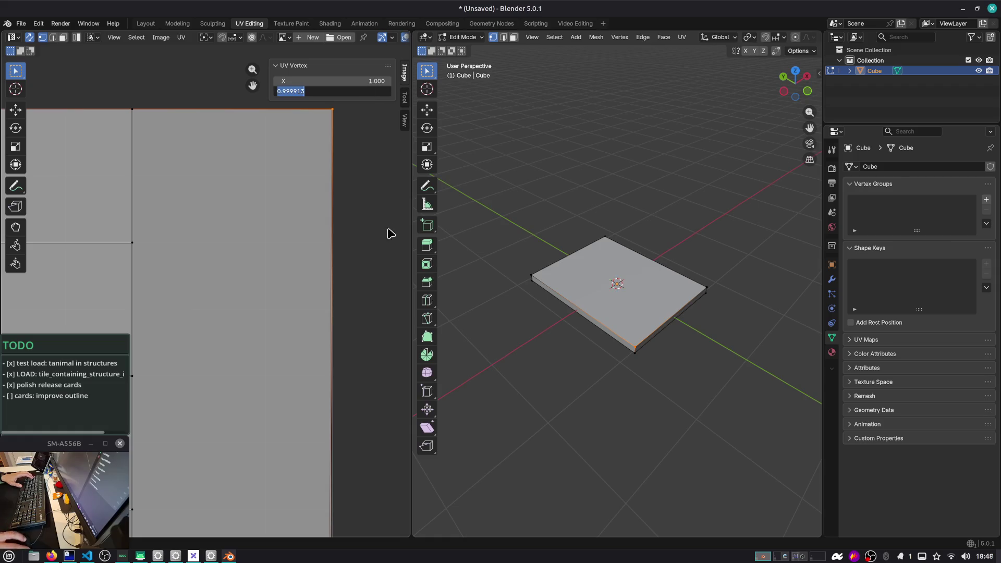
scroll(365, 261, down, 5)
click(213, 350)
click(213, 349)
text(0)
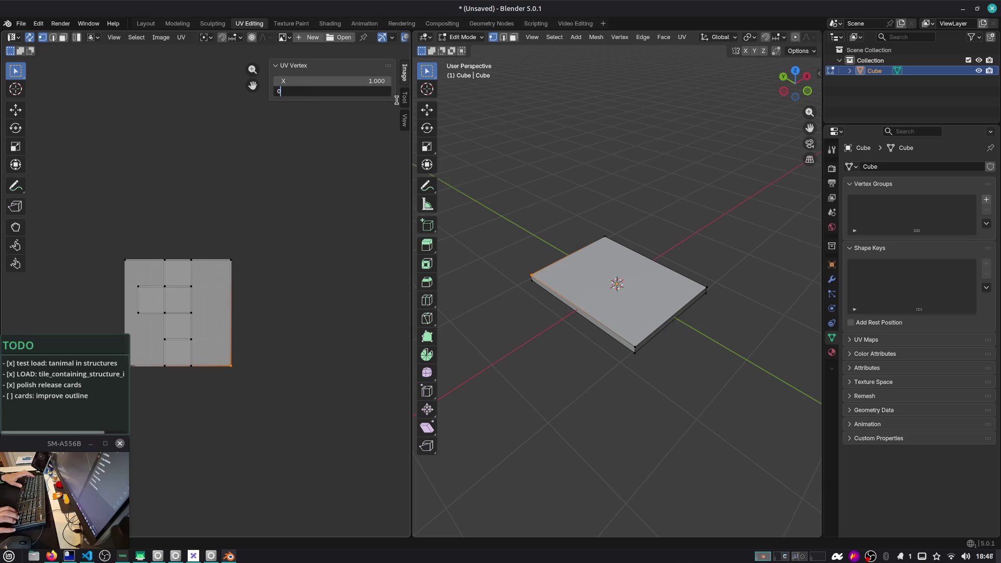
key(BackSpace)
text(1)
key(Return)
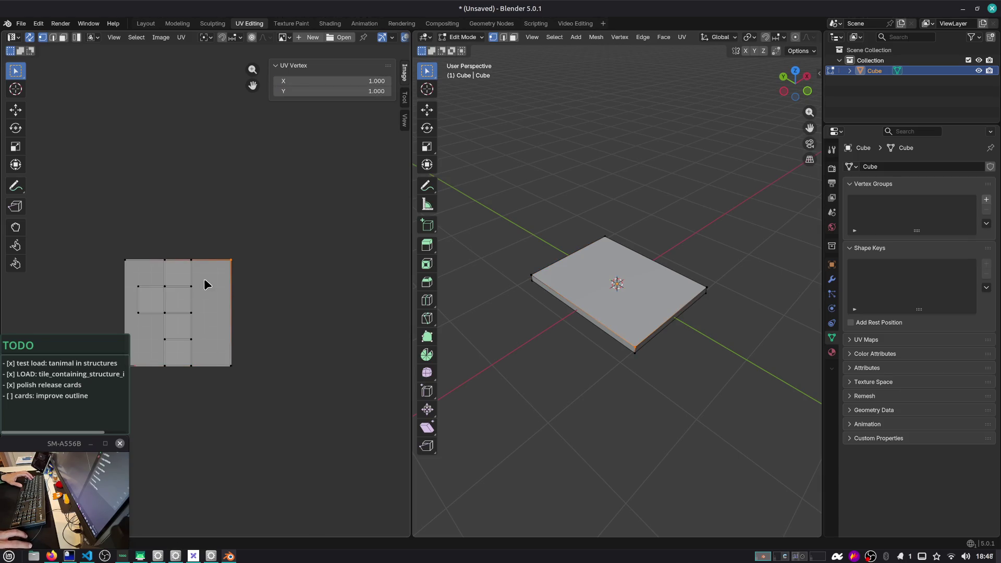
key(alt+a)
Start a glTF 2.0 export that targets the Desktop folder
click(20, 23)
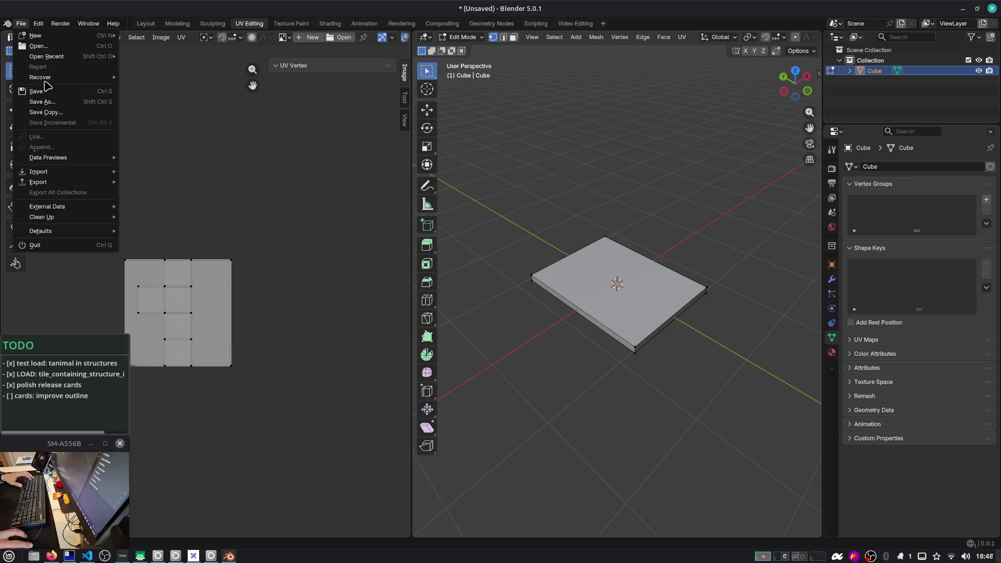
mouse_move(57, 182)
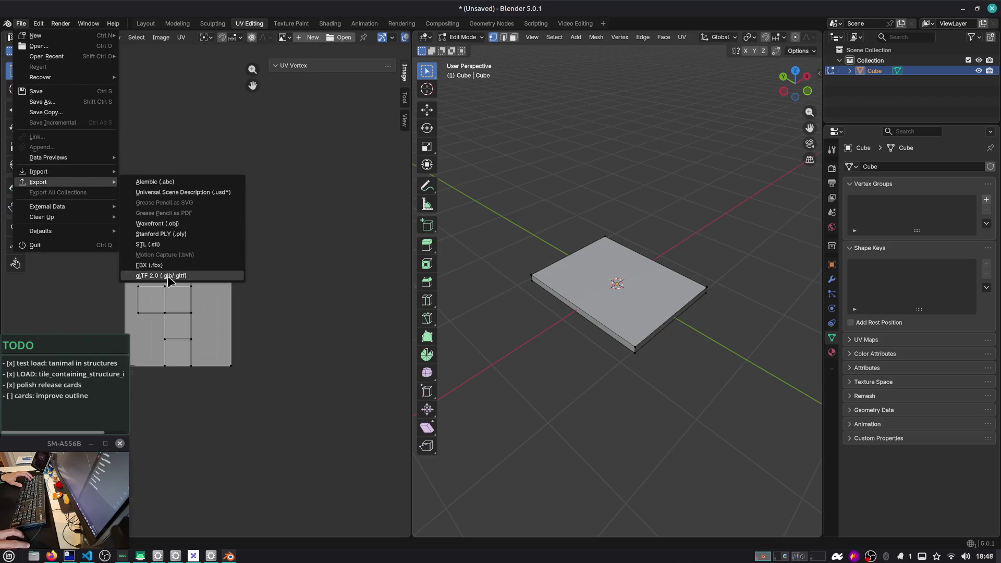
click(162, 276)
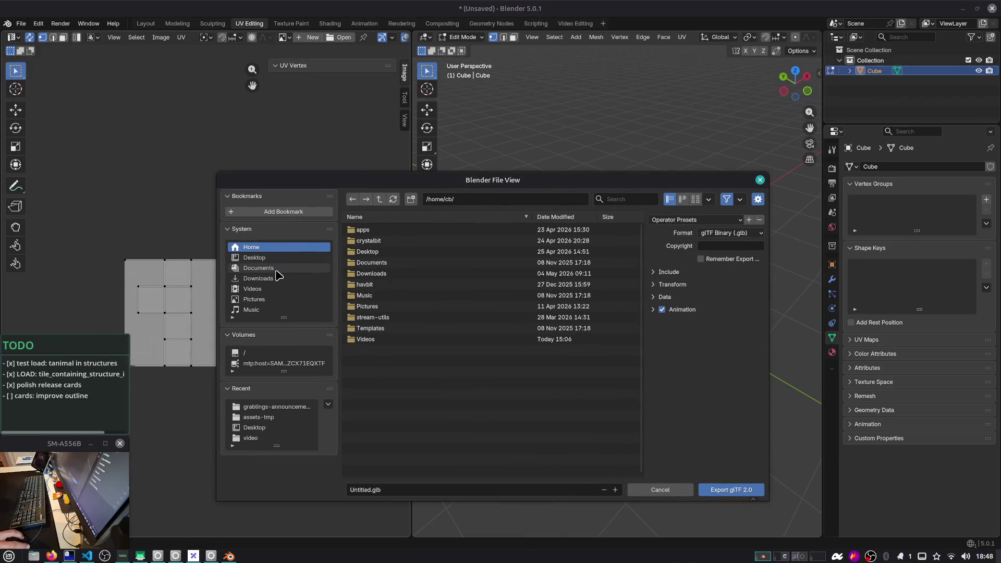
click(254, 258)
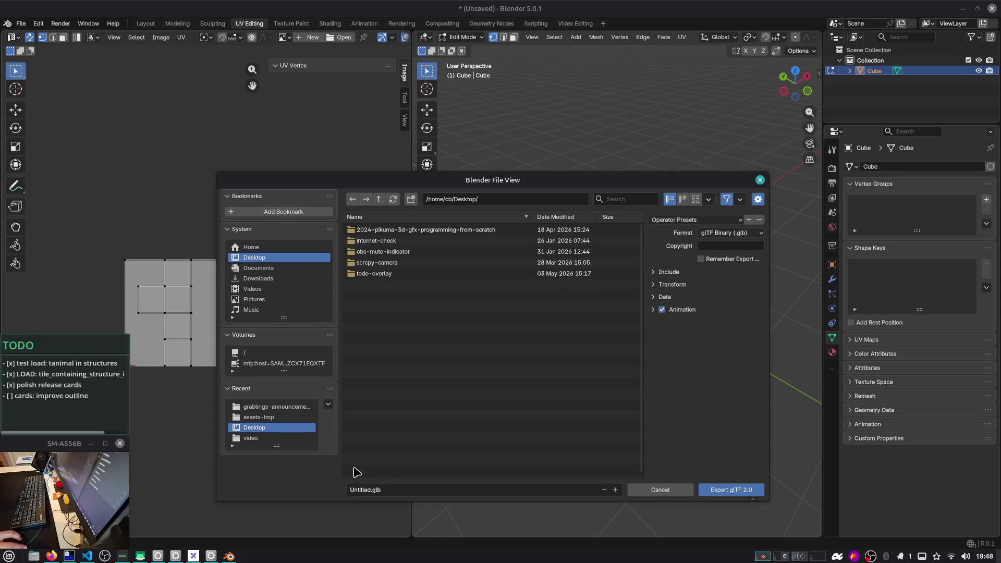
Name the file tile-overlay.glb and export it
click(362, 490)
key(ctrl+BackSpace)
text(overlay)
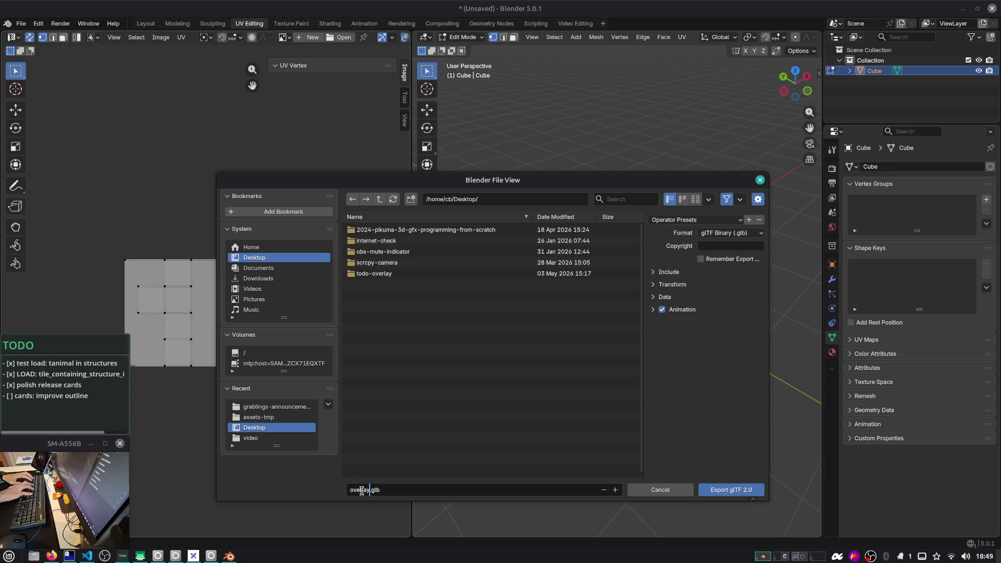
click(731, 493)
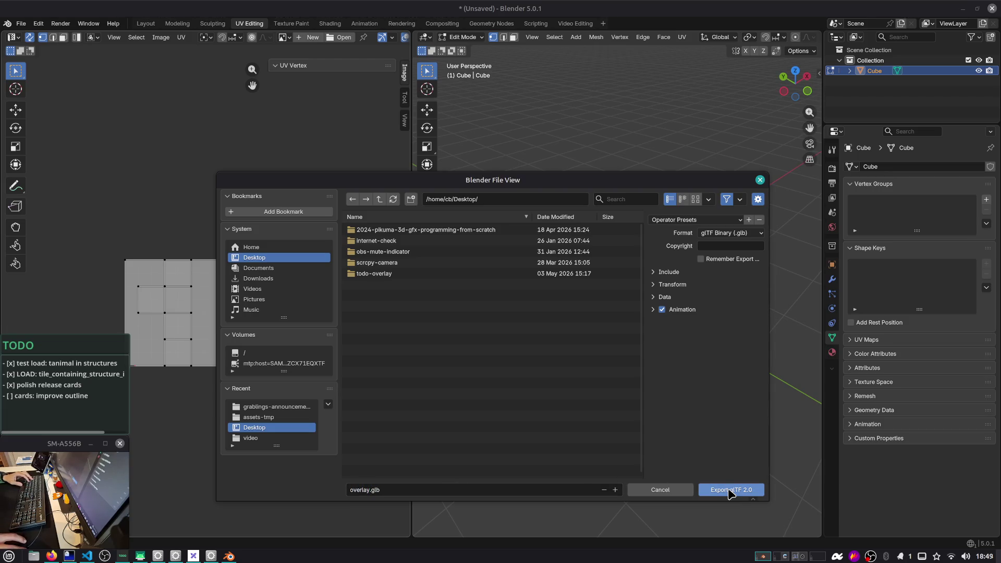
click(365, 491)
key(Home)
text(tile-)
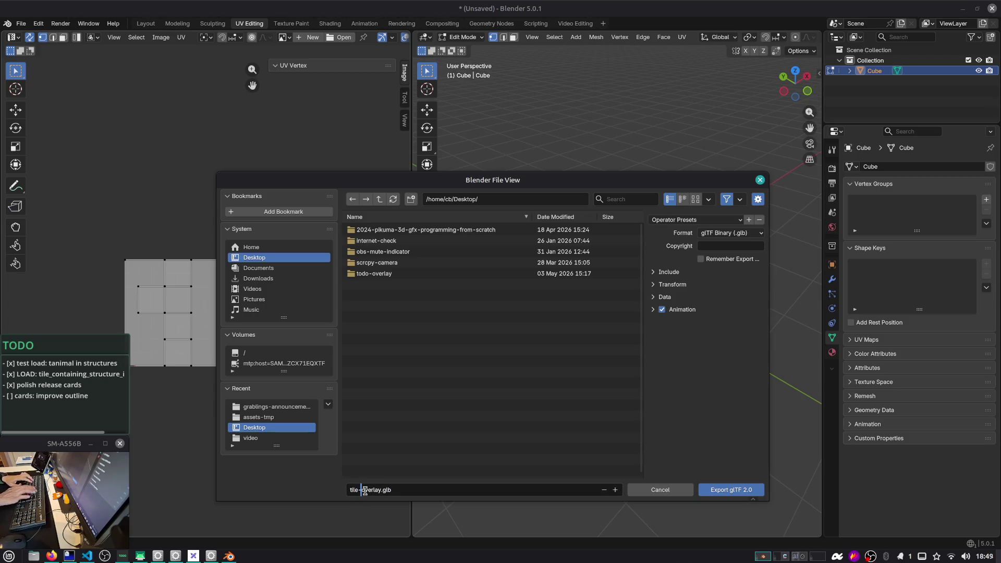
click(718, 490)
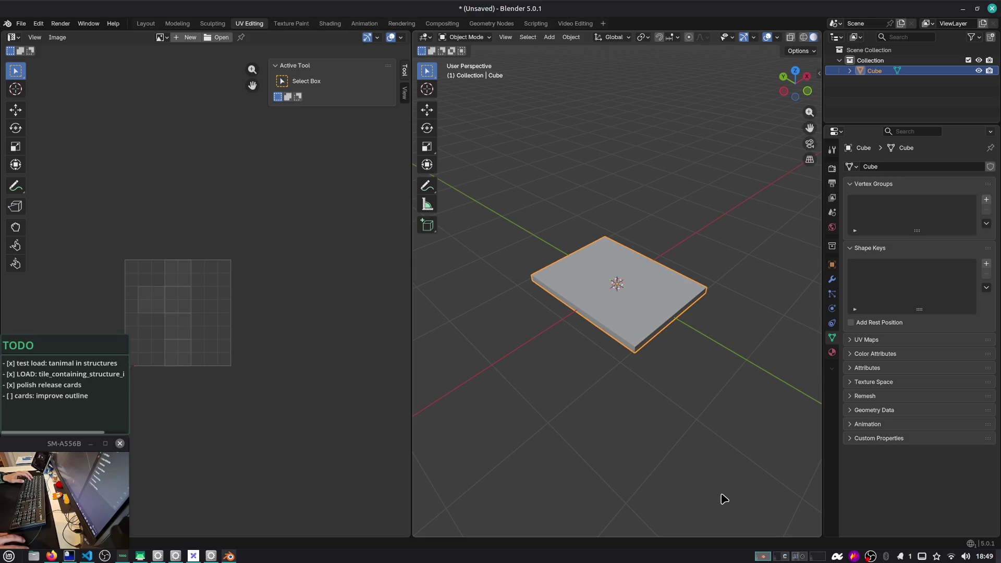
Hide Blender, open the file manager on the Desktop and drag tile-overlay.glb toward Godot
click(962, 9)
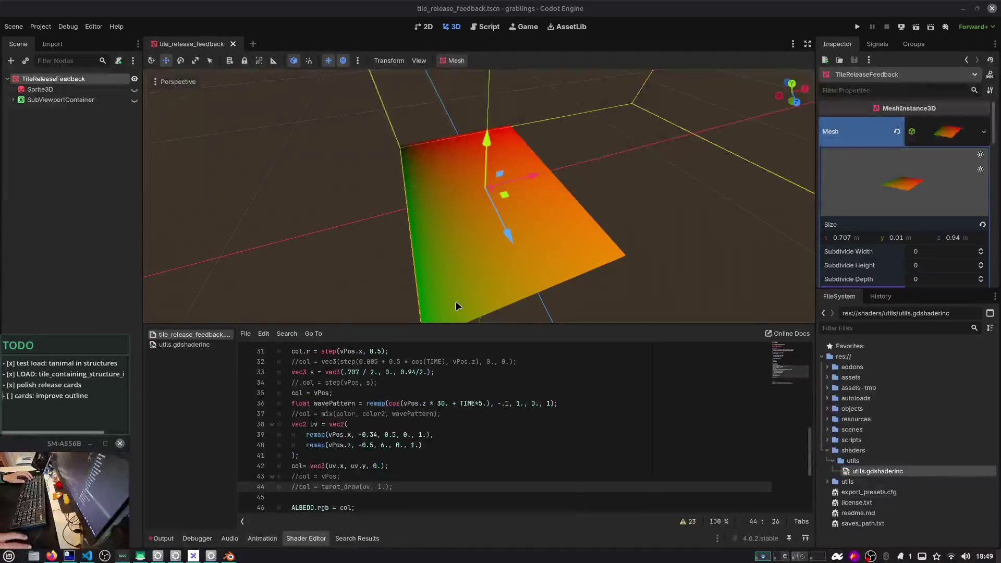
click(33, 557)
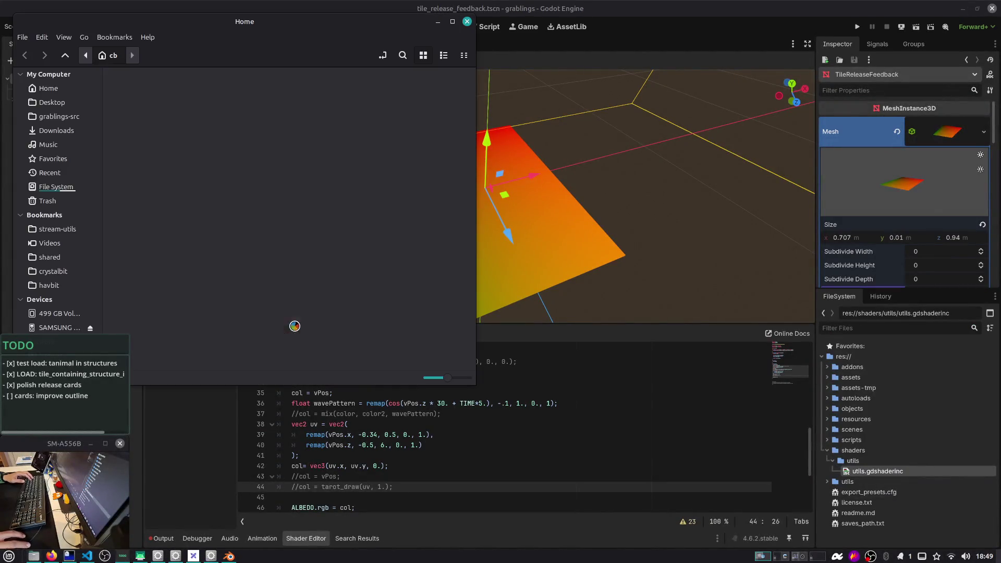
click(319, 212)
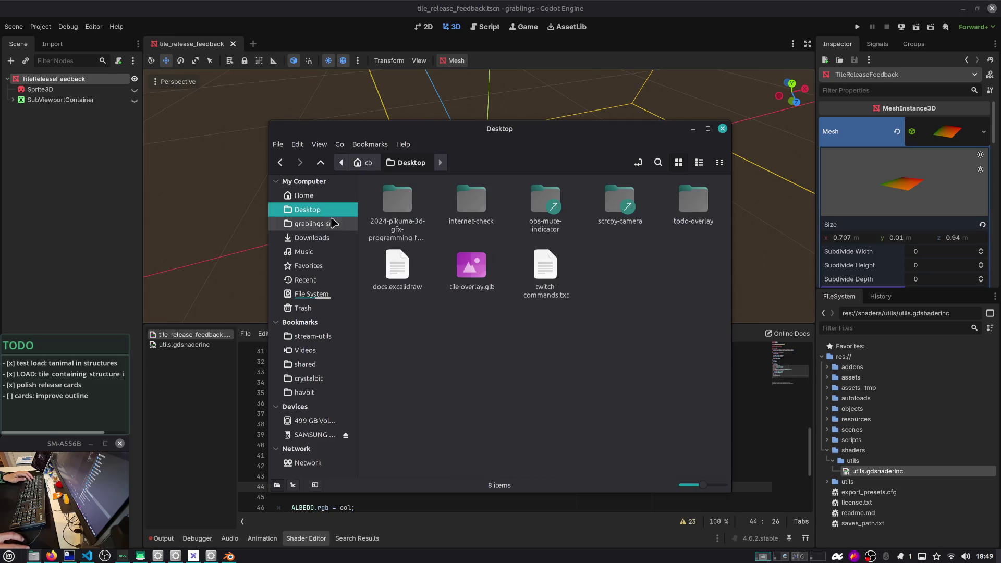
mouse_move(454, 279)
mouse_down()
mouse_move(127, 239)
mouse_move(339, 261)
mouse_move(379, 235)
mouse_up()
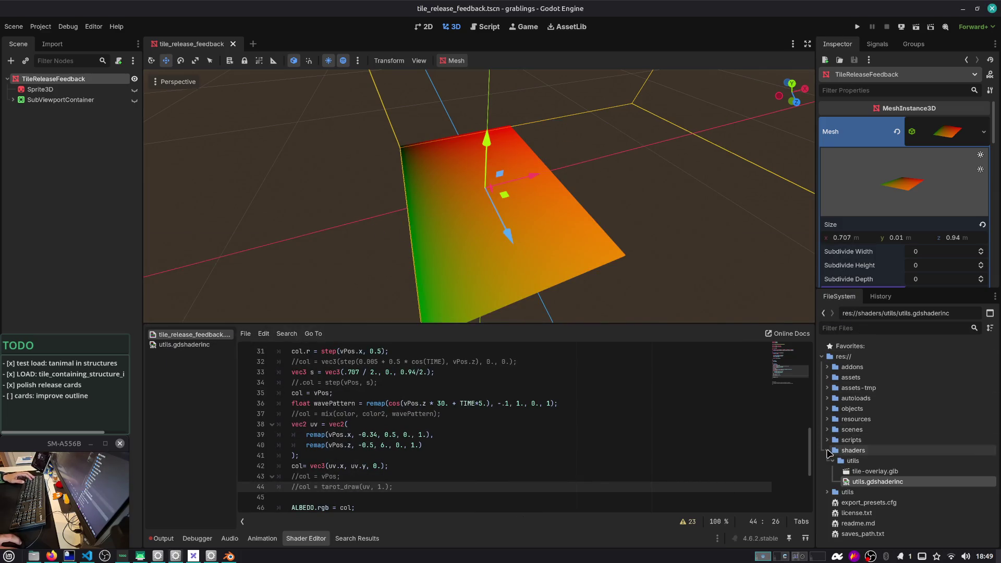
Expand the assets folder in Godot's project files and bring the file manager back up
click(828, 451)
click(828, 378)
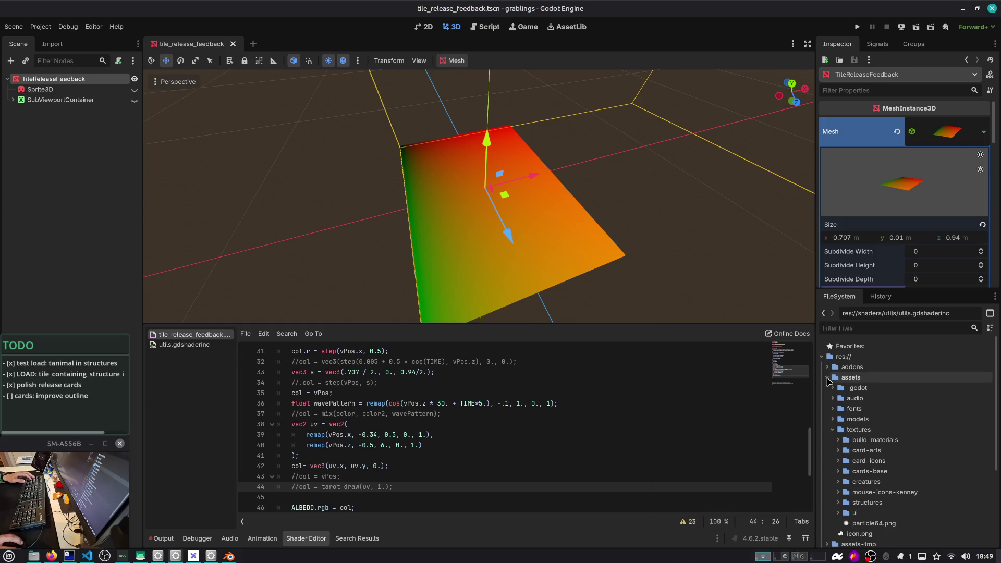
key(alt+Tab)
drag(479, 281, 856, 417)
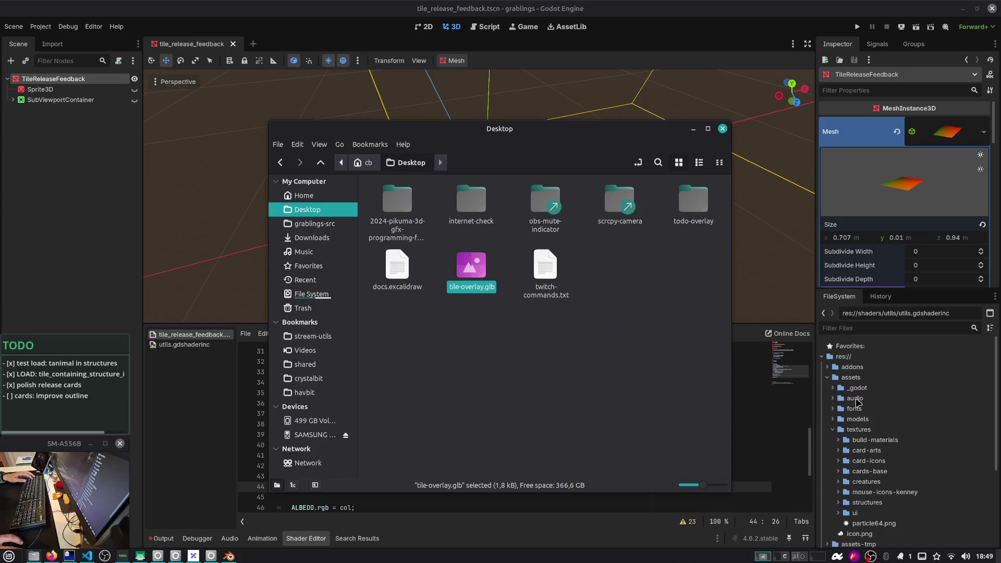
scroll(875, 453, down, 2)
scroll(876, 453, down, 3)
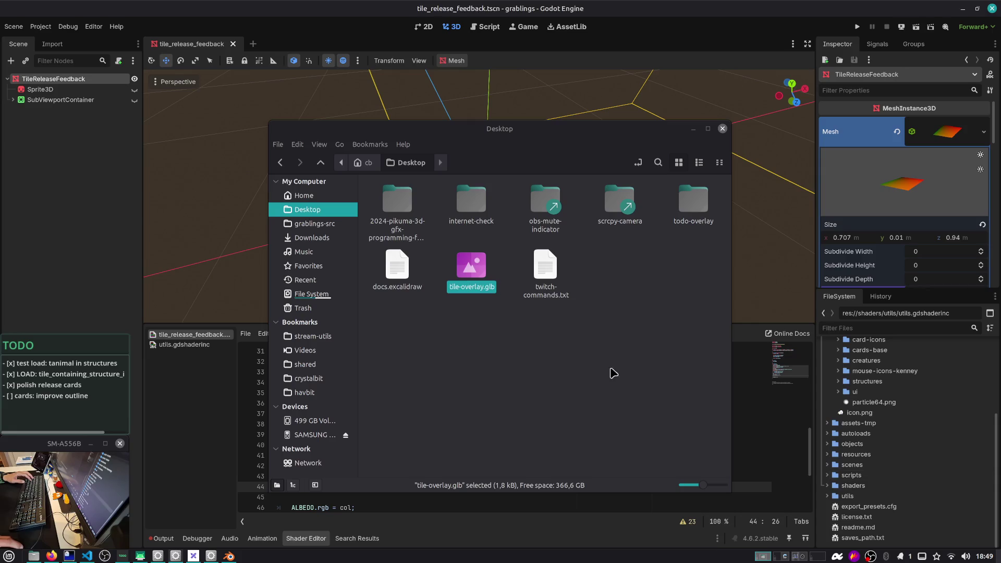
Copy tile-overlay.glb and paste it into the grablings-src assets folder
click(476, 276)
key(ctrl+c)
click(428, 312)
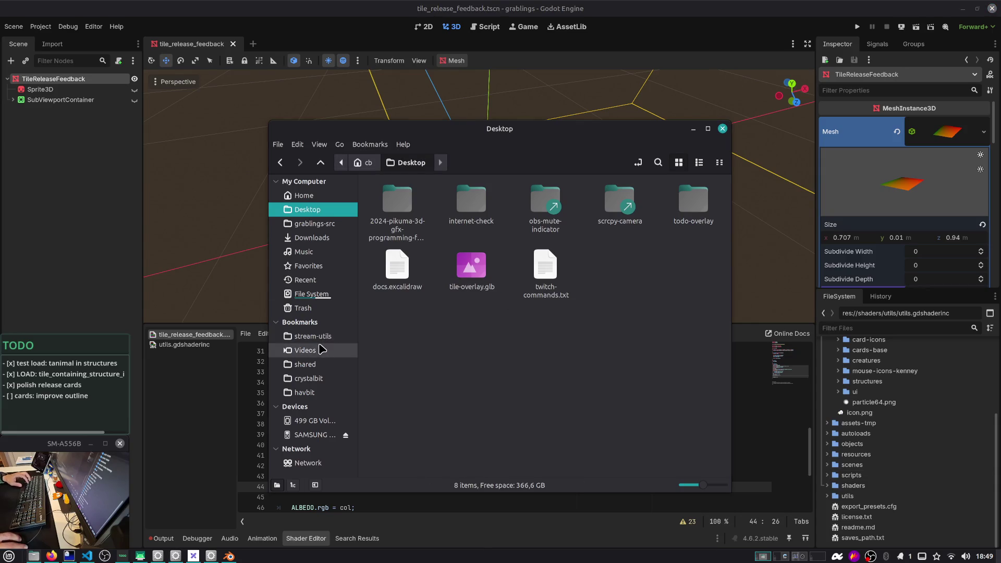
click(312, 237)
click(314, 224)
double_click(398, 201)
key(ctrl+v)
click(519, 299)
click(907, 425)
Add tile-overlay.glb to the scene as a child node
mouse_move(907, 425)
mouse_down()
mouse_move(197, 188)
mouse_move(83, 88)
mouse_up()
scroll(421, 158, down, 5)
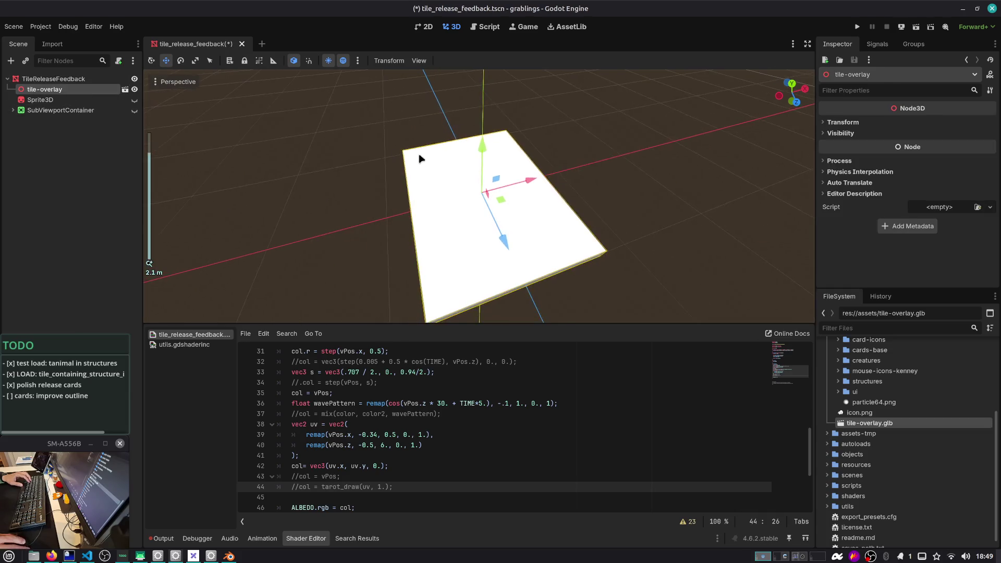
click(849, 134)
click(871, 122)
scroll(840, 159, down, 3)
scroll(839, 159, up, 3)
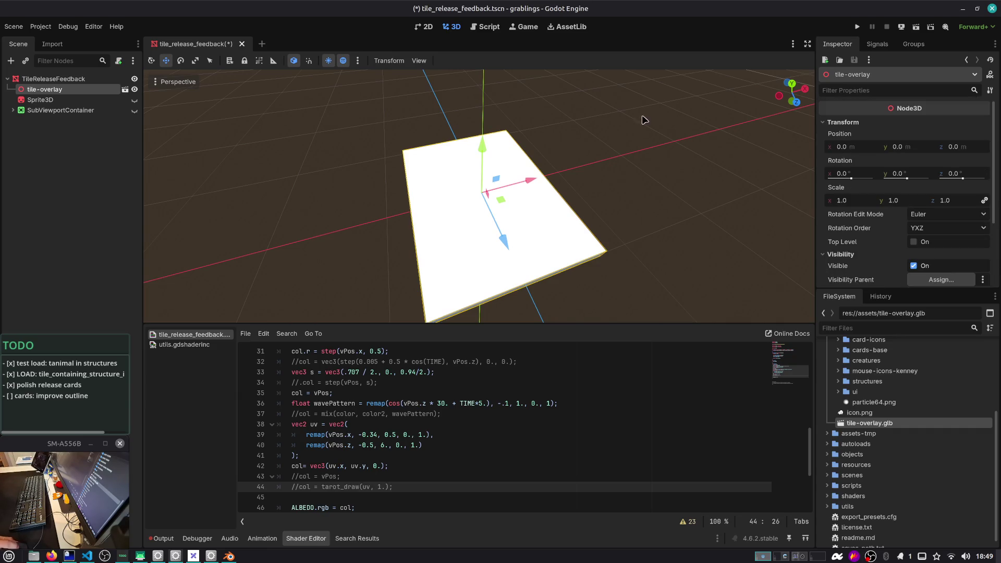
Enable Editable Children on tile-overlay and show the Cube's Surface Material Override
right_click(113, 94)
click(172, 294)
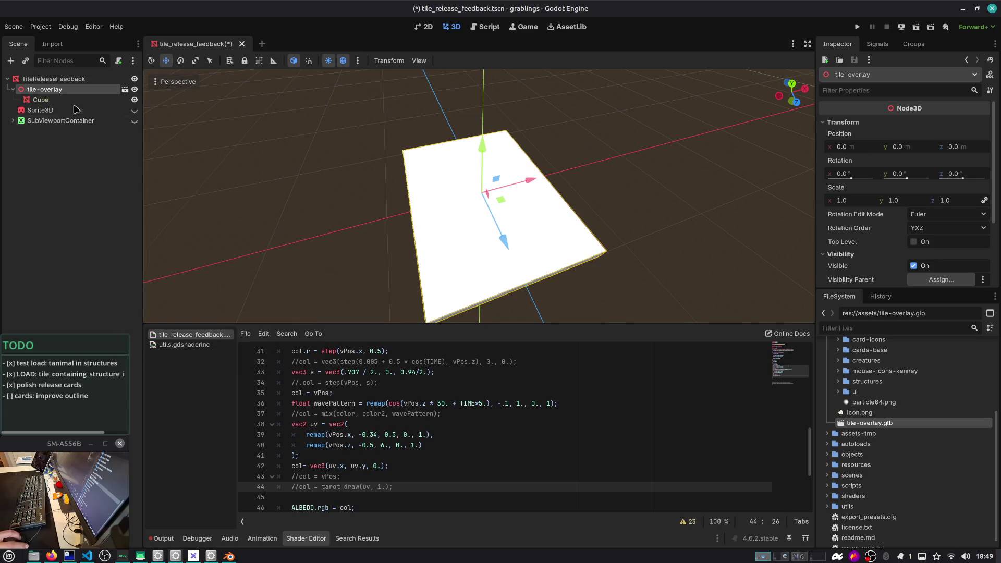
click(57, 100)
click(939, 139)
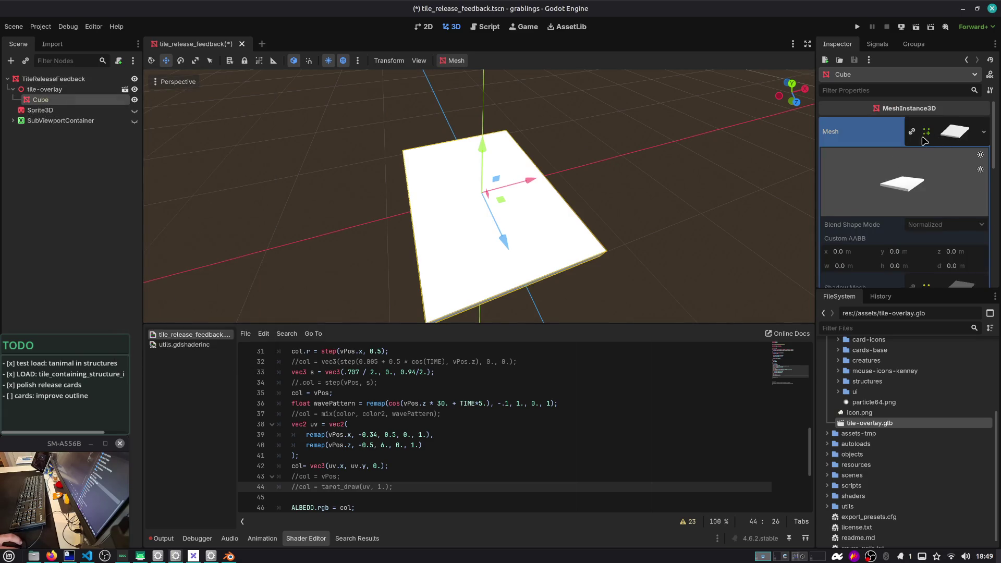
click(934, 135)
click(867, 163)
Give the Cube's surface material override a new ShaderMaterial
click(971, 175)
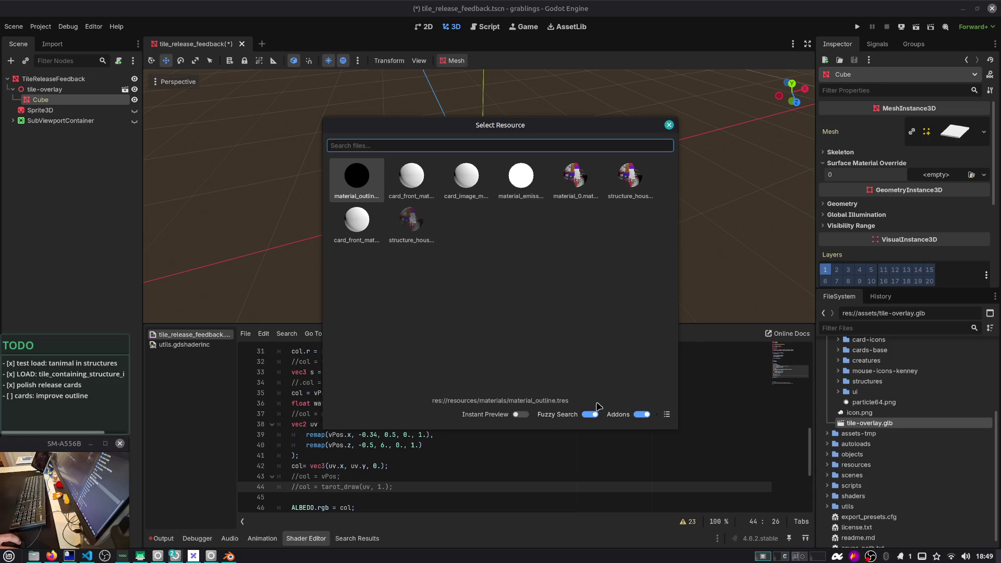
click(669, 125)
click(970, 176)
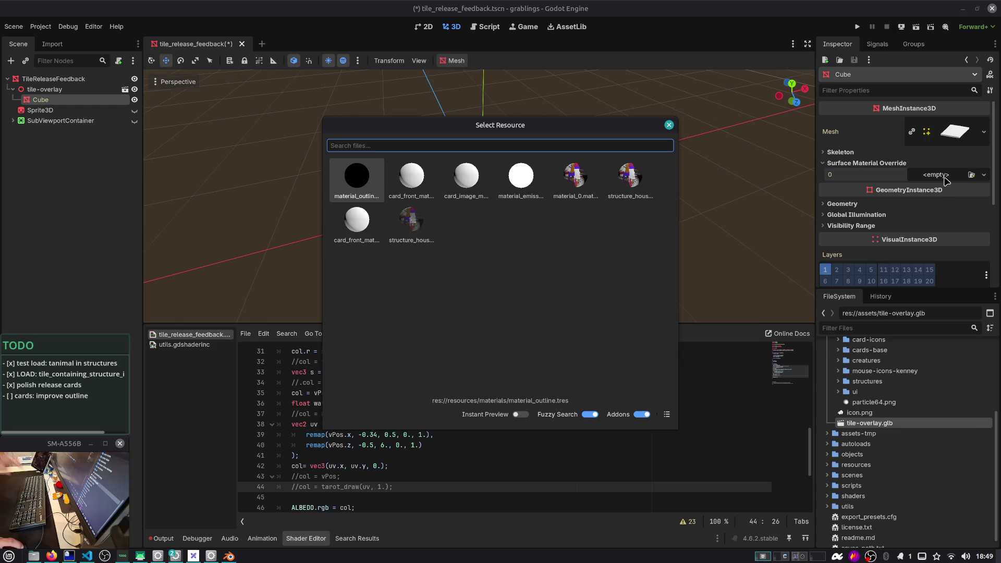
click(947, 180)
click(938, 217)
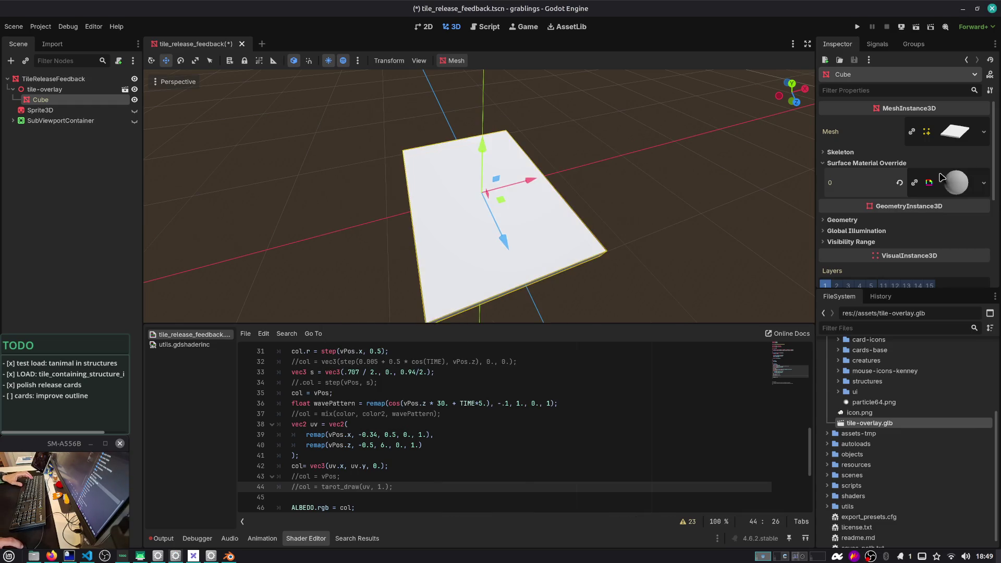
click(926, 194)
Load the tile_release_feedback shader into the new ShaderMaterial
scroll(887, 167, down, 3)
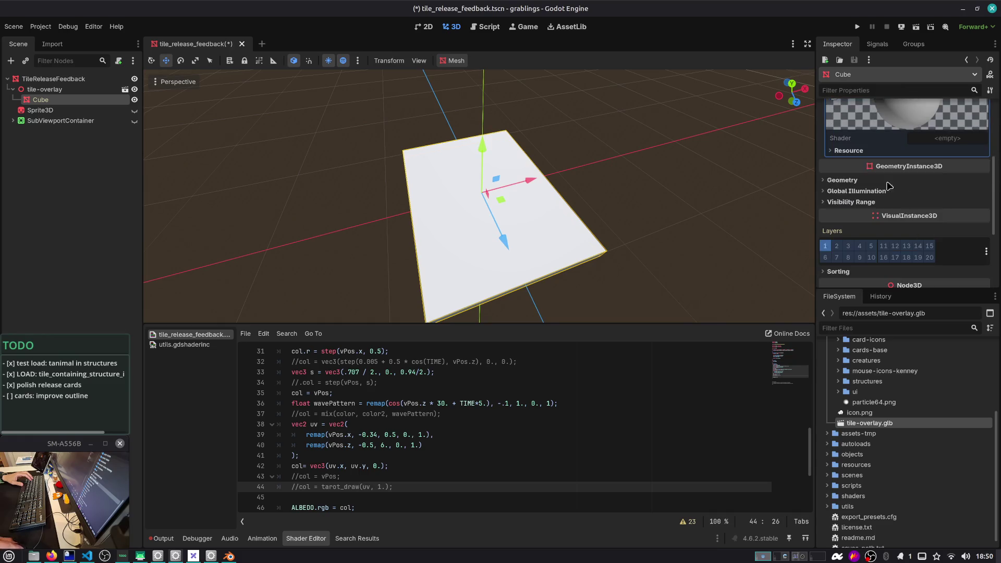
click(850, 152)
scroll(886, 167, up, 3)
click(984, 160)
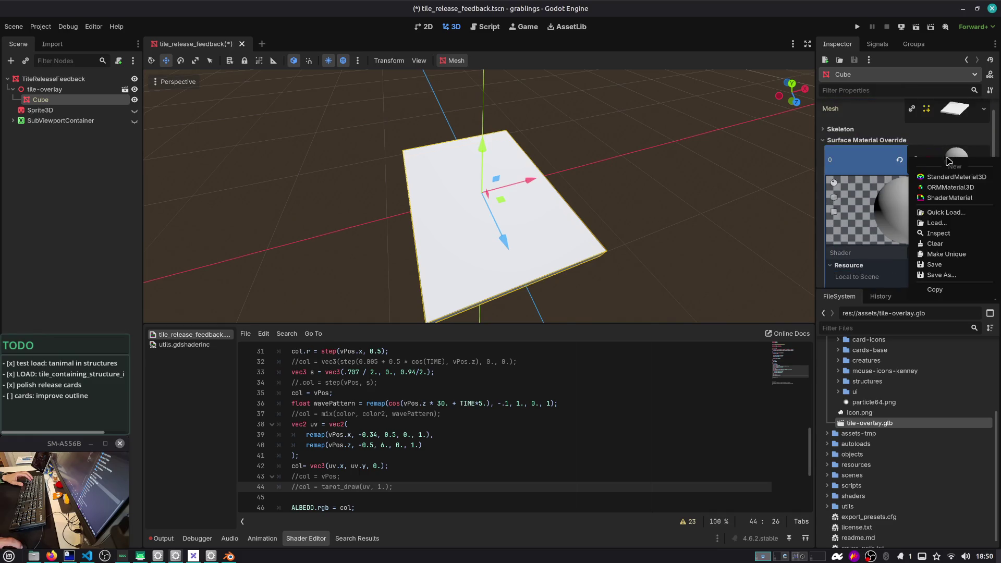
scroll(887, 209, down, 1)
click(970, 230)
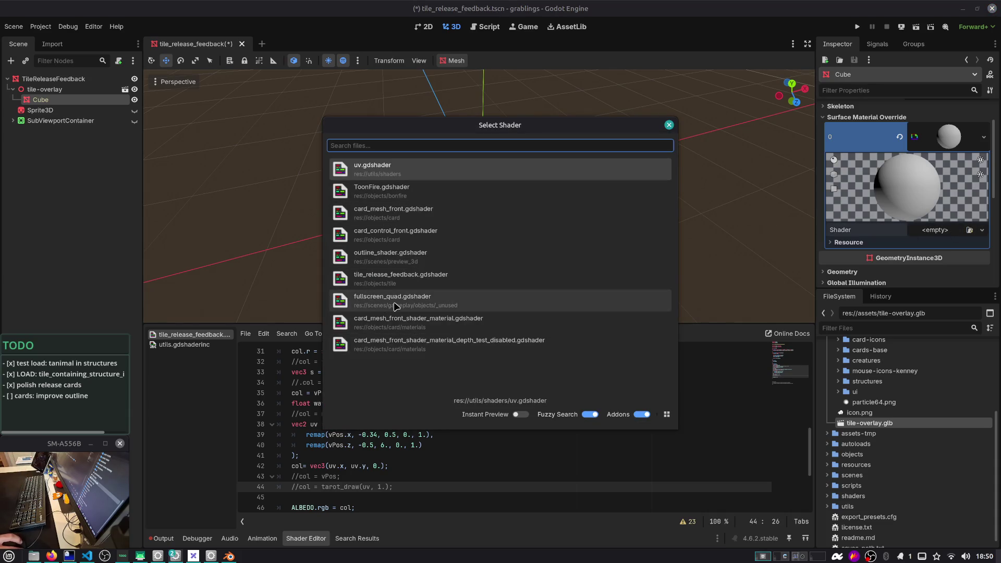
click(394, 282)
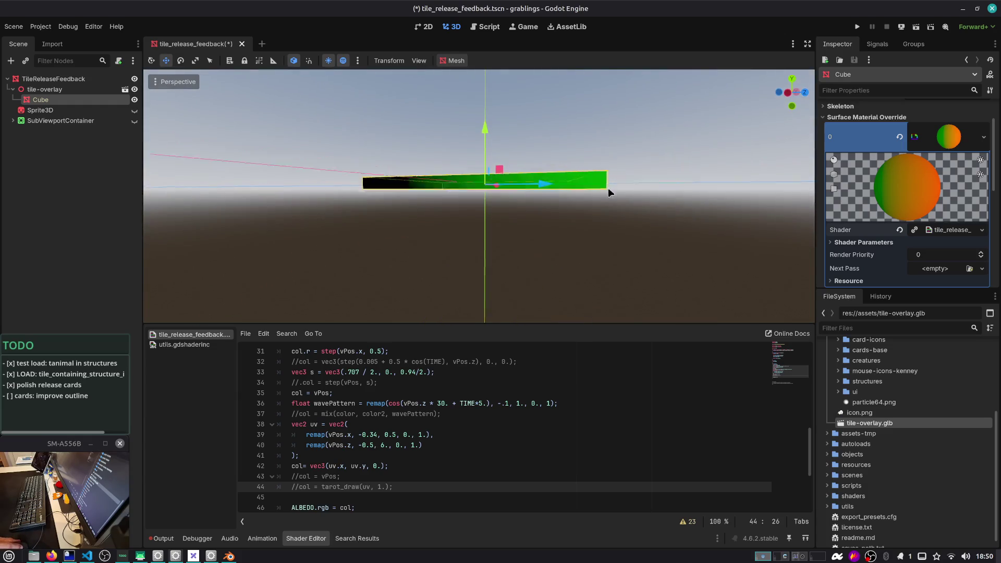
drag(488, 123, 492, 87)
Add col = vec3(UV, 0.) above the ALBEDO assignment and save to recompile
scroll(376, 478, down, 2)
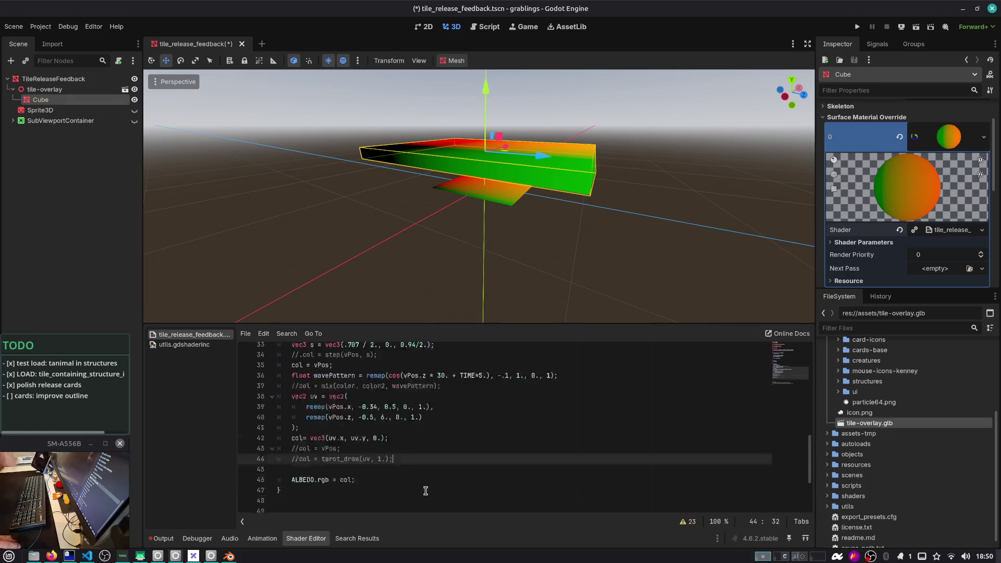
click(388, 445)
key(Up)
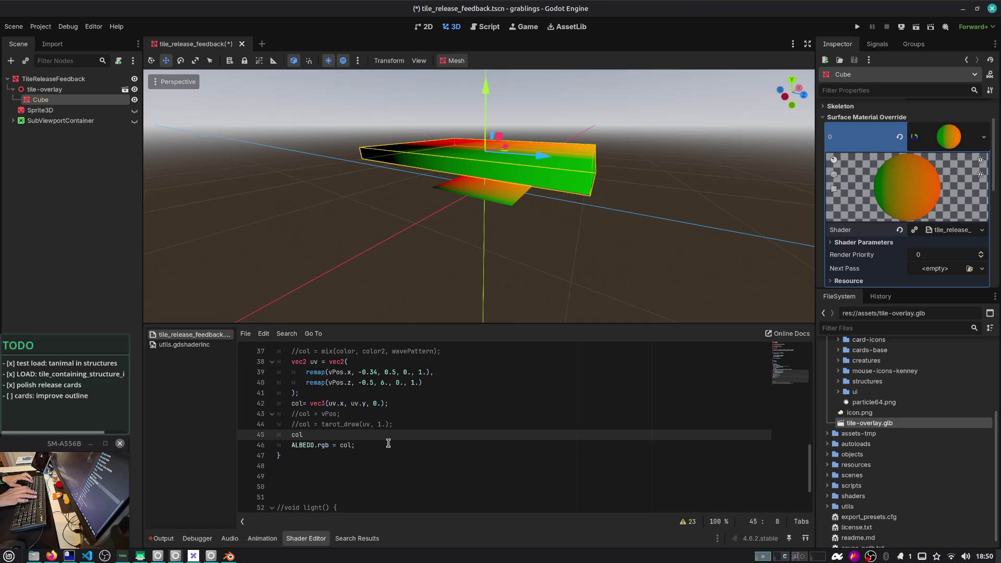
text(vec3(UV, )
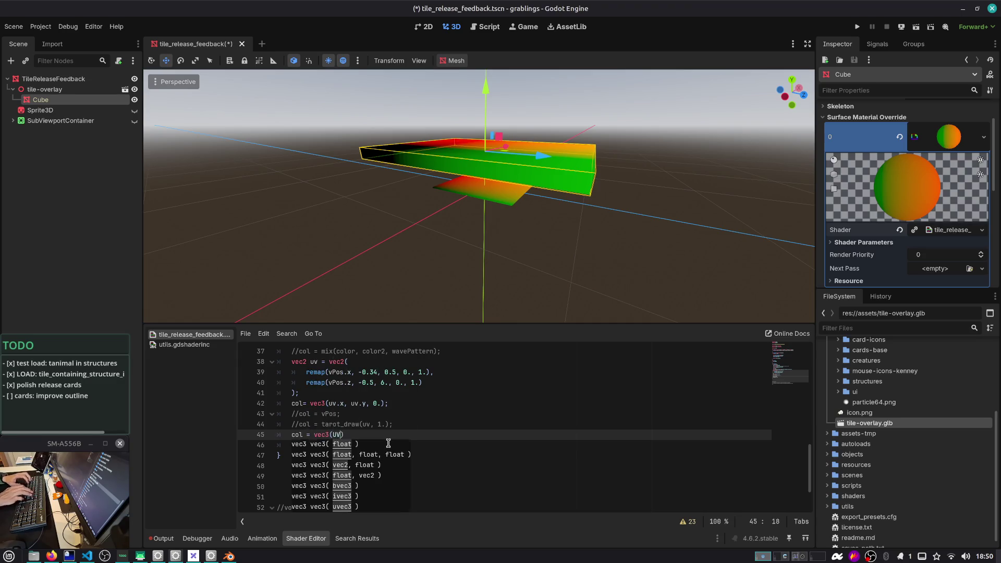
text(0.))
key(ctrl+s)
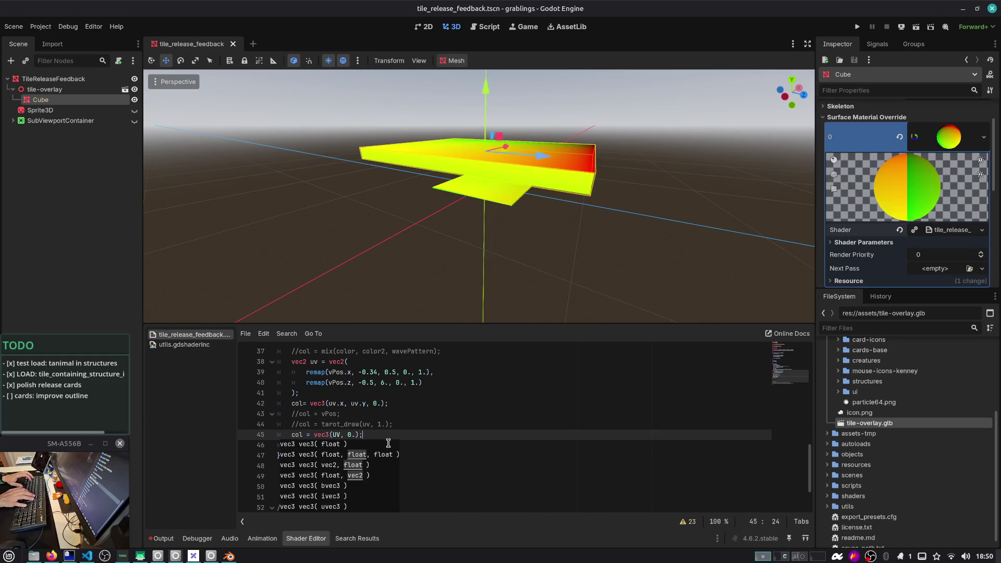
key(Escape)
mouse_move(662, 201)
mouse_down()
mouse_move(558, 264)
mouse_move(571, 283)
mouse_move(612, 226)
mouse_move(612, 203)
mouse_move(544, 272)
mouse_up()
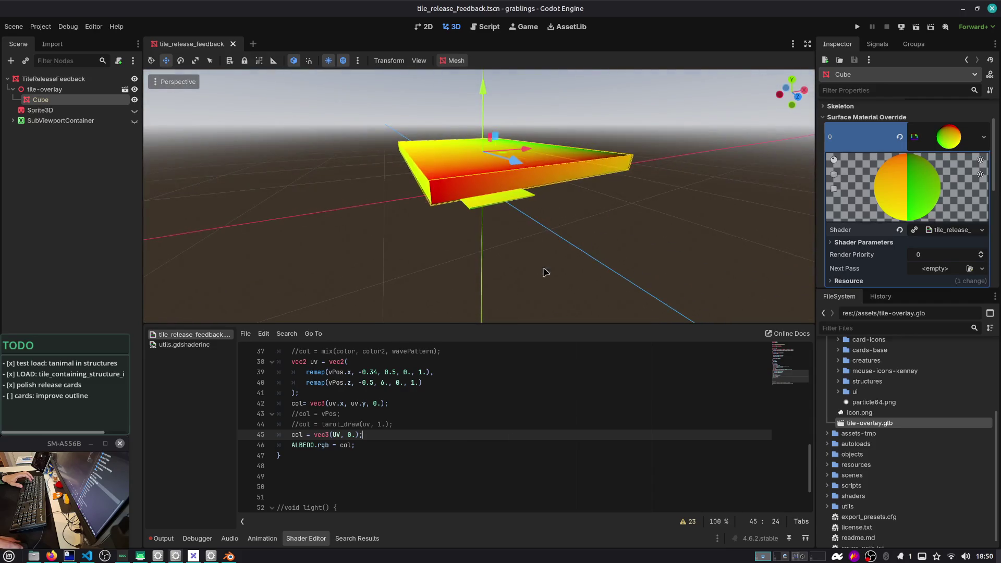
Move the UV colour line above tarot_draw and reactivate the tarot_draw line
key(alt+Up)
key(Down)
text(UV)
key(Escape)
Change the line width so the call reads tarot_draw(UV, .1)
key(Delete)
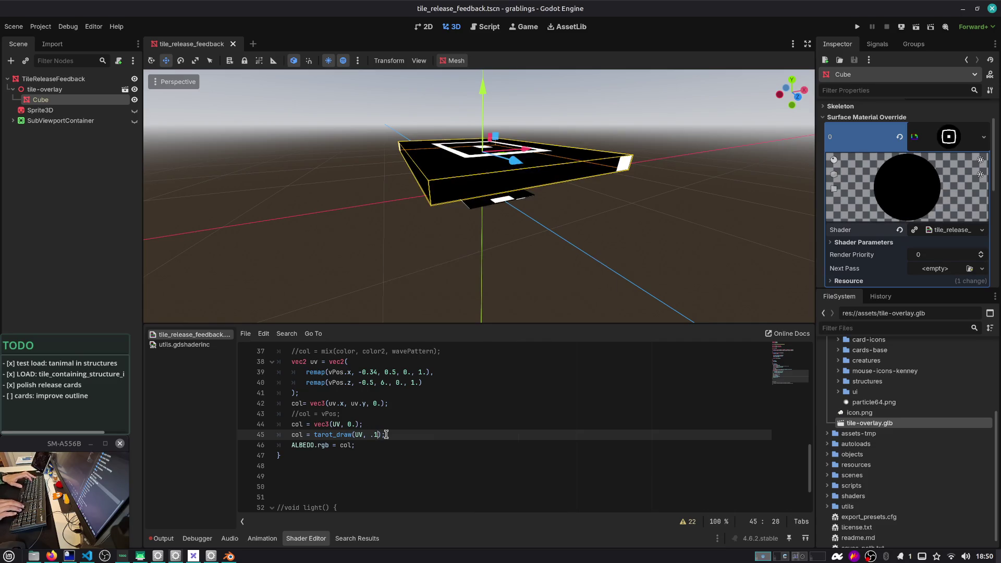
mouse_move(587, 154)
mouse_down()
mouse_move(579, 176)
mouse_move(608, 151)
mouse_move(622, 111)
mouse_move(703, 114)
mouse_move(485, 183)
mouse_move(523, 167)
mouse_move(532, 175)
mouse_move(521, 179)
mouse_move(513, 141)
mouse_move(548, 111)
mouse_move(501, 190)
mouse_up()
scroll(608, 152, up, 3)
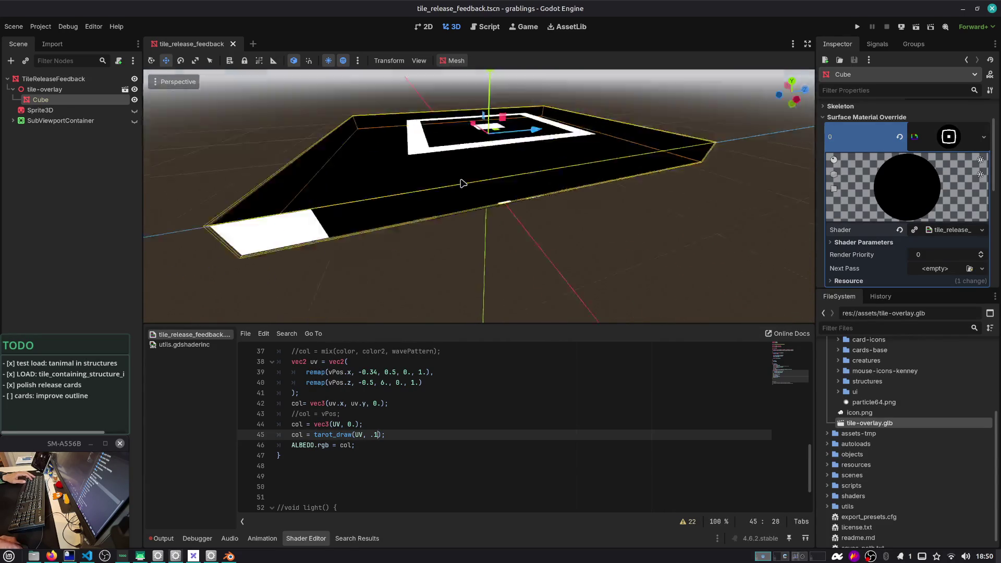
scroll(501, 175, up, 2)
scroll(537, 130, up, 2)
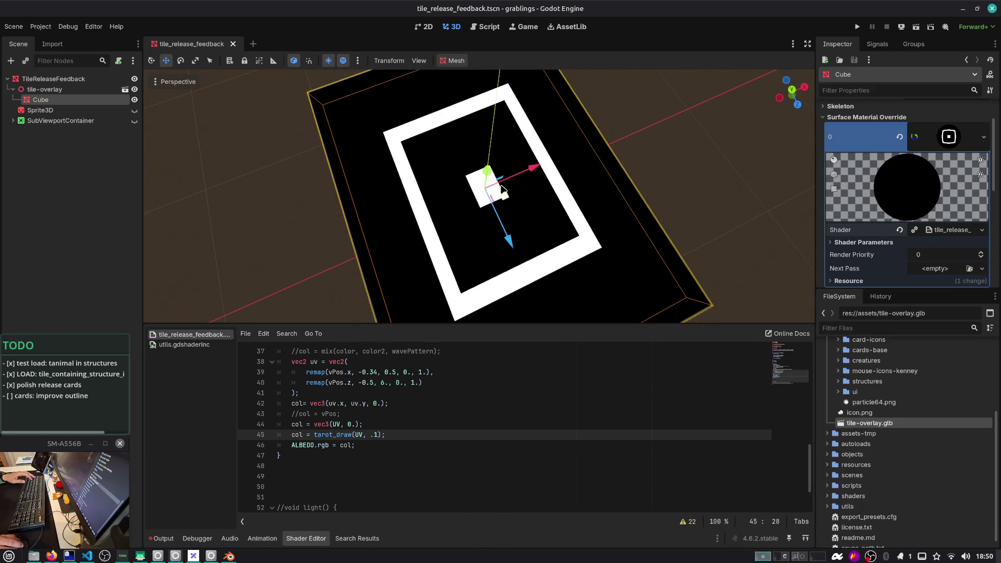
Delete the extra blank lines after the fragment function and save
click(334, 444)
double_click(334, 434)
click(336, 471)
key(Delete)
key(Delete)
key(Delete)
key(ctrl+s)
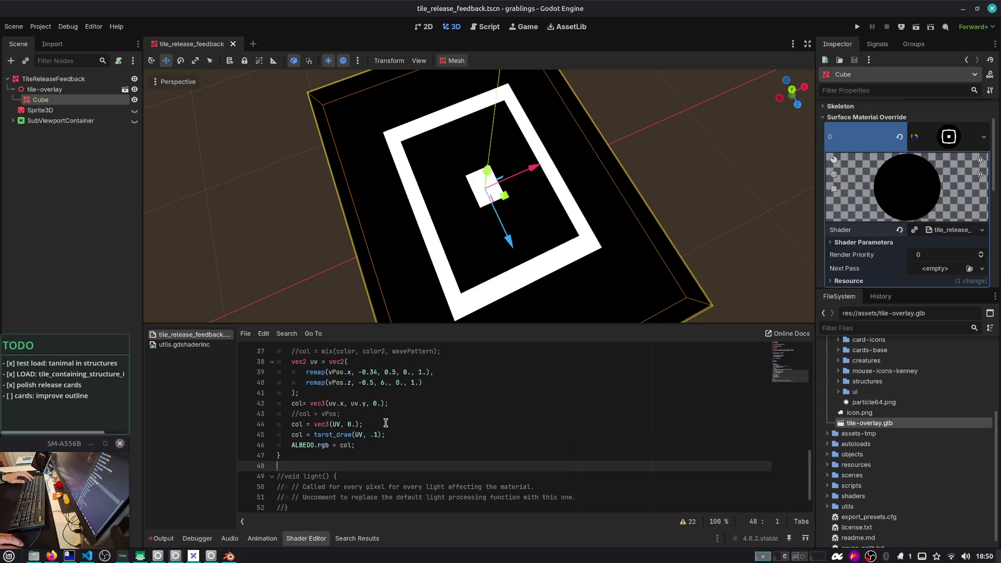
Look up the tarot_draw and remap function definitions in the shader code
double_click(340, 435)
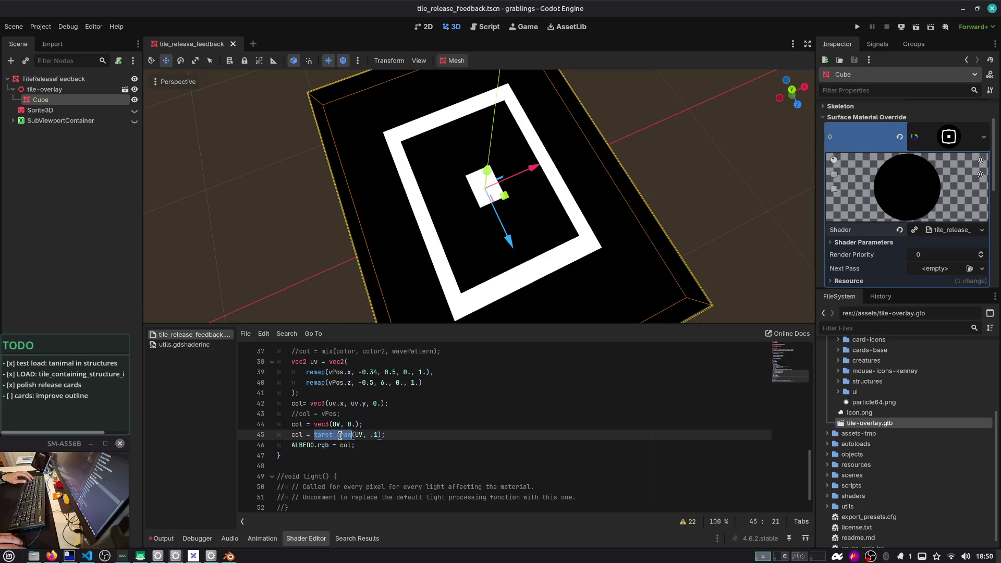
scroll(340, 435, up, 11)
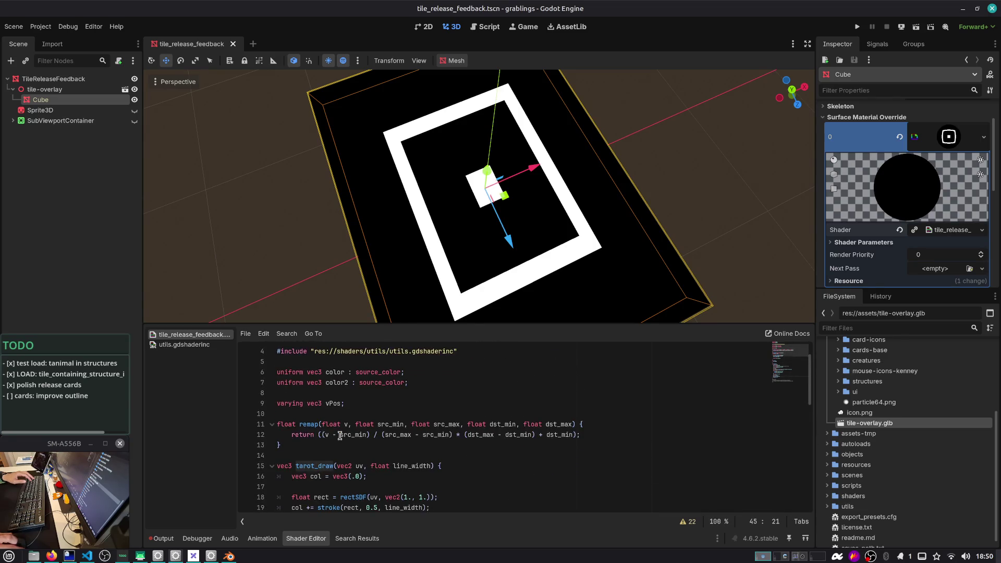
scroll(340, 435, down, 7)
scroll(340, 435, up, 4)
scroll(340, 435, up, 3)
click(310, 414)
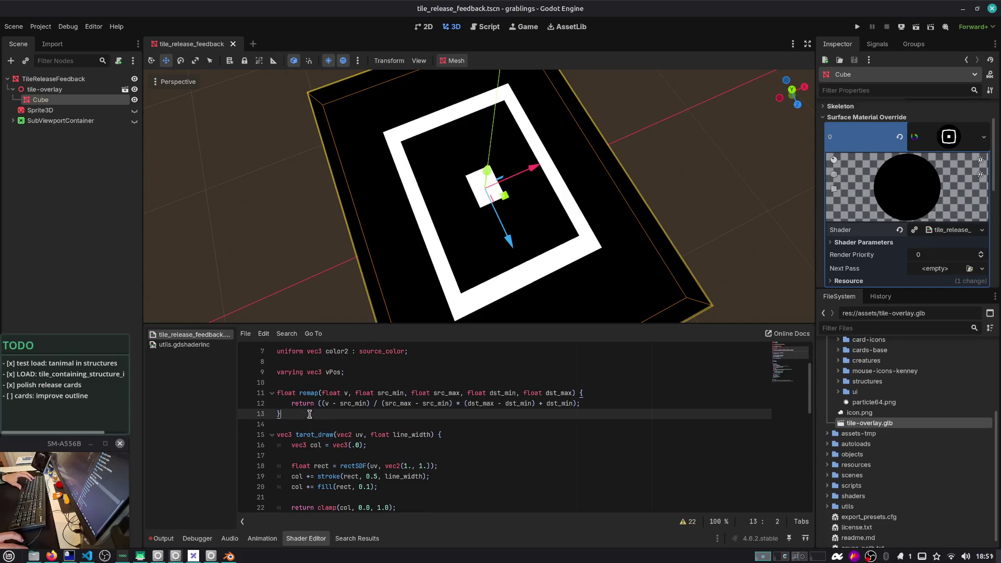
drag(315, 414, 313, 393)
click(313, 393)
scroll(339, 403, down, 1)
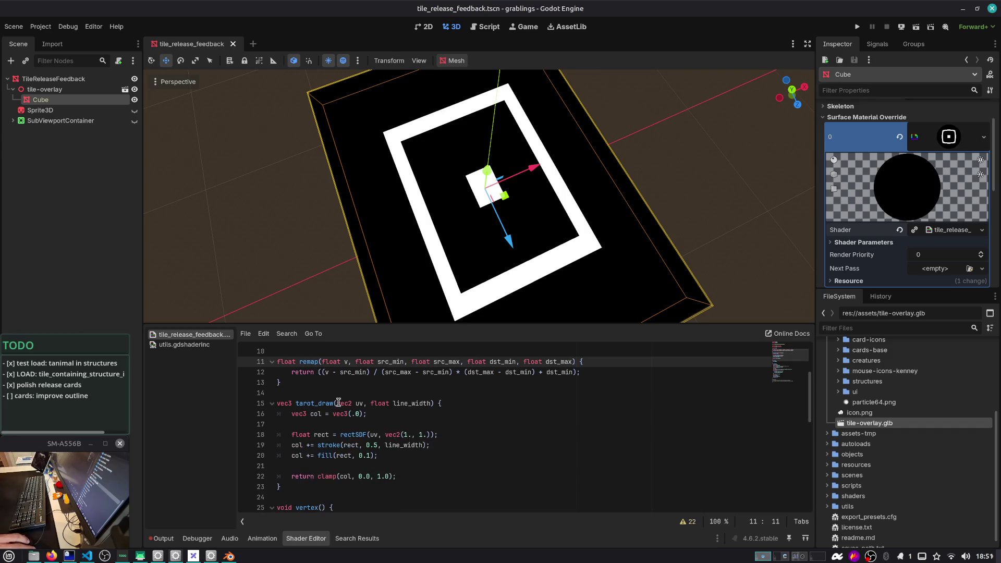
Orbit the viewport to inspect the black tile with its white frame
mouse_move(300, 178)
mouse_down()
mouse_move(313, 156)
mouse_move(398, 127)
mouse_up()
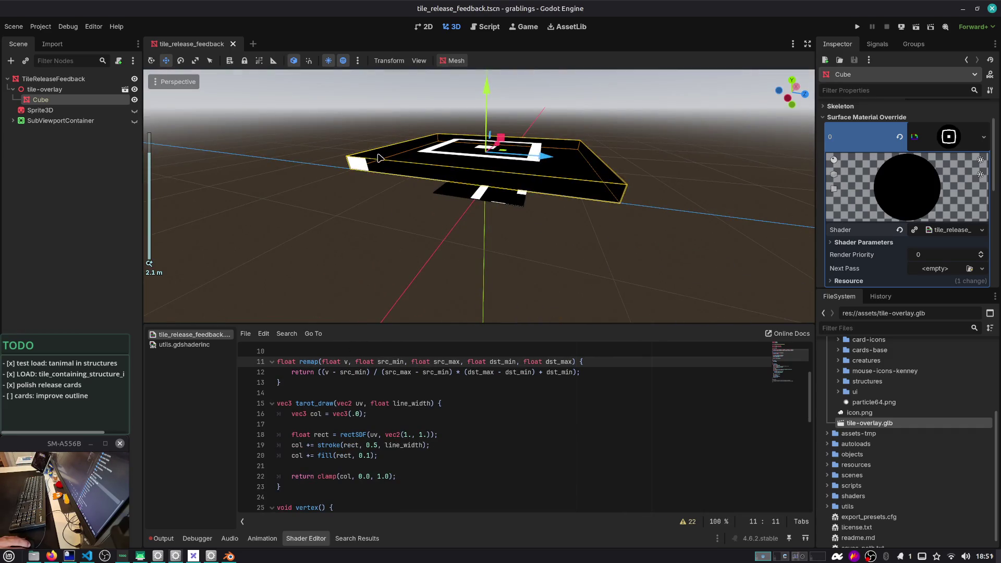
drag(394, 168, 379, 174)
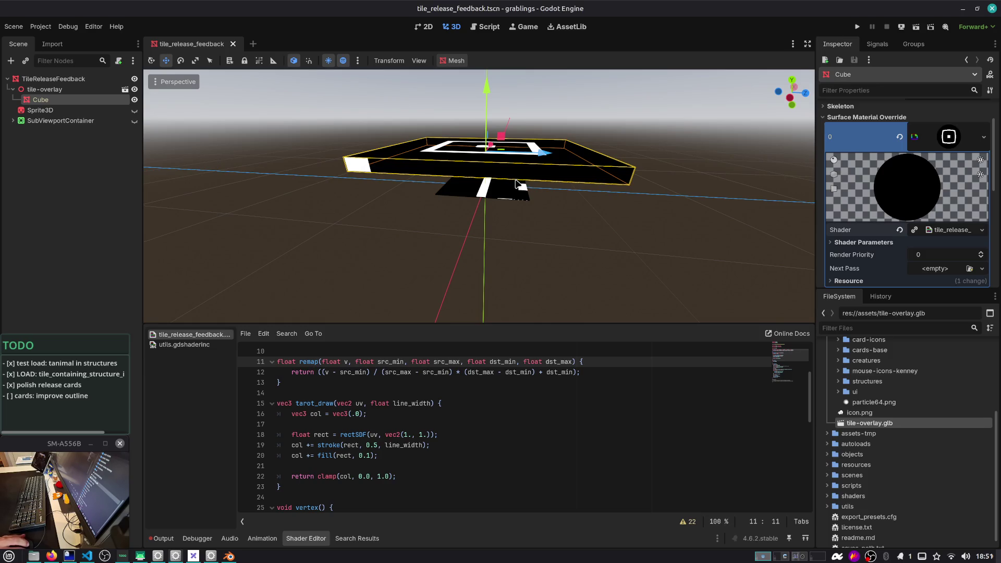
drag(550, 184, 493, 209)
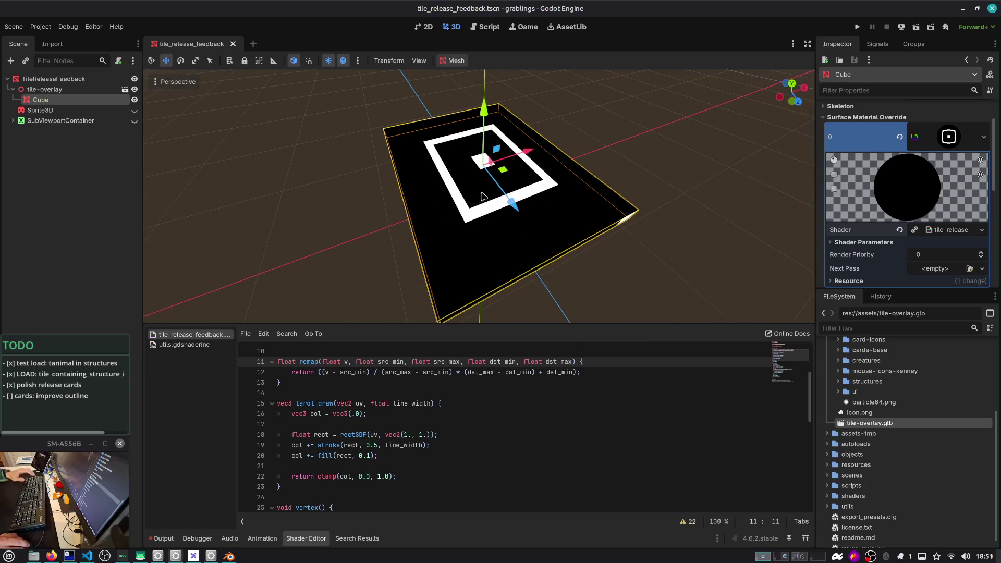
scroll(451, 385, up, 3)
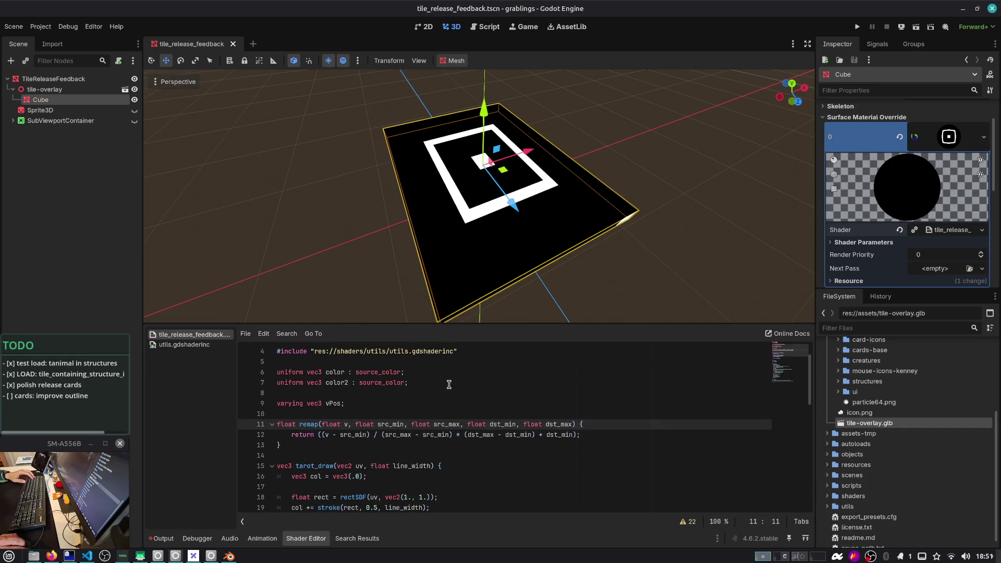
scroll(451, 386, down, 3)
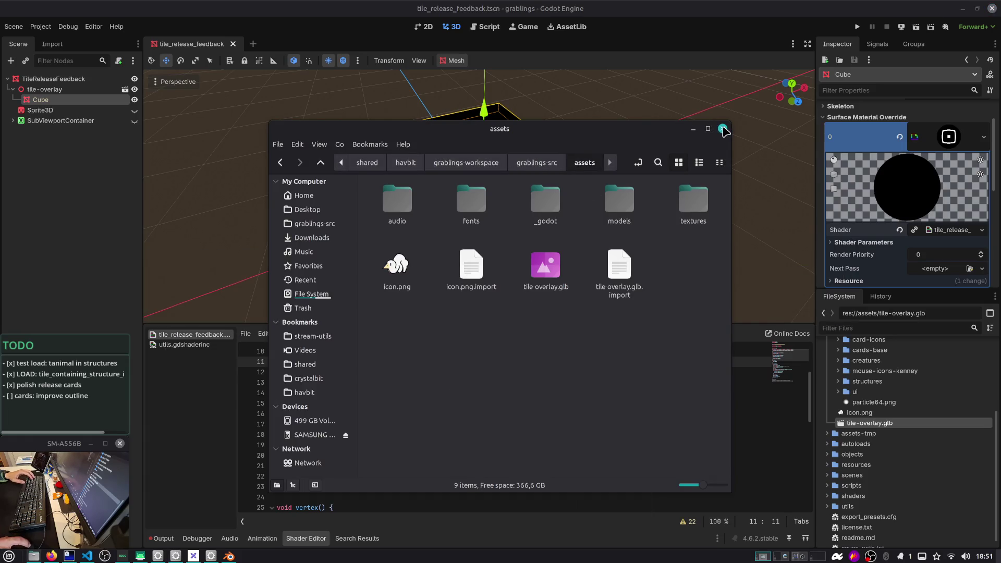
Close the Nemo assets window, enlarge the 3D view, and orbit around the tile slab
click(722, 129)
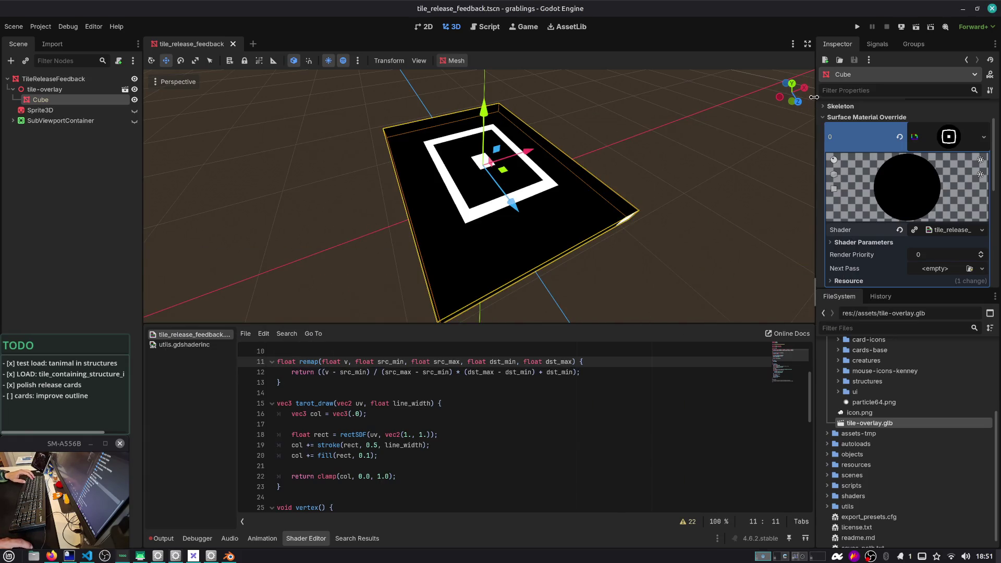
drag(574, 330, 574, 395)
scroll(485, 209, up, 2)
drag(484, 206, 513, 174)
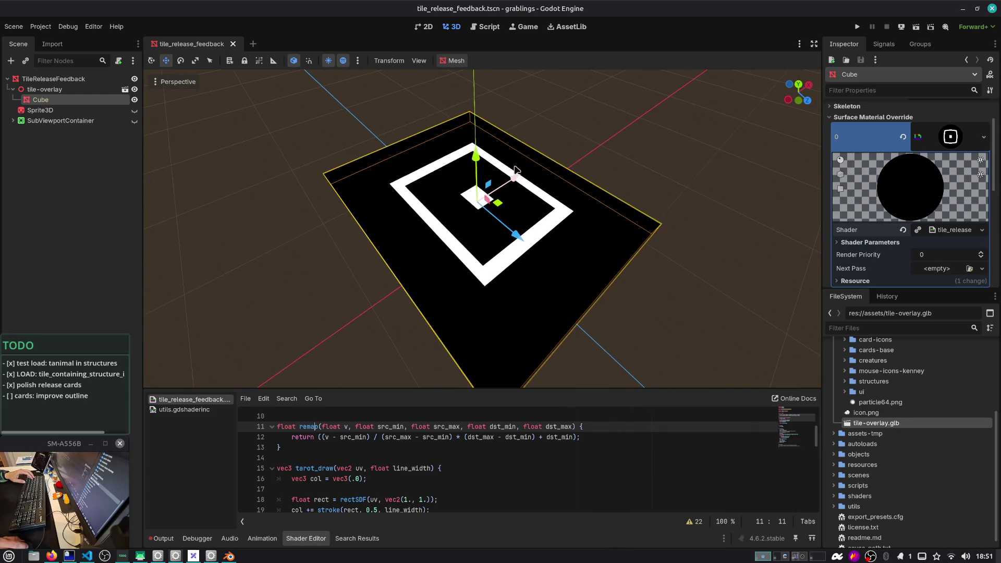
click(127, 156)
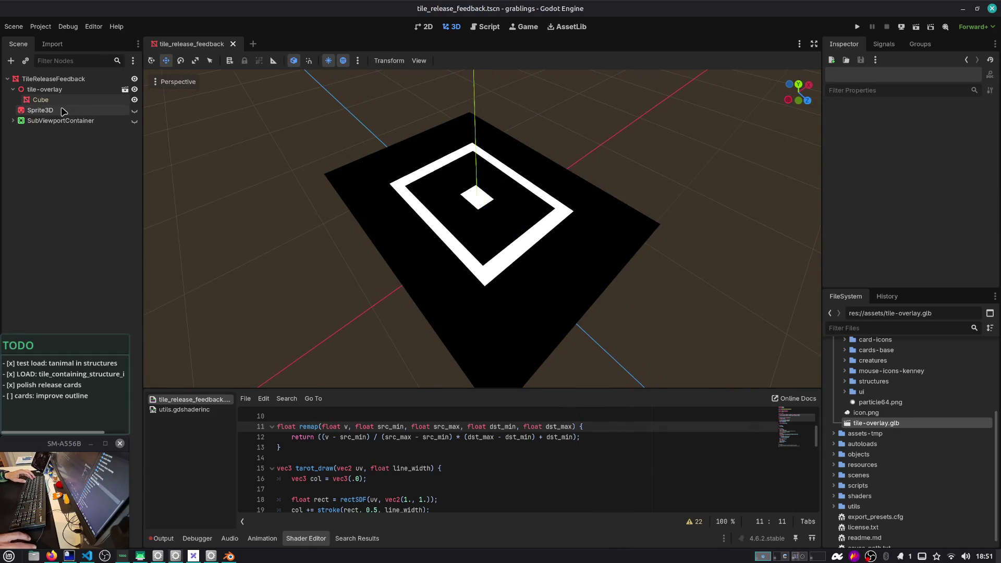
Inspect the tile-overlay, Cube and Sprite3D nodes, then enlarge the shader code area
click(12, 90)
click(21, 93)
click(12, 89)
click(13, 90)
click(12, 89)
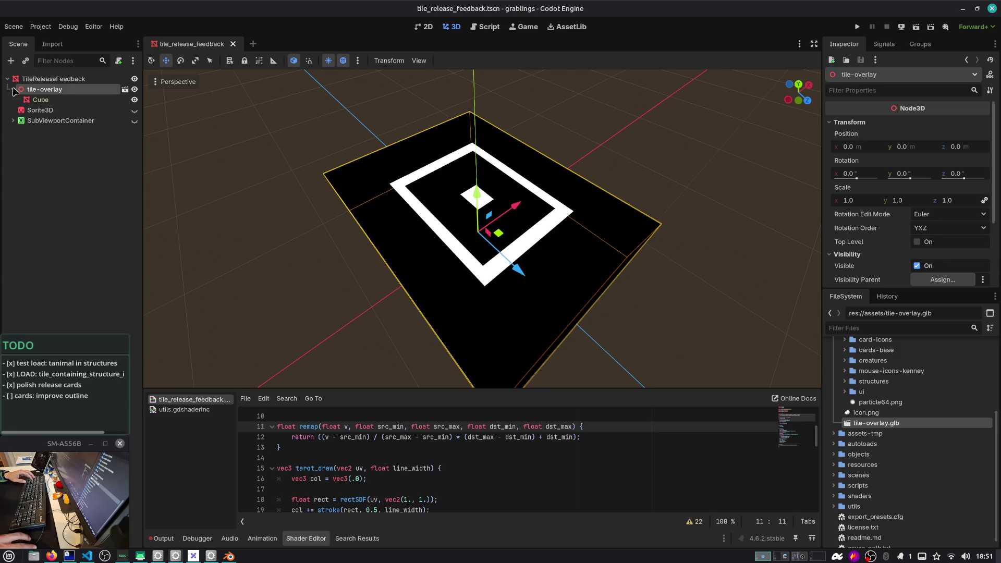
click(40, 100)
click(40, 110)
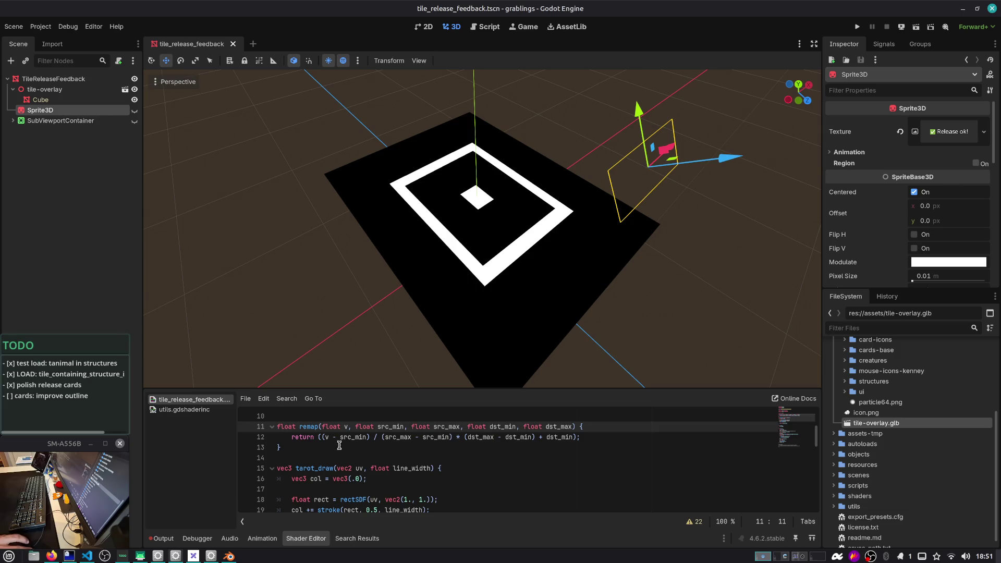
drag(365, 387, 389, 329)
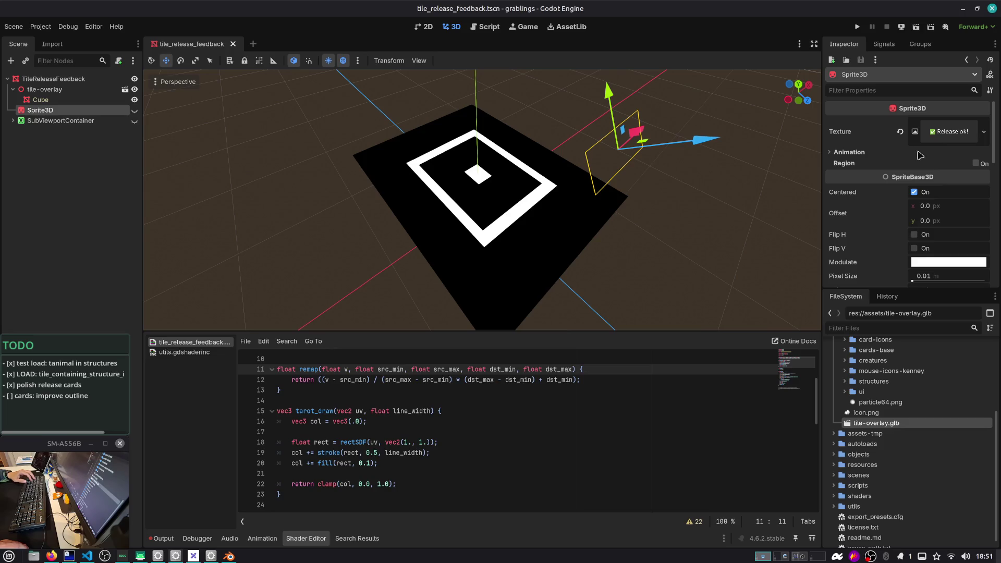
scroll(404, 422, up, 3)
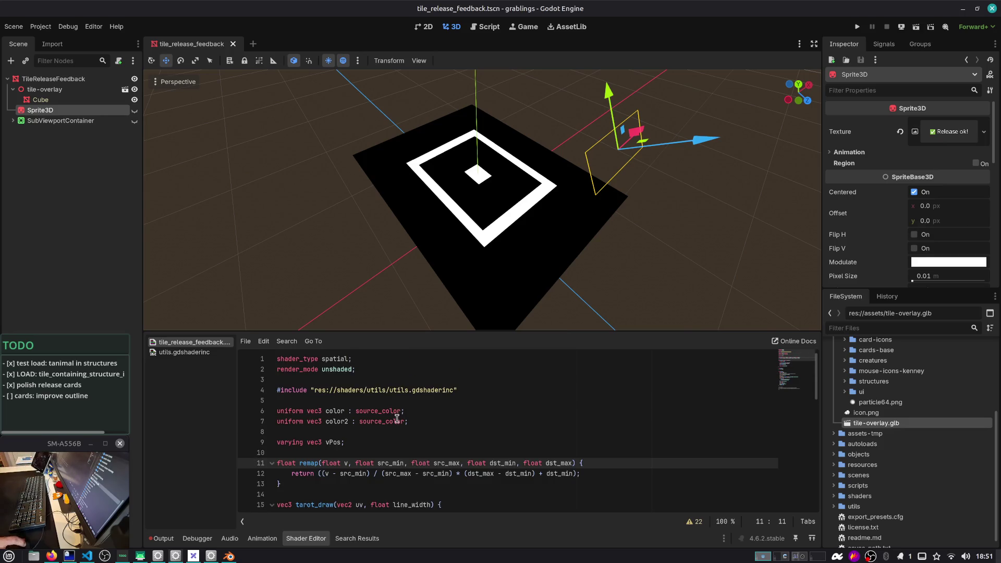
Uncomment line 37's mix(color, color2, wavePattern) call in the tile shader's fragment
double_click(346, 412)
double_click(340, 419)
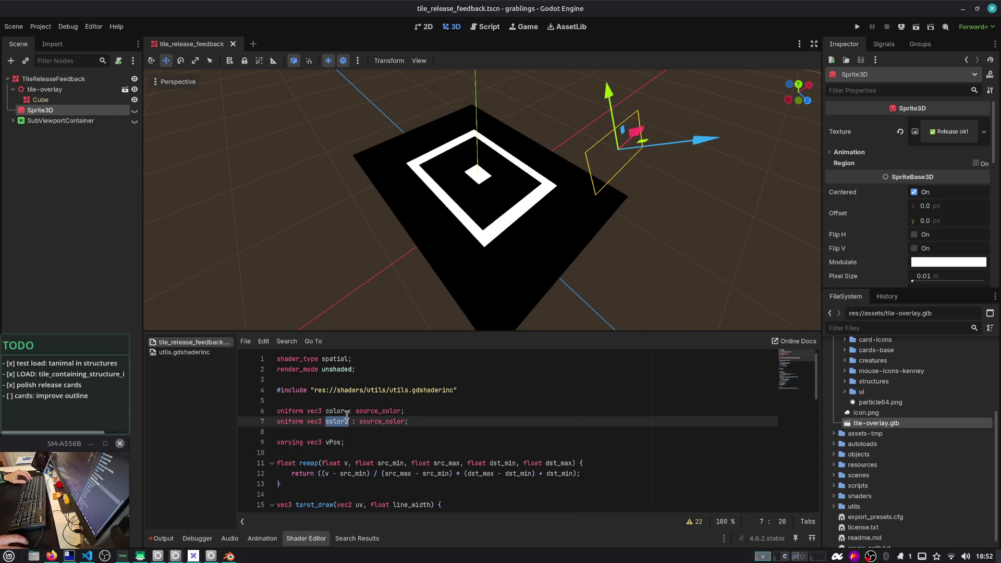
scroll(347, 415, down, 9)
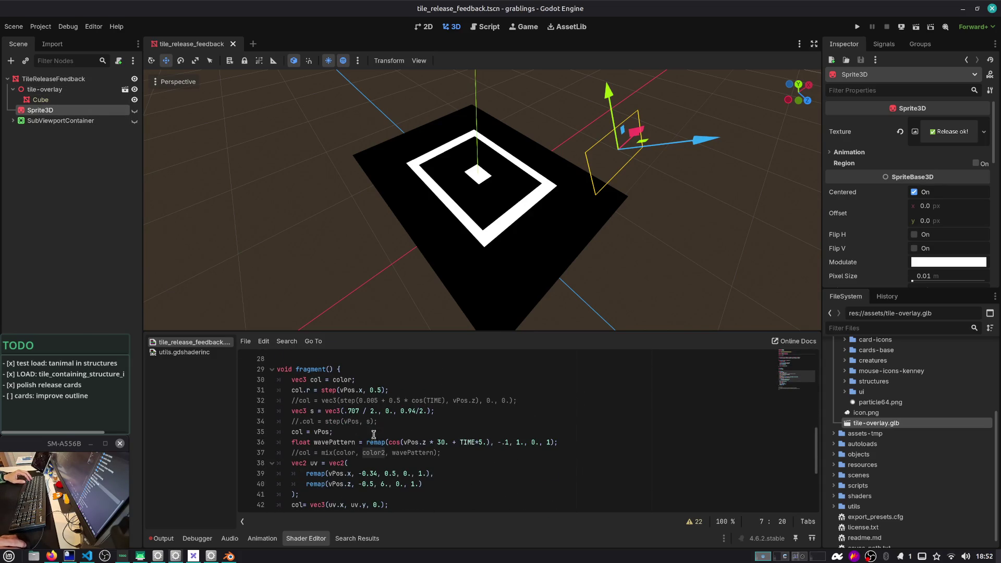
click(330, 442)
scroll(330, 442, down, 2)
click(369, 391)
key(ctrl+k)
Delete the UV and tarot_draw outline lines after the mix call, then save
key(Down)
key(Down)
key(Down)
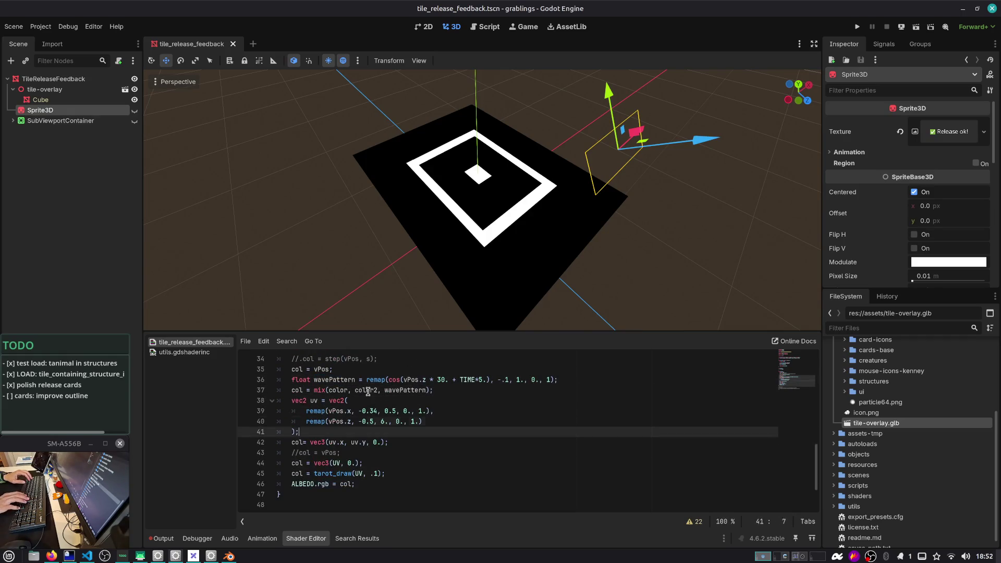
key(Up)
key(Up)
key(shift+Up)
key(shift+Up)
key(shift+Up)
key(shift+Home)
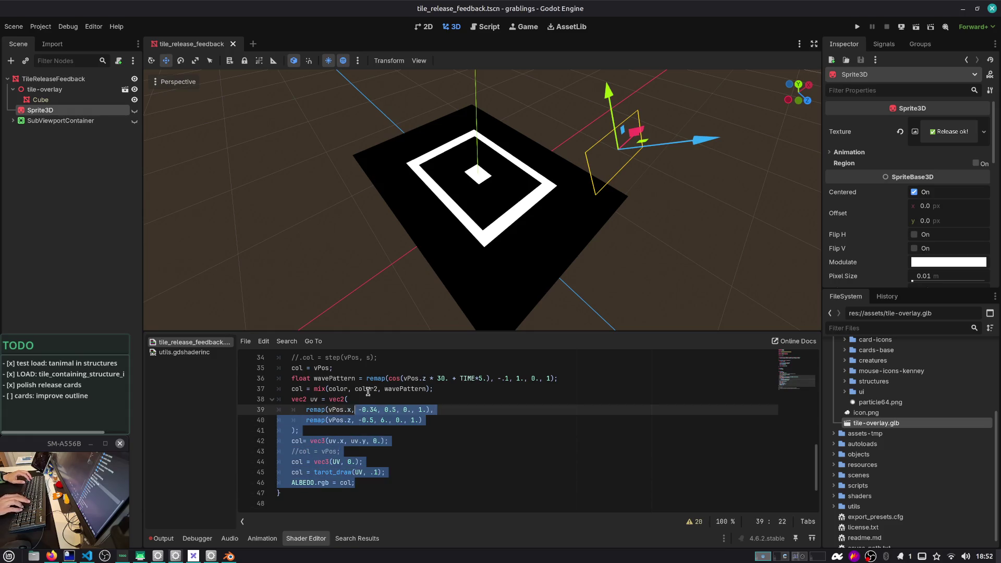
key(BackSpace)
key(ctrl+s)
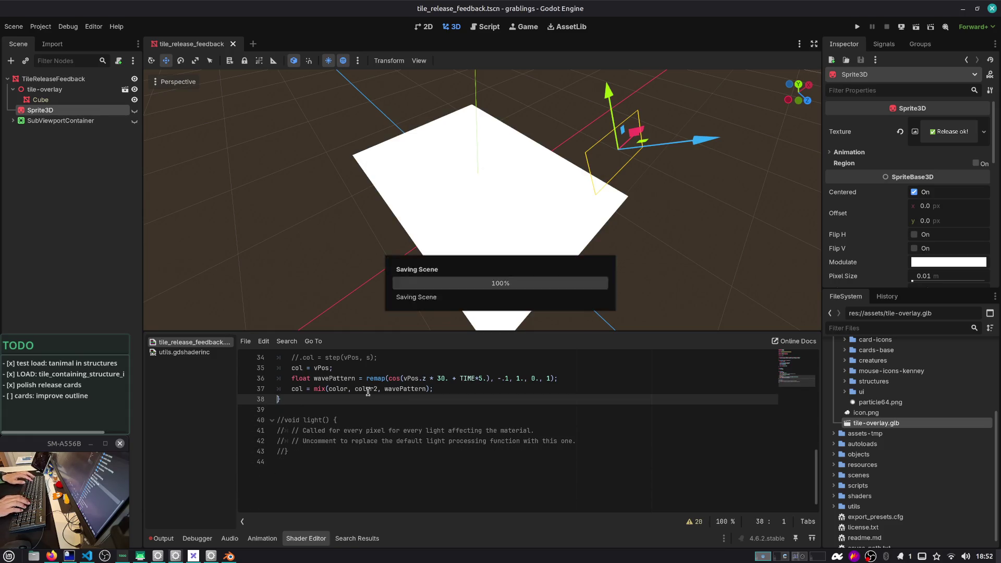
Remove the tile-overlay node, keeping the root TileReleaseFeedback plane mesh, and save
scroll(368, 392, up, 10)
scroll(368, 391, up, 1)
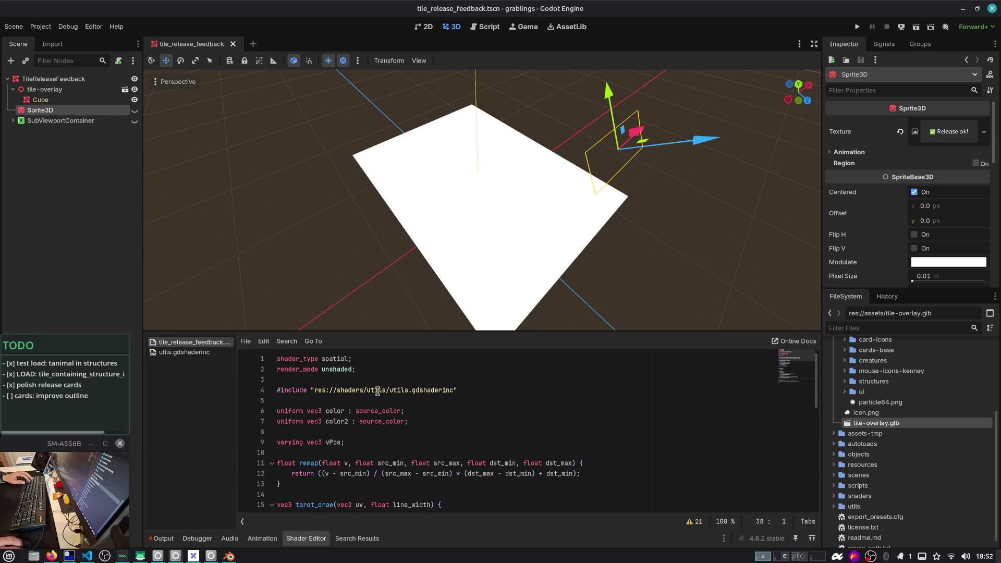
click(71, 159)
click(99, 92)
key(Delete)
key(Return)
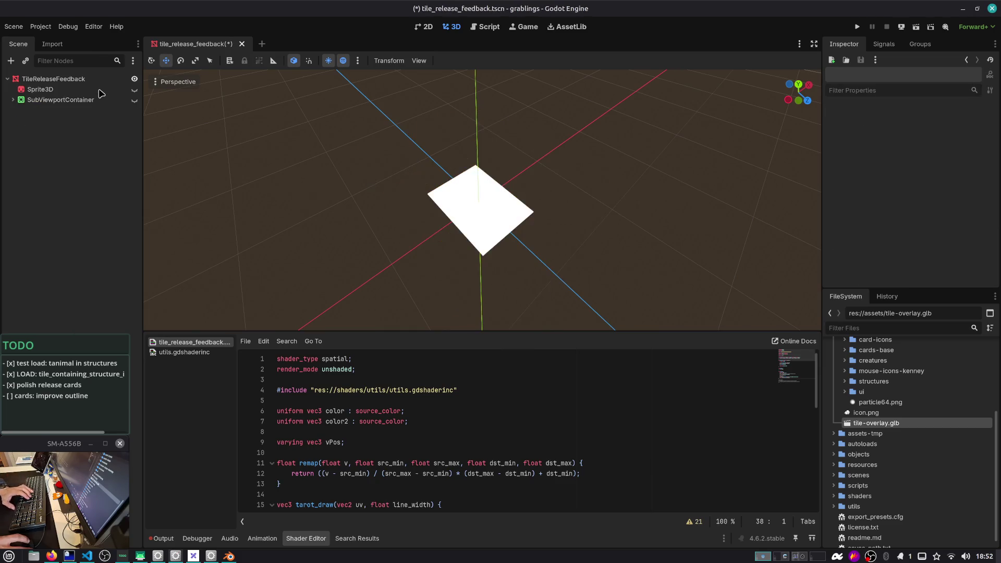
click(101, 90)
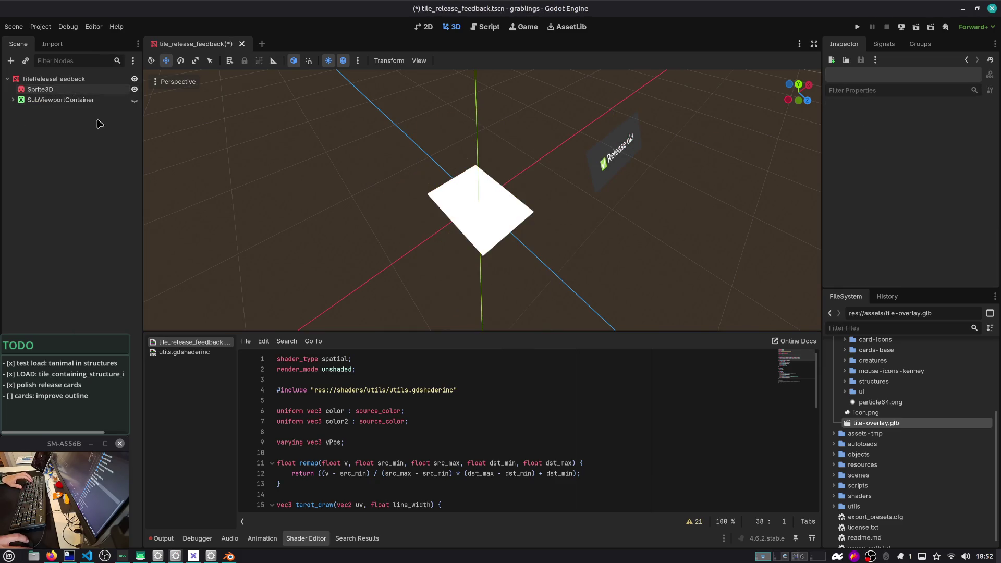
click(78, 79)
key(ctrl+s)
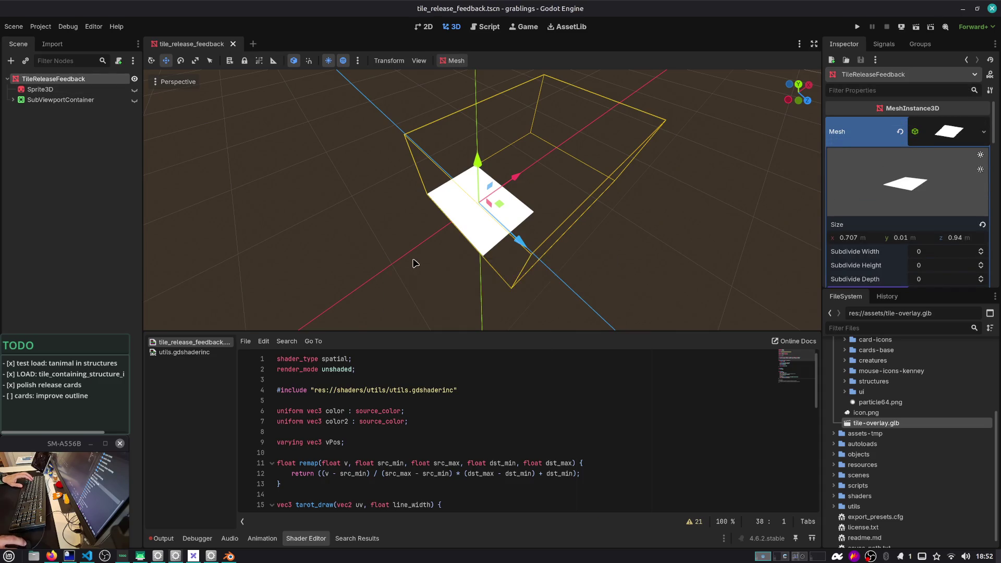
Find the wavePattern argument in line 37's mix(color, color2, wavePattern) call
scroll(906, 226, down, 10)
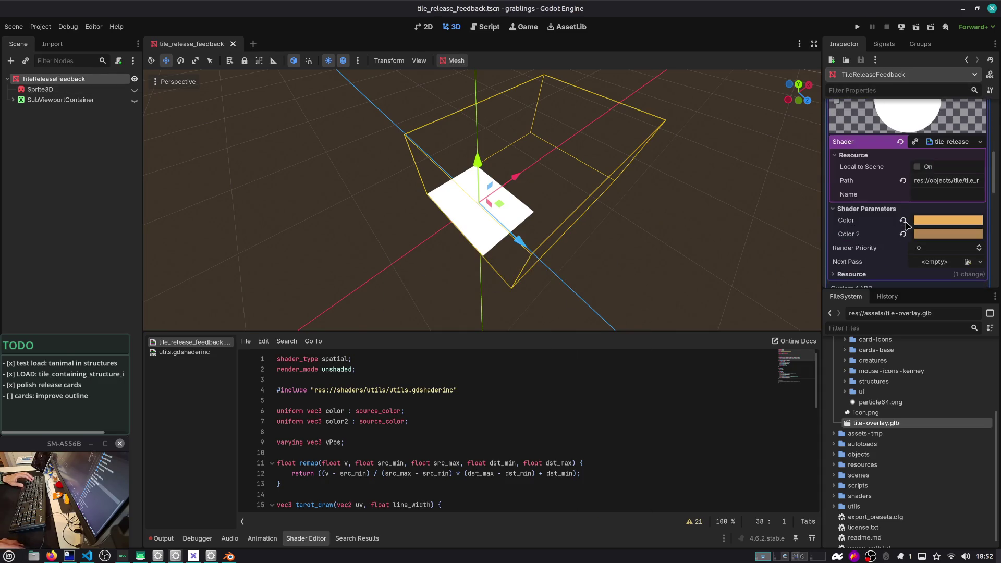
click(421, 418)
scroll(421, 418, down, 5)
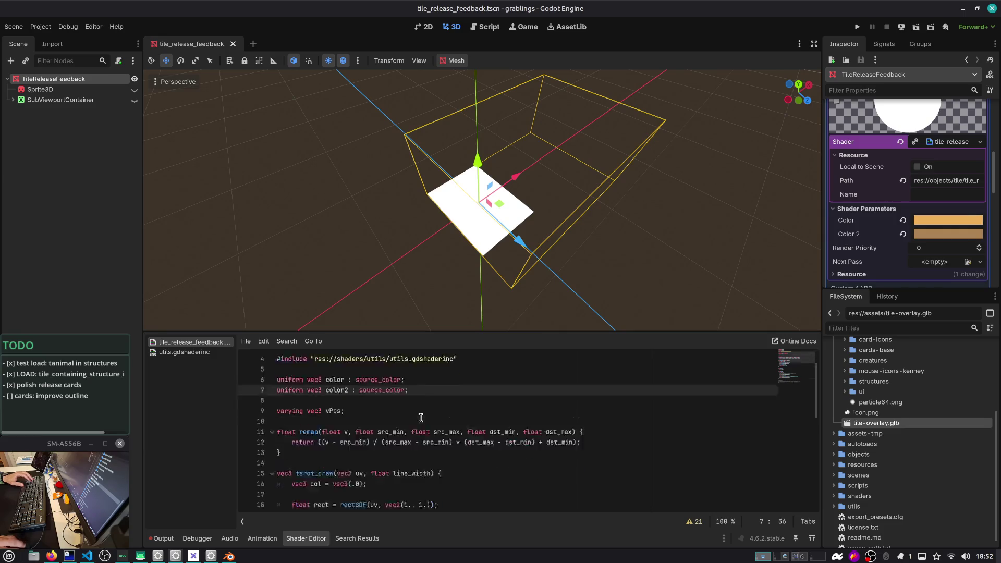
scroll(336, 412, down, 5)
double_click(334, 422)
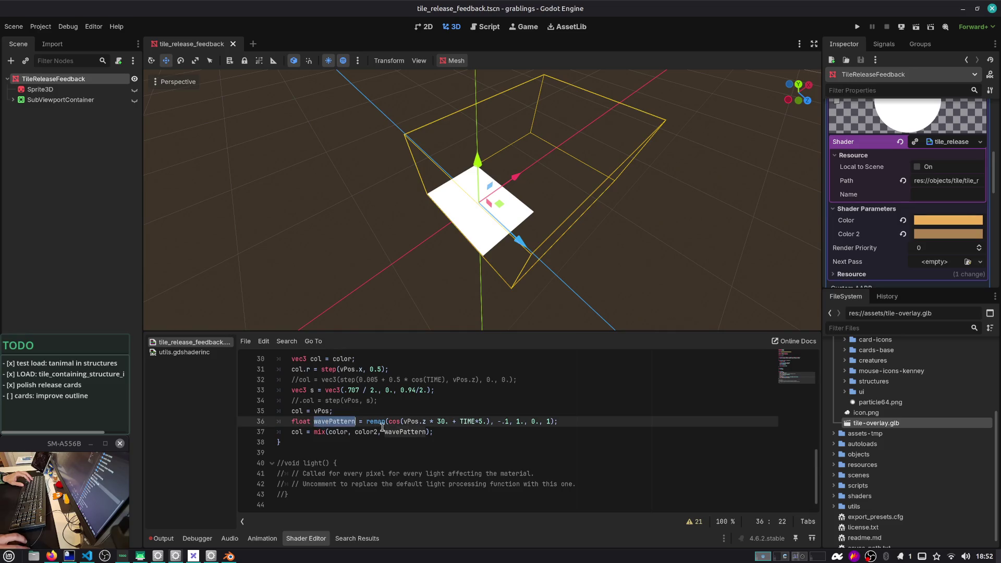
click(463, 437)
double_click(417, 433)
click(370, 453)
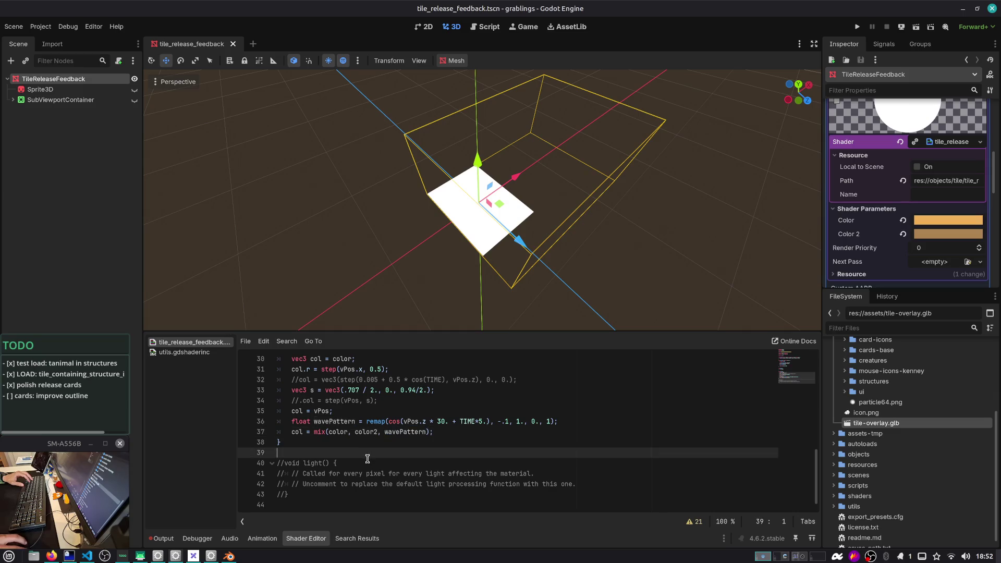
Replace the mix factor wavePattern with 0. and save the shader
double_click(405, 433)
text(0.)
key(ctrl+s)
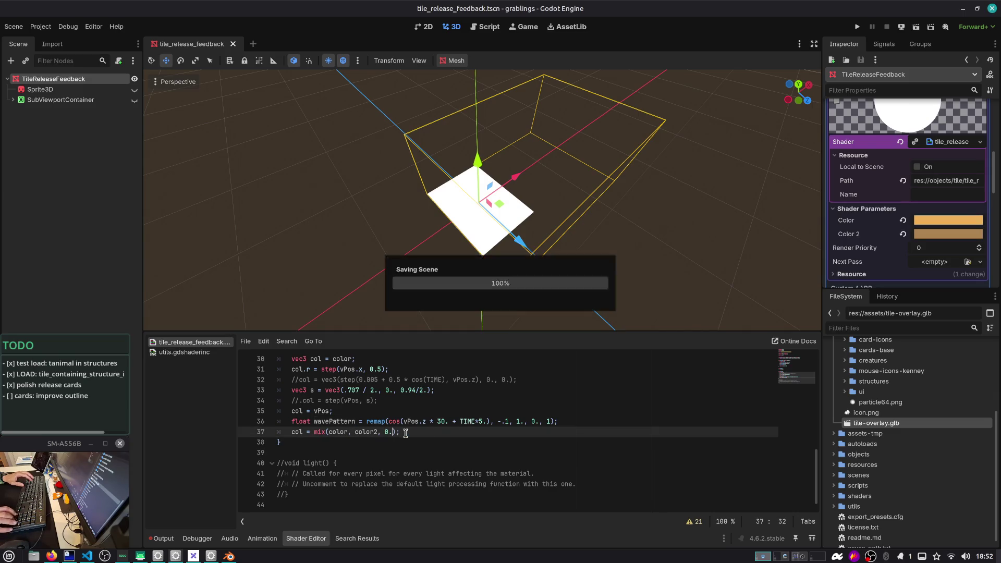
key(BackSpace)
key(BackSpace)
text(0.)
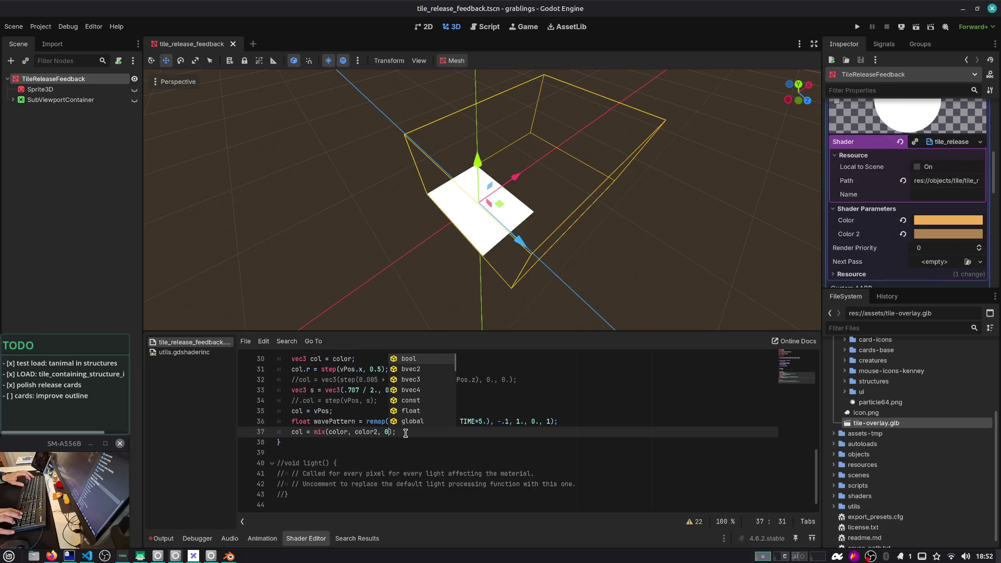
key(ctrl+s)
Deselect the mesh and close the empty scene tab
double_click(329, 422)
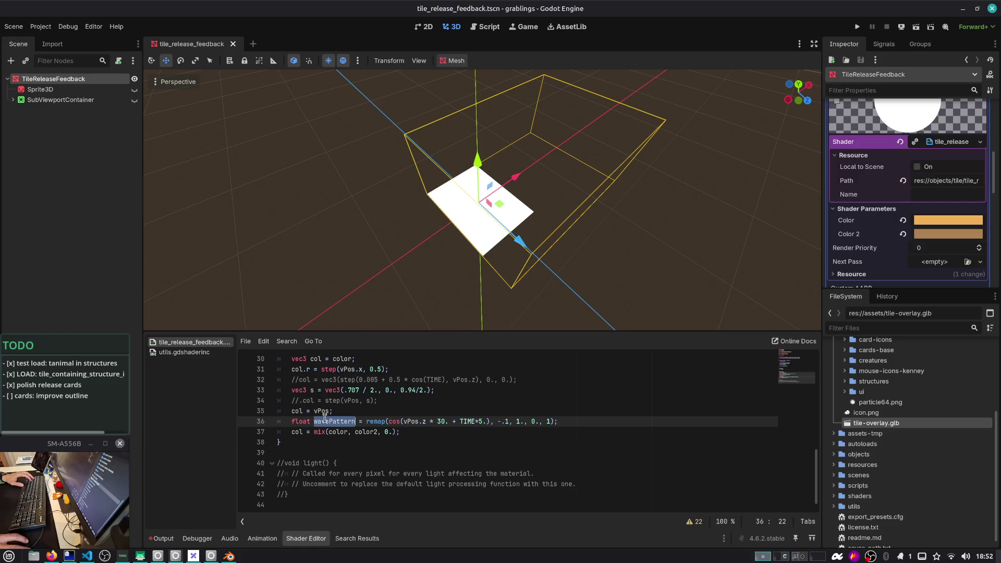
scroll(351, 421, up, 4)
click(91, 128)
click(253, 43)
click(195, 45)
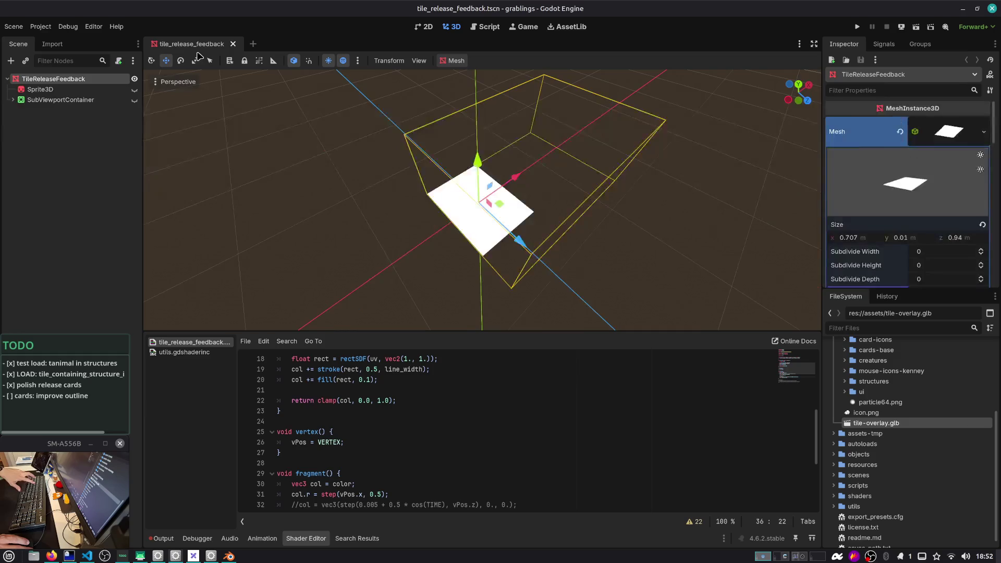
Save the scene and enlarge the material properties panel
key(ctrl+s)
scroll(887, 238, down, 3)
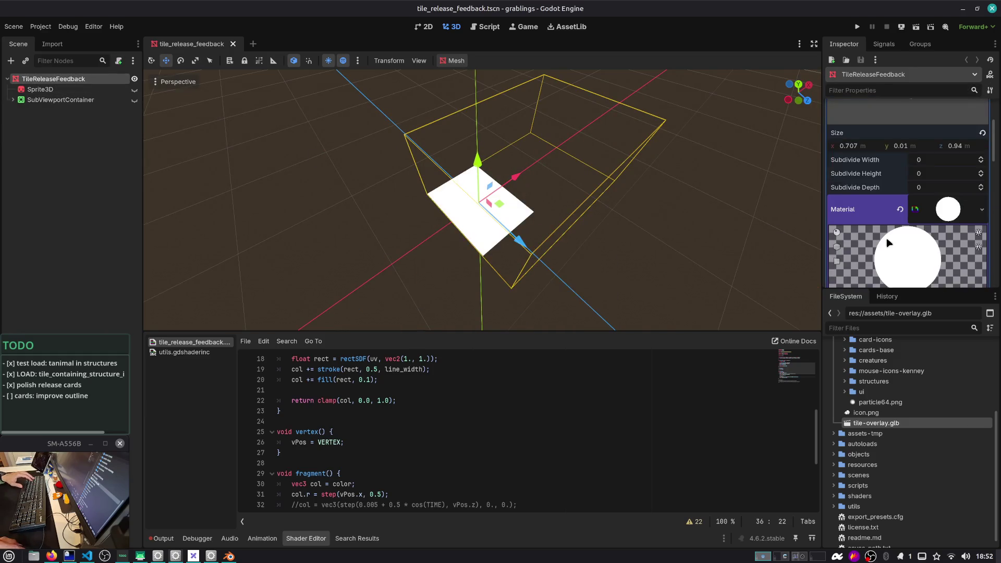
scroll(889, 241, down, 3)
scroll(890, 235, down, 3)
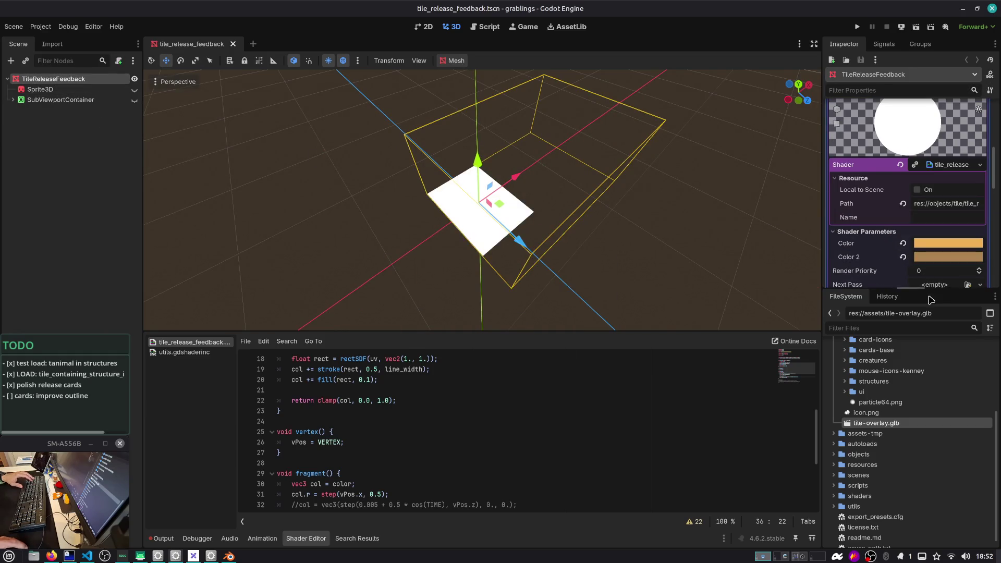
drag(917, 287, 917, 364)
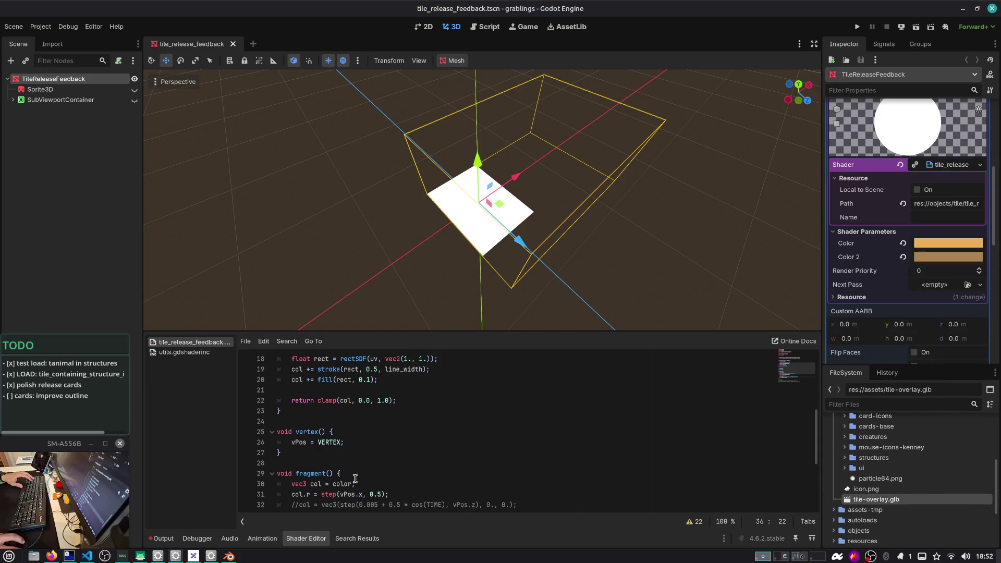
Add ALBEDO = col; after the mix line so the tile renders orange
double_click(295, 379)
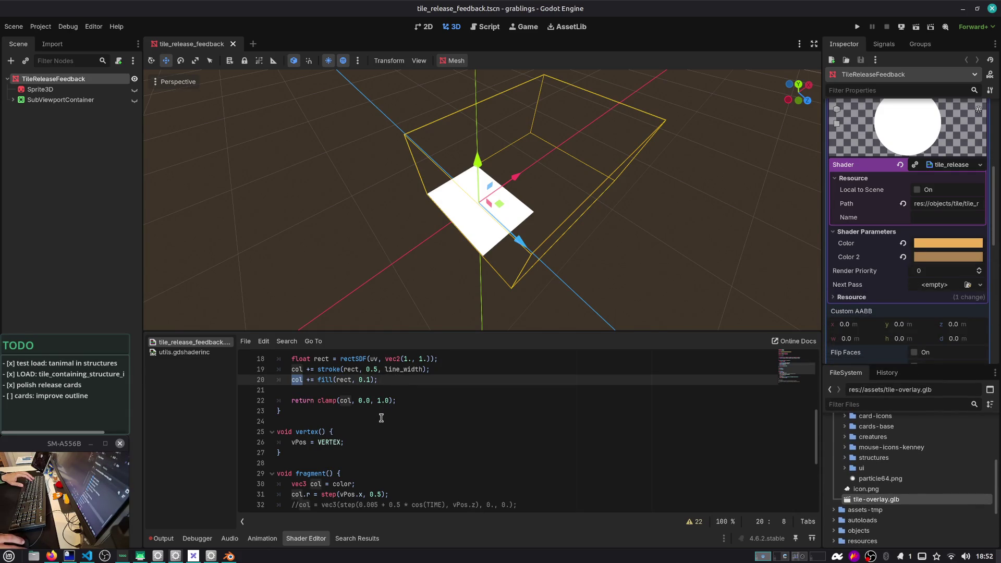
scroll(381, 418, up, 1)
scroll(365, 425, down, 5)
click(396, 432)
key(Return)
text(AL)
key(Return)
text(= col;)
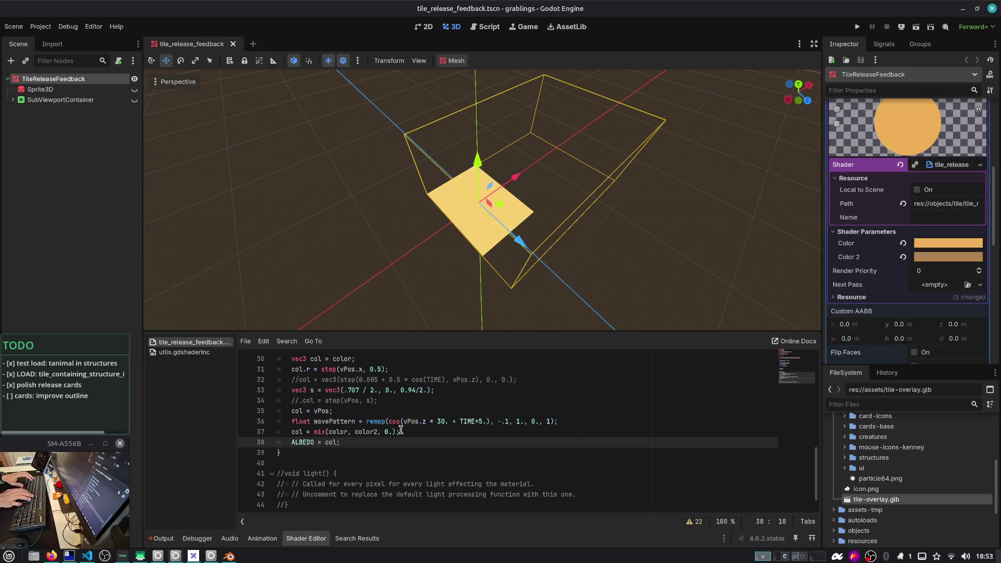
scroll(458, 200, up, 5)
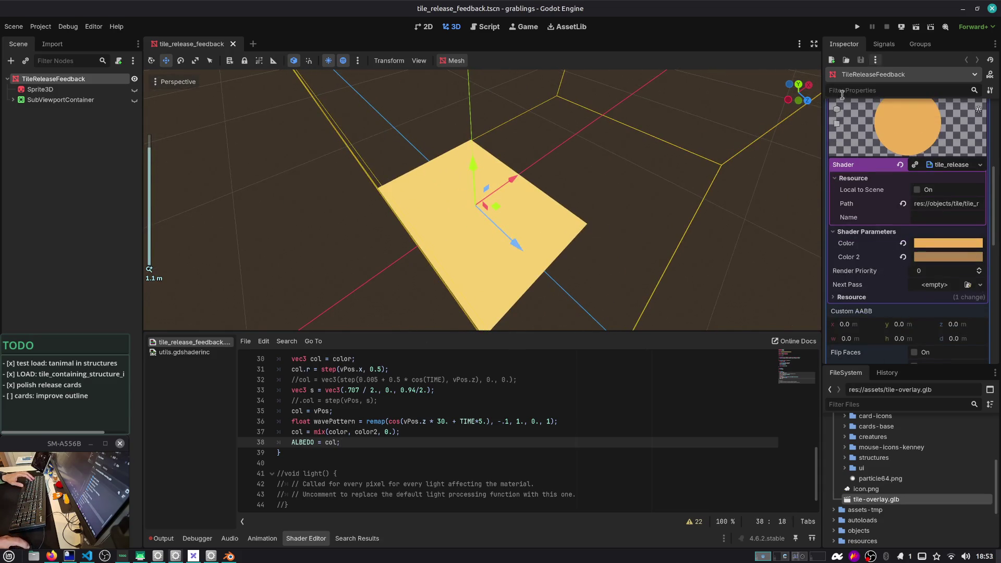